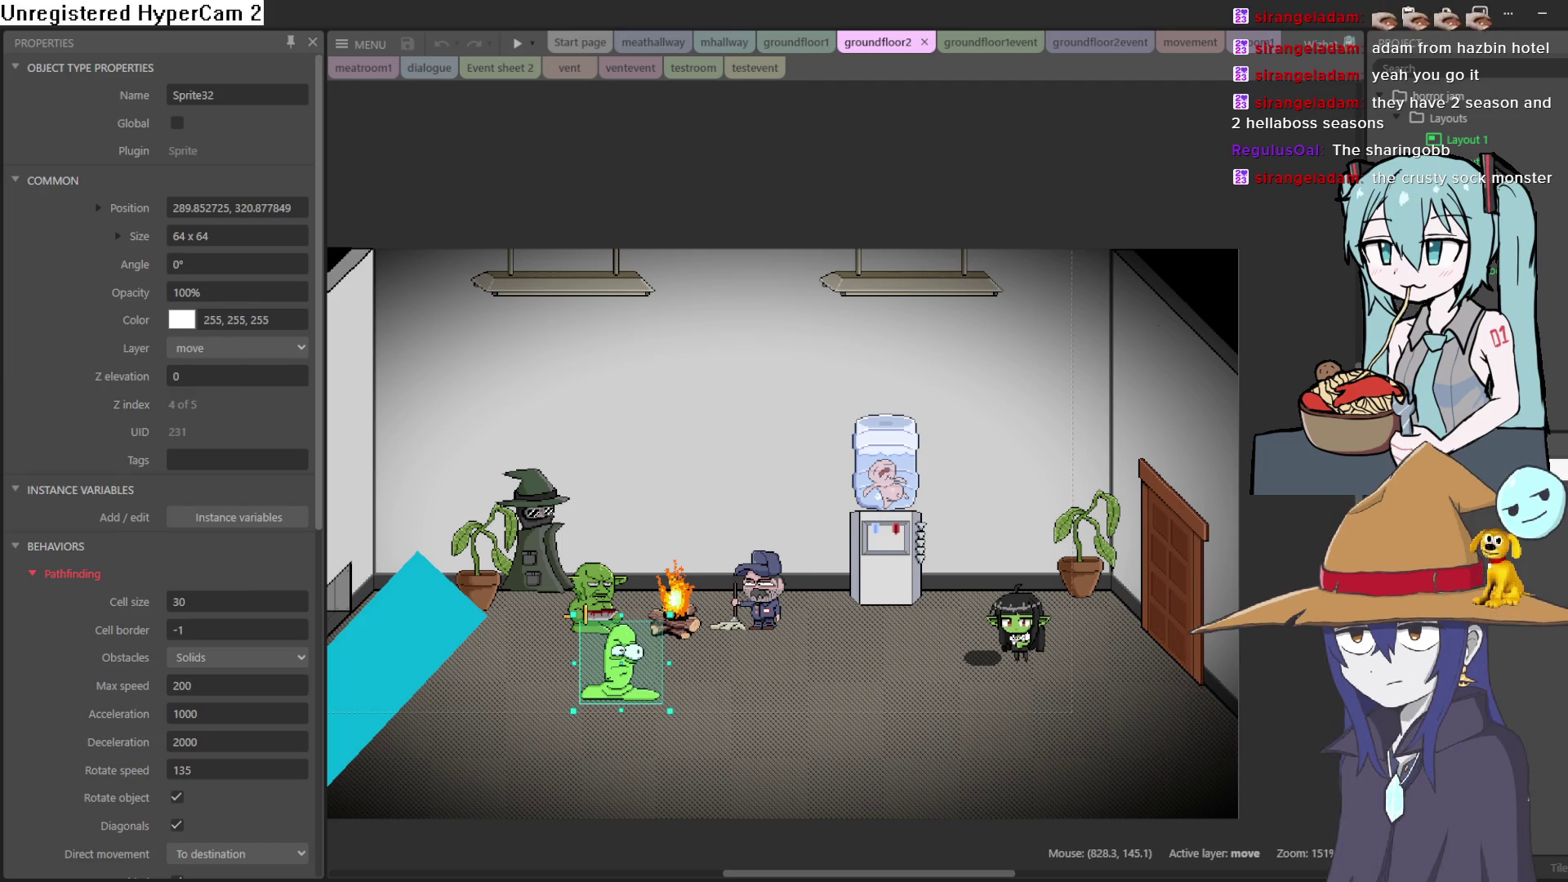
Zoom around the groundfloor2 layout in Construct 3, then switch over to the Aseprite window
scroll(1086, 608, up, 10)
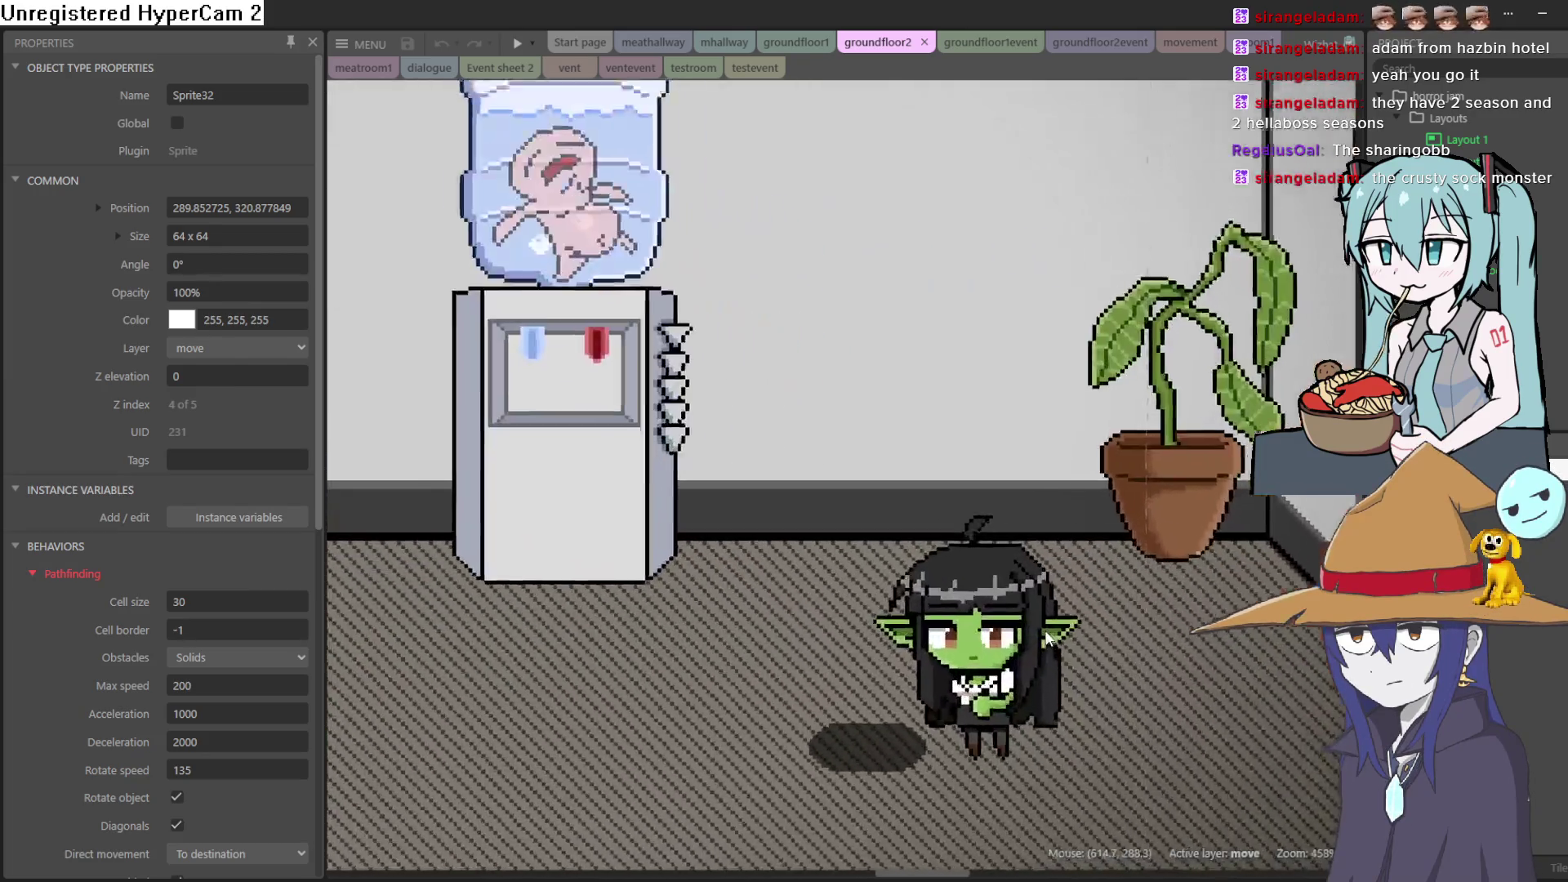
scroll(1021, 637, down, 3)
scroll(979, 571, up, 5)
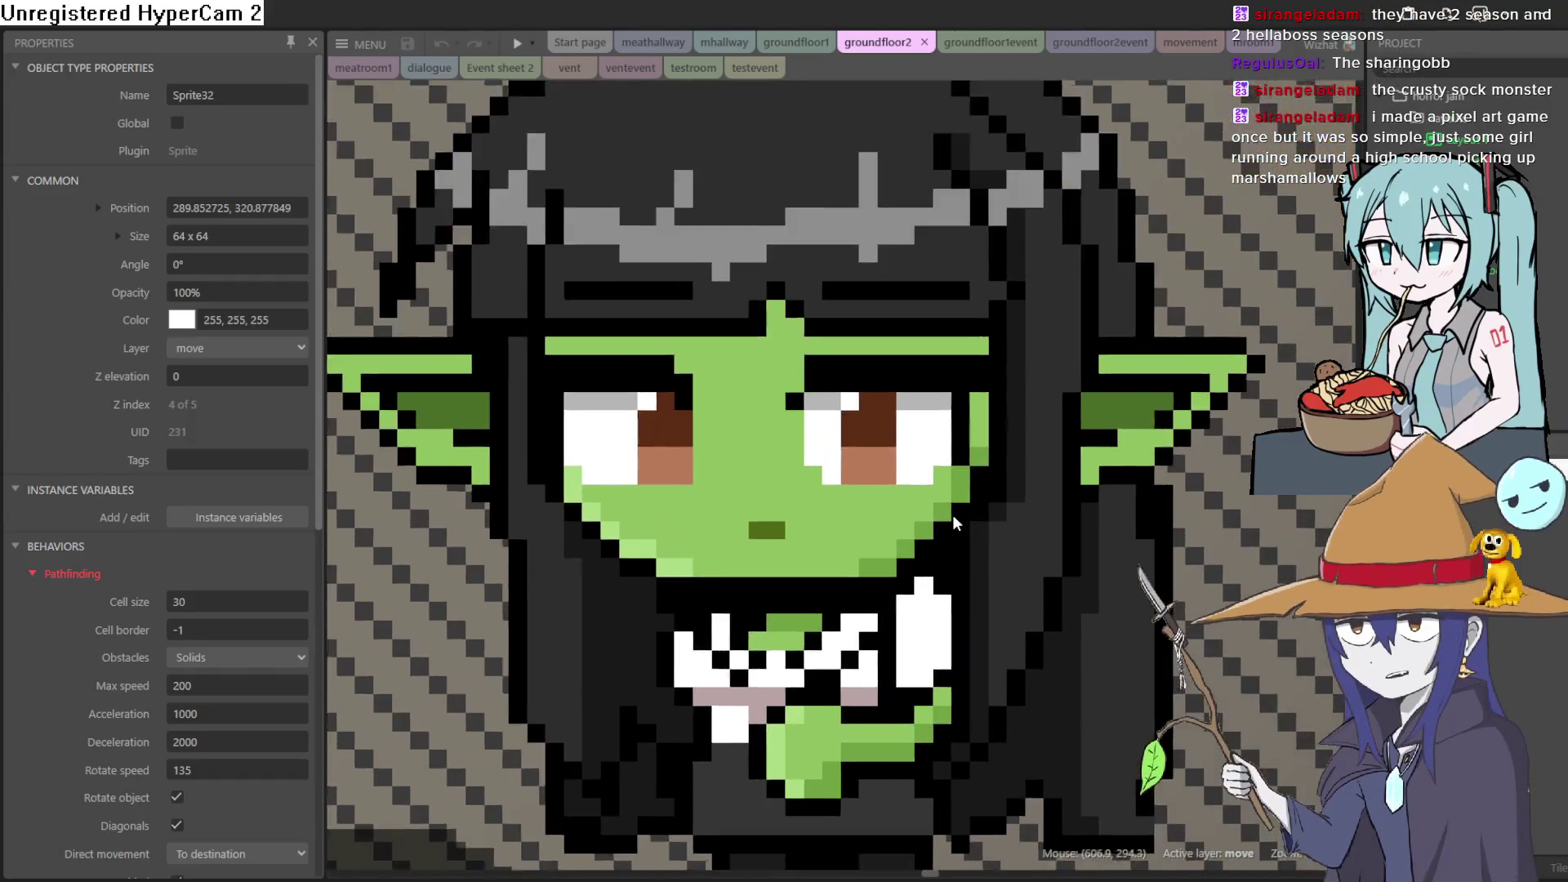
scroll(947, 520, down, 2)
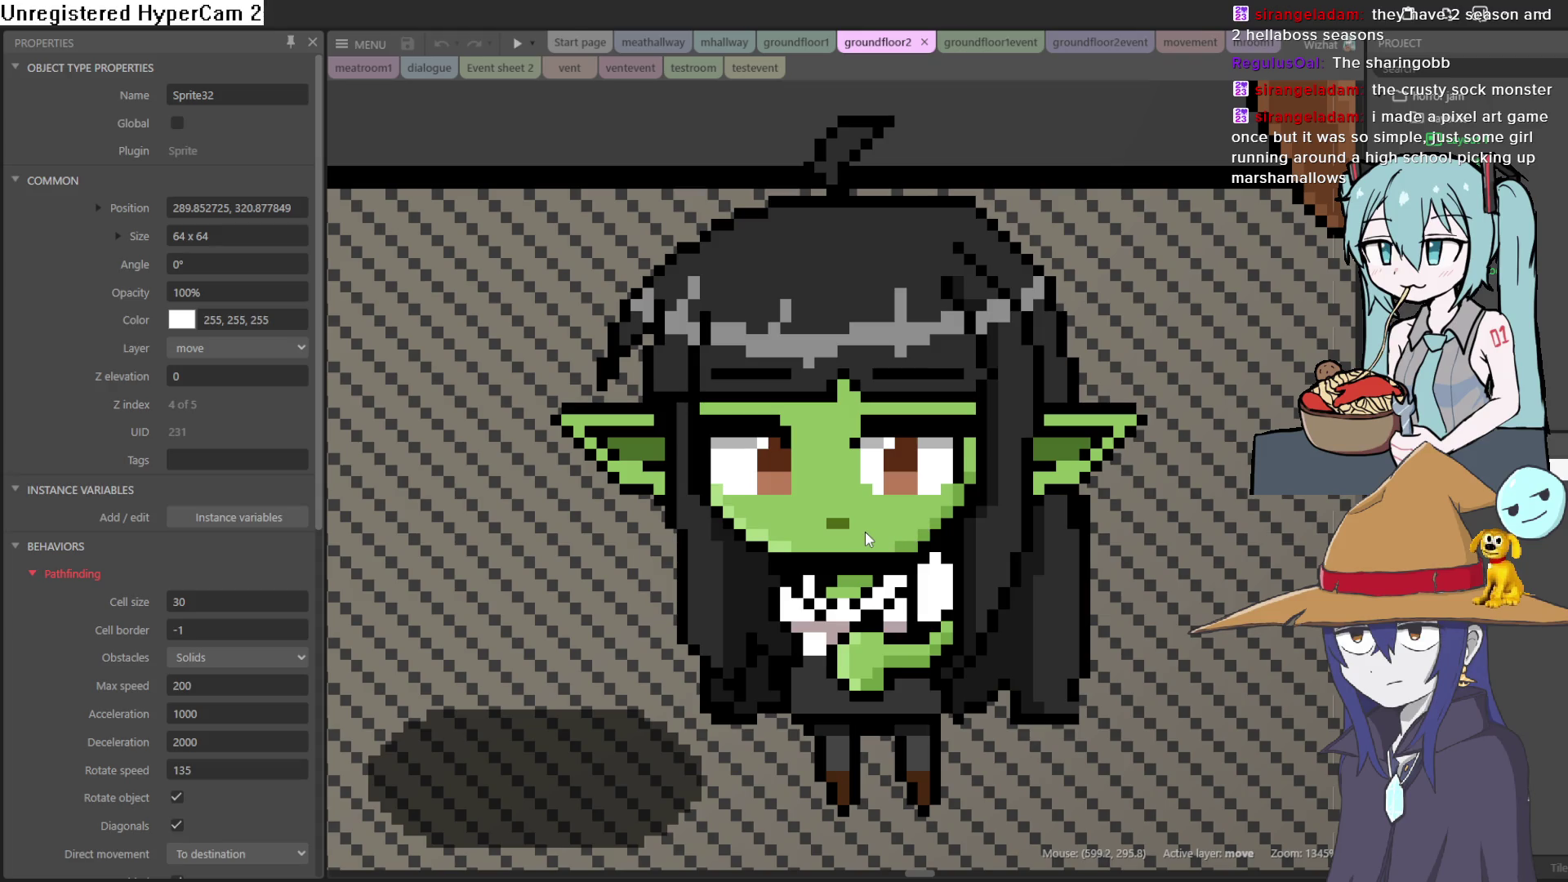
scroll(922, 540, down, 10)
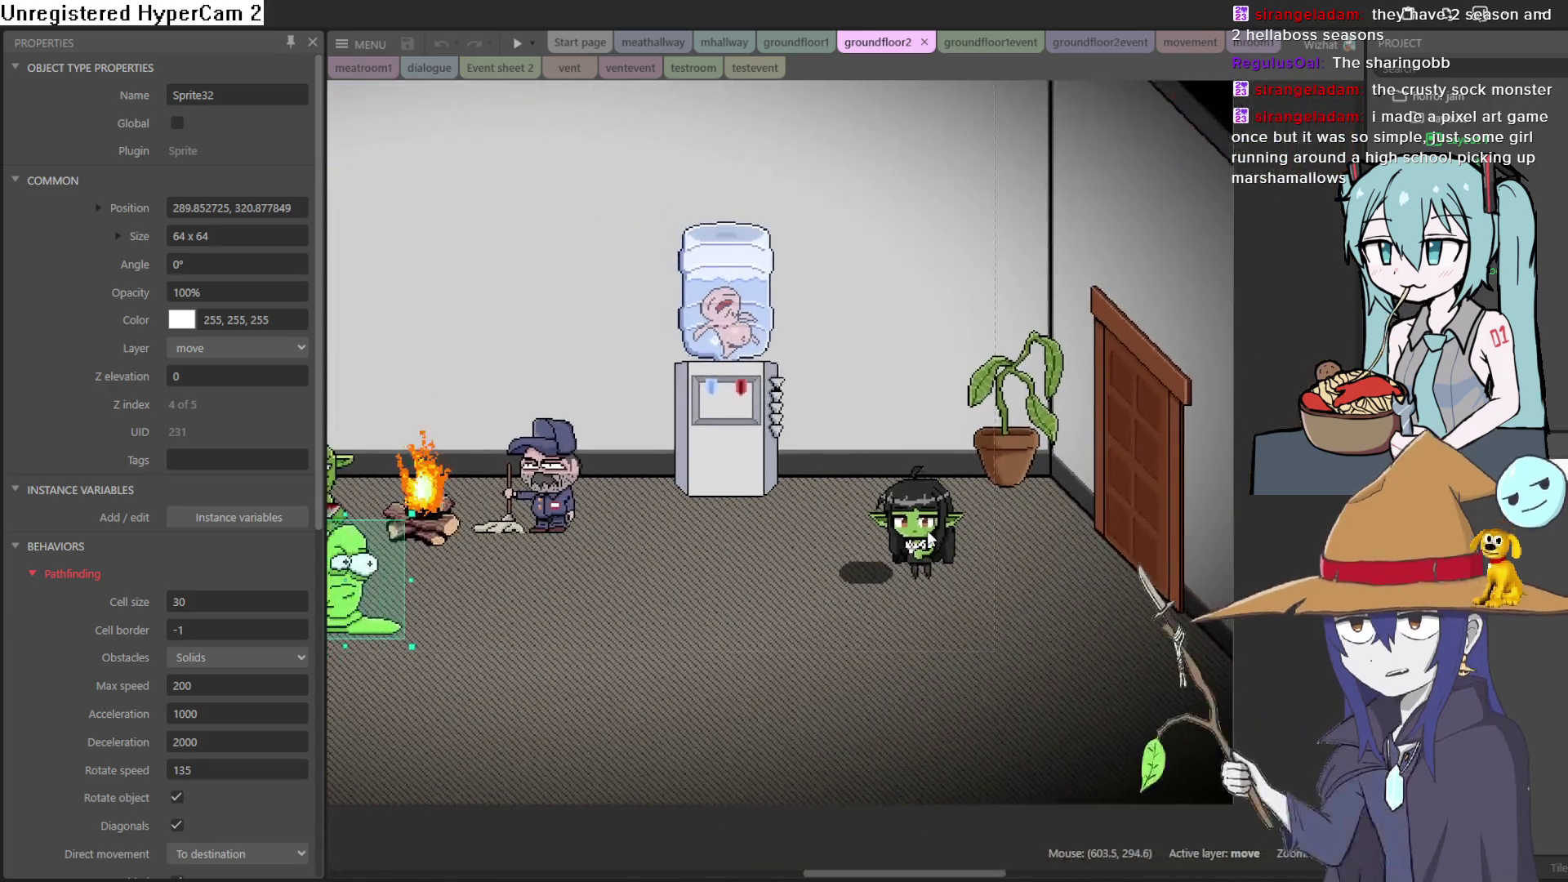
scroll(992, 531, up, 1)
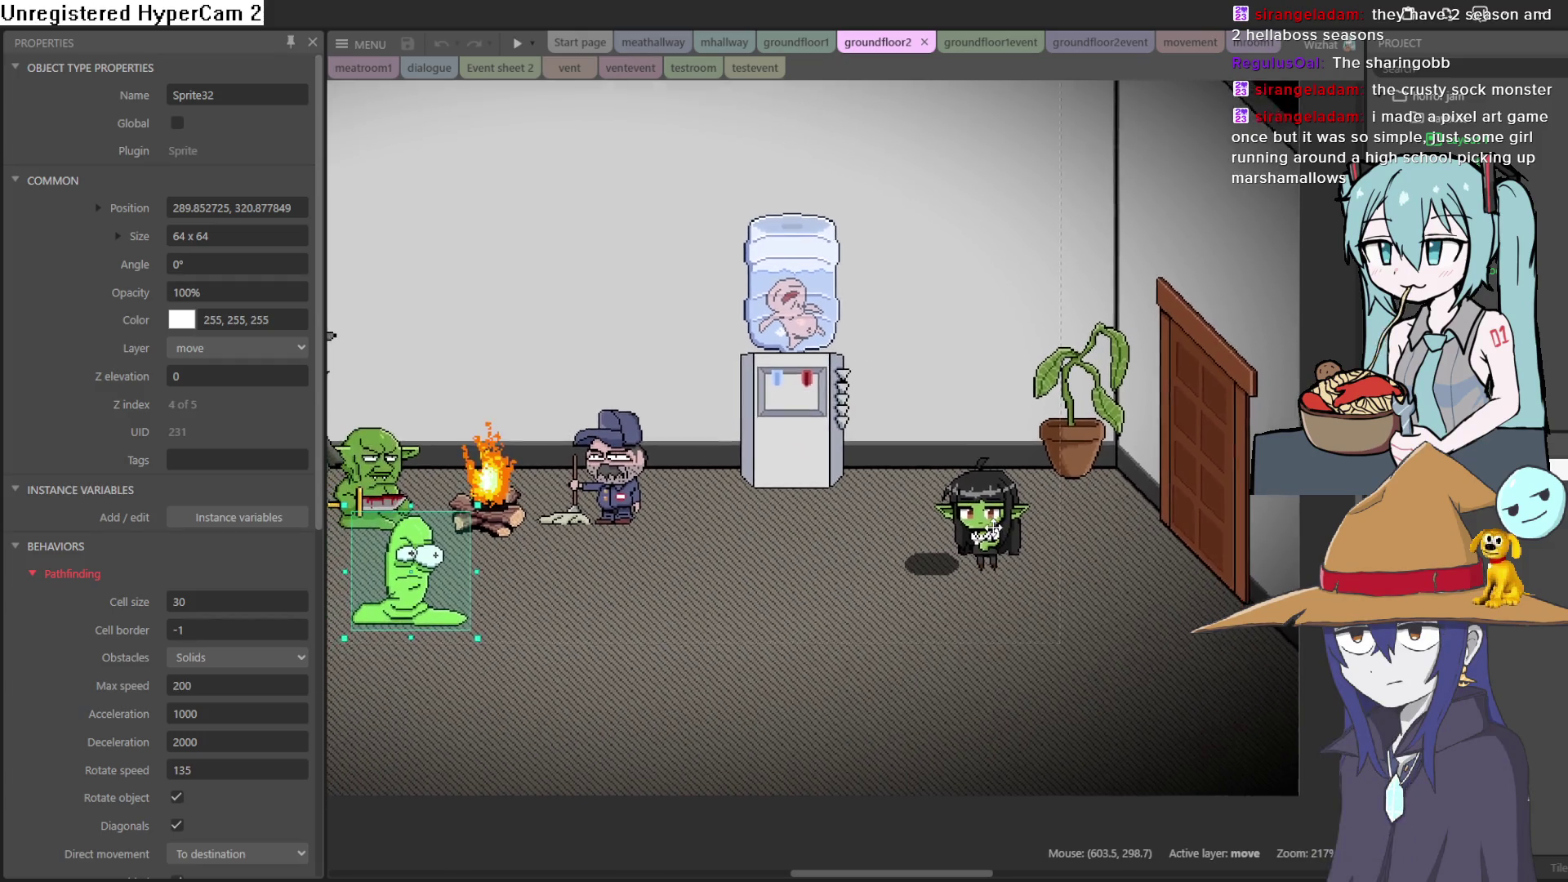
scroll(992, 531, up, 2)
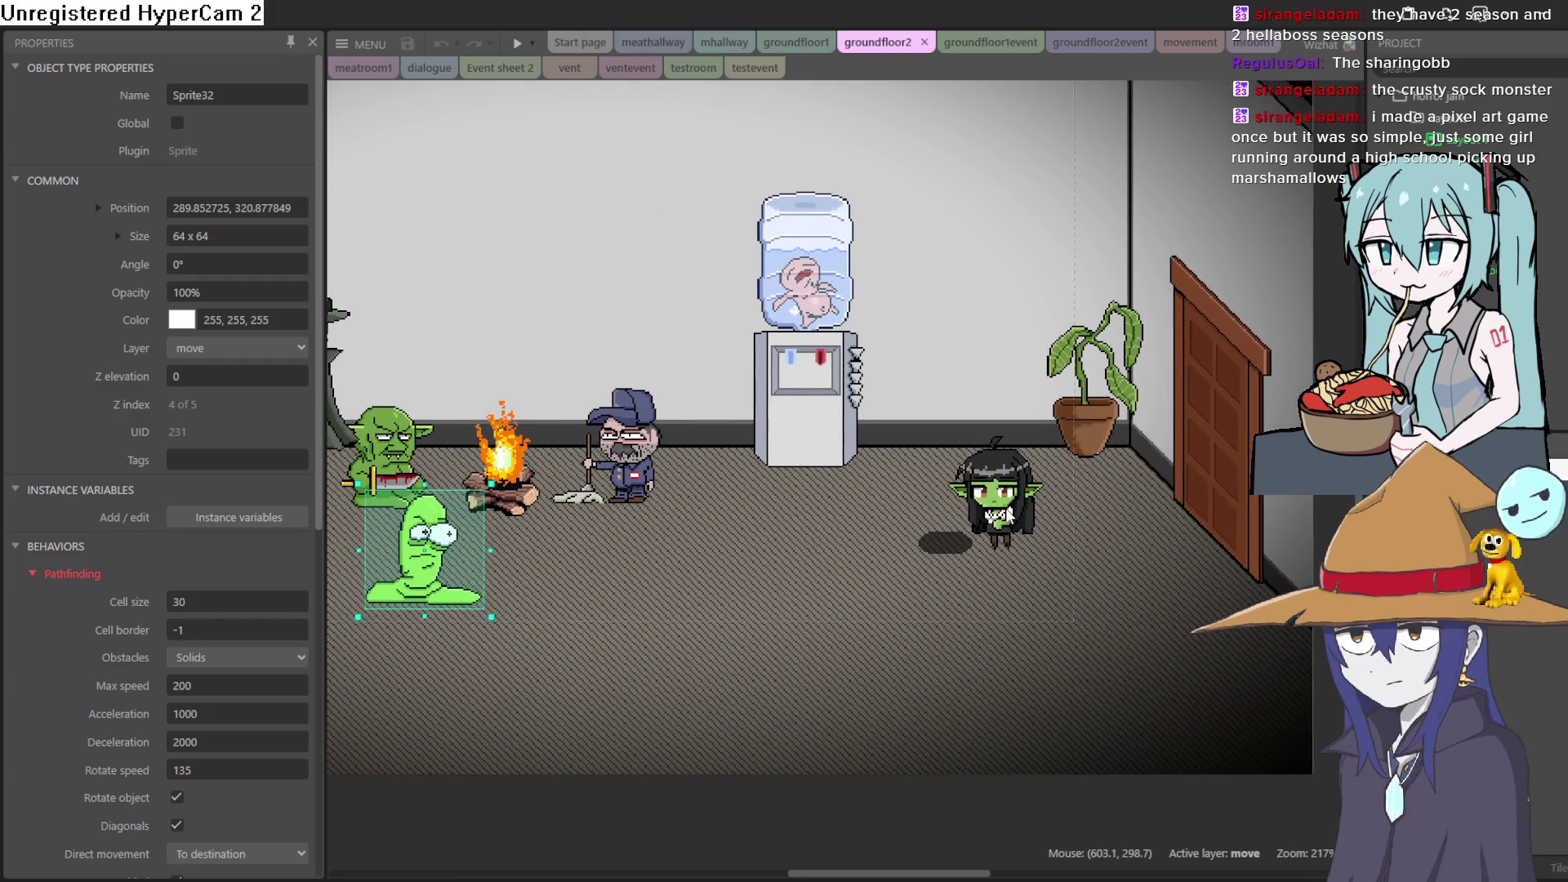
scroll(952, 525, up, 3)
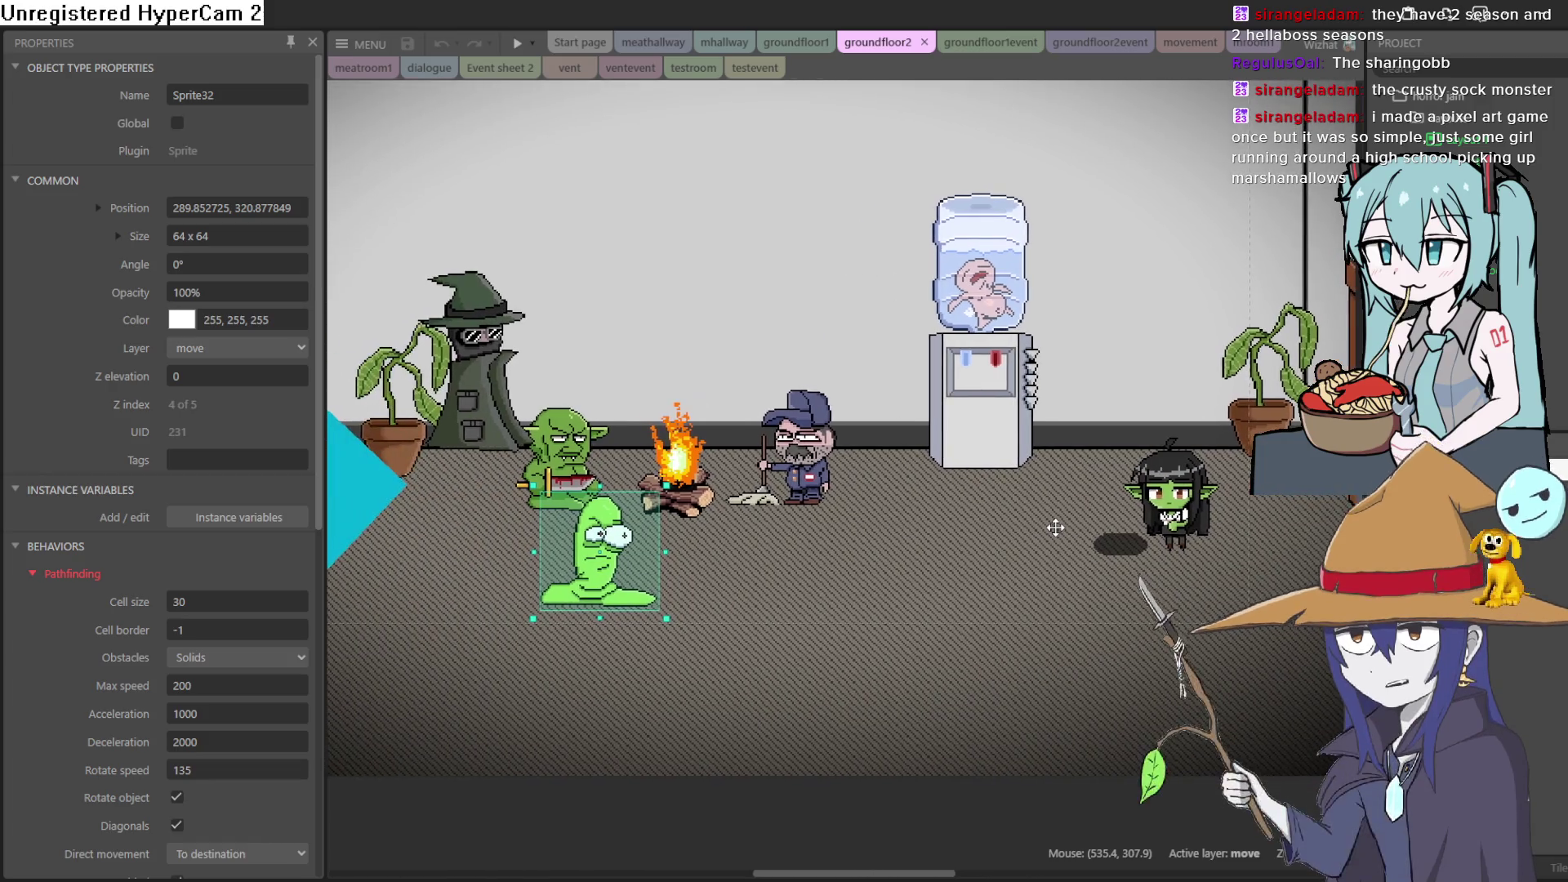
scroll(879, 600, down, 3)
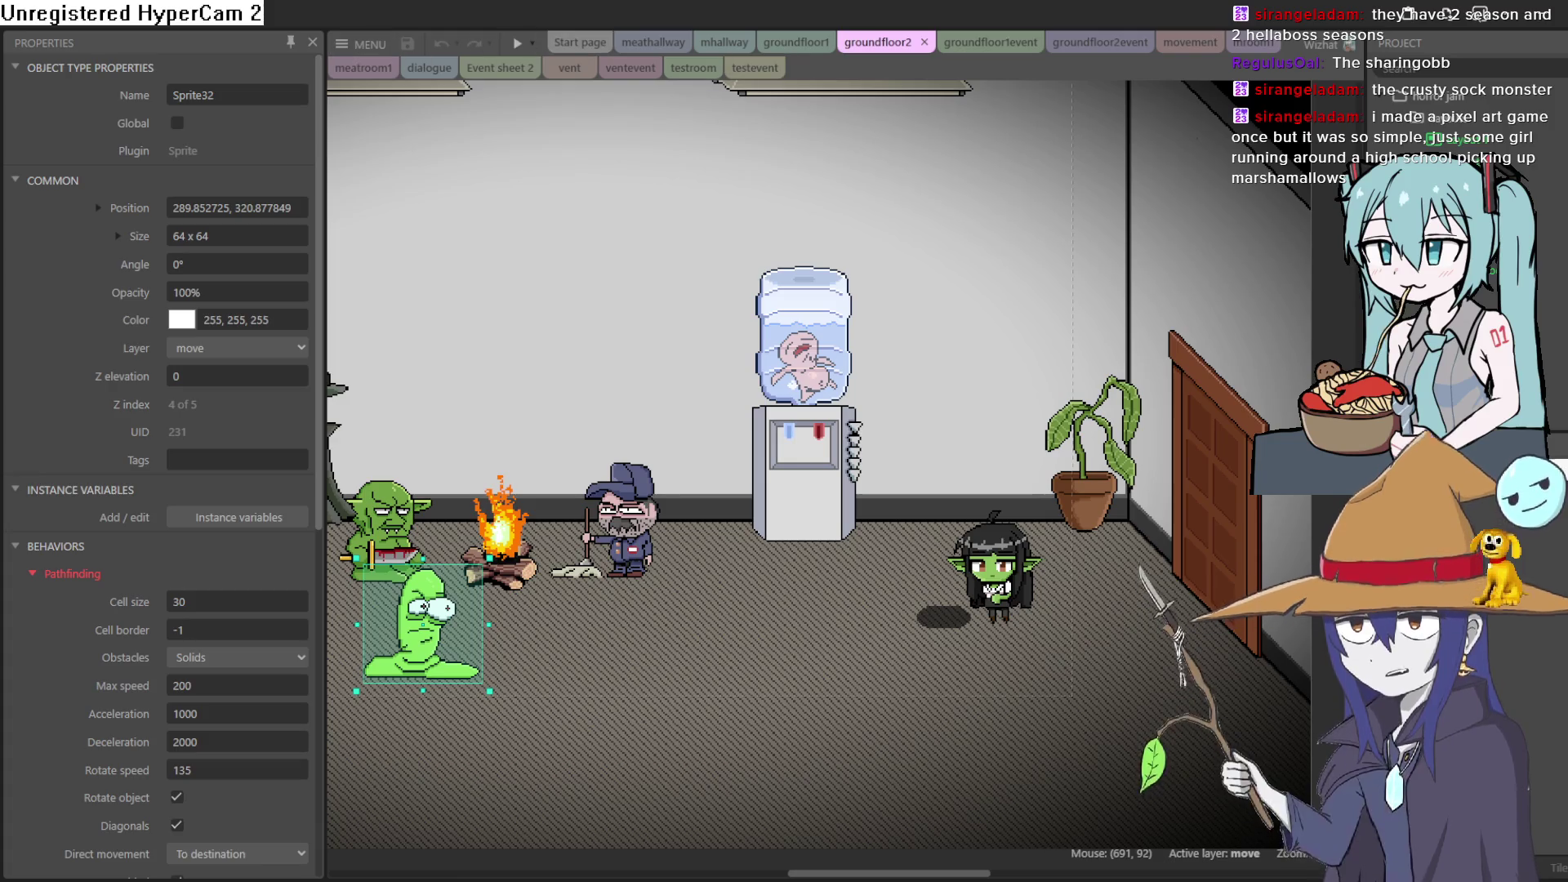
key(alt+Tab)
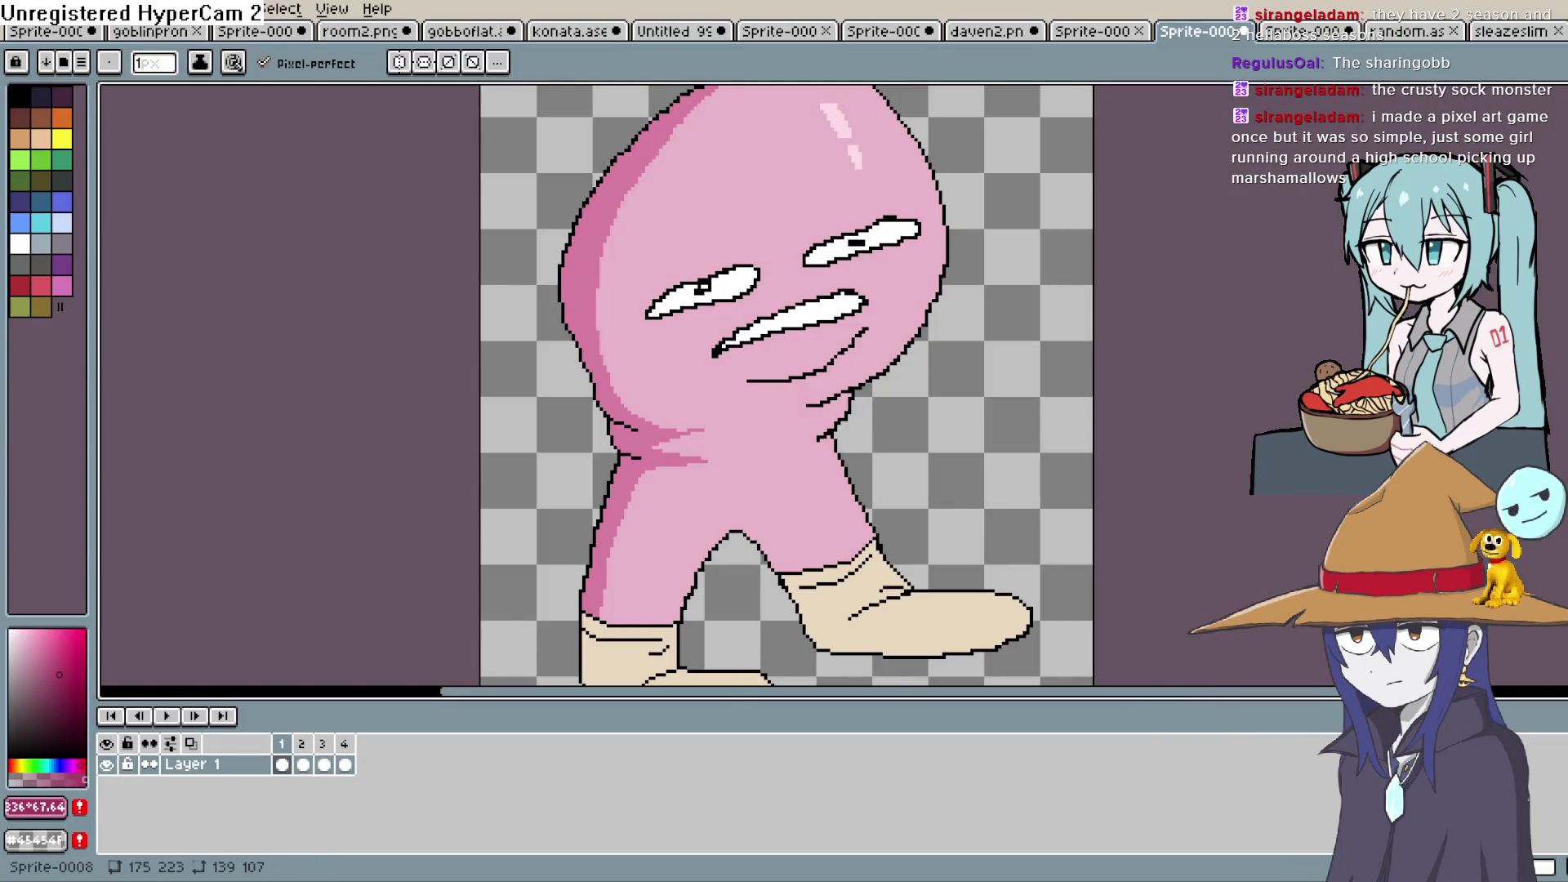
Switch to the gobboflat document and pan and zoom to frame the whole goblin room
click(467, 31)
scroll(739, 365, down, 2)
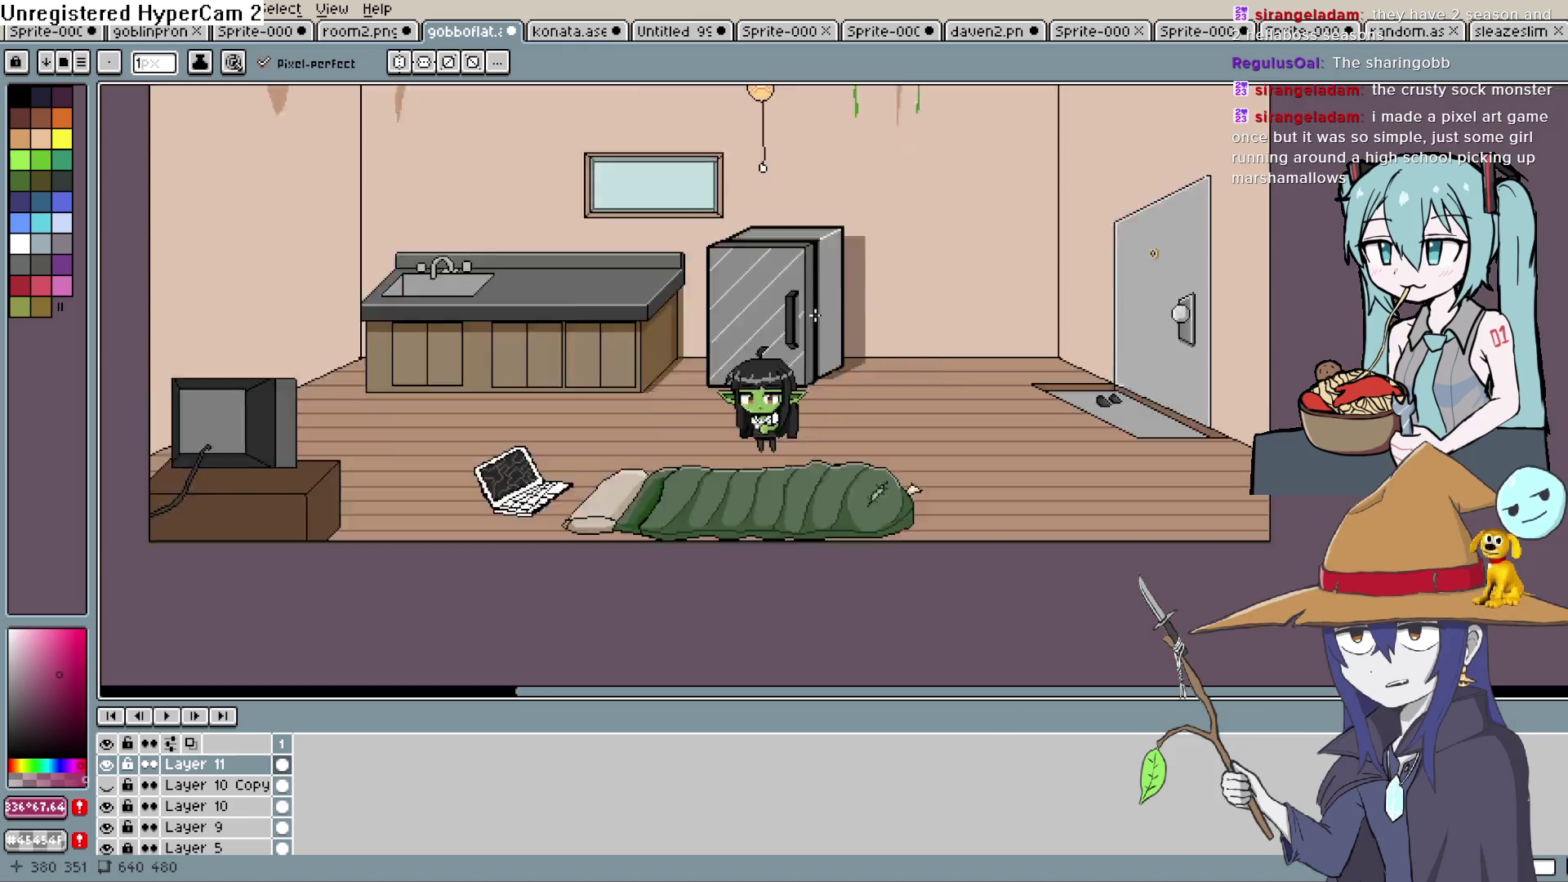
scroll(902, 255, up, 3)
scroll(903, 255, down, 3)
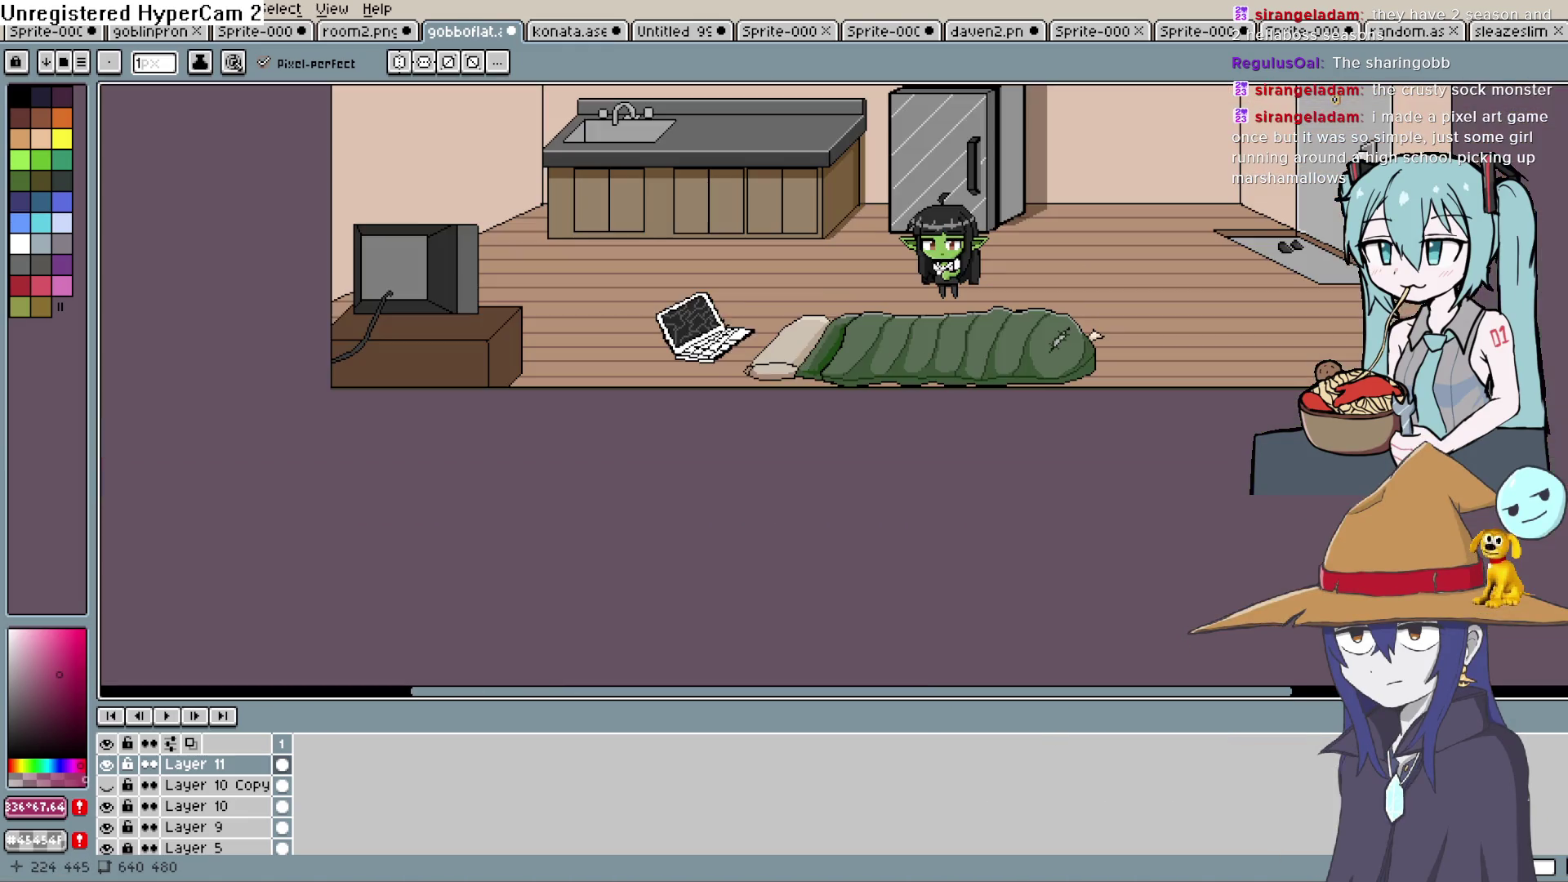
mouse_move(951, 262)
mouse_down()
mouse_move(774, 424)
mouse_move(771, 471)
mouse_up()
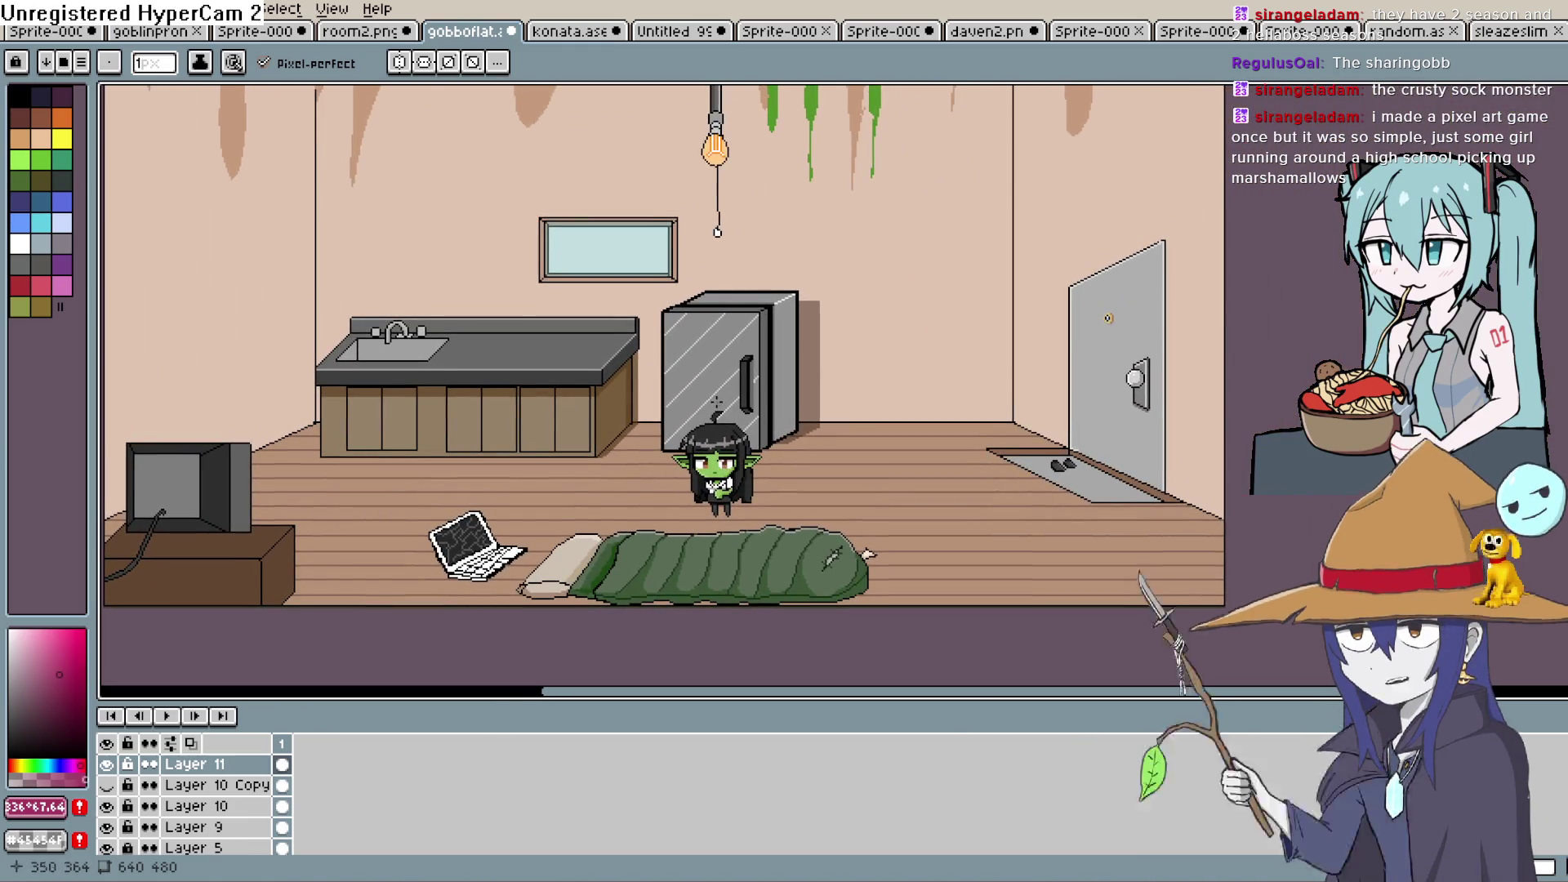
mouse_move(761, 407)
mouse_down()
mouse_move(737, 480)
mouse_move(752, 483)
mouse_up()
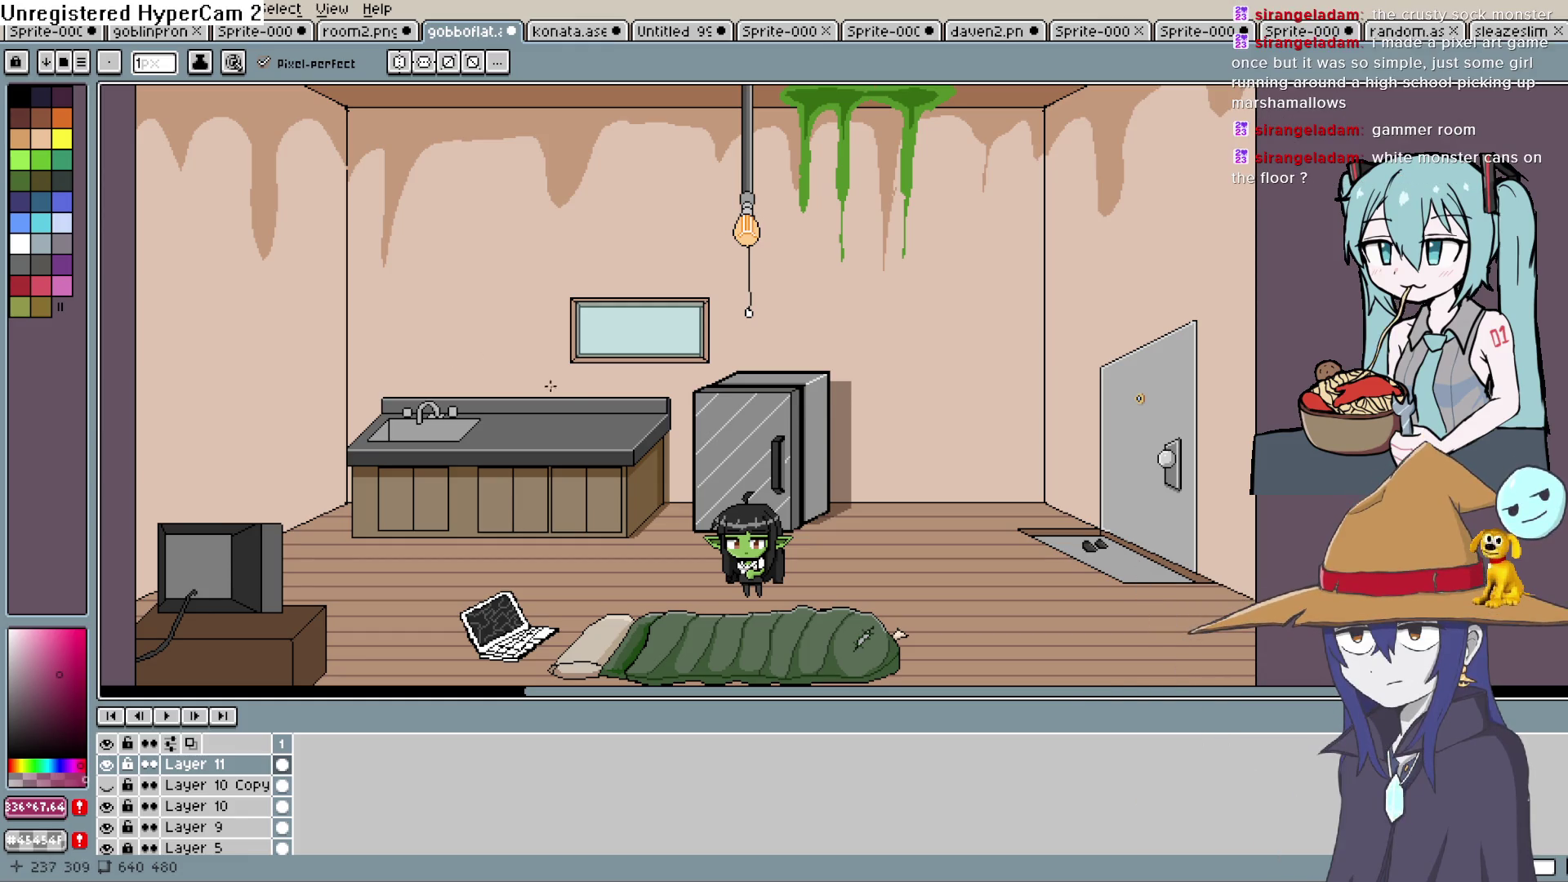
drag(569, 397, 657, 385)
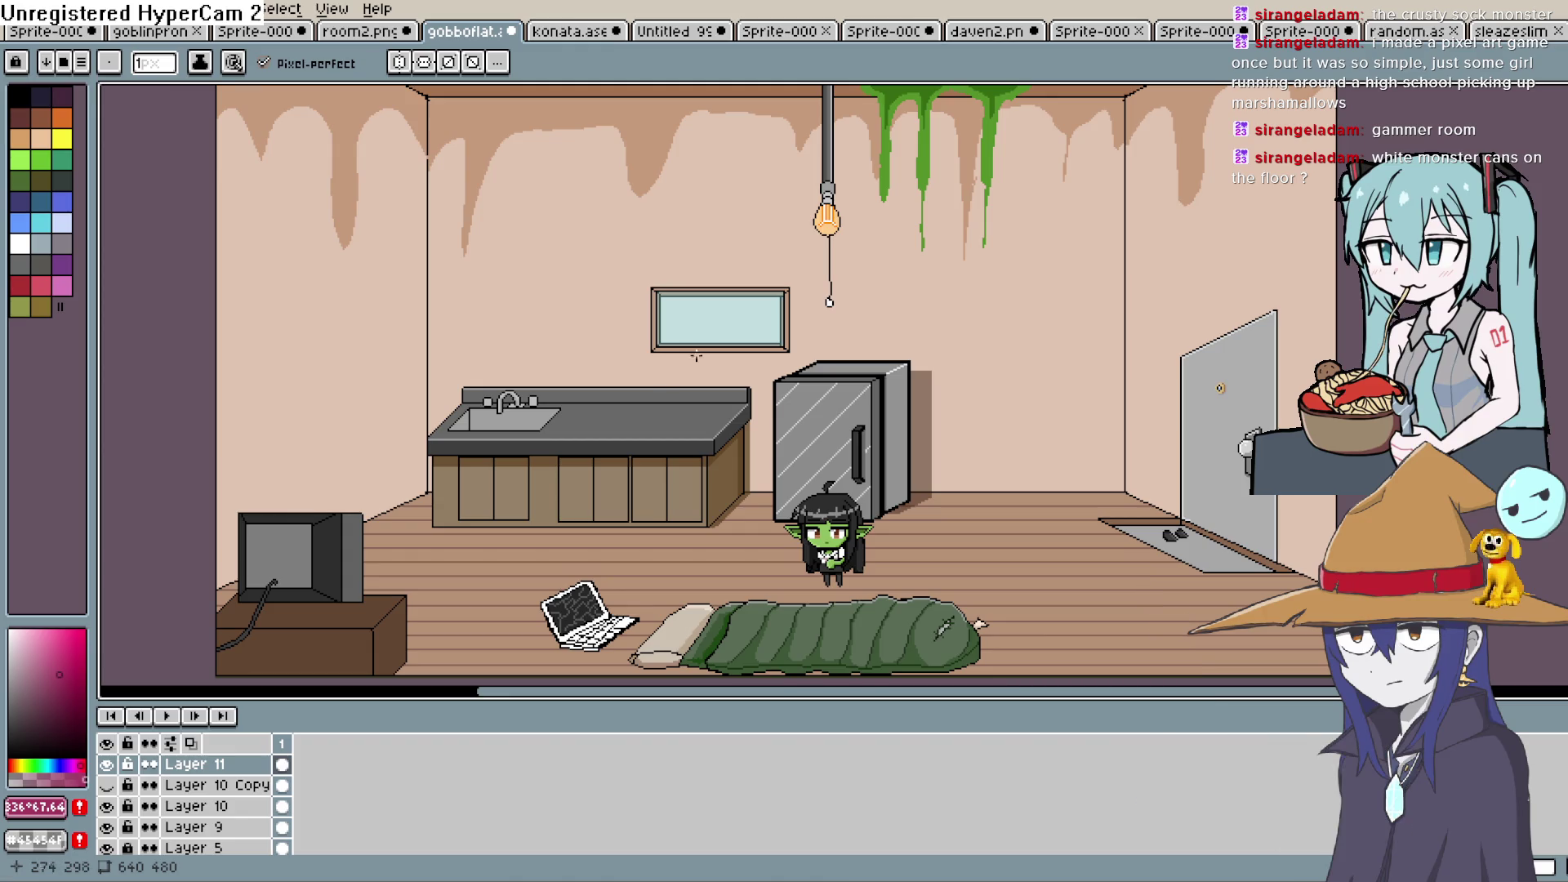
scroll(426, 393, up, 3)
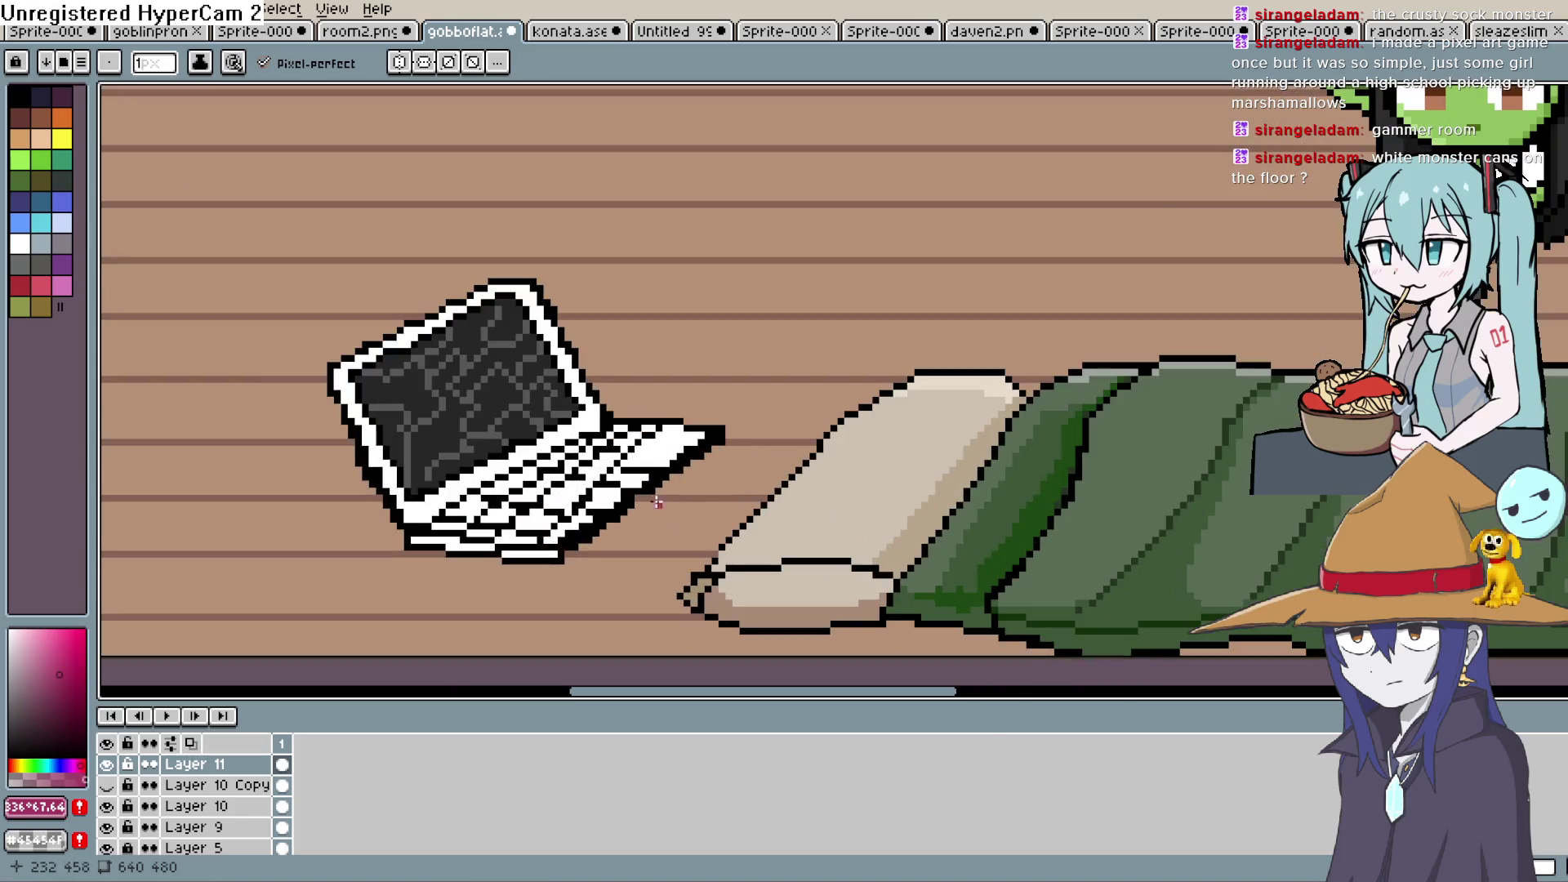
scroll(426, 393, up, 2)
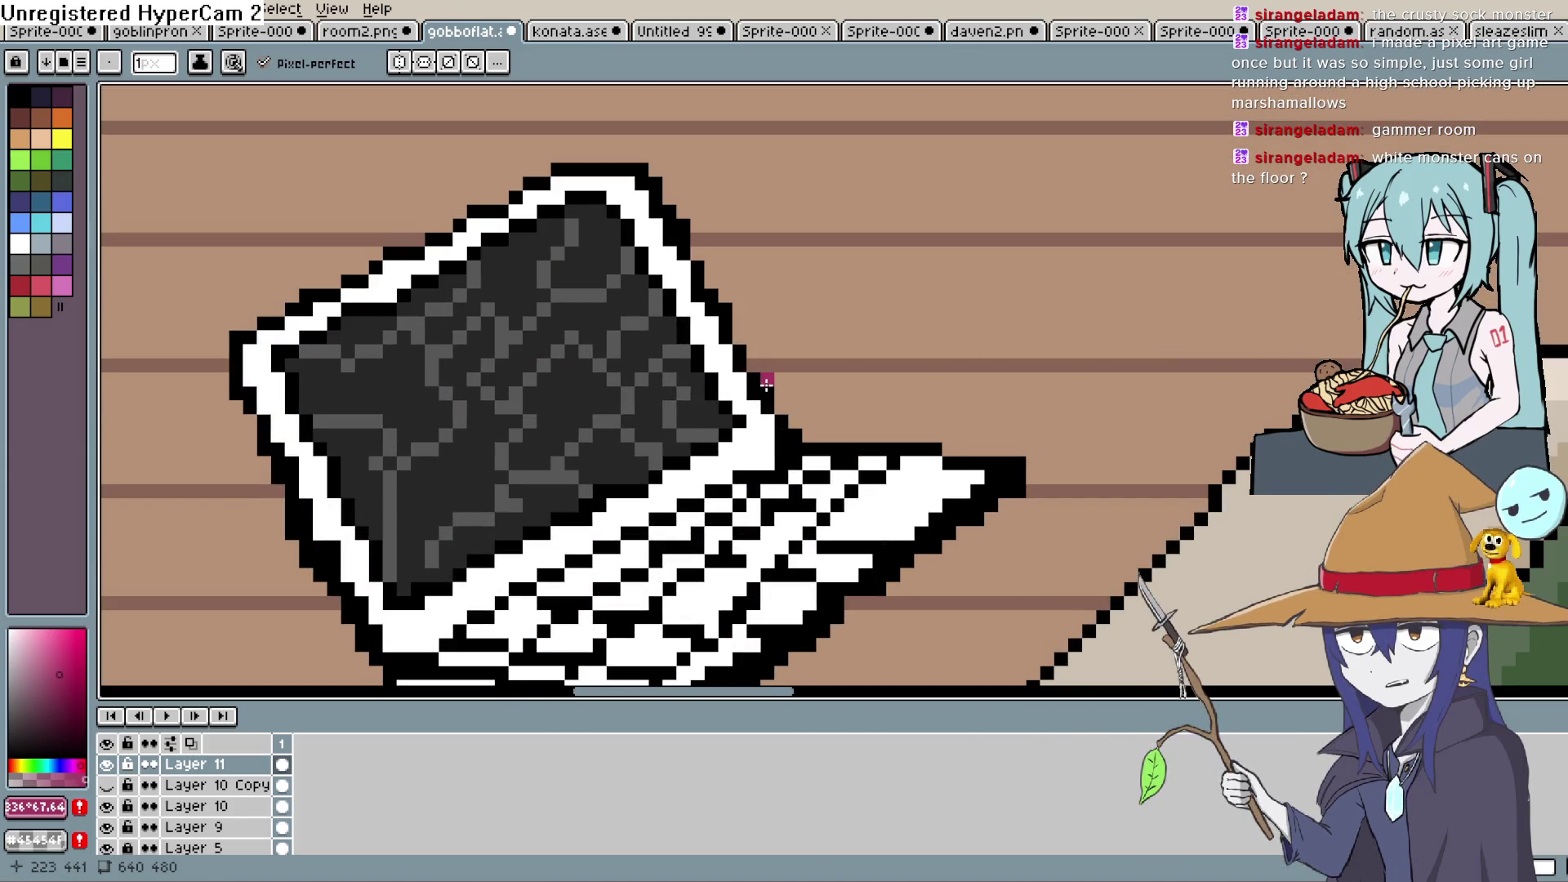
scroll(833, 366, down, 1)
scroll(833, 366, down, 1)
scroll(725, 379, up, 1)
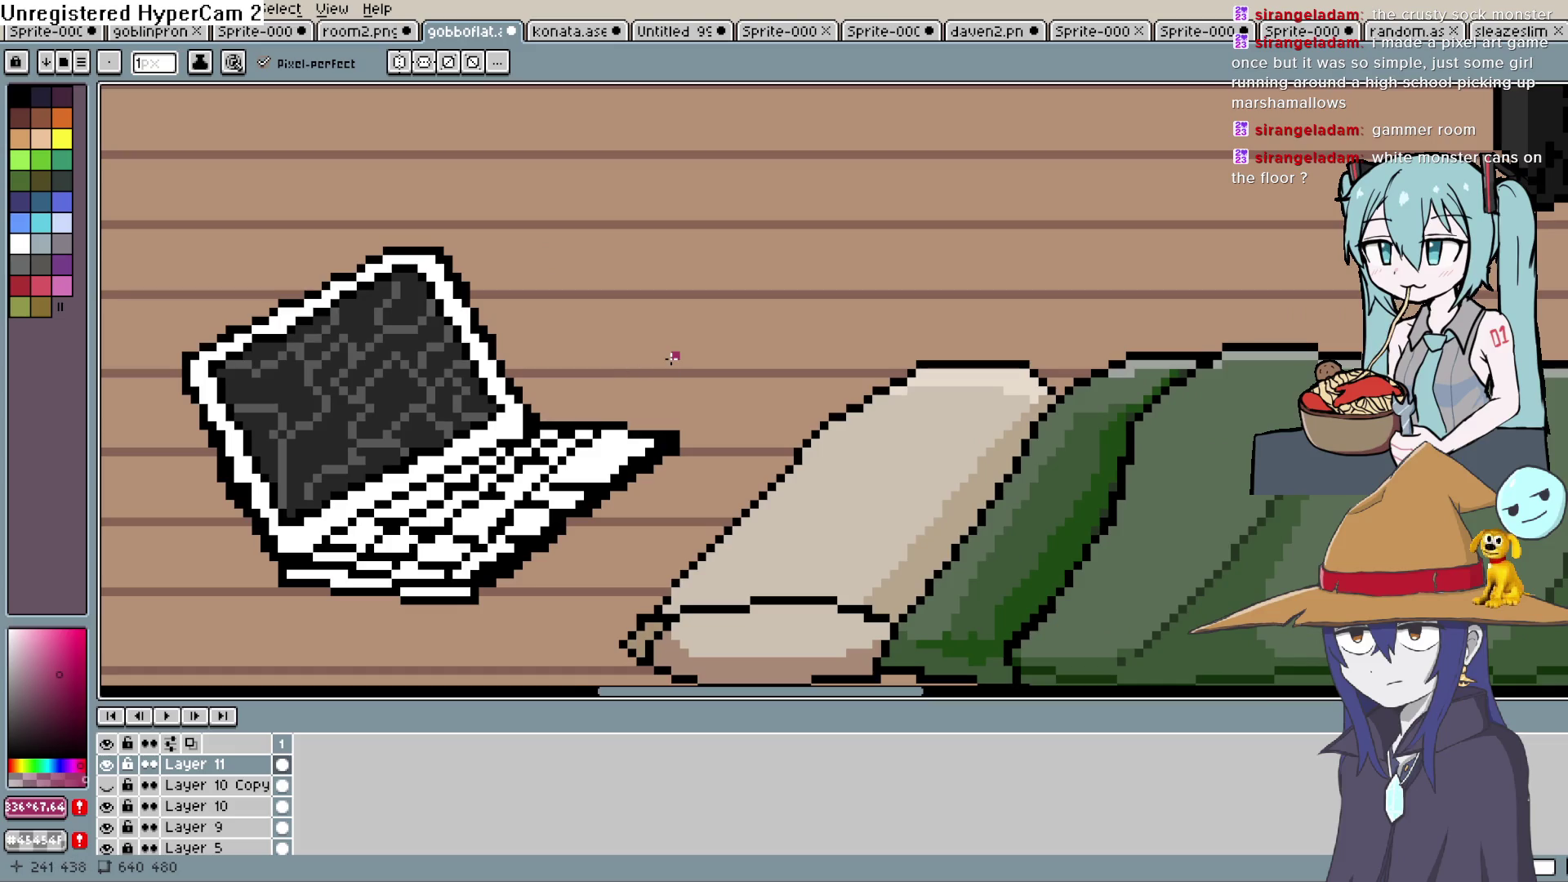
scroll(666, 356, down, 1)
scroll(694, 351, down, 1)
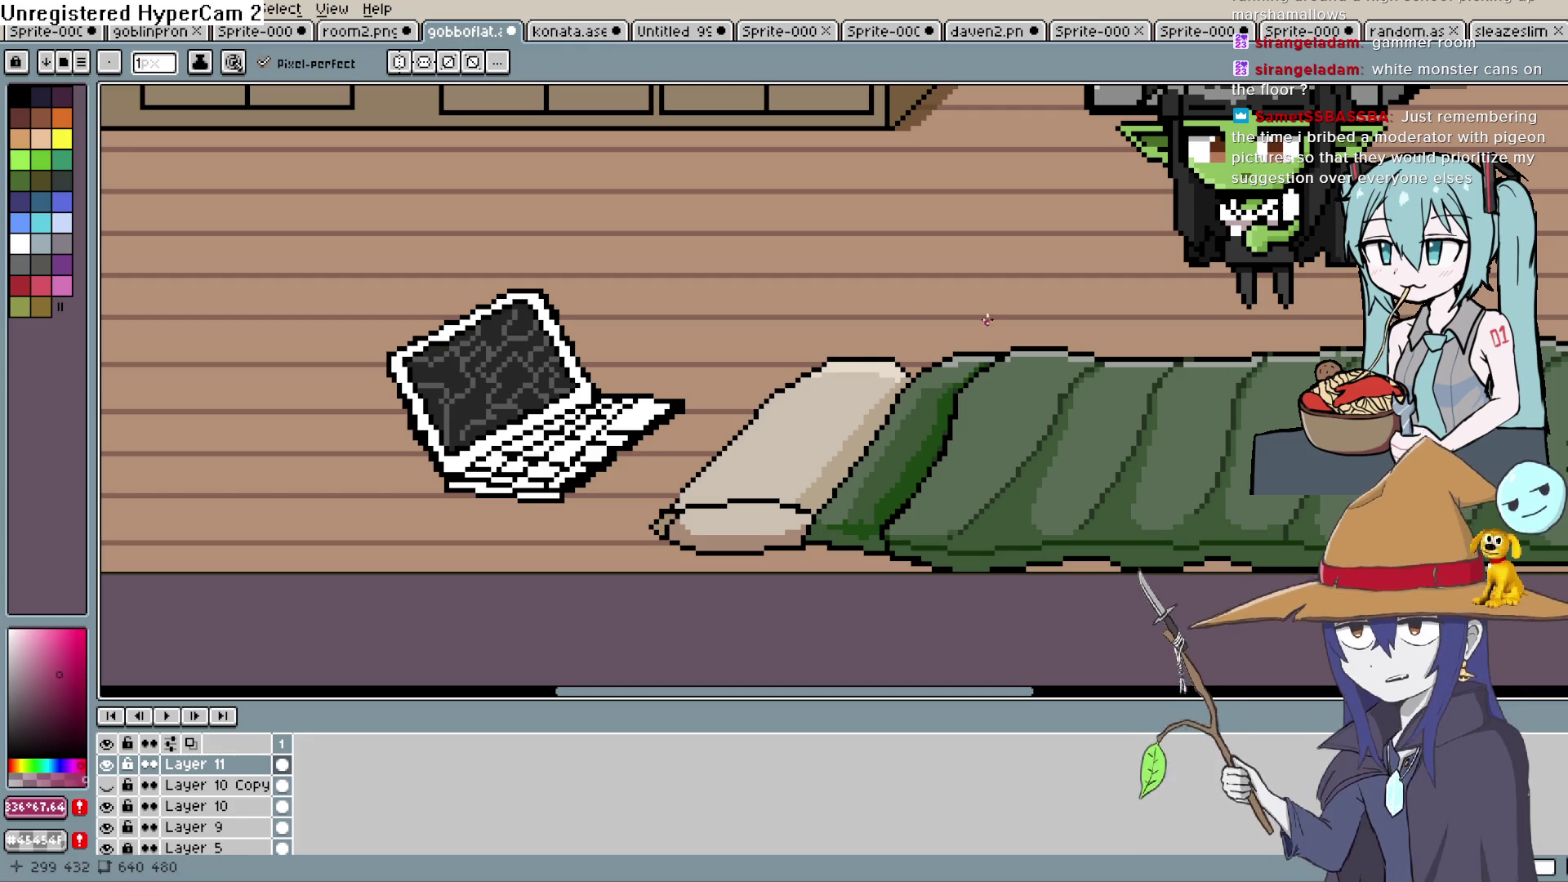
scroll(866, 415, down, 5)
scroll(866, 416, up, 2)
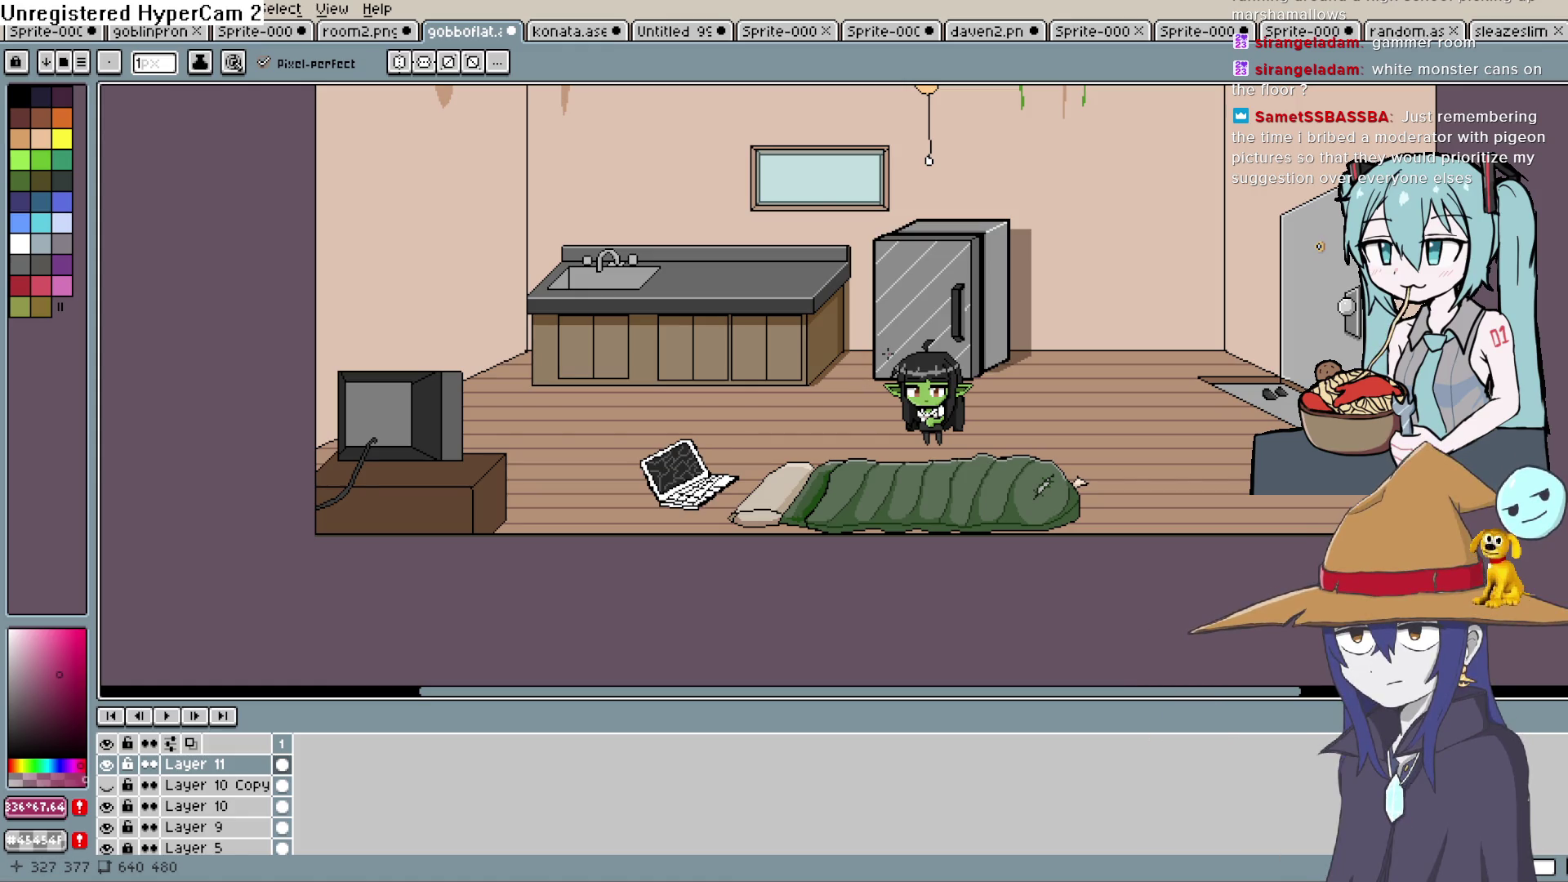
mouse_move(989, 390)
mouse_down()
mouse_move(975, 446)
mouse_move(776, 437)
mouse_move(865, 340)
mouse_move(896, 356)
mouse_up()
scroll(882, 449, down, 1)
scroll(775, 396, up, 1)
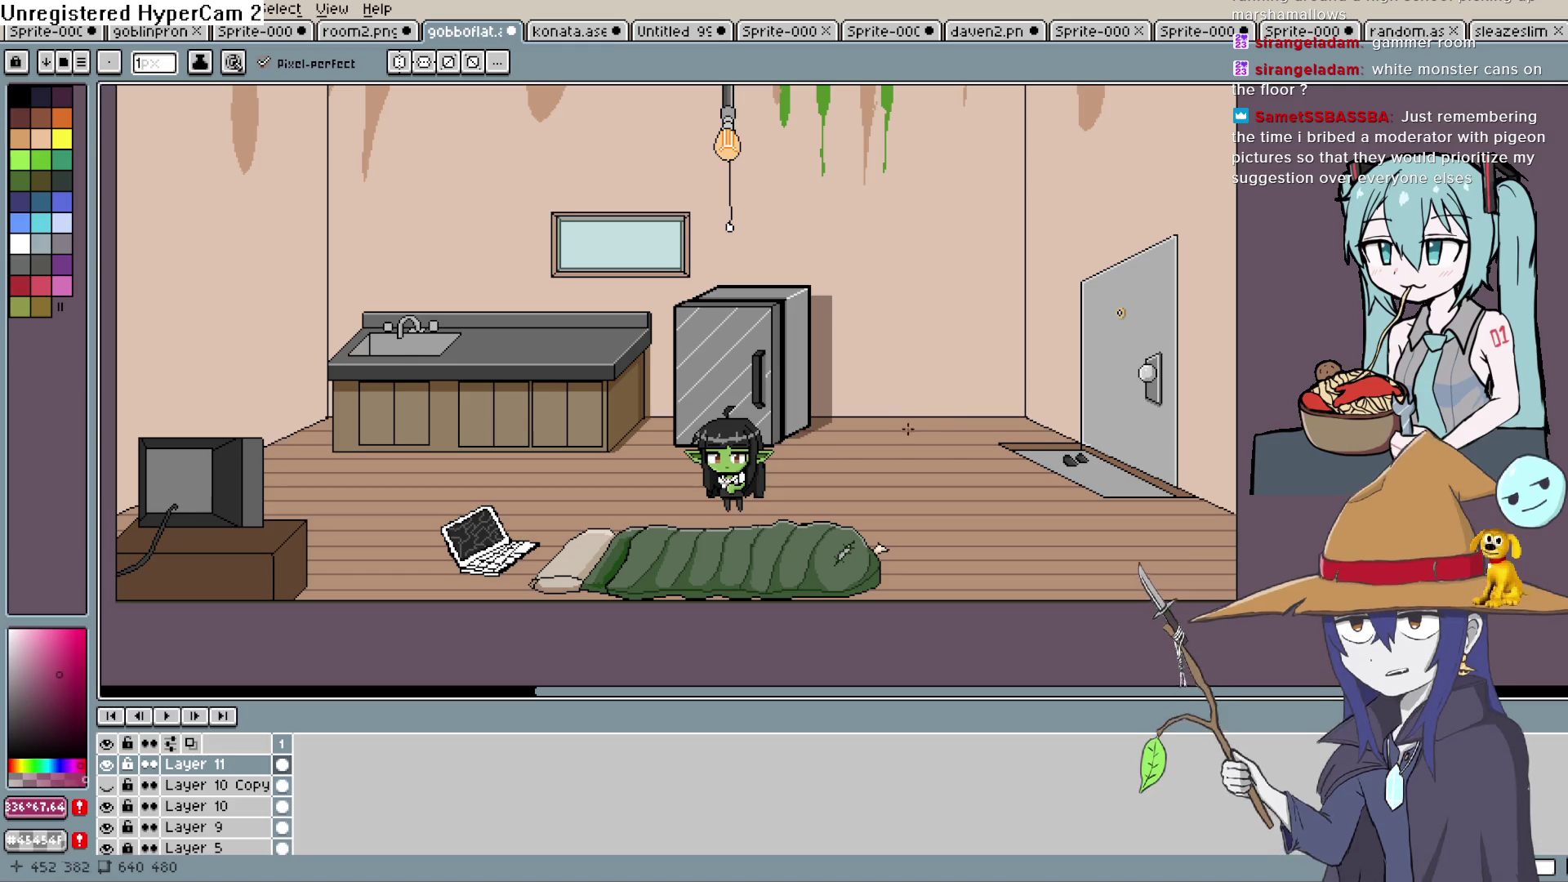
drag(608, 539, 785, 389)
scroll(785, 390, up, 2)
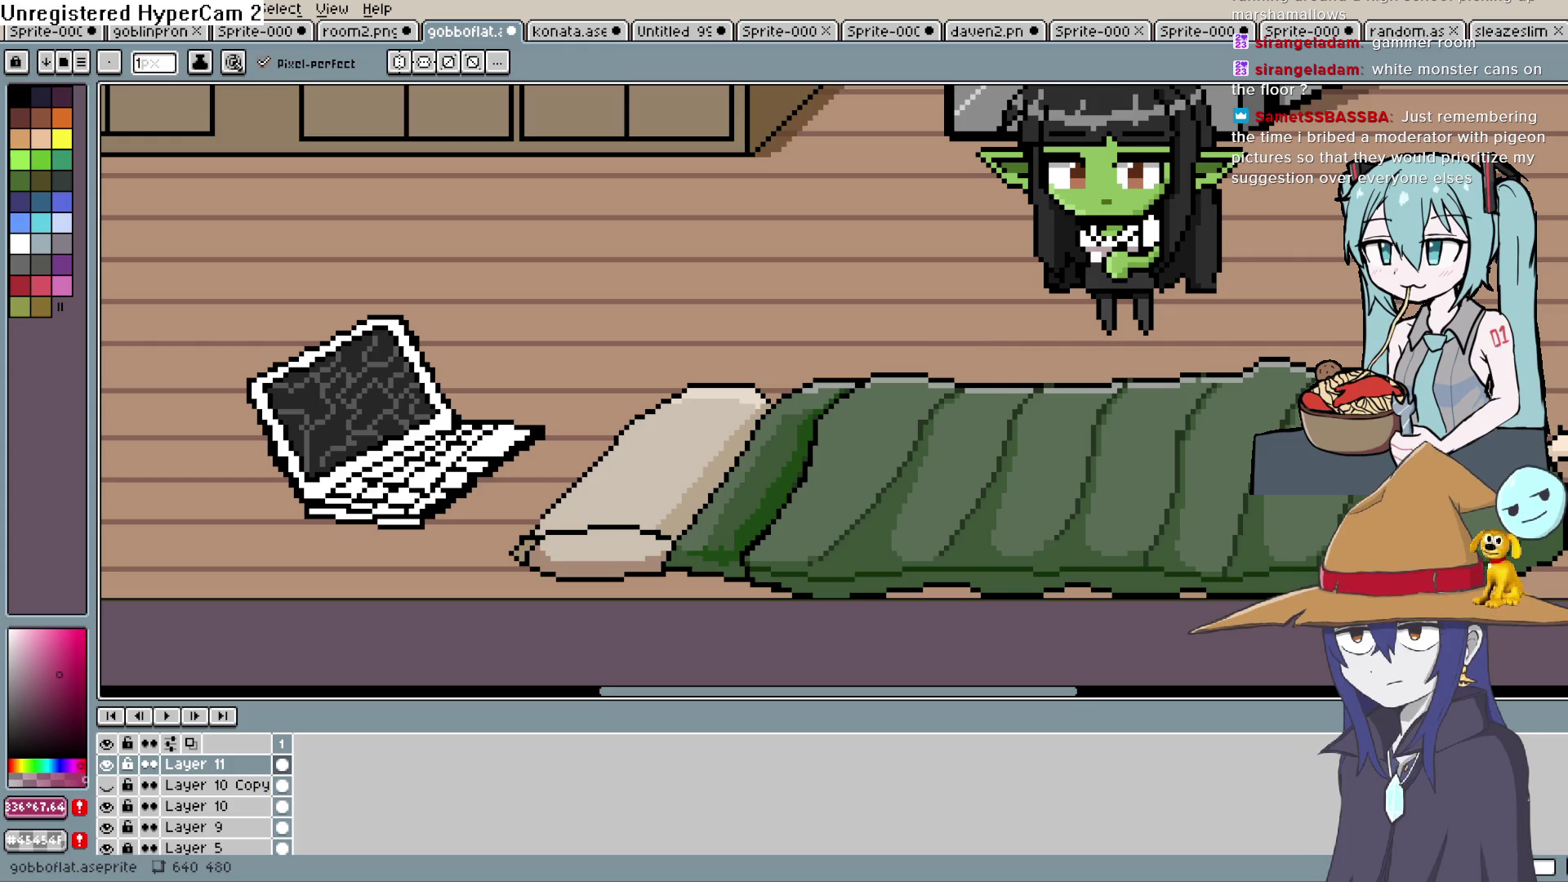
Add a new layer above Layer 11 and ready black pencil drawing on the floor beside the laptop
click(262, 765)
key(shift+n)
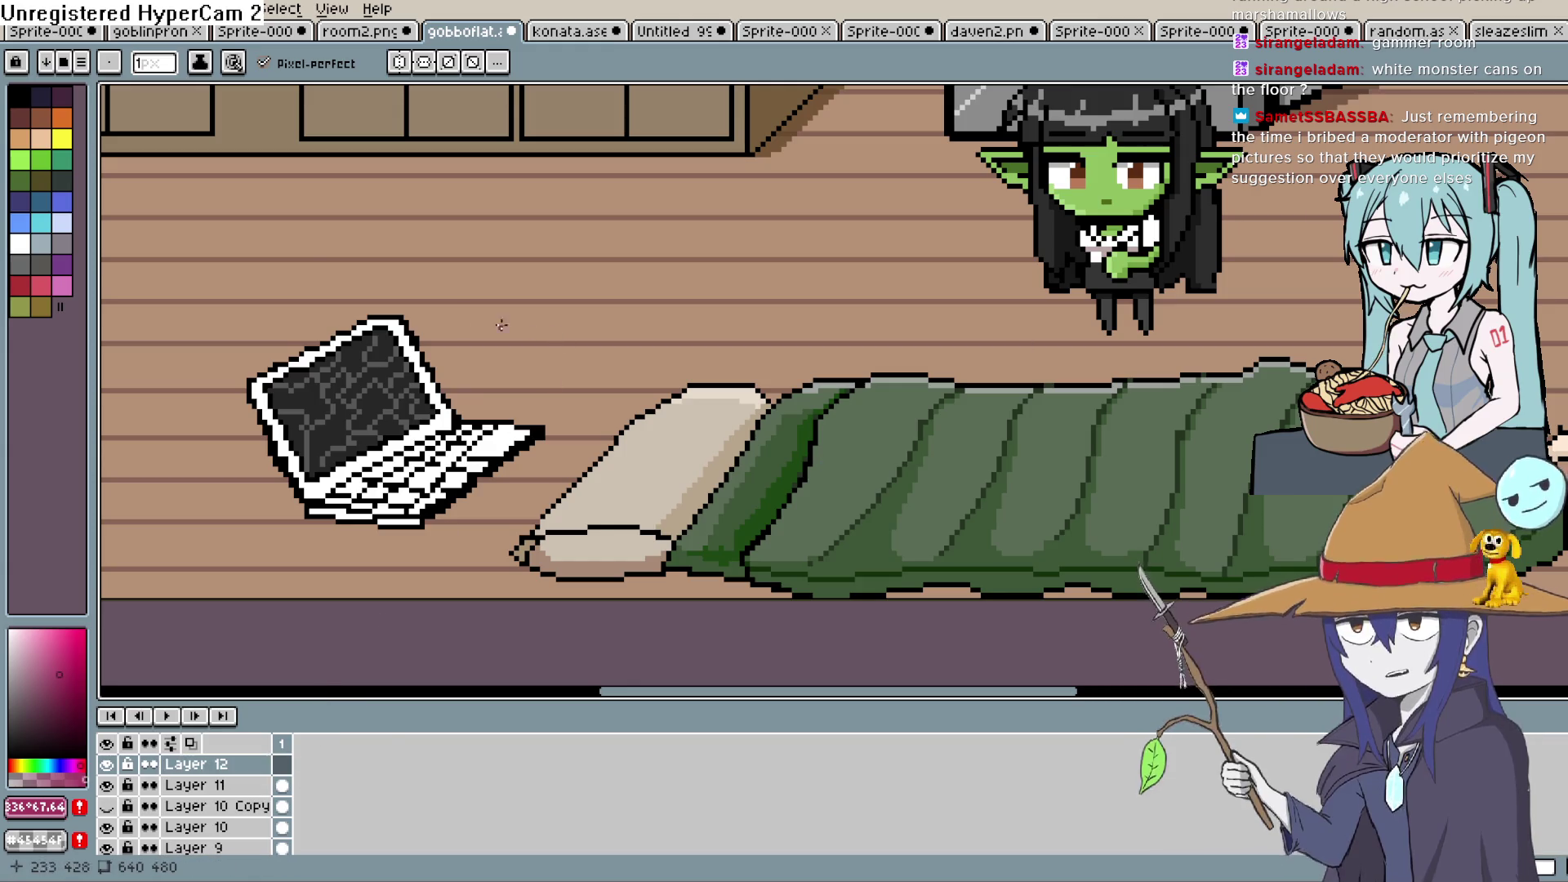
click(22, 106)
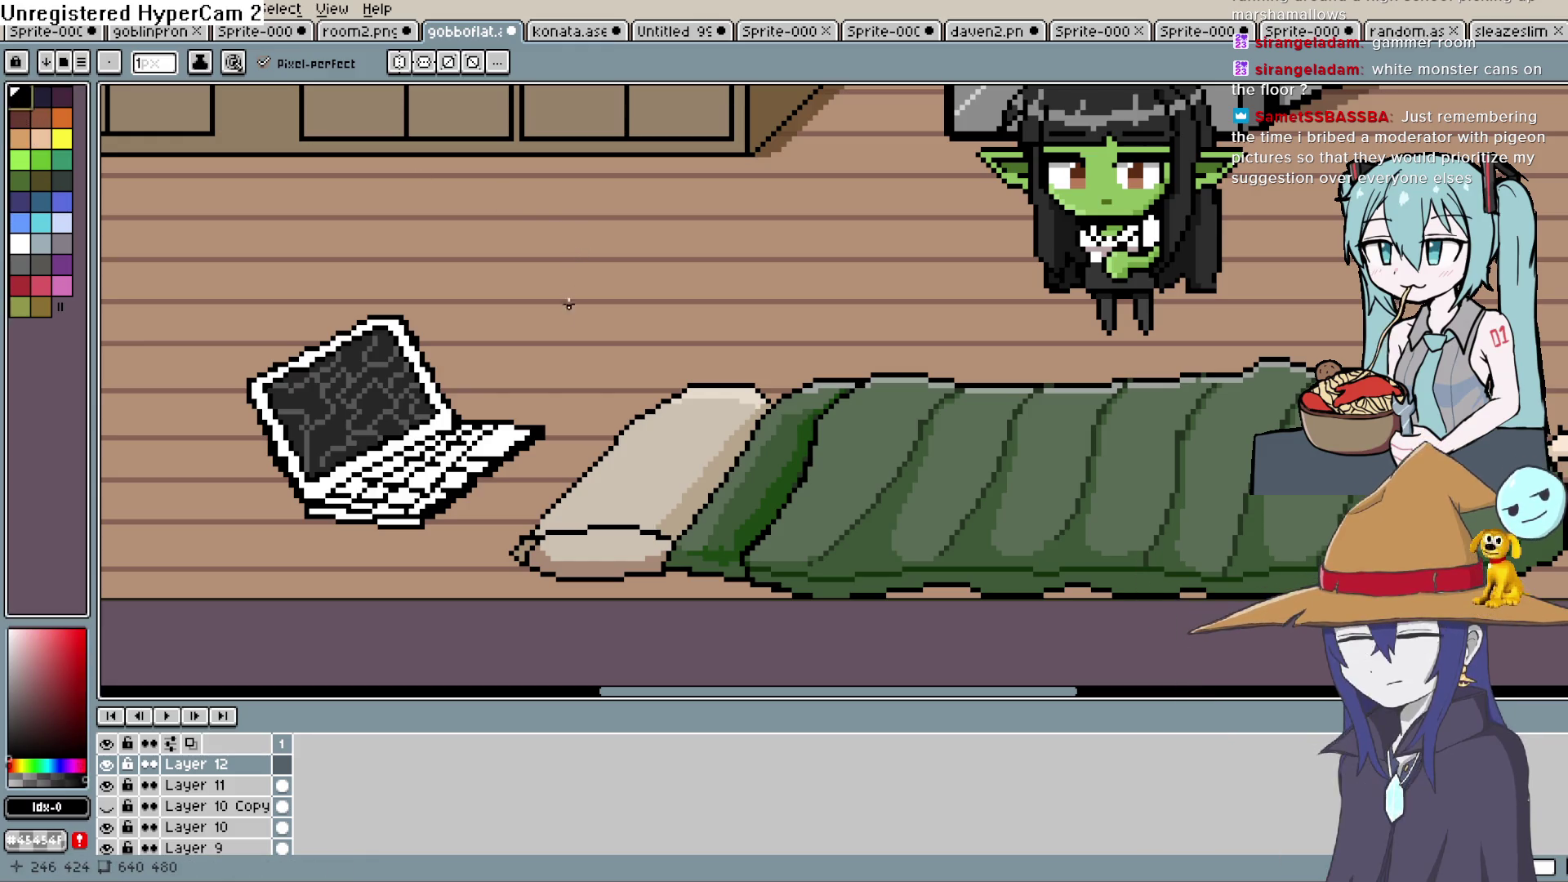
key(h)
drag(593, 347, 587, 377)
key(b)
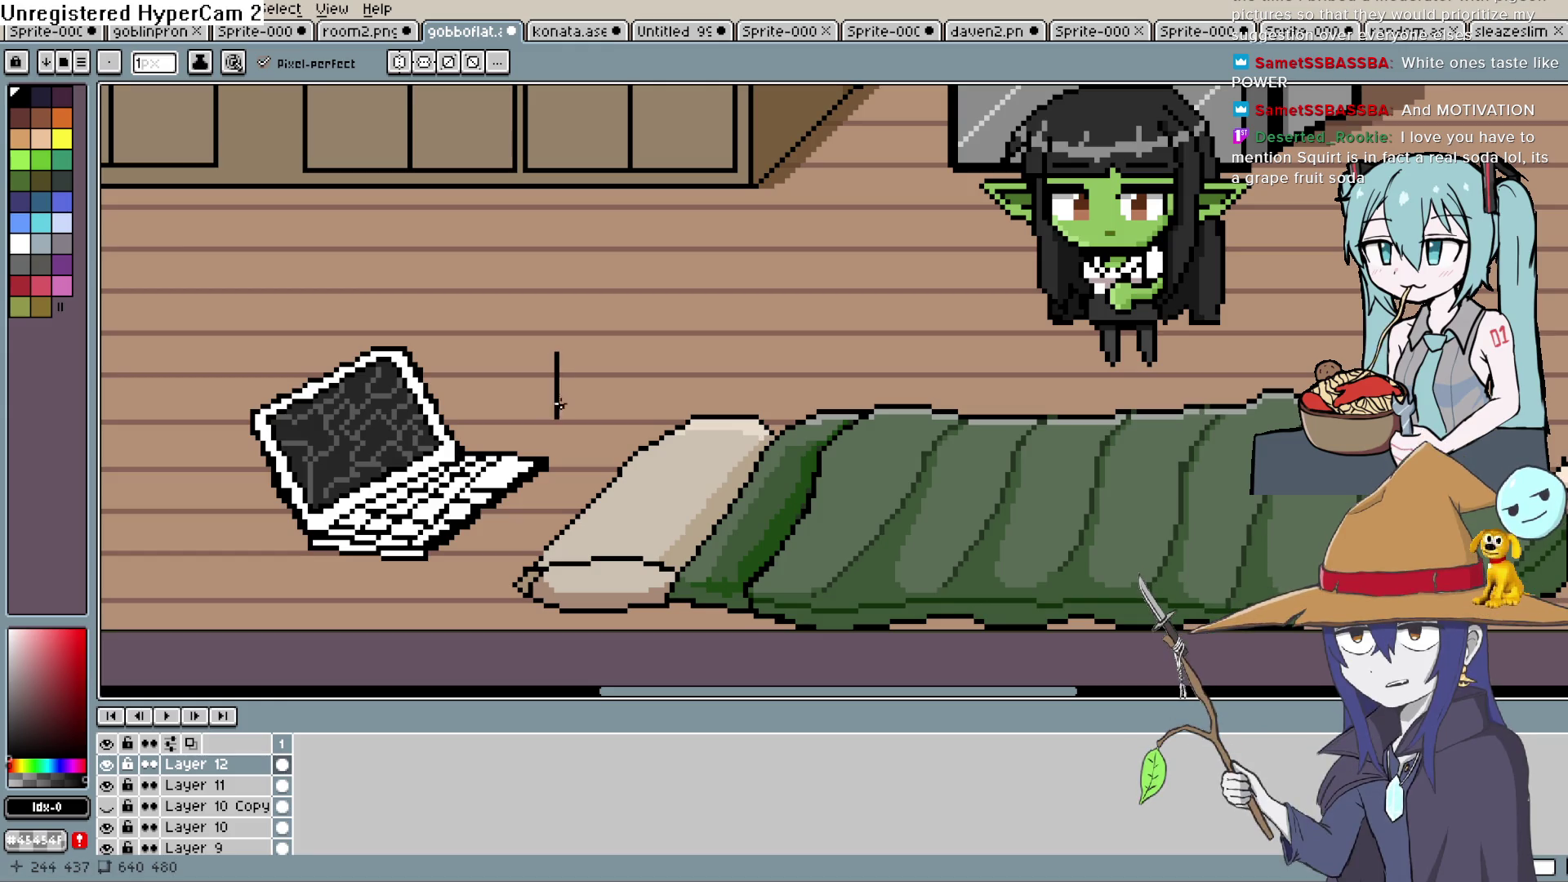
Draw the can's left and right sides and bottom, undoing stray stair-step corner pixels
drag(558, 418, 558, 427)
scroll(572, 425, up, 1)
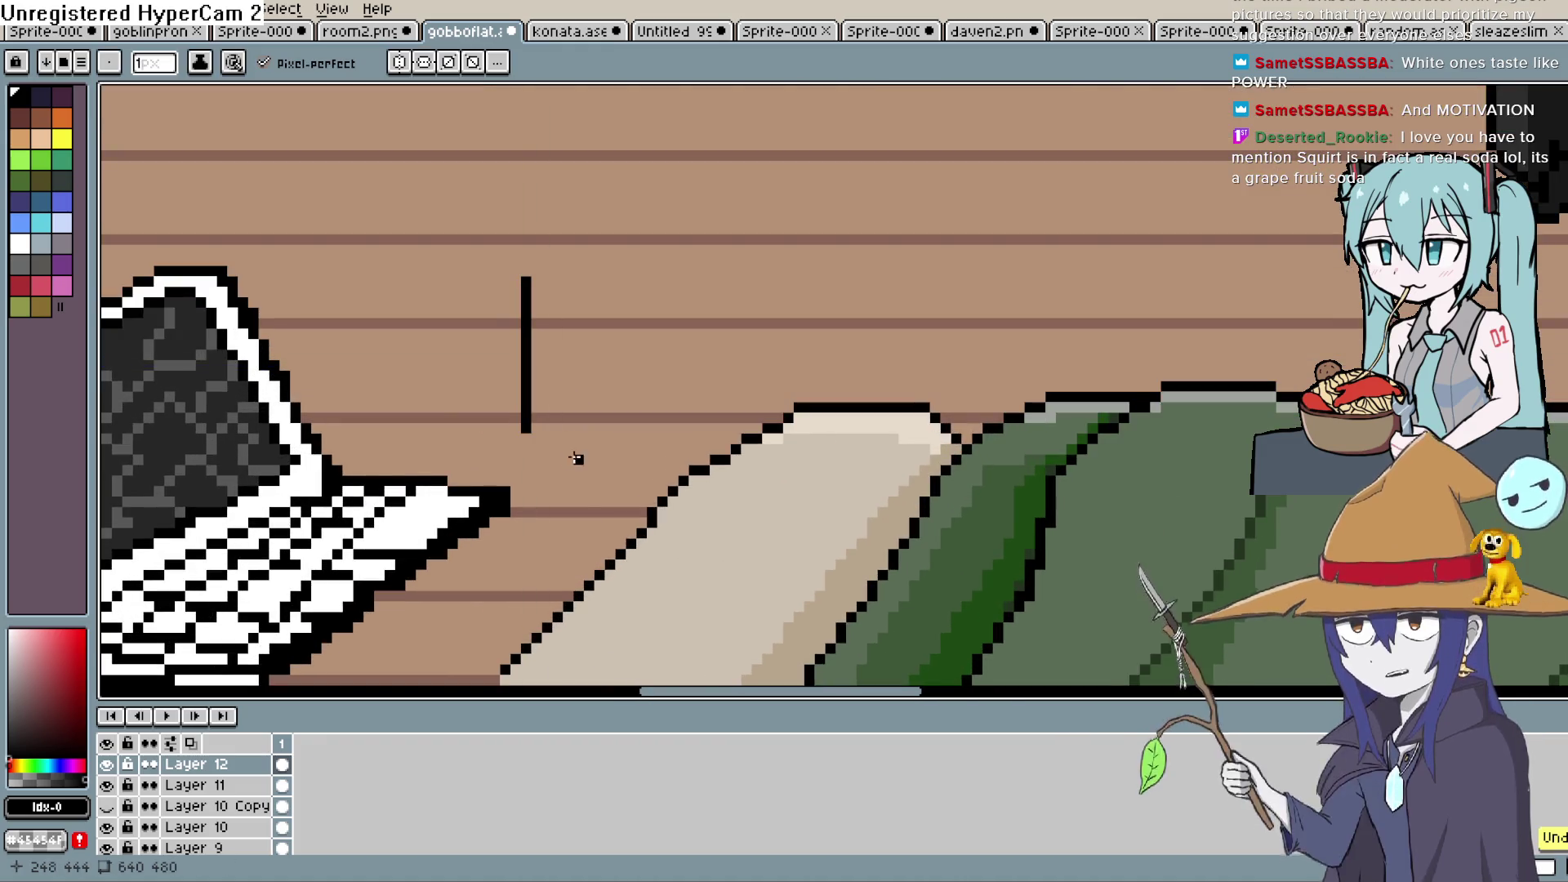
click(535, 439)
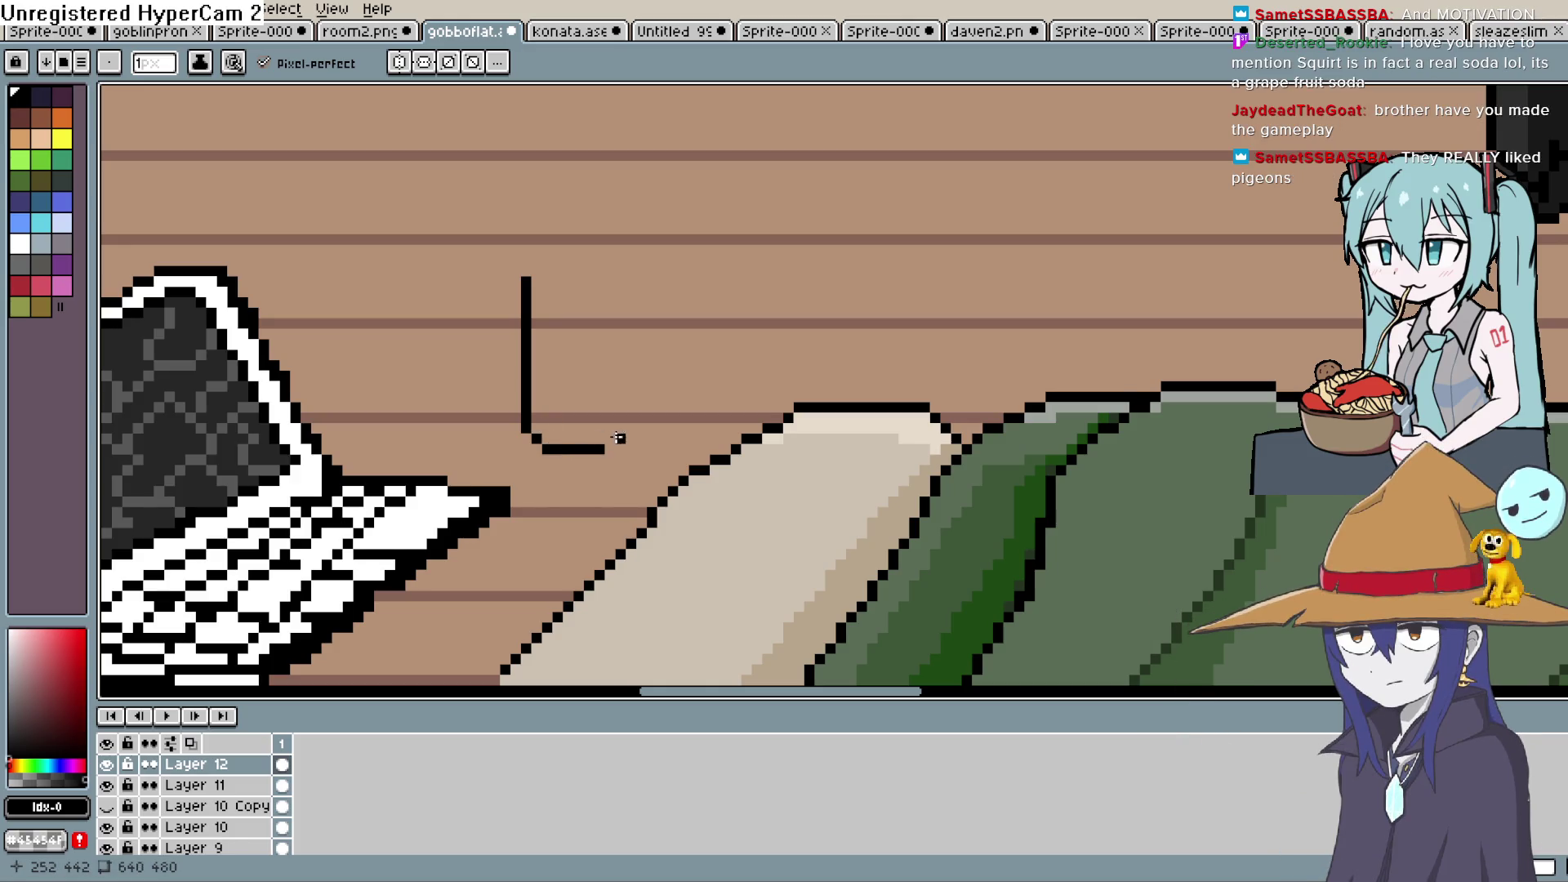
shift+click(620, 315)
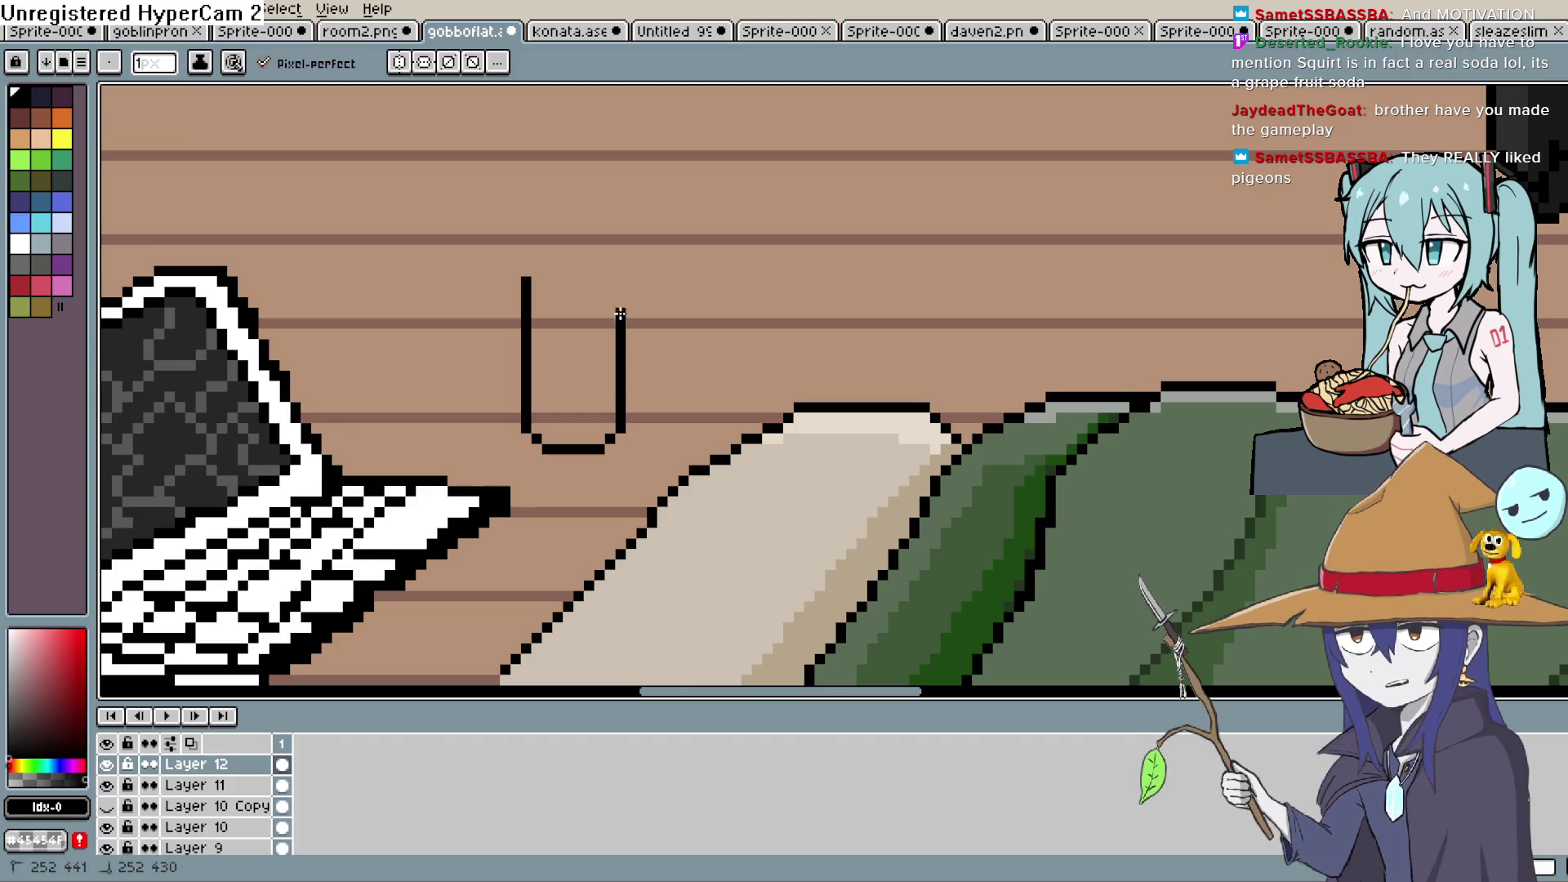
drag(681, 262, 693, 396)
shift+click(537, 371)
shift+click(632, 370)
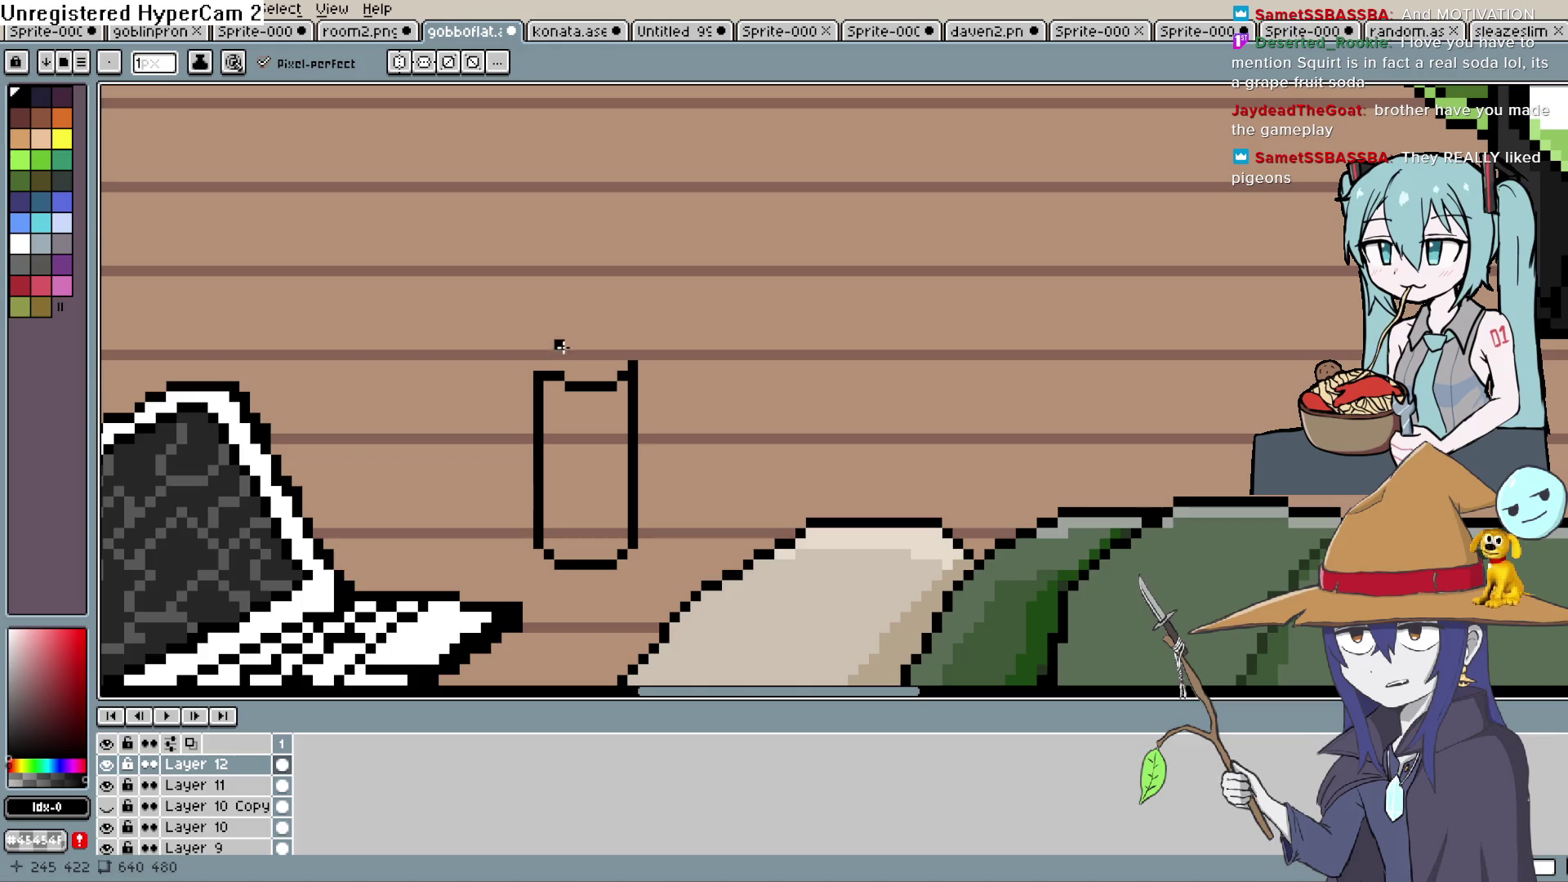
key(ctrl+z)
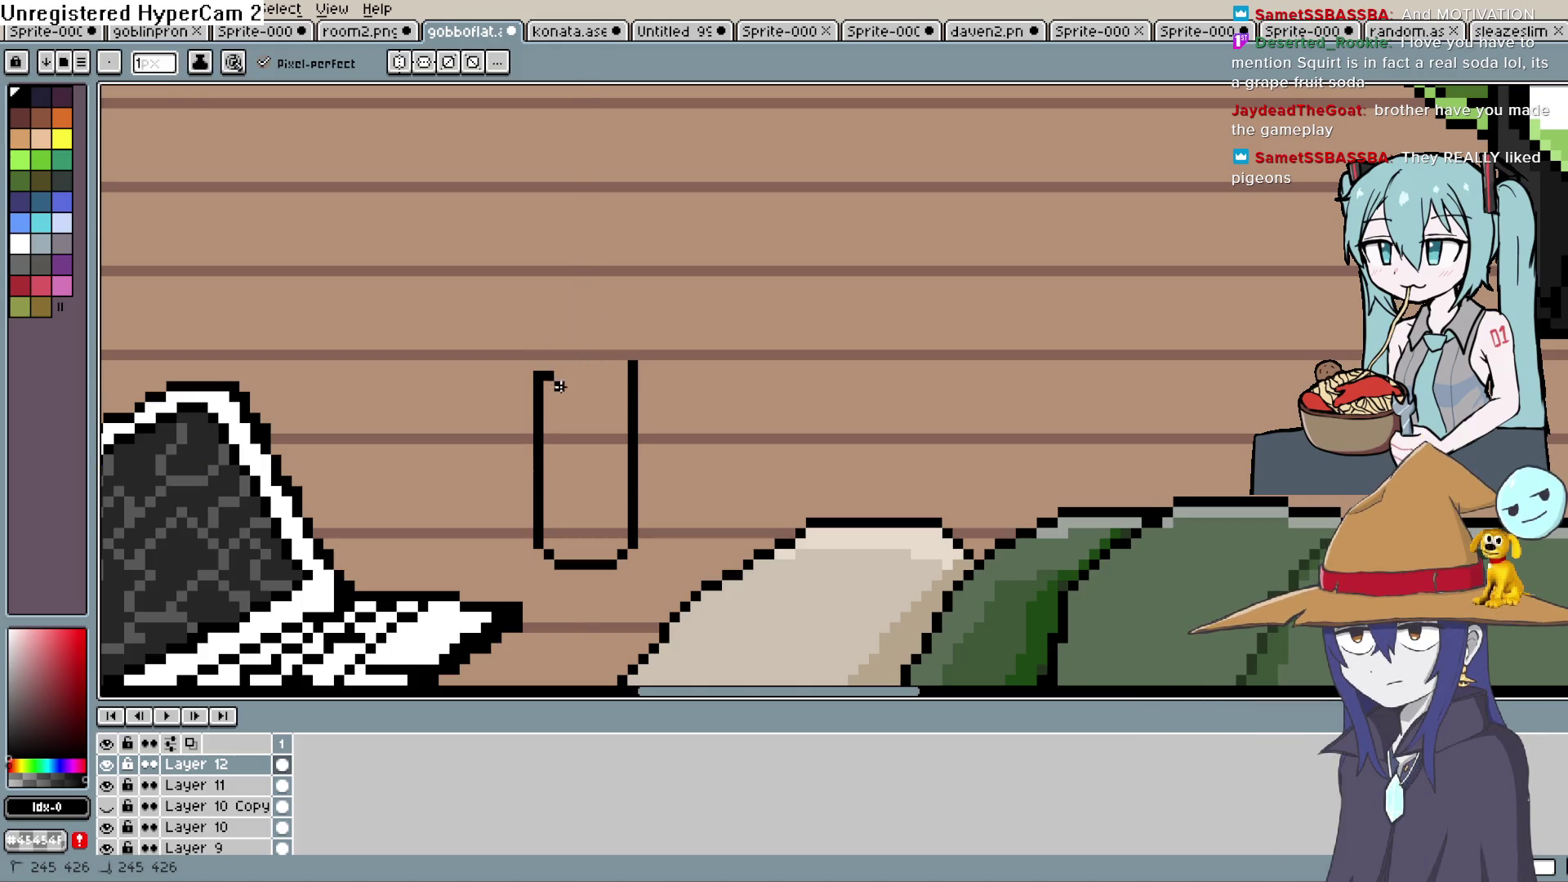
drag(600, 387, 630, 369)
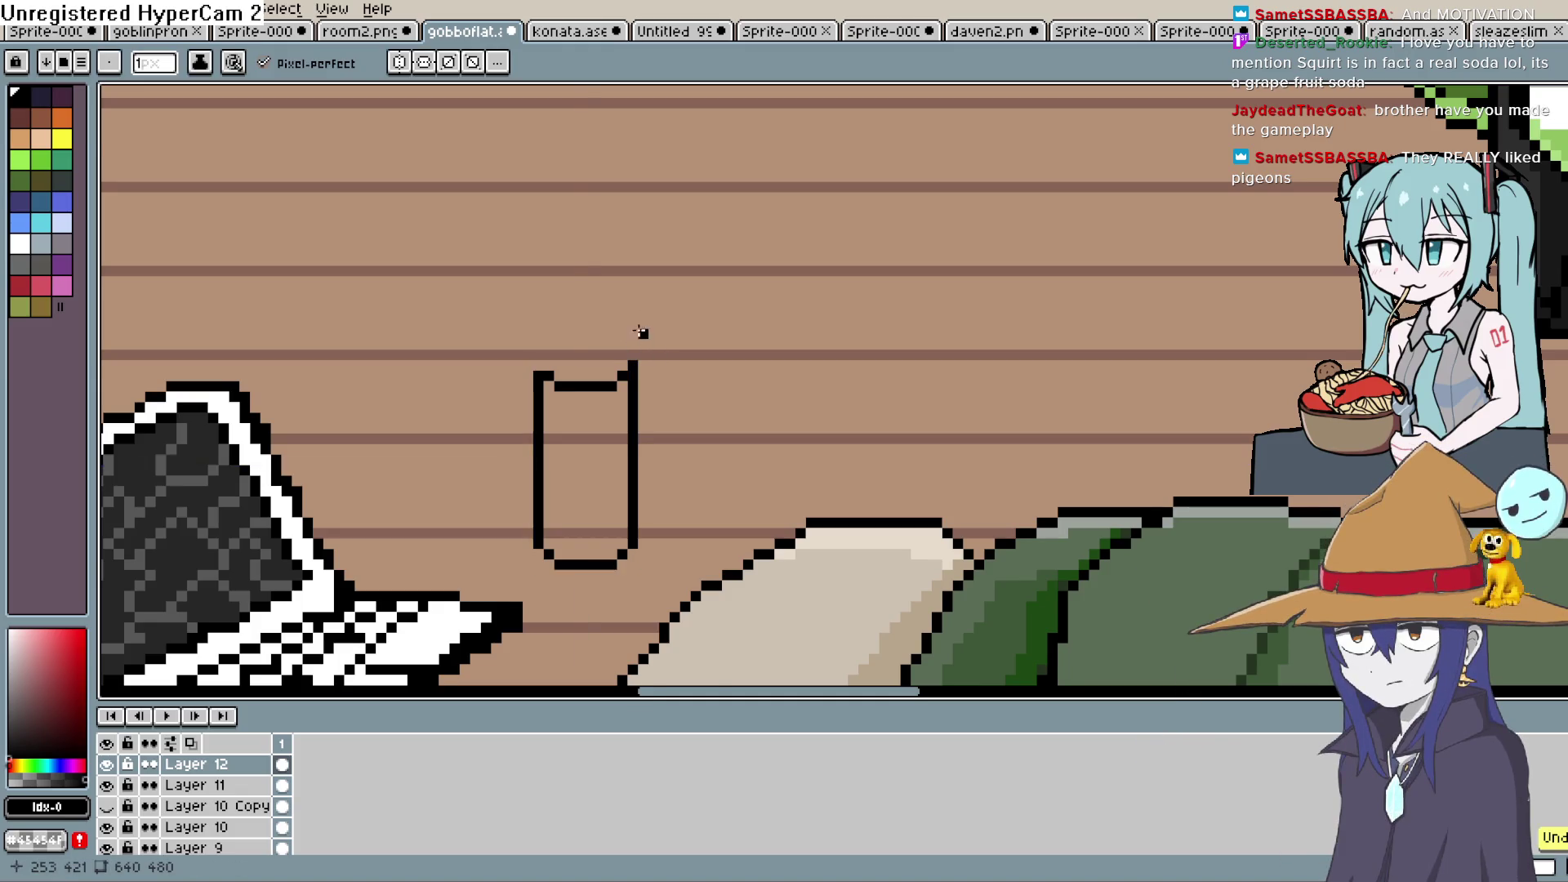
Add a rim pixel and outline the can's oval top
scroll(630, 344, up, 1)
click(609, 349)
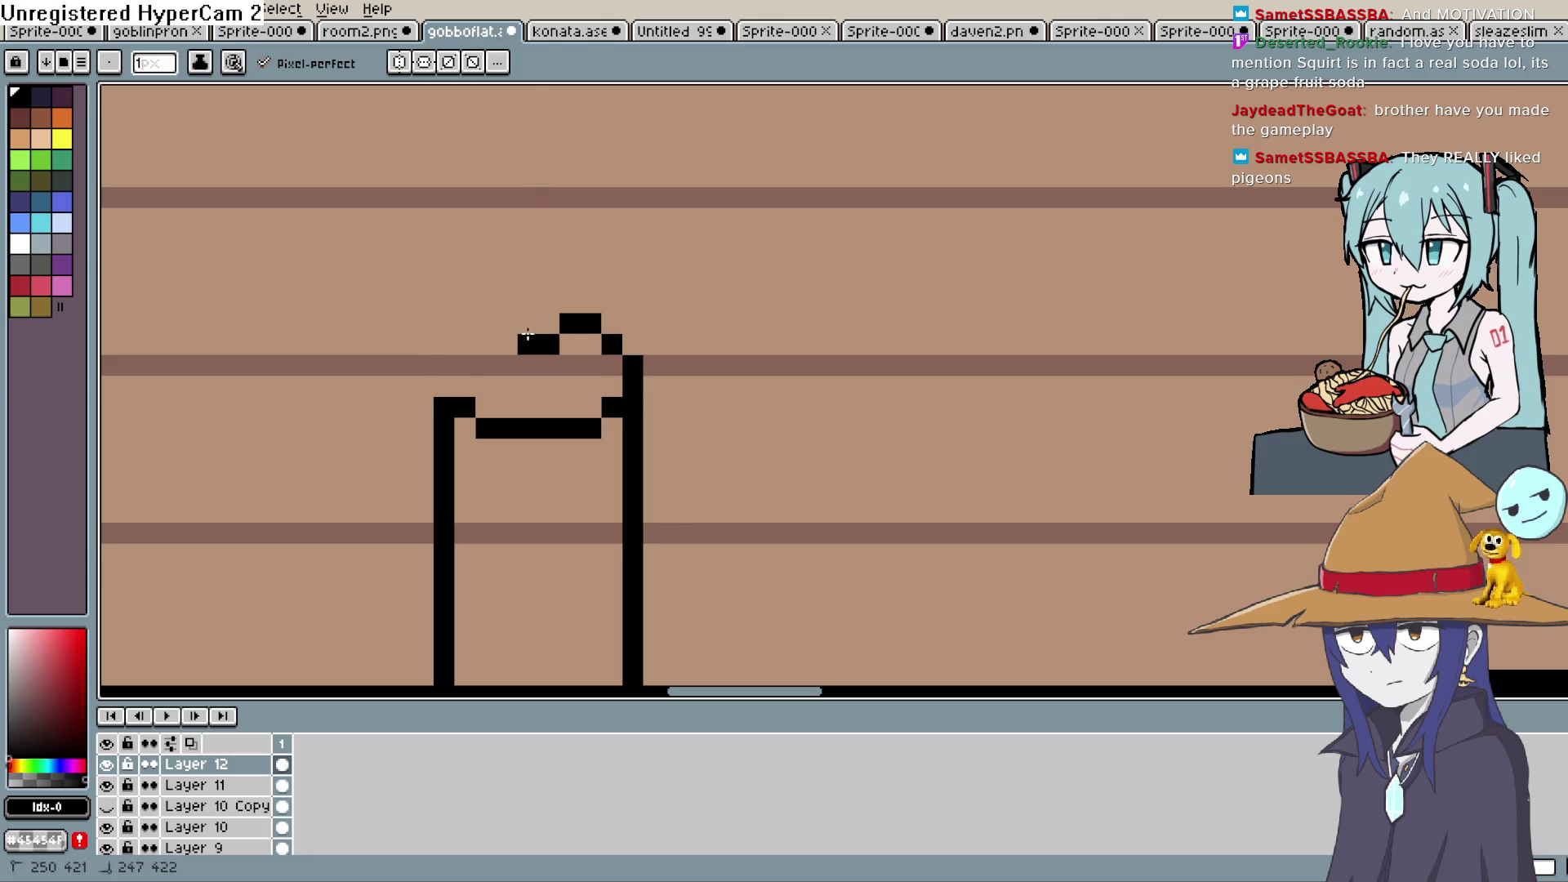
scroll(694, 163, down, 1)
key(space)
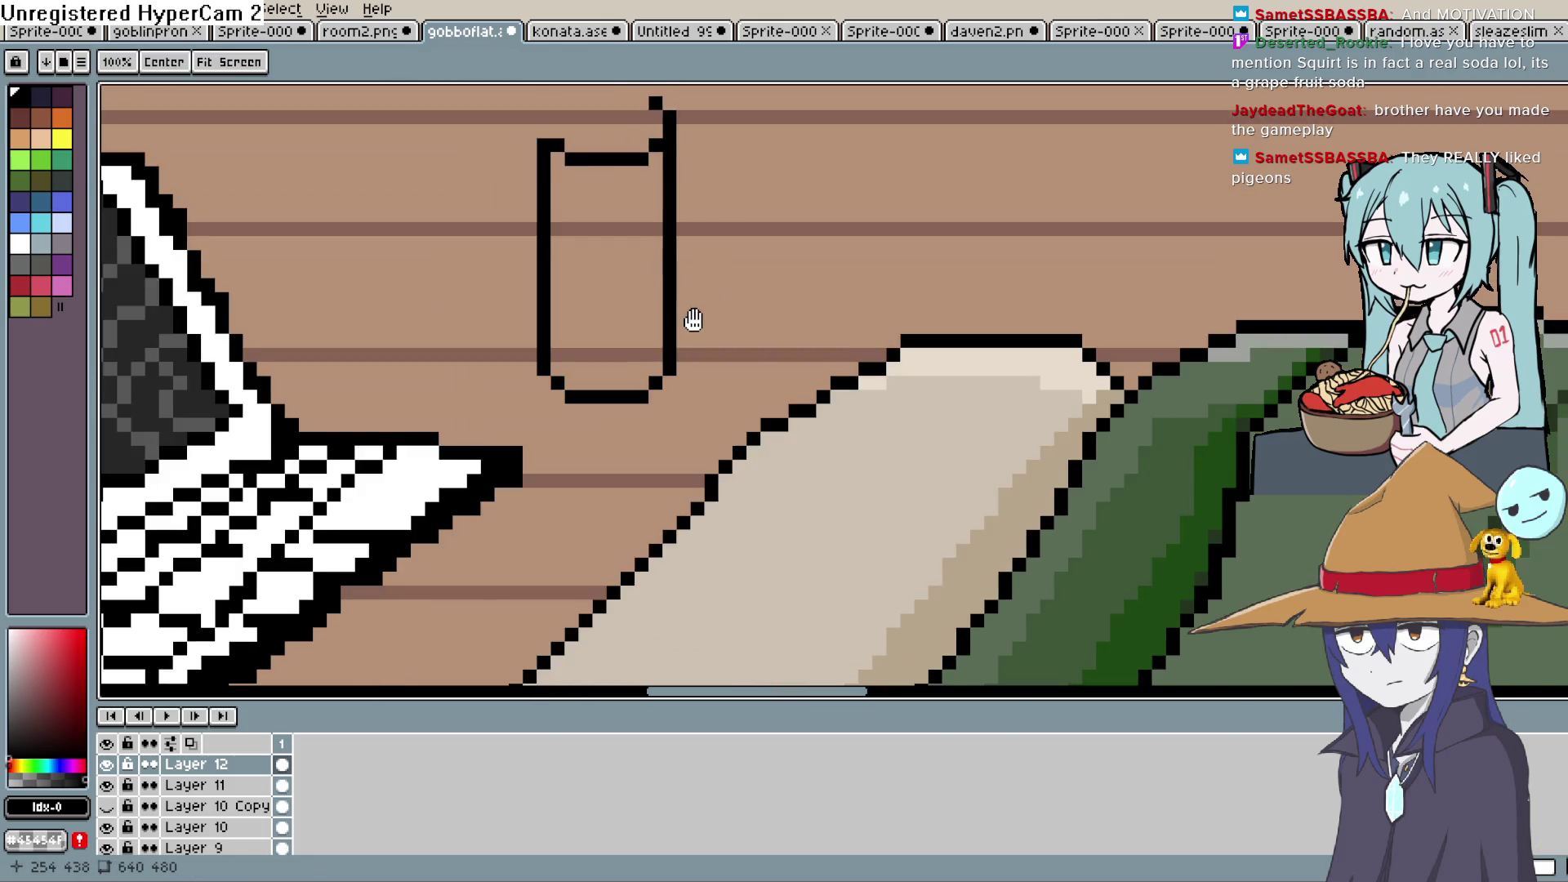
drag(690, 319, 680, 456)
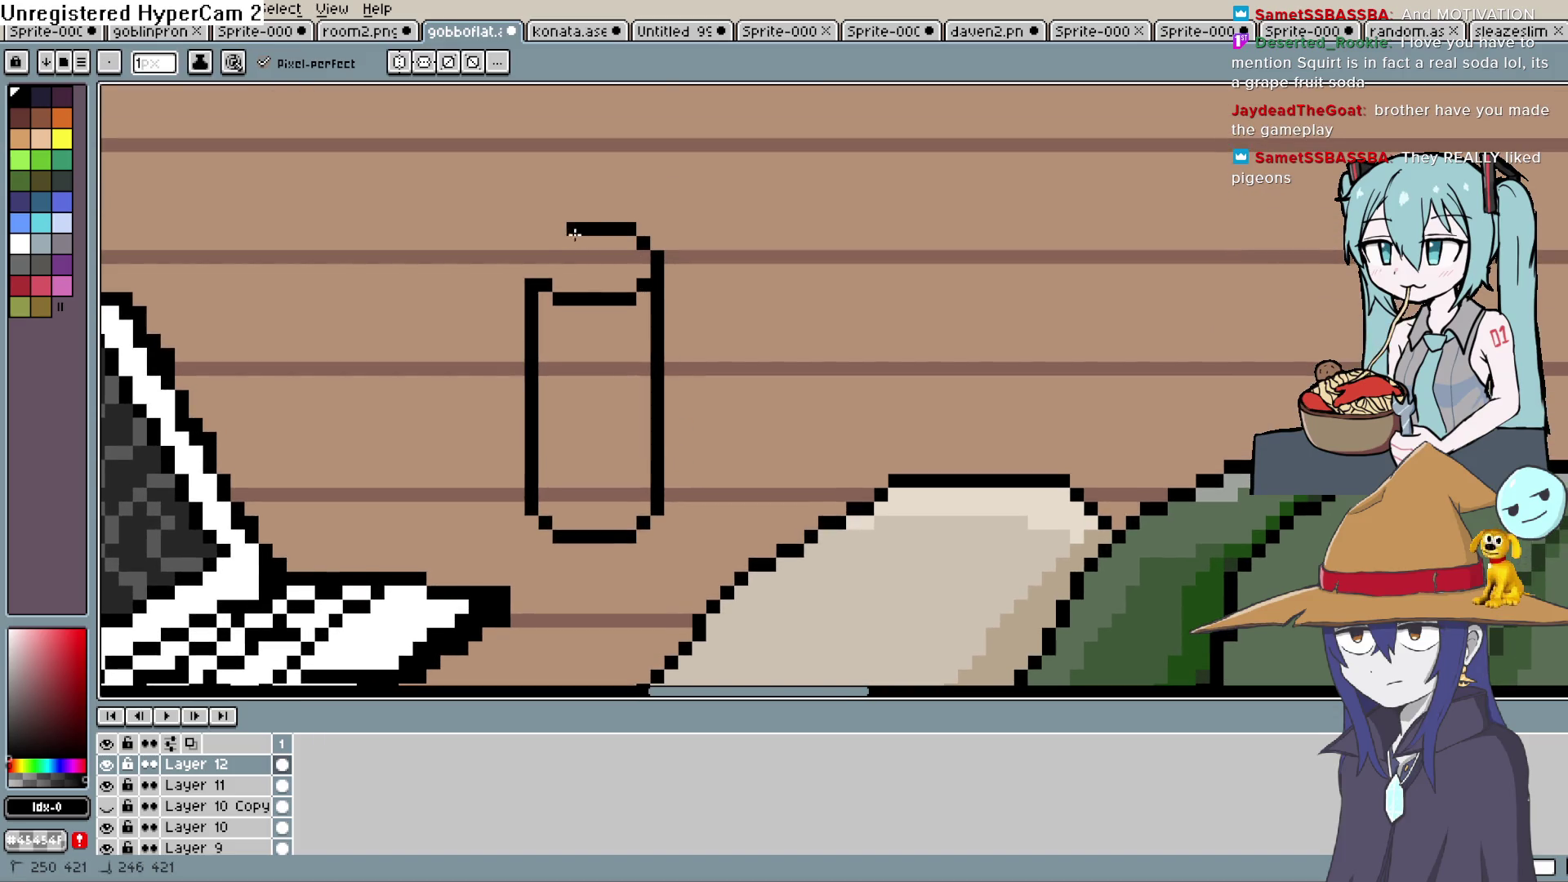
click(623, 231)
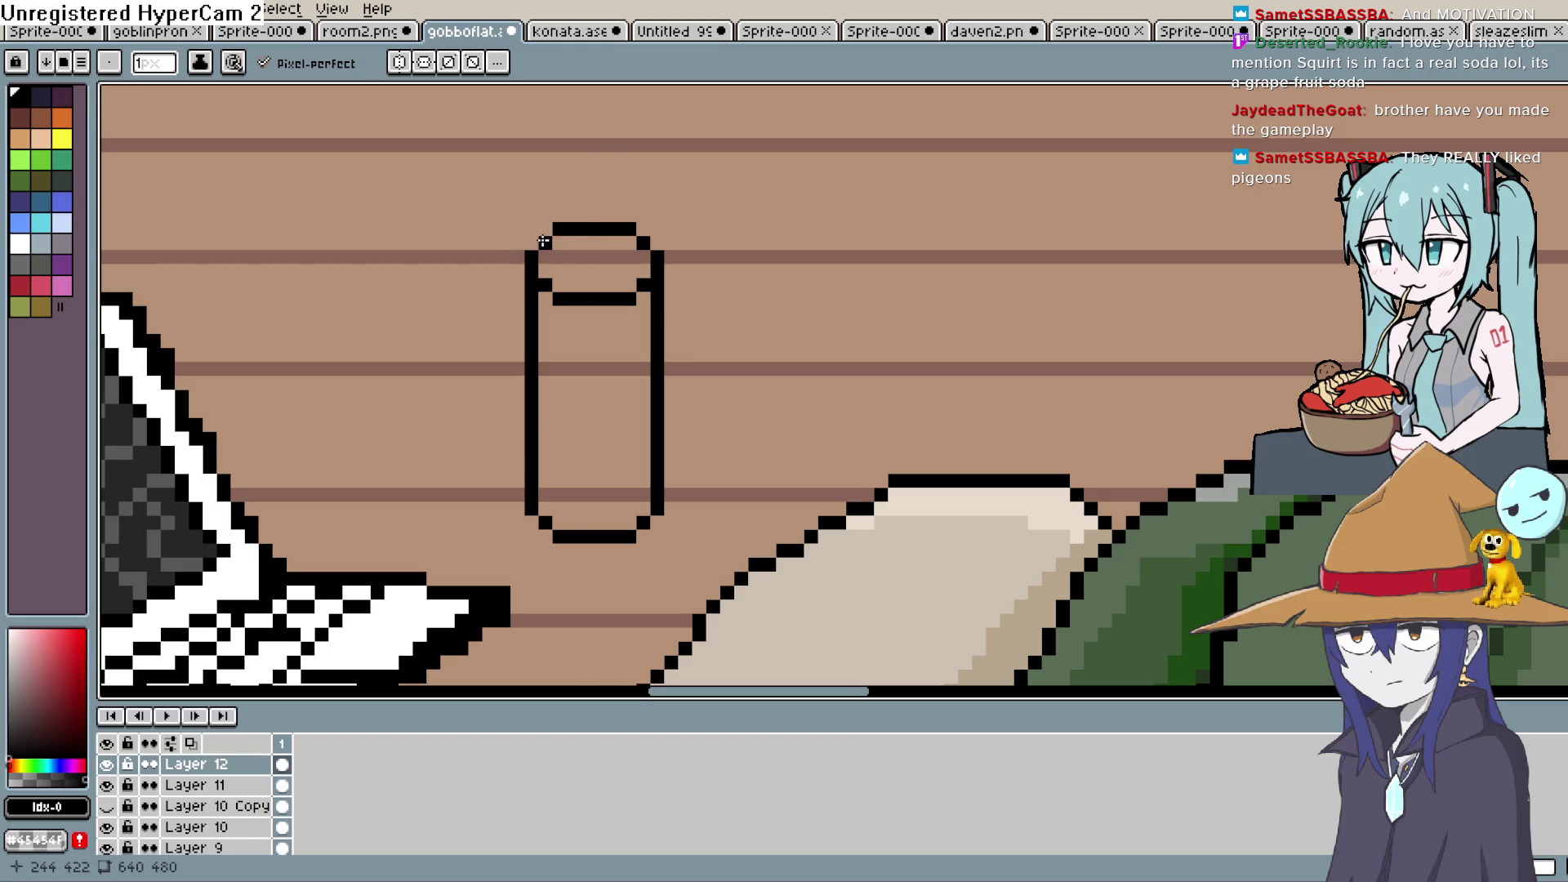
scroll(739, 245, down, 1)
scroll(719, 277, up, 1)
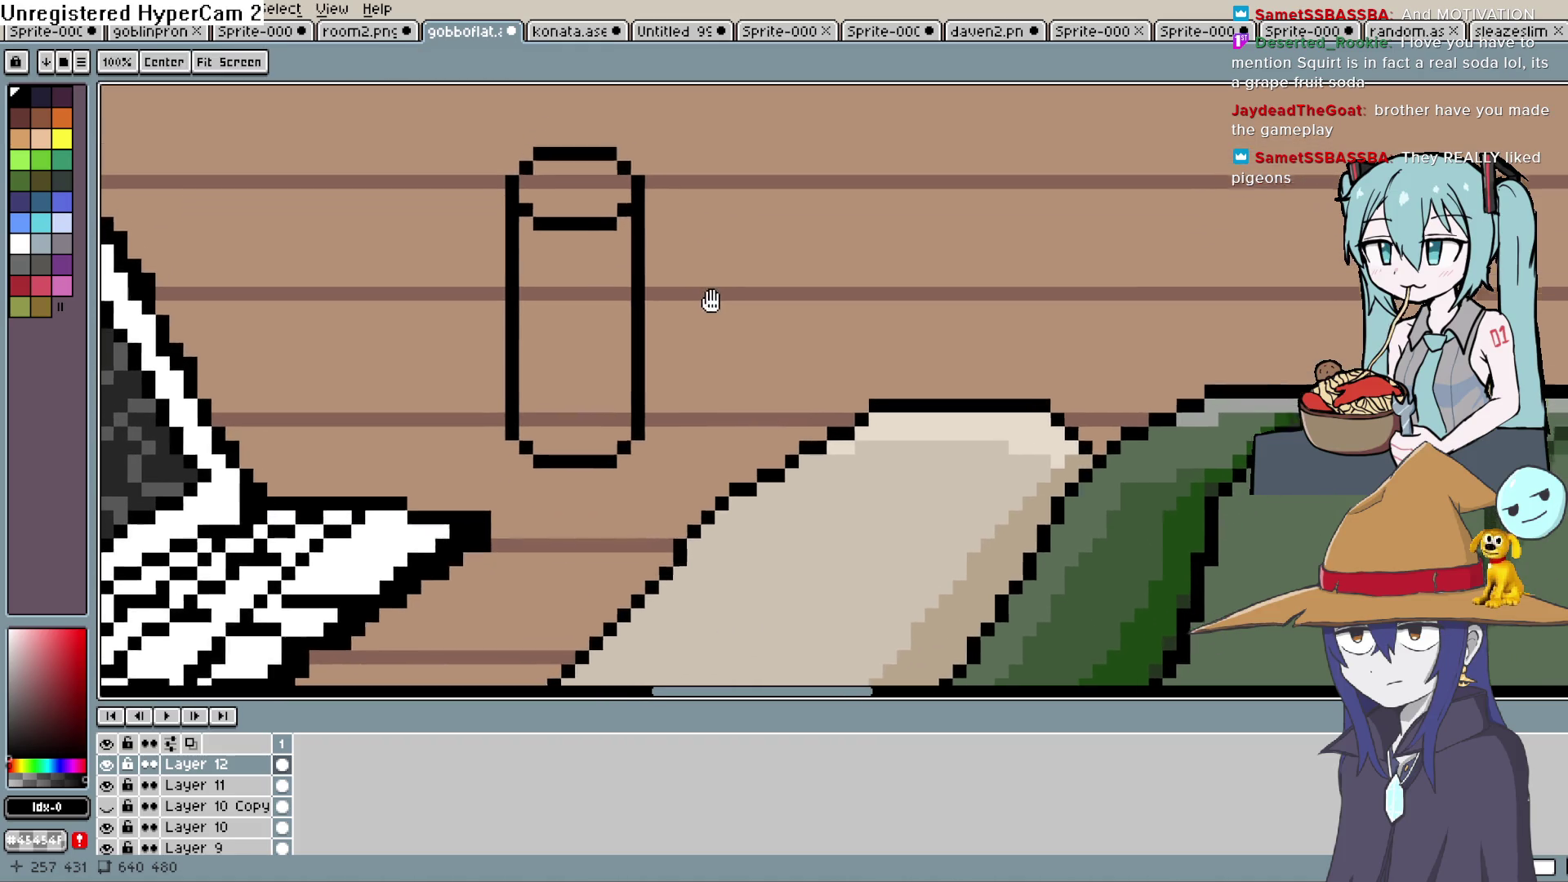
scroll(711, 319, down, 1)
scroll(707, 327, up, 1)
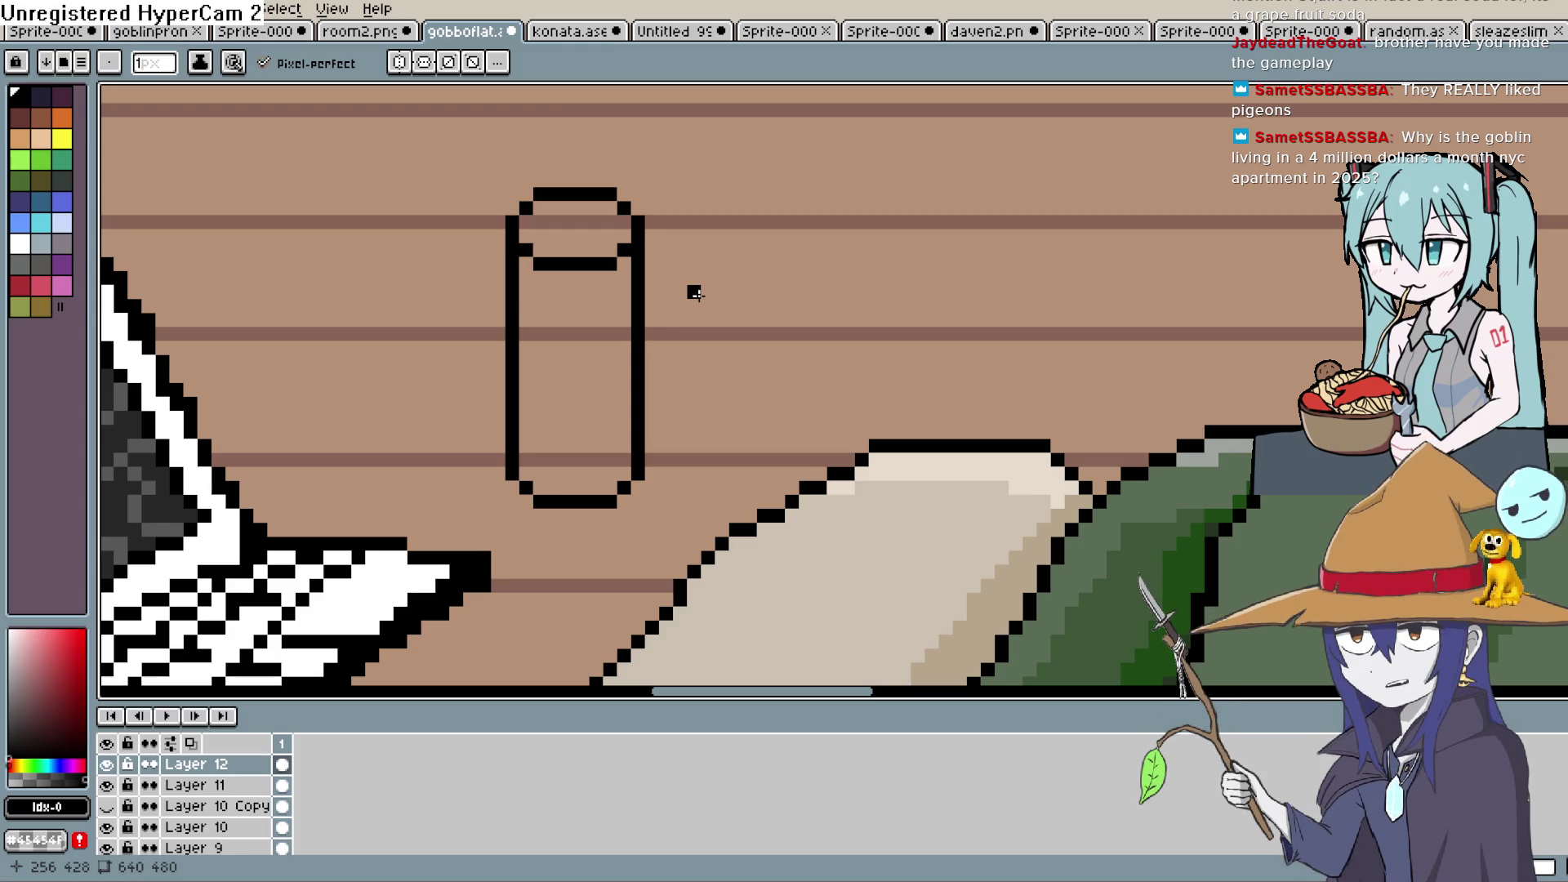
Bucket-fill the can's body white
drag(675, 351, 686, 258)
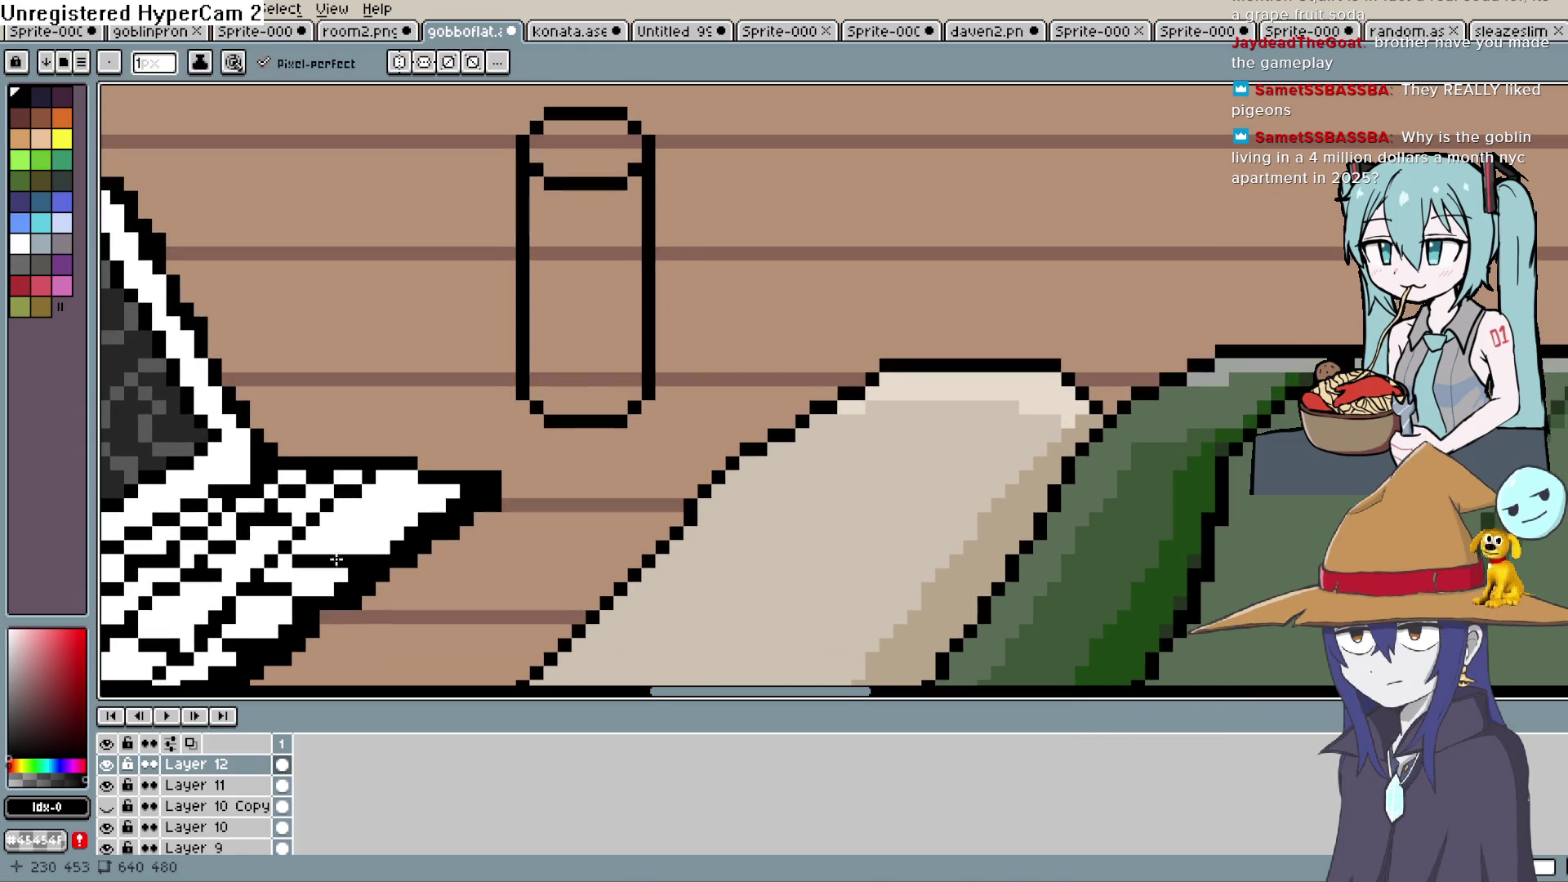
drag(12, 655, 11, 617)
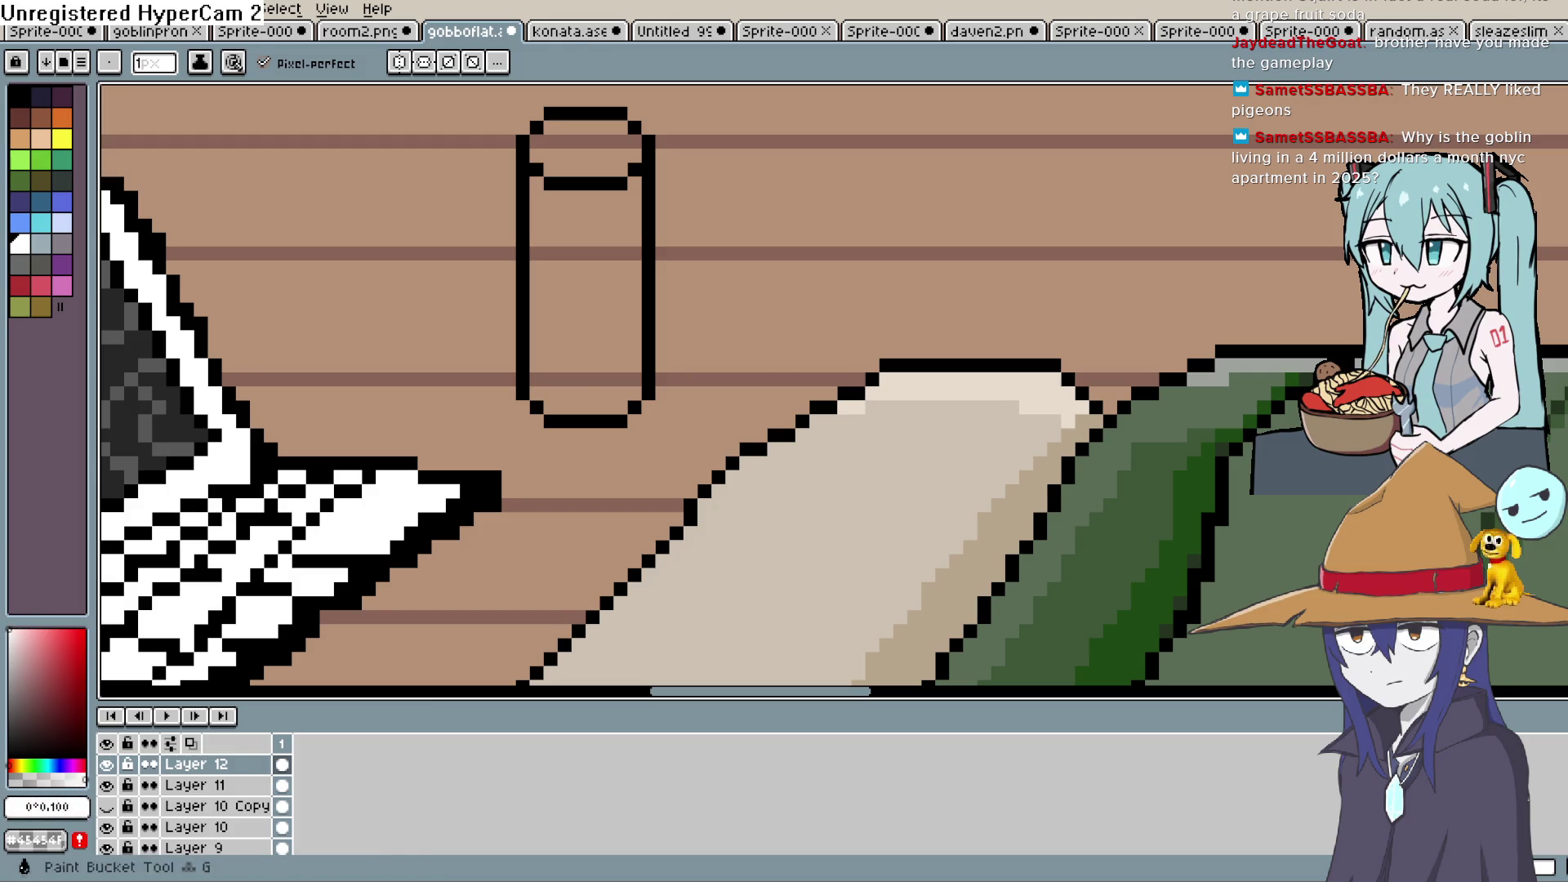
key(shift+g)
click(620, 282)
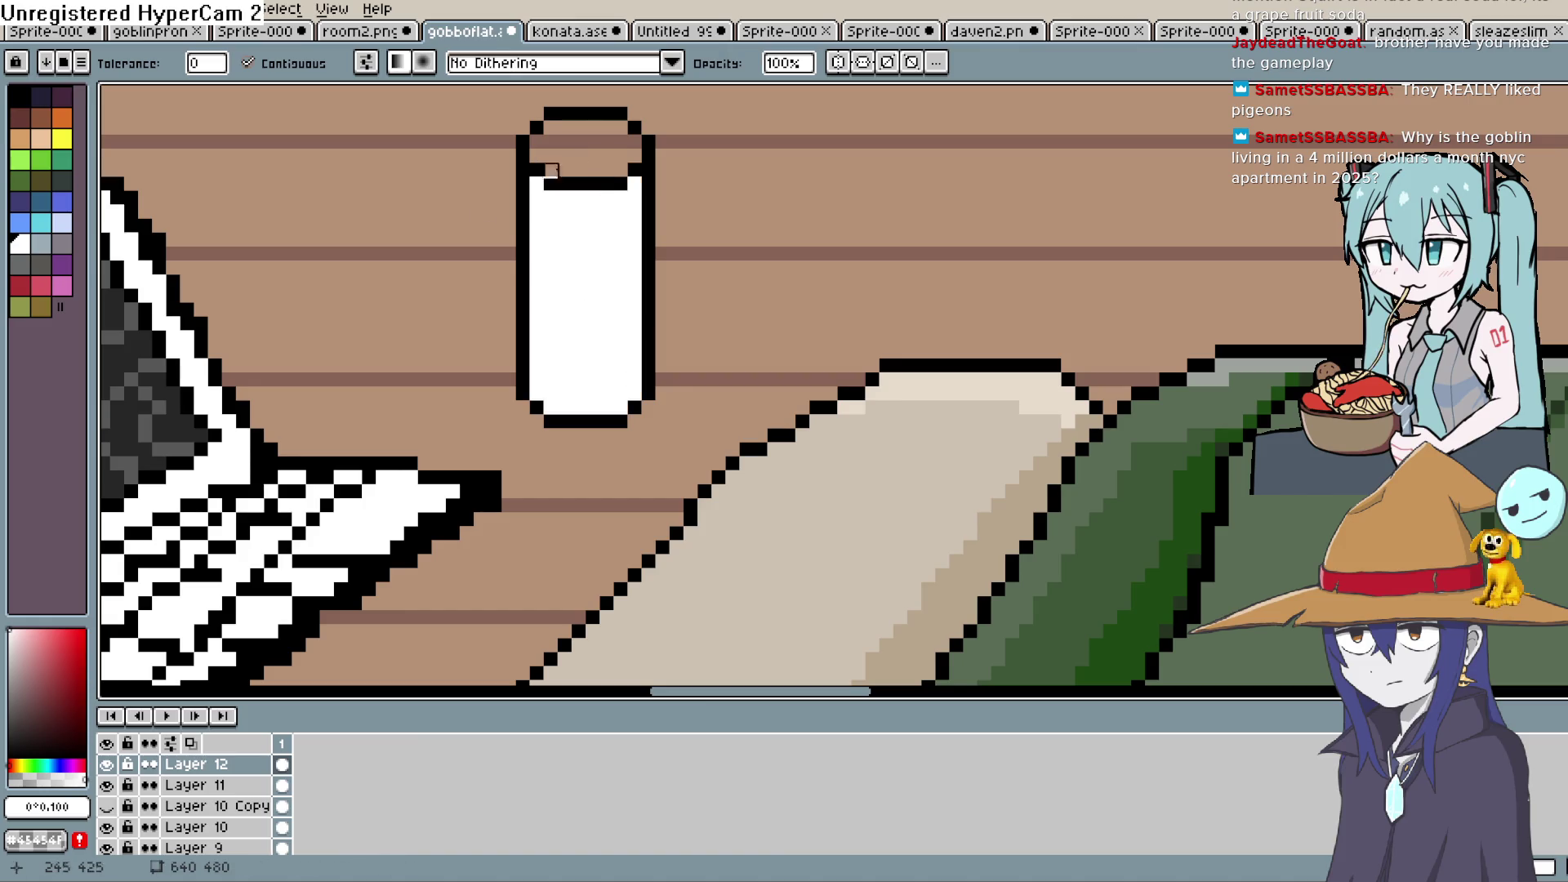
Fill the can's oval top with a darker grey
click(8, 651)
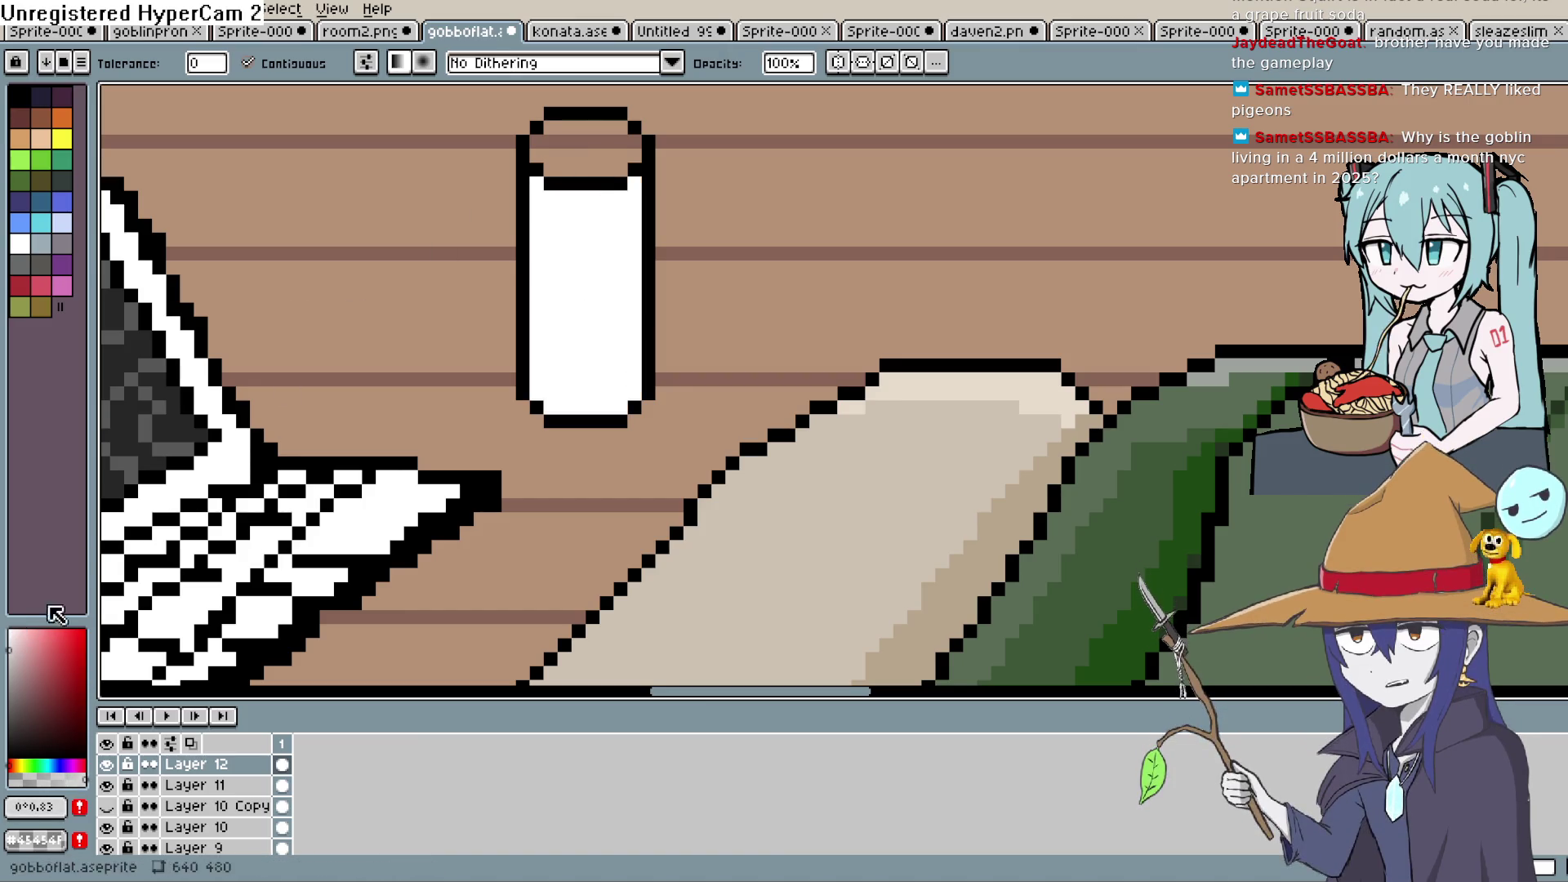
click(585, 145)
click(8, 668)
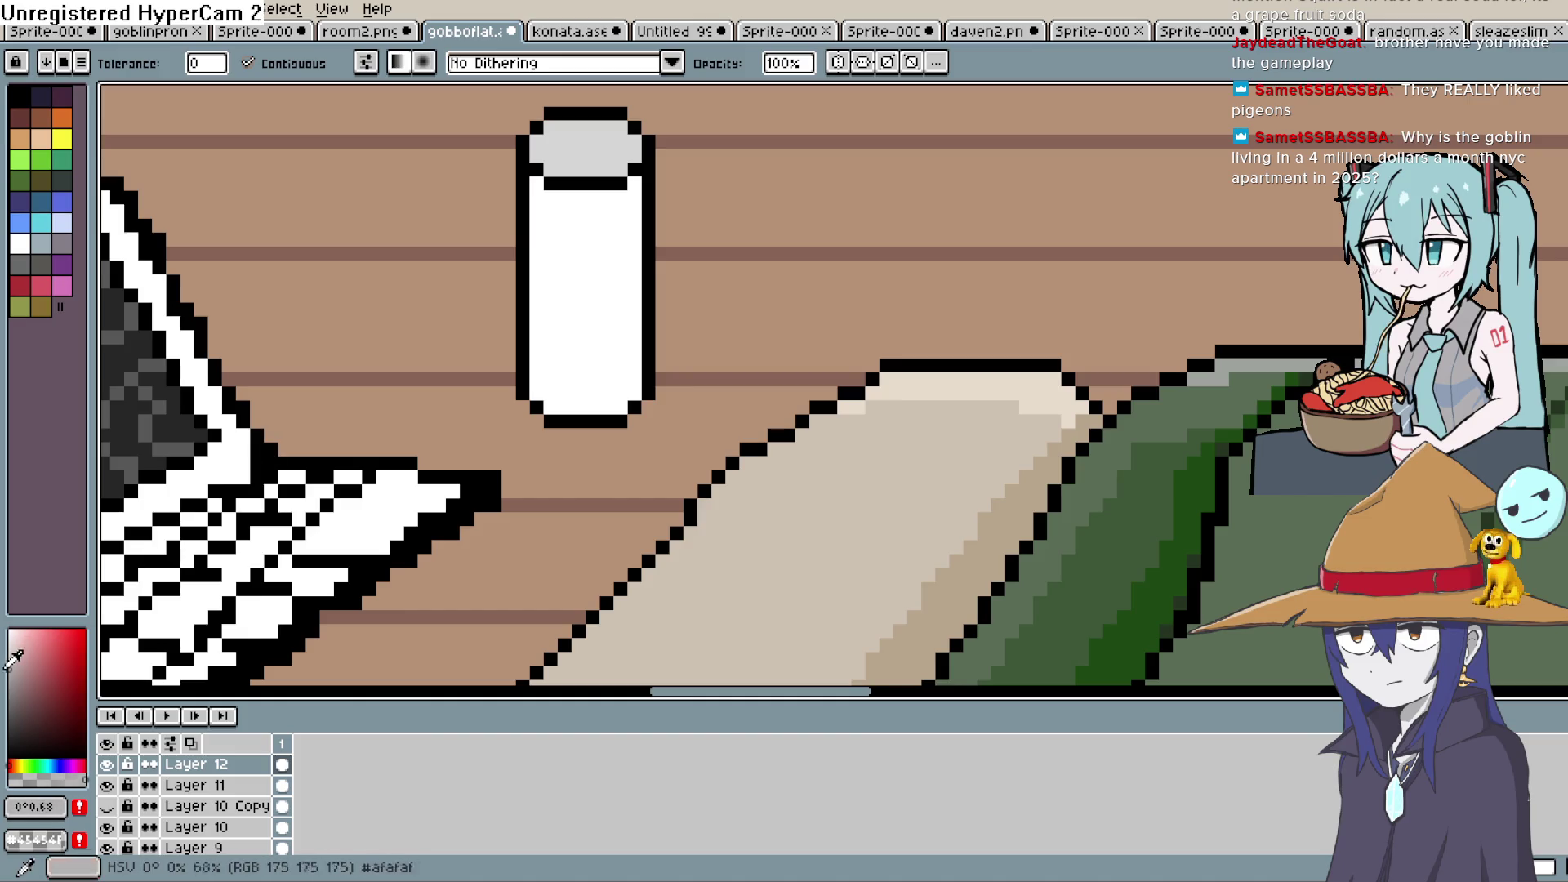
click(560, 147)
drag(647, 256, 634, 302)
click(18, 675)
click(17, 684)
Try out pink hues and several tools, settling on light grey #c4c4c4
key(b)
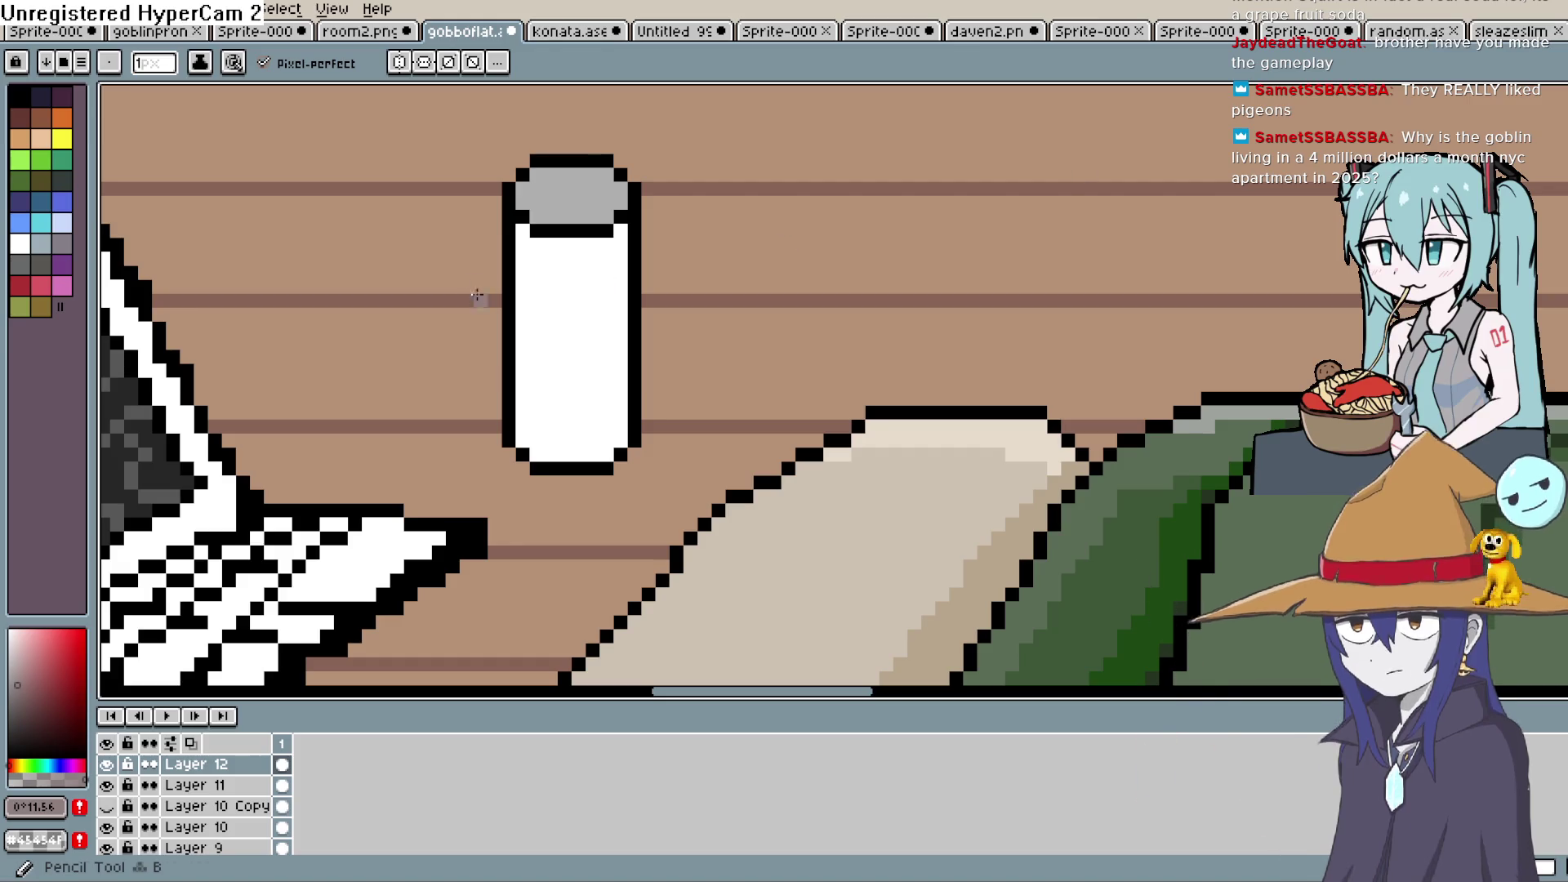
click(17, 765)
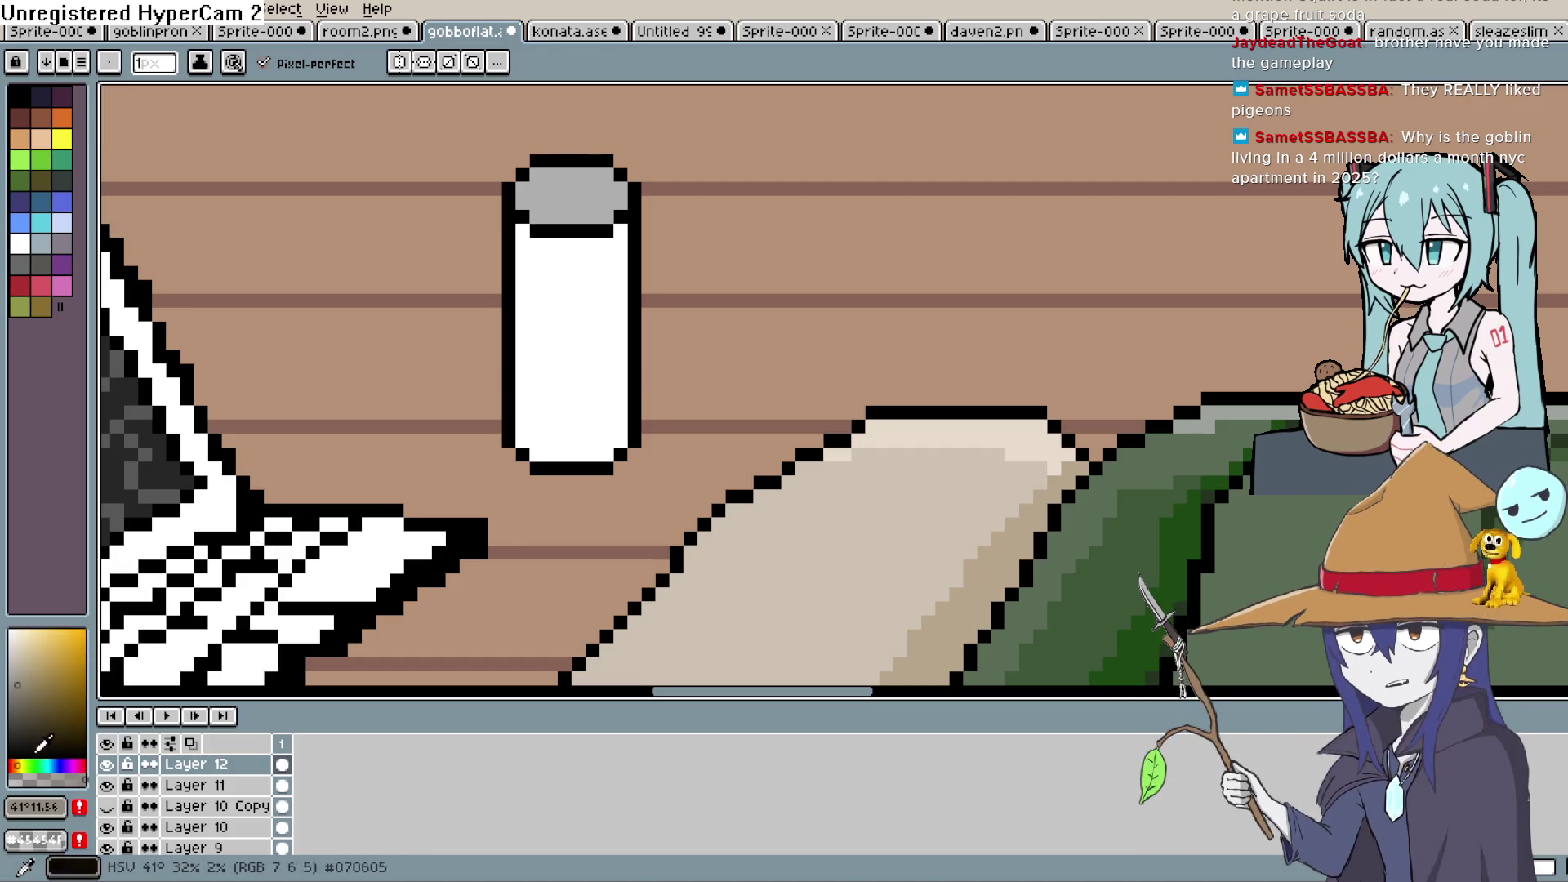
click(76, 765)
click(20, 655)
click(27, 666)
key(e)
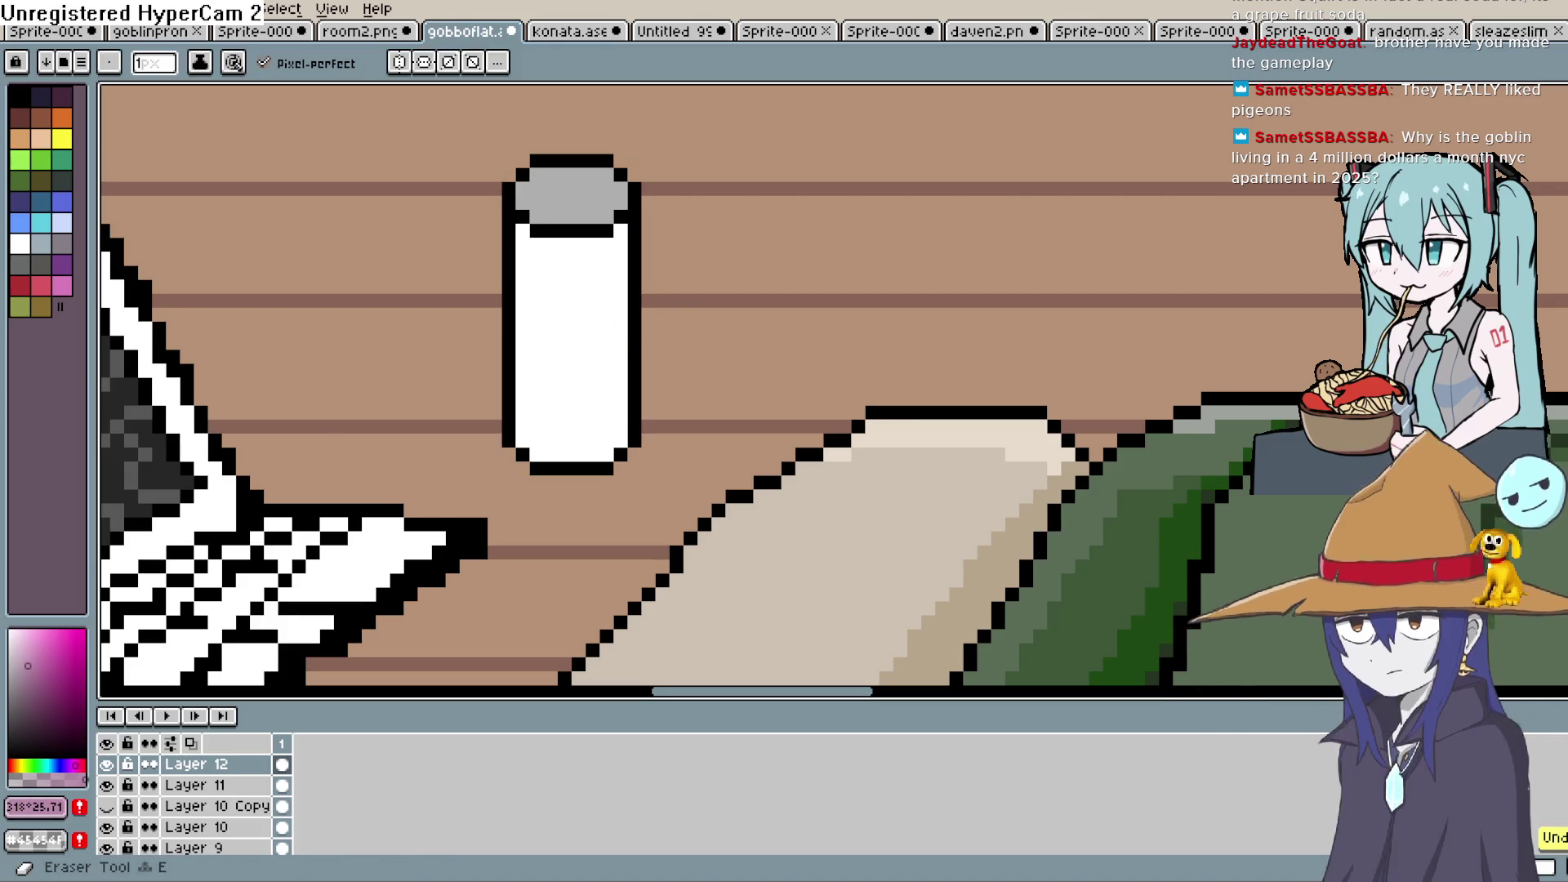
key(v)
key(shift+u)
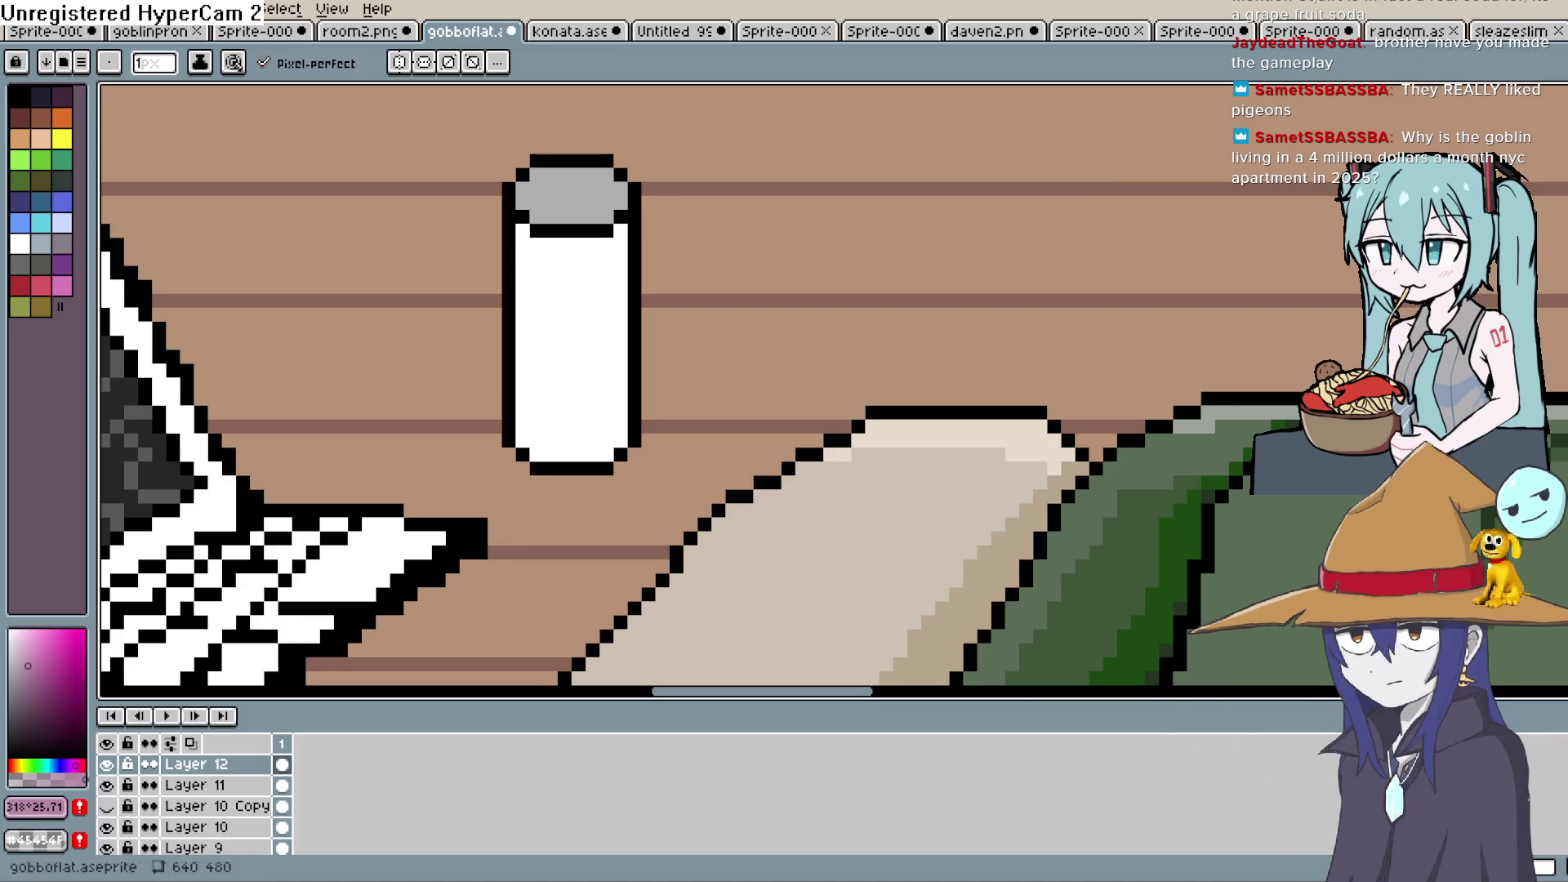
click(11, 641)
click(10, 658)
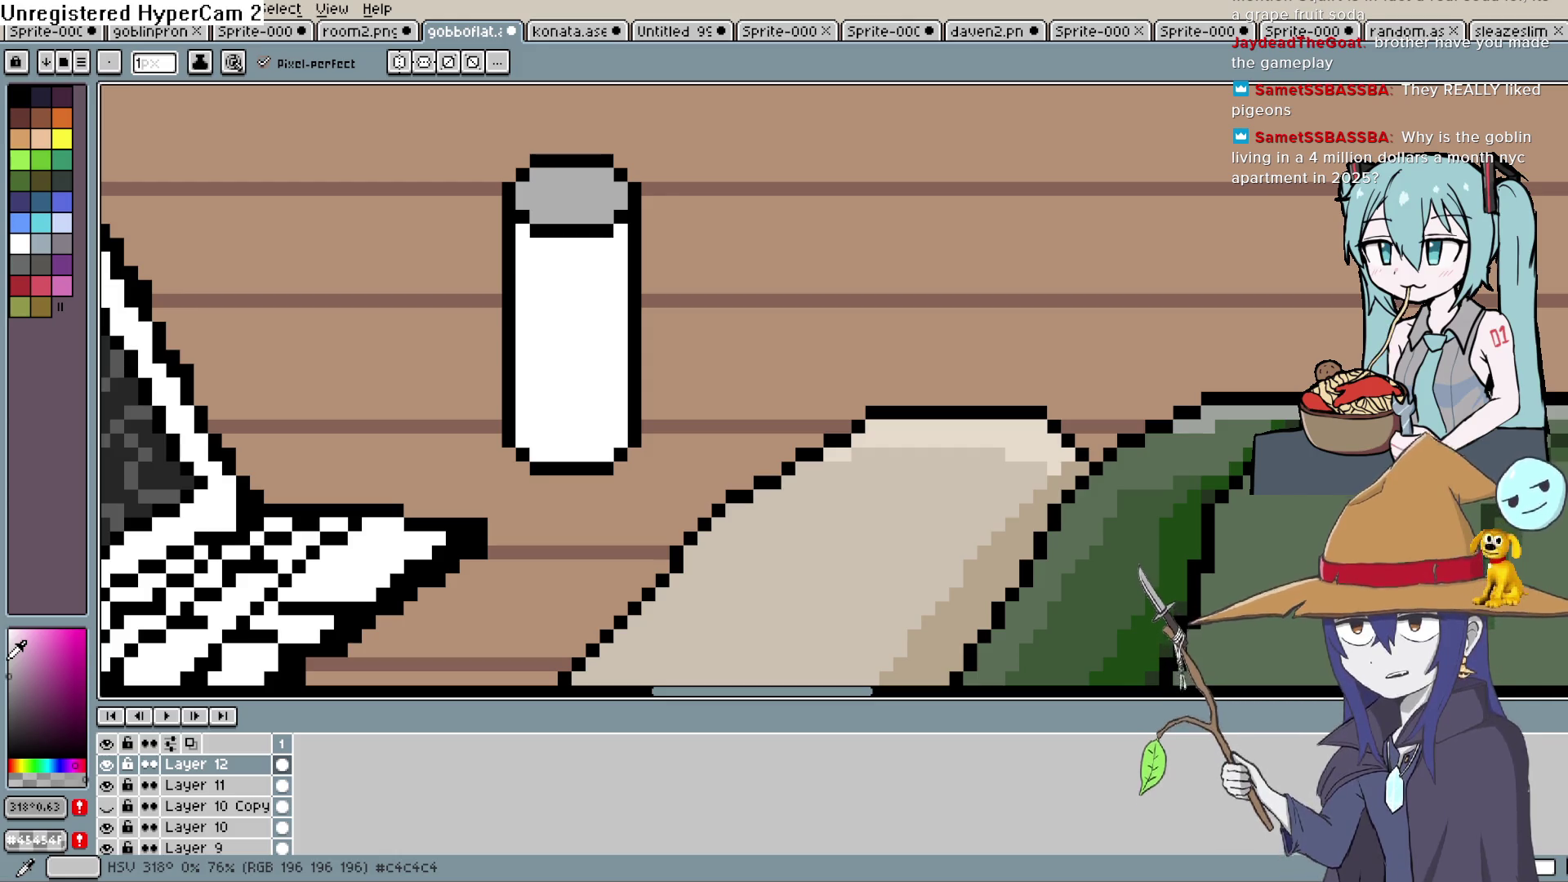
Pan around the new white can and zoom out to view more of the scene
drag(649, 354, 685, 297)
scroll(685, 297, down, 2)
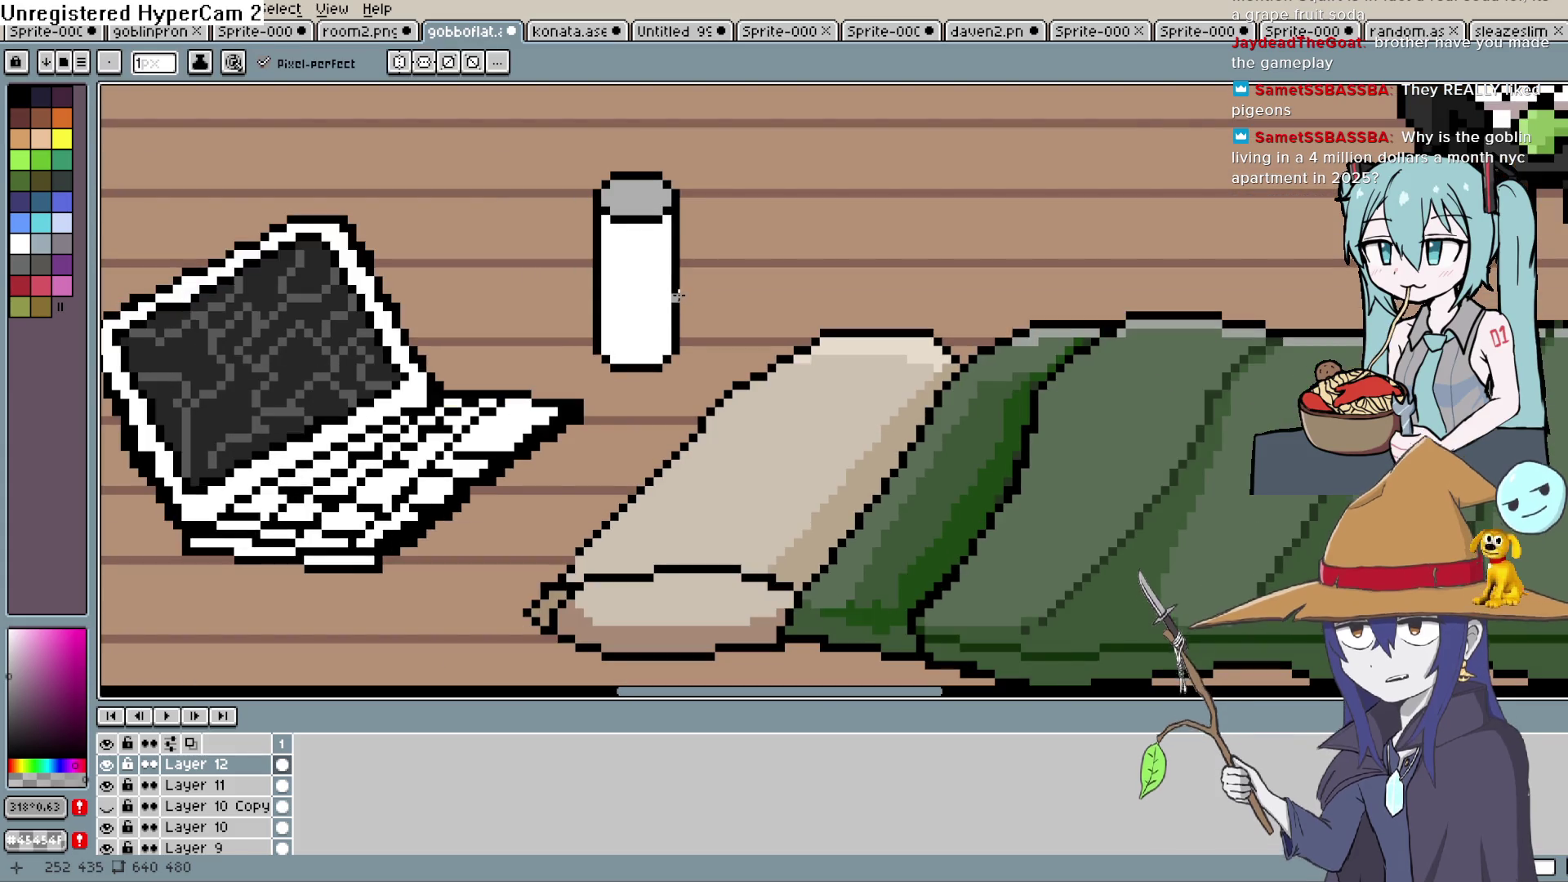
scroll(677, 299, down, 3)
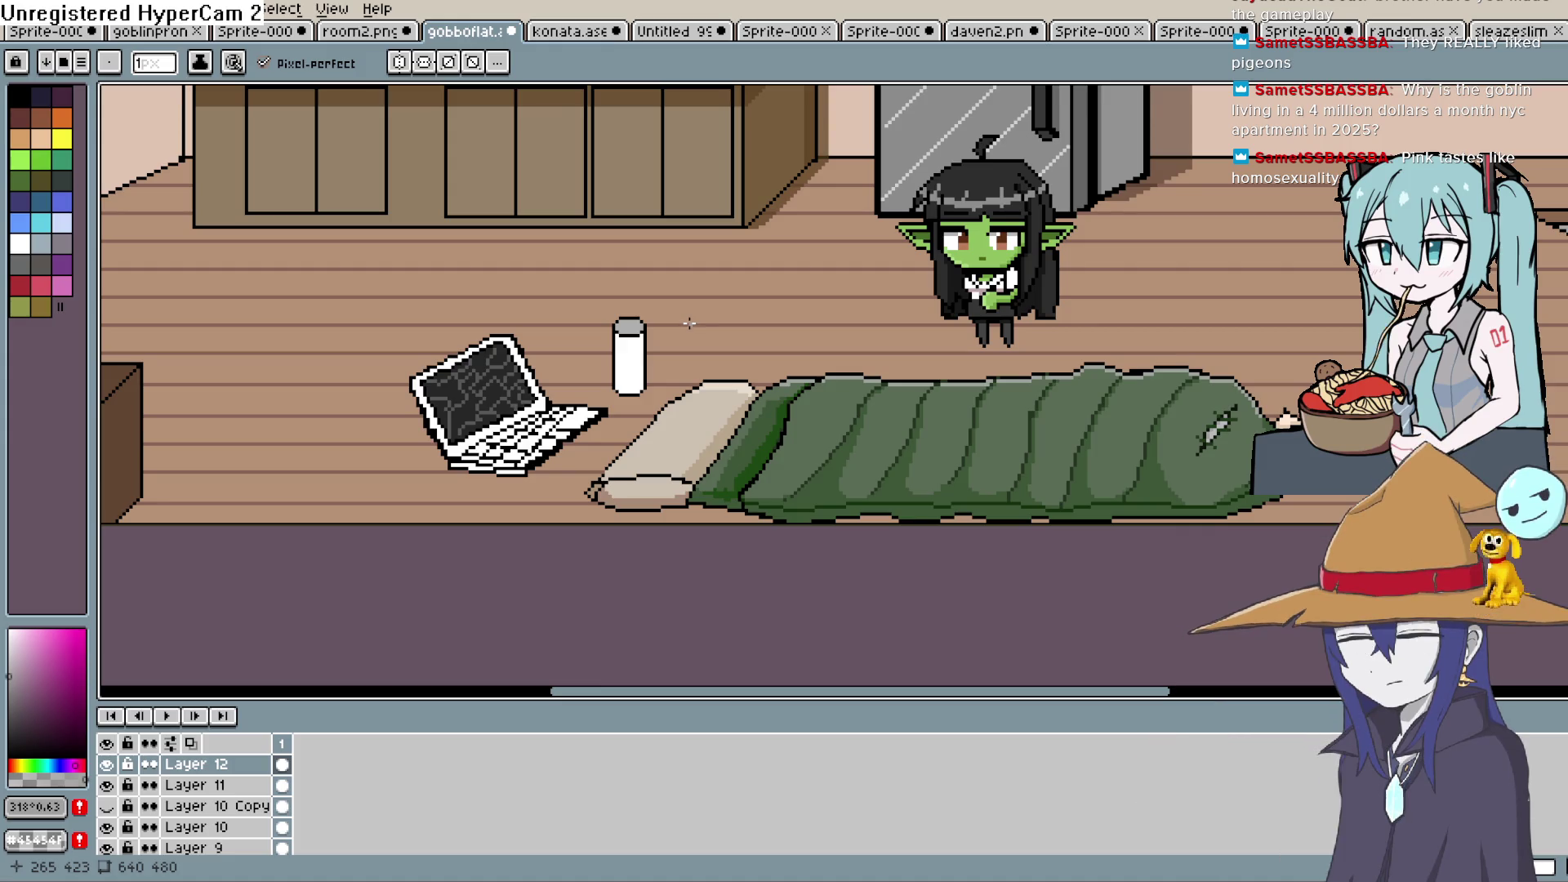
Pan and zoom out until the hanging bulb, window and ceiling slime are visible
key(h)
drag(677, 347, 667, 347)
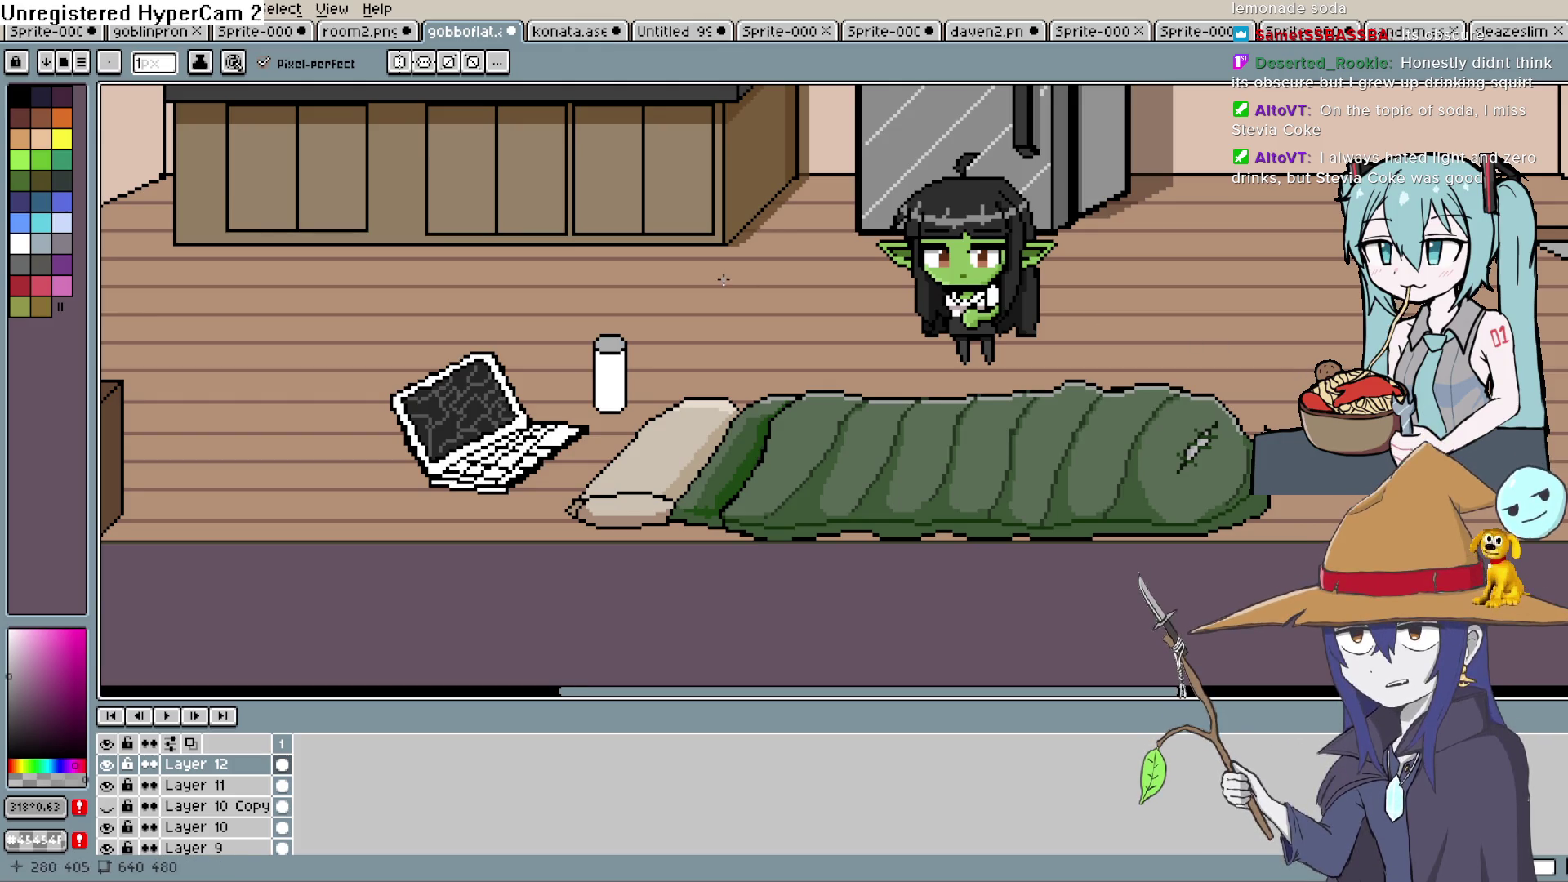
scroll(1151, 274, down, 3)
scroll(910, 362, up, 2)
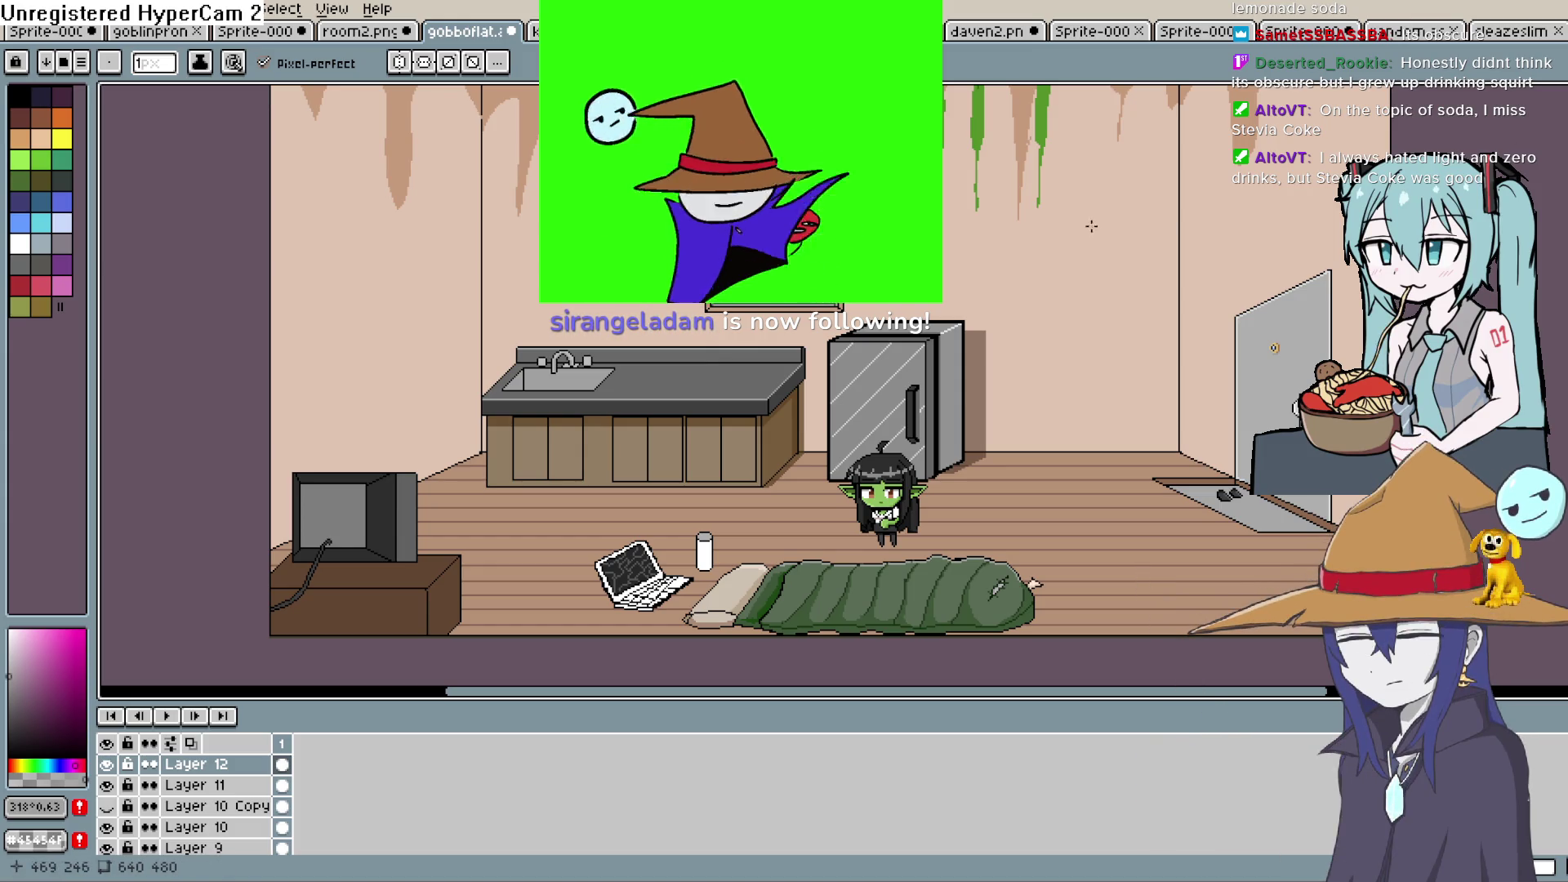
mouse_move(1067, 242)
mouse_down()
mouse_move(1072, 280)
mouse_move(1034, 314)
mouse_move(1036, 291)
mouse_move(1012, 332)
mouse_up()
Zoom in on the small pale-blue window in the back wall beside the bulb
scroll(965, 296, up, 3)
scroll(965, 296, down, 4)
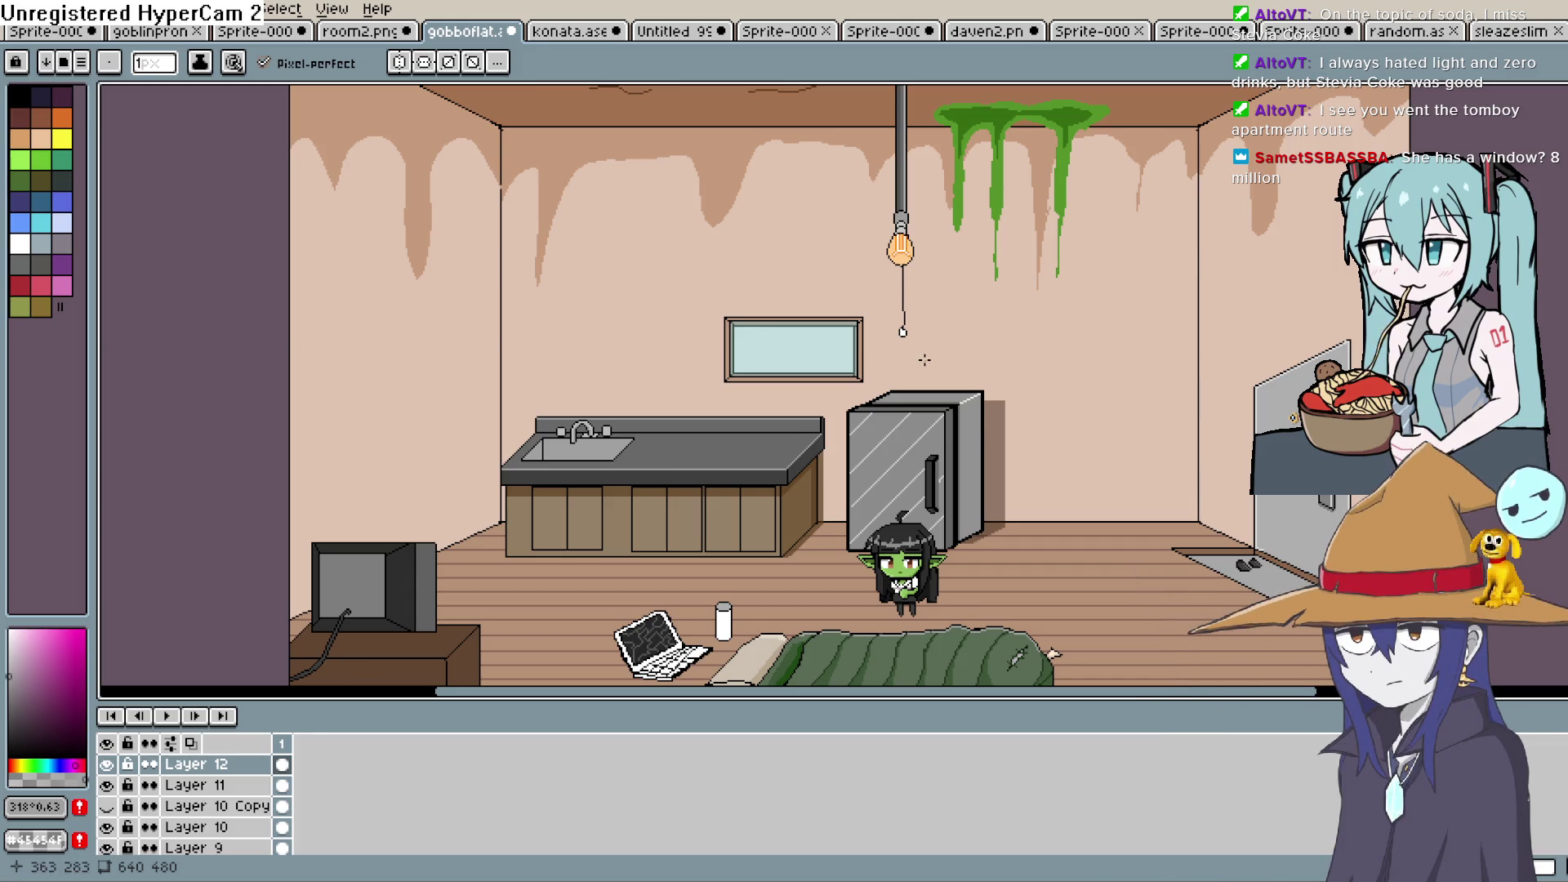
scroll(775, 380, up, 4)
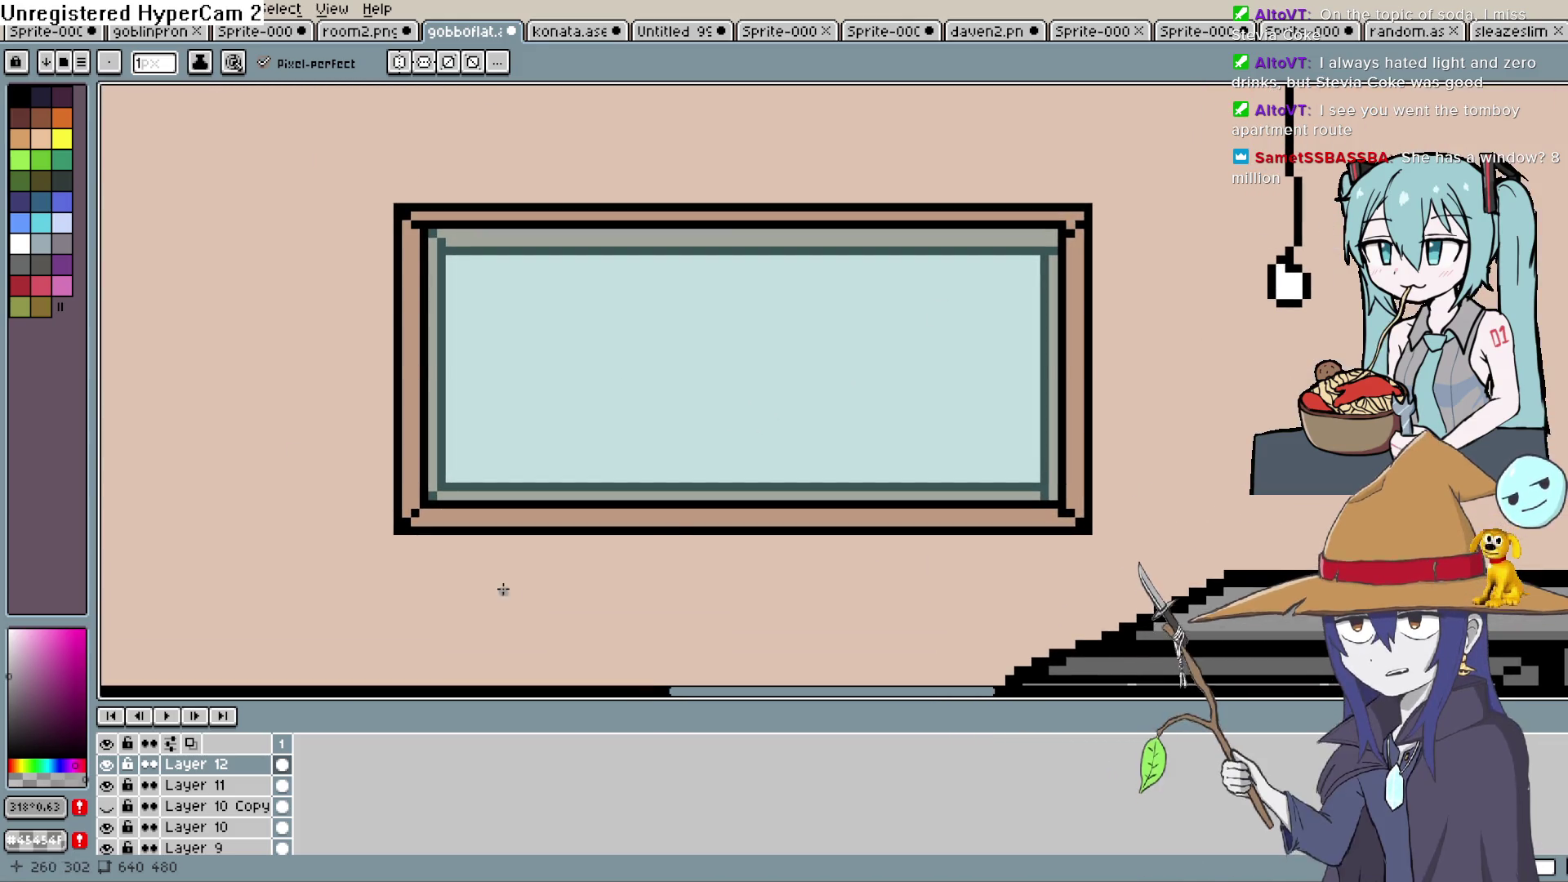
scroll(233, 789, down, 5)
Toggle visibility of Layers 10, 5 and 7 to find which holds the window glass
click(182, 822)
scroll(188, 808, up, 5)
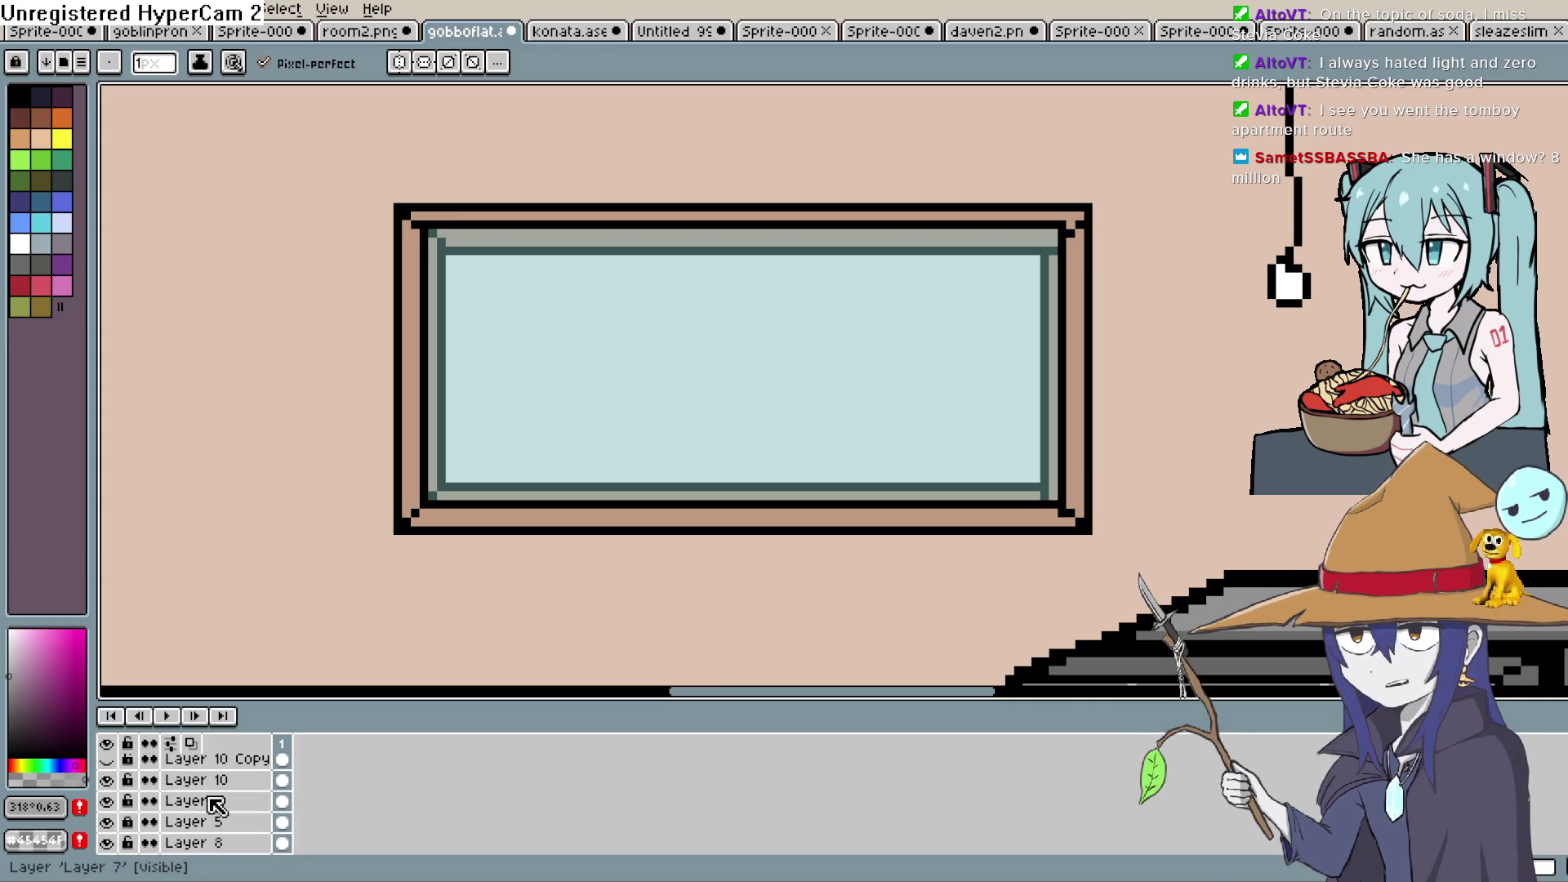
scroll(122, 823, down, 1)
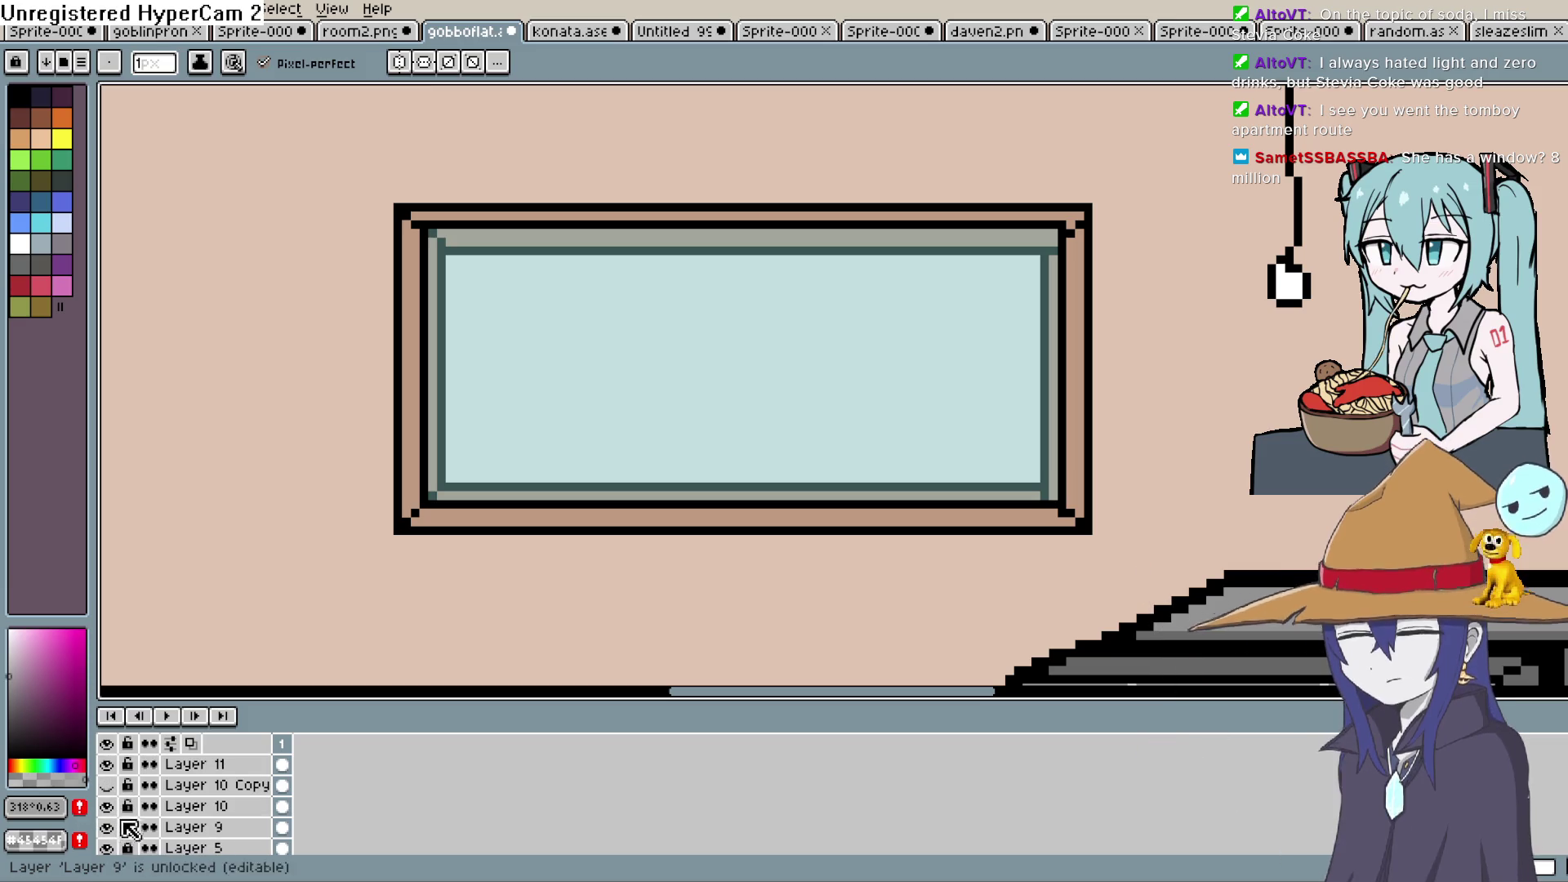
click(112, 806)
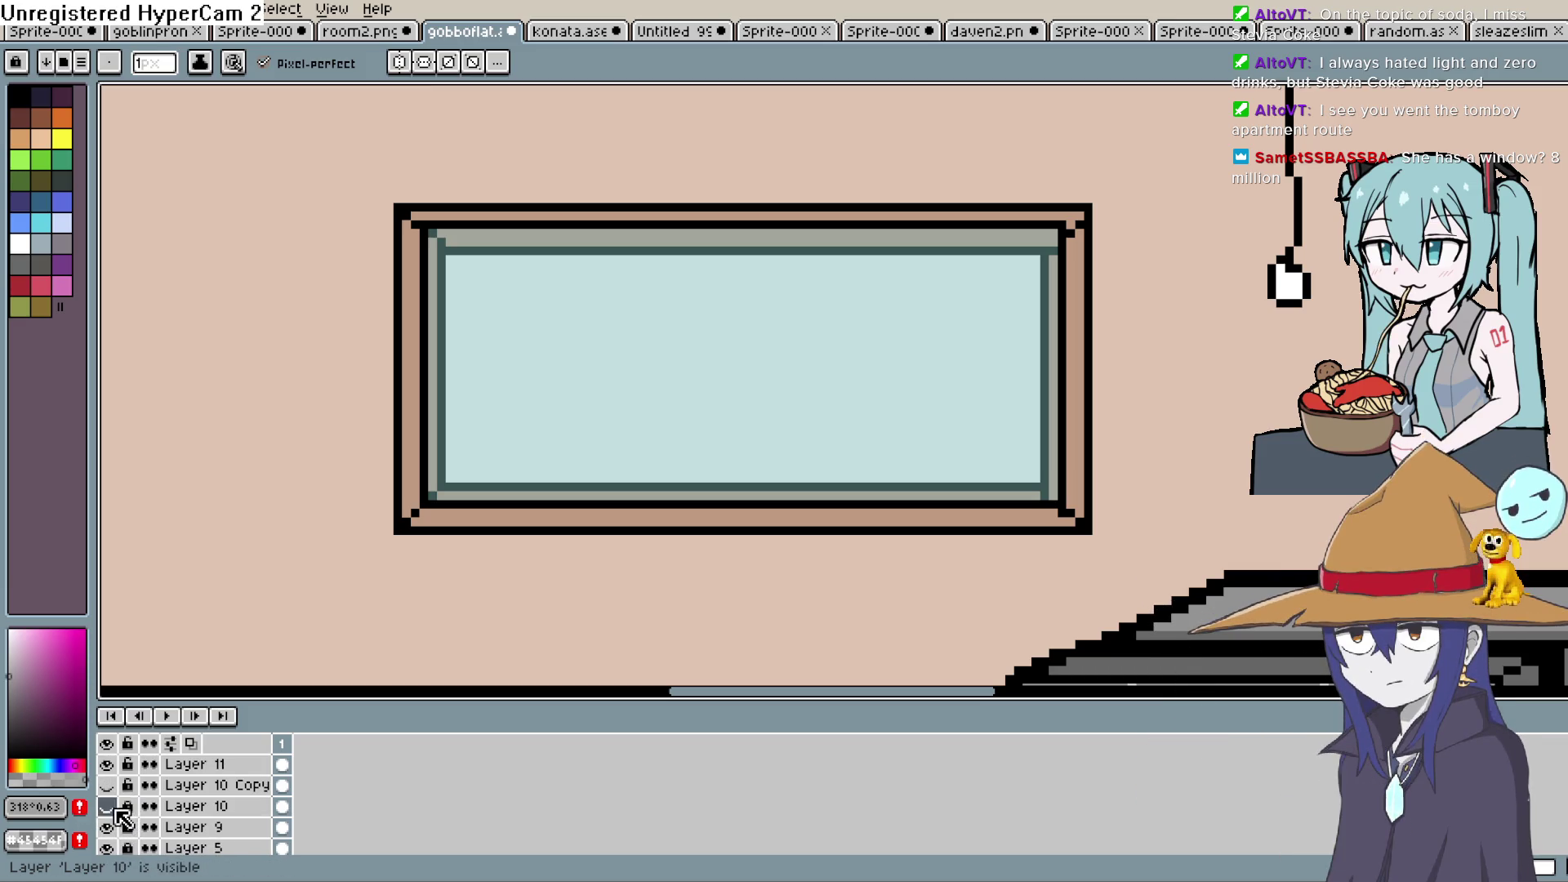
scroll(114, 825, down, 1)
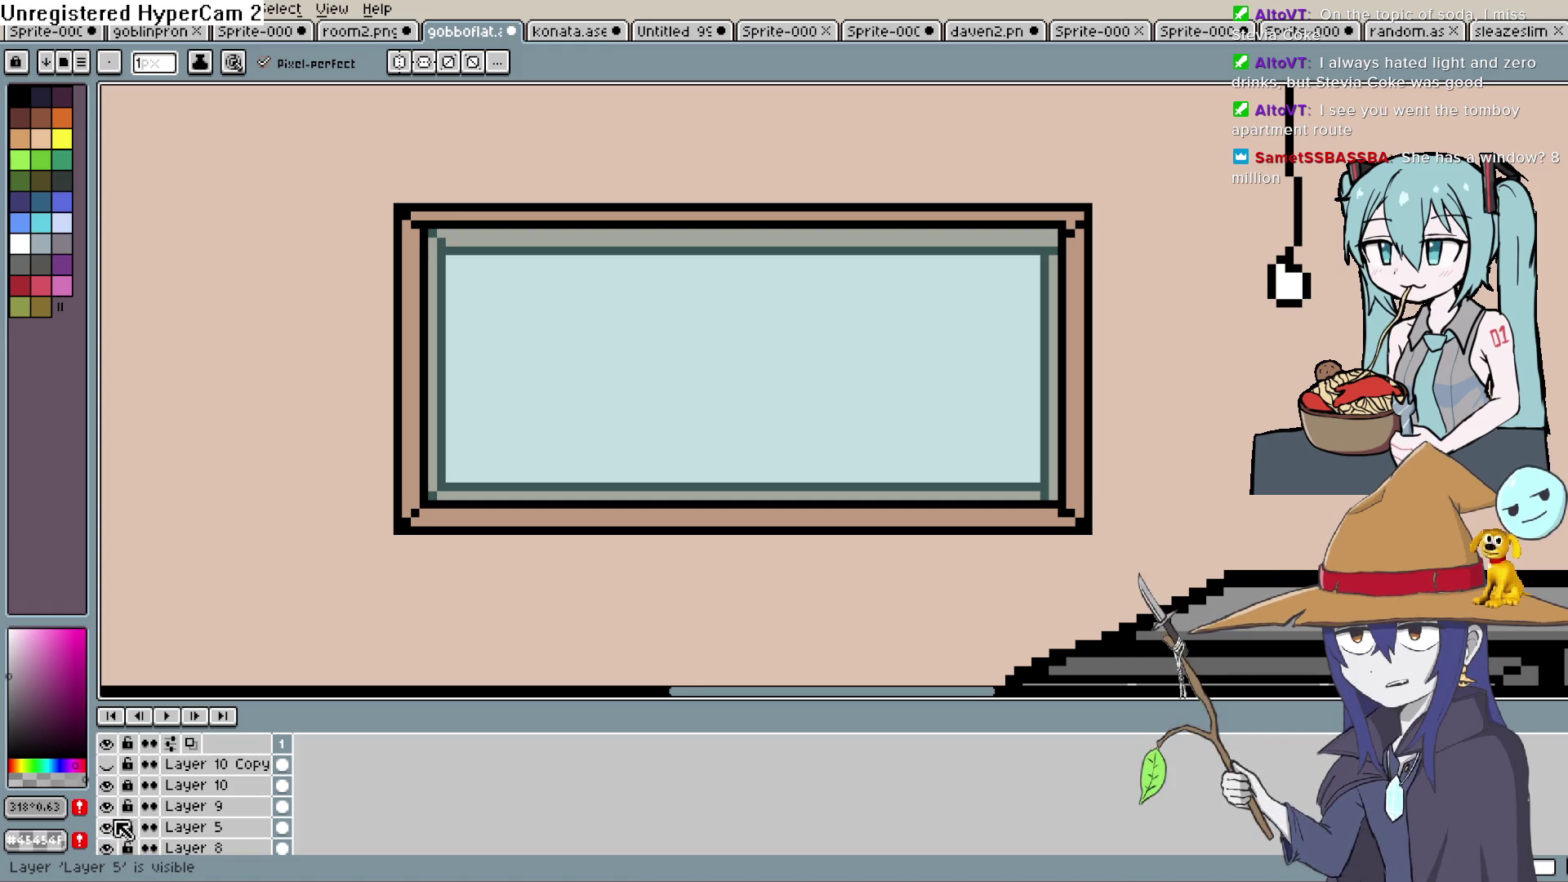
click(108, 827)
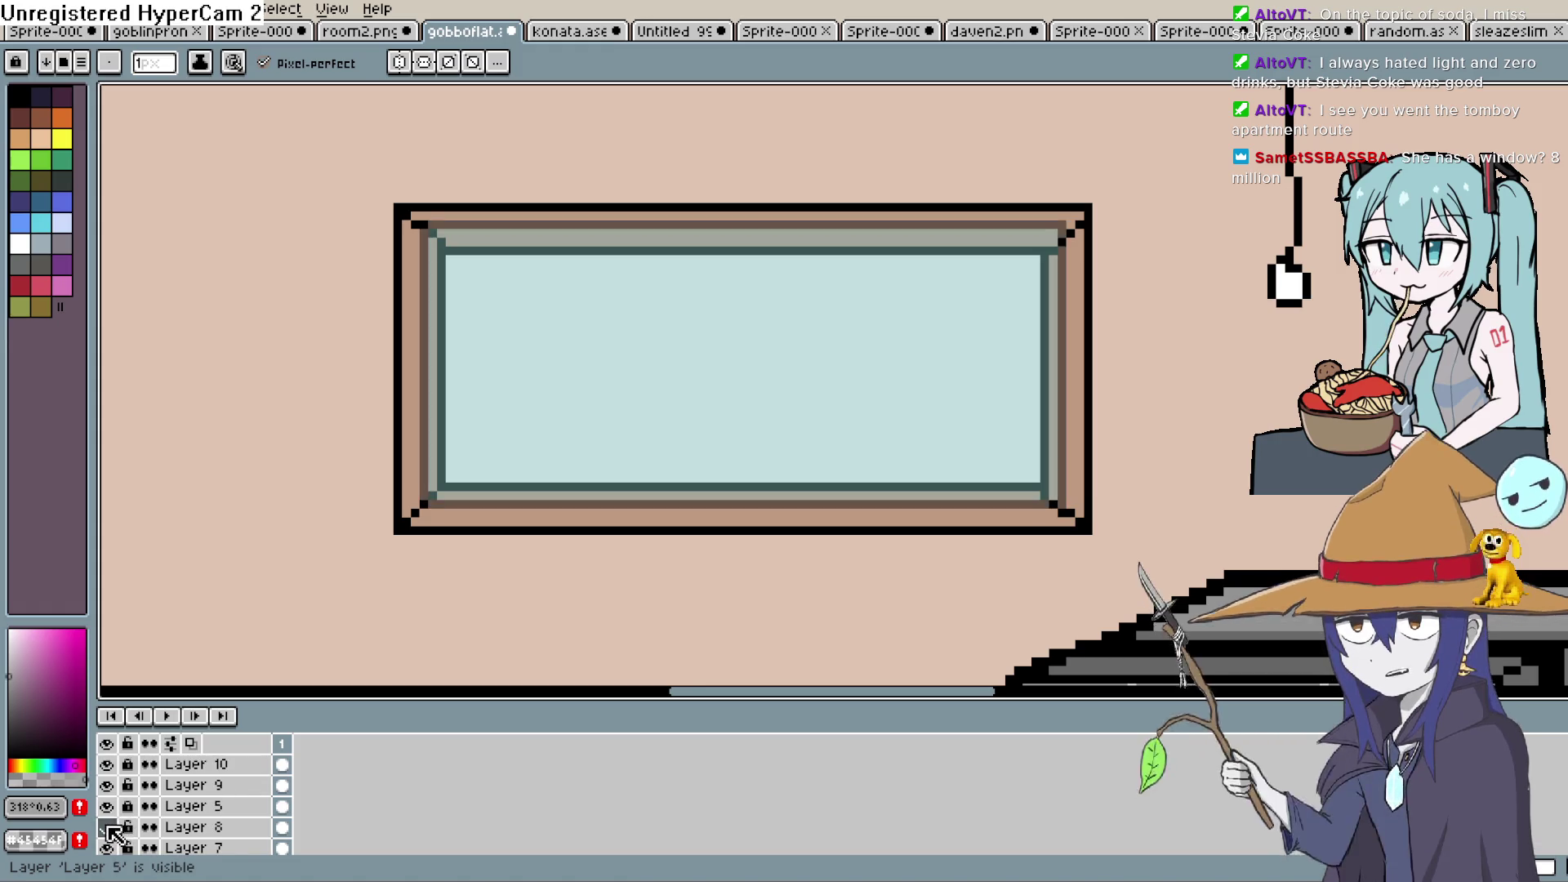
click(107, 827)
click(107, 827)
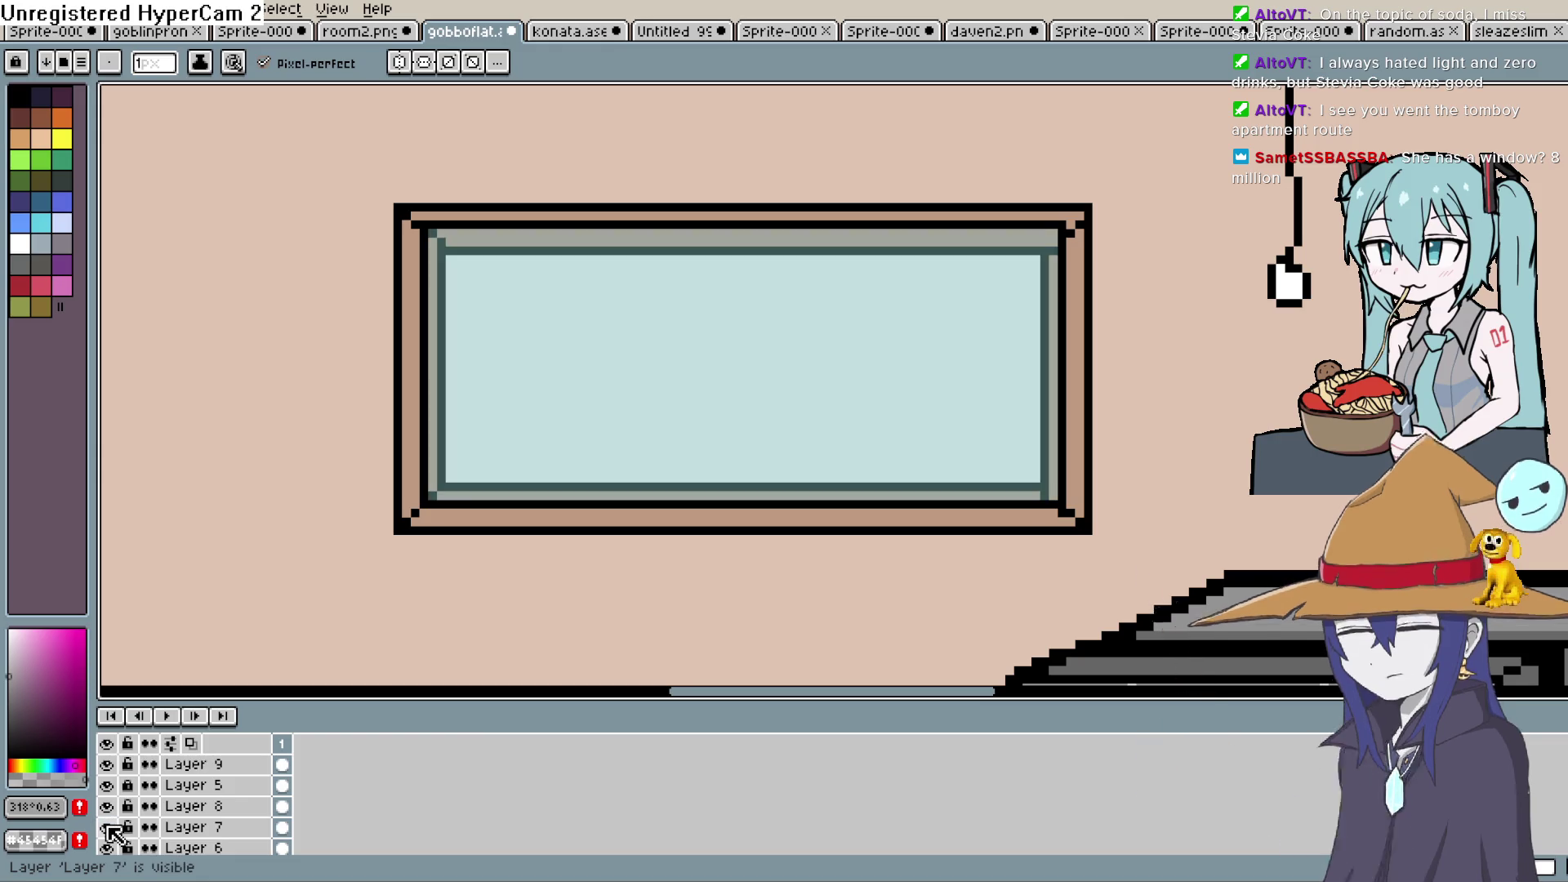
Rename Layer 7 to 'window' and add new Layer 13 above Layer 6
double_click(196, 828)
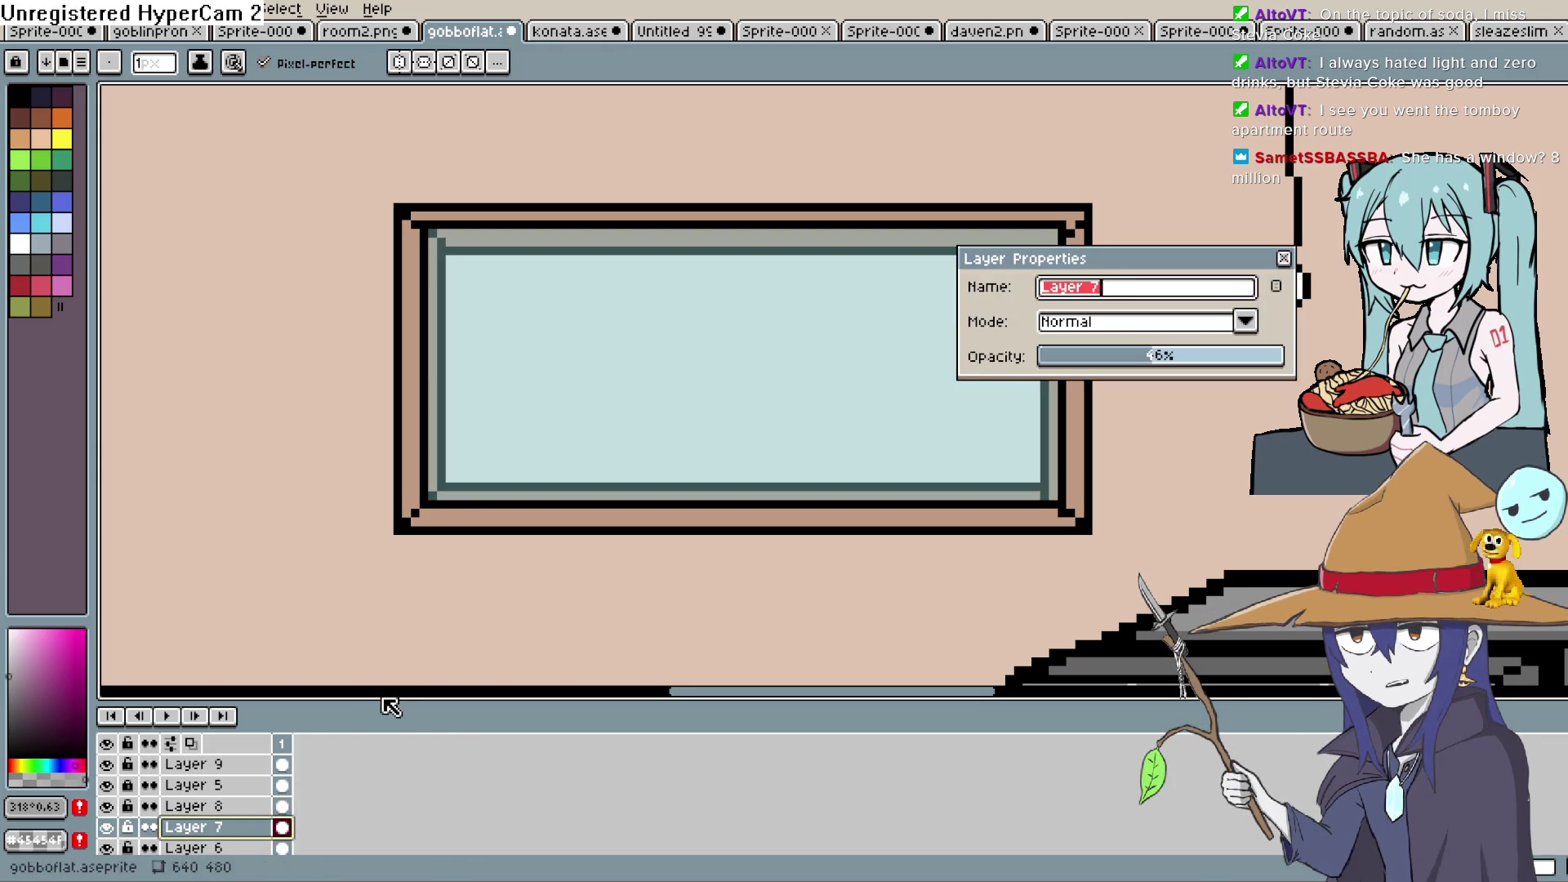
text(window)
key(Return)
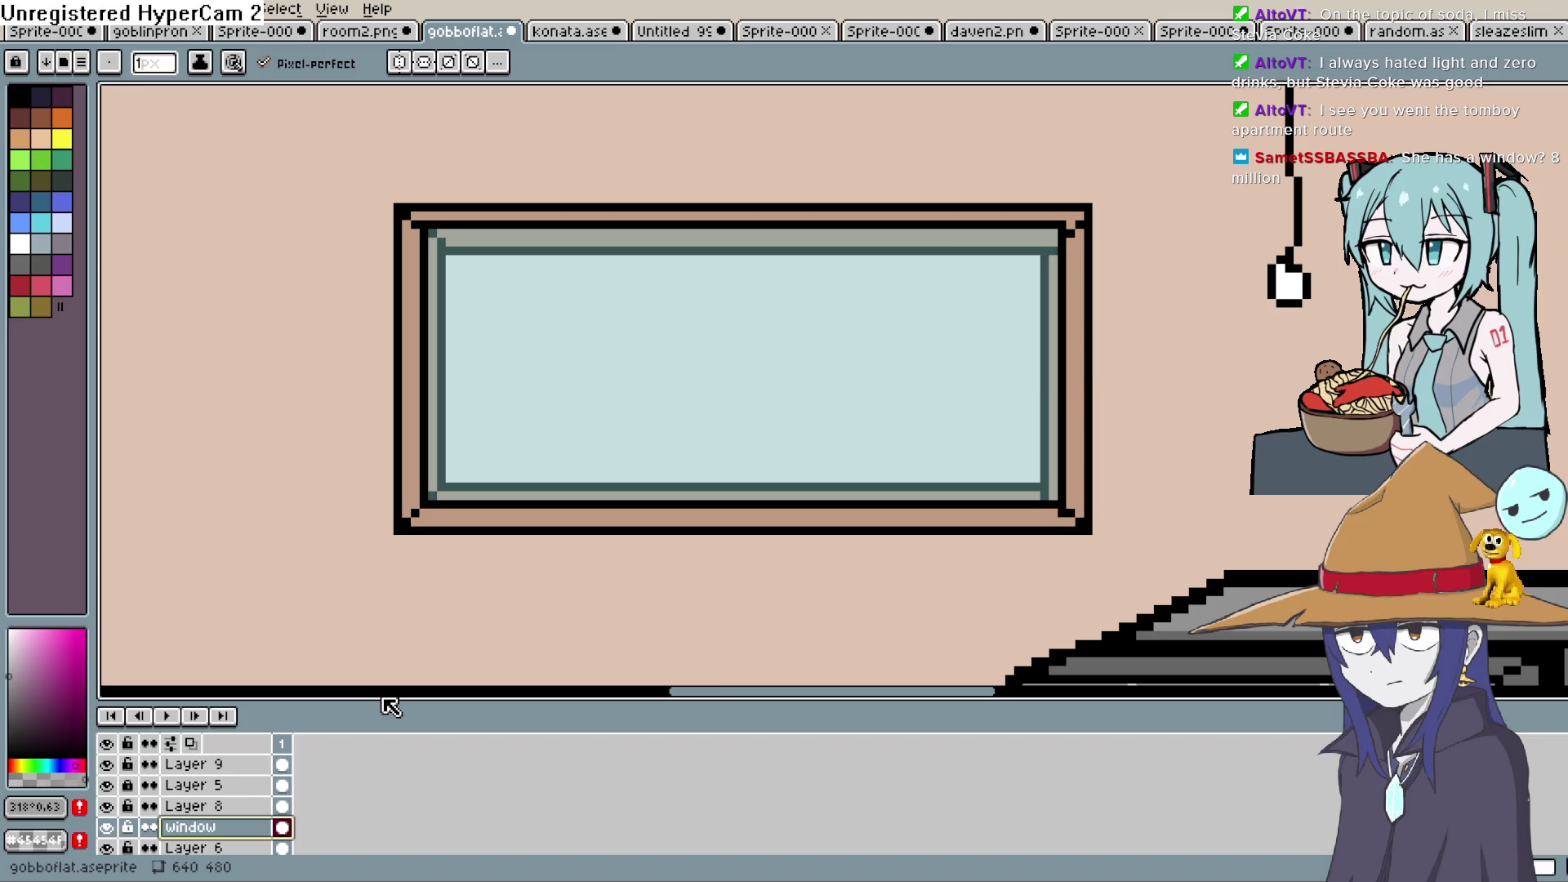
click(208, 851)
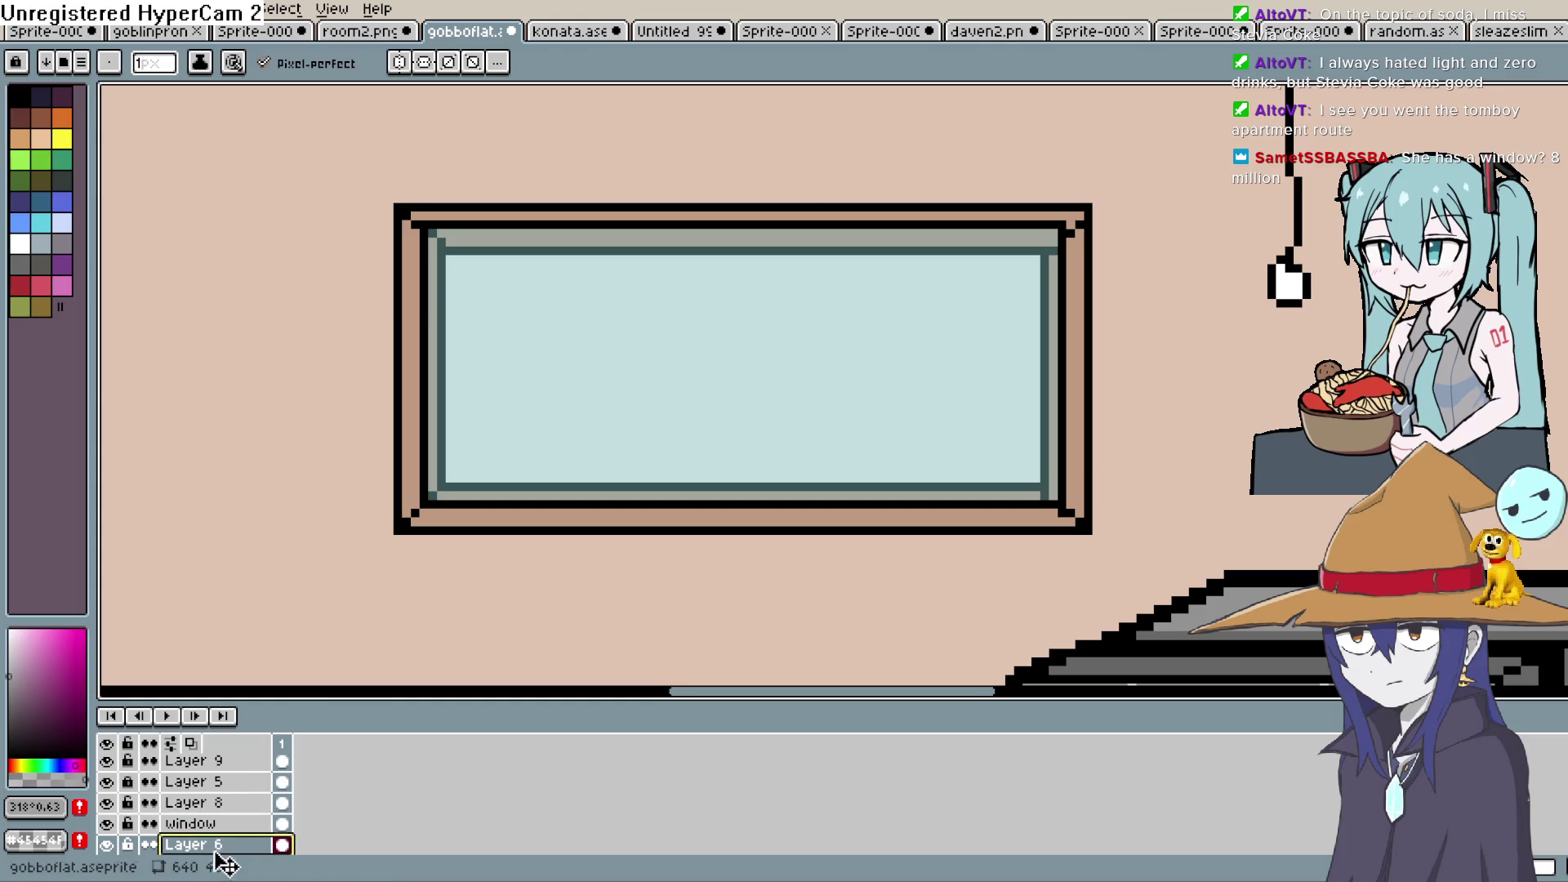
key(shift+n)
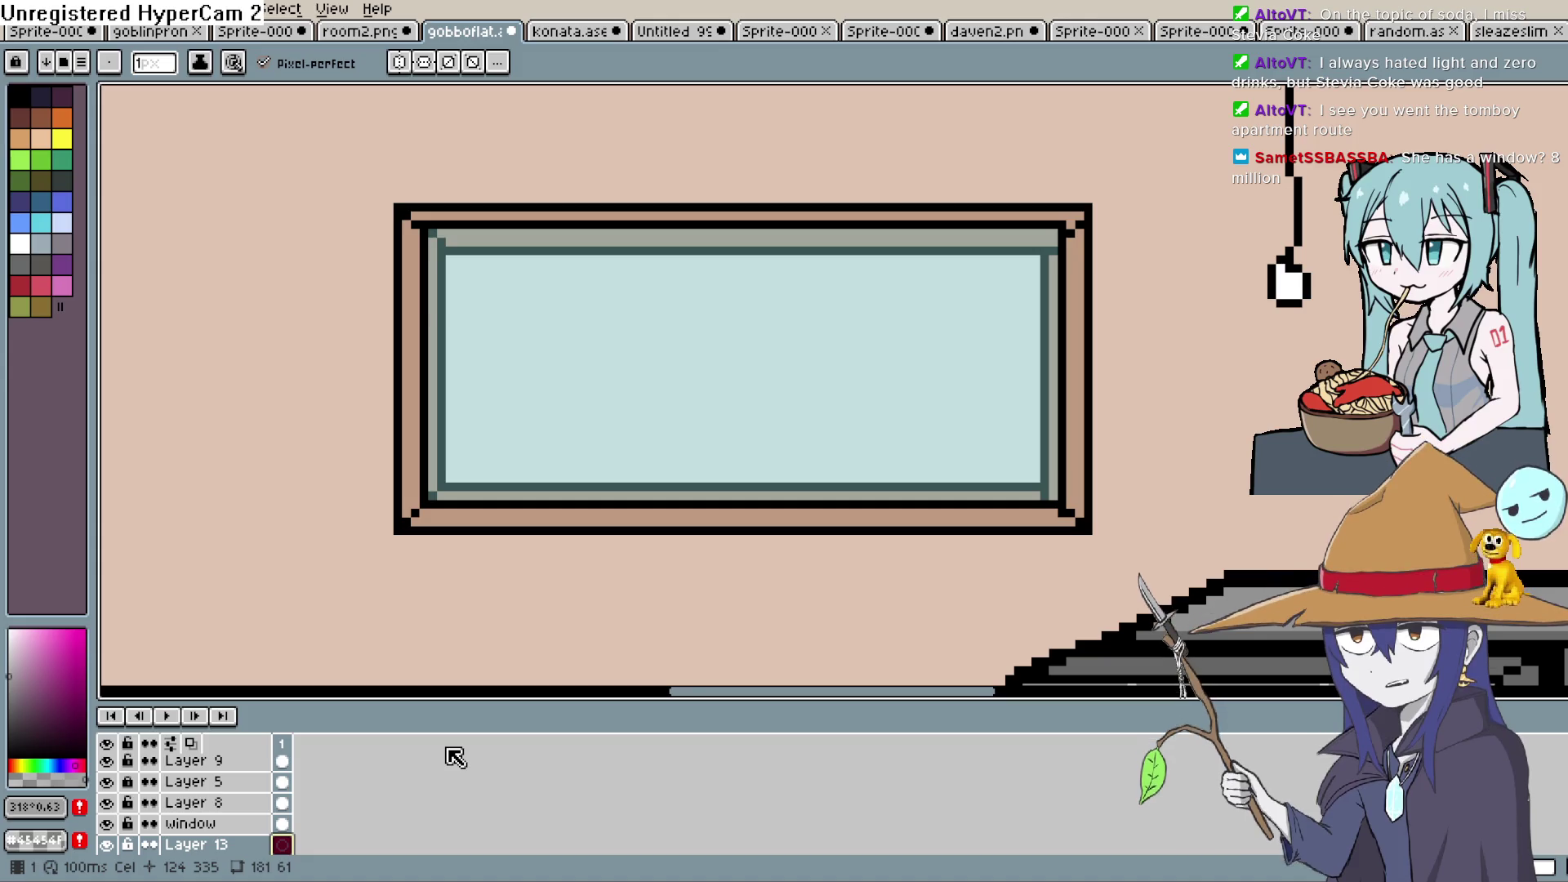
In grey, outline three buildings of differing heights rising from the window sill
click(23, 97)
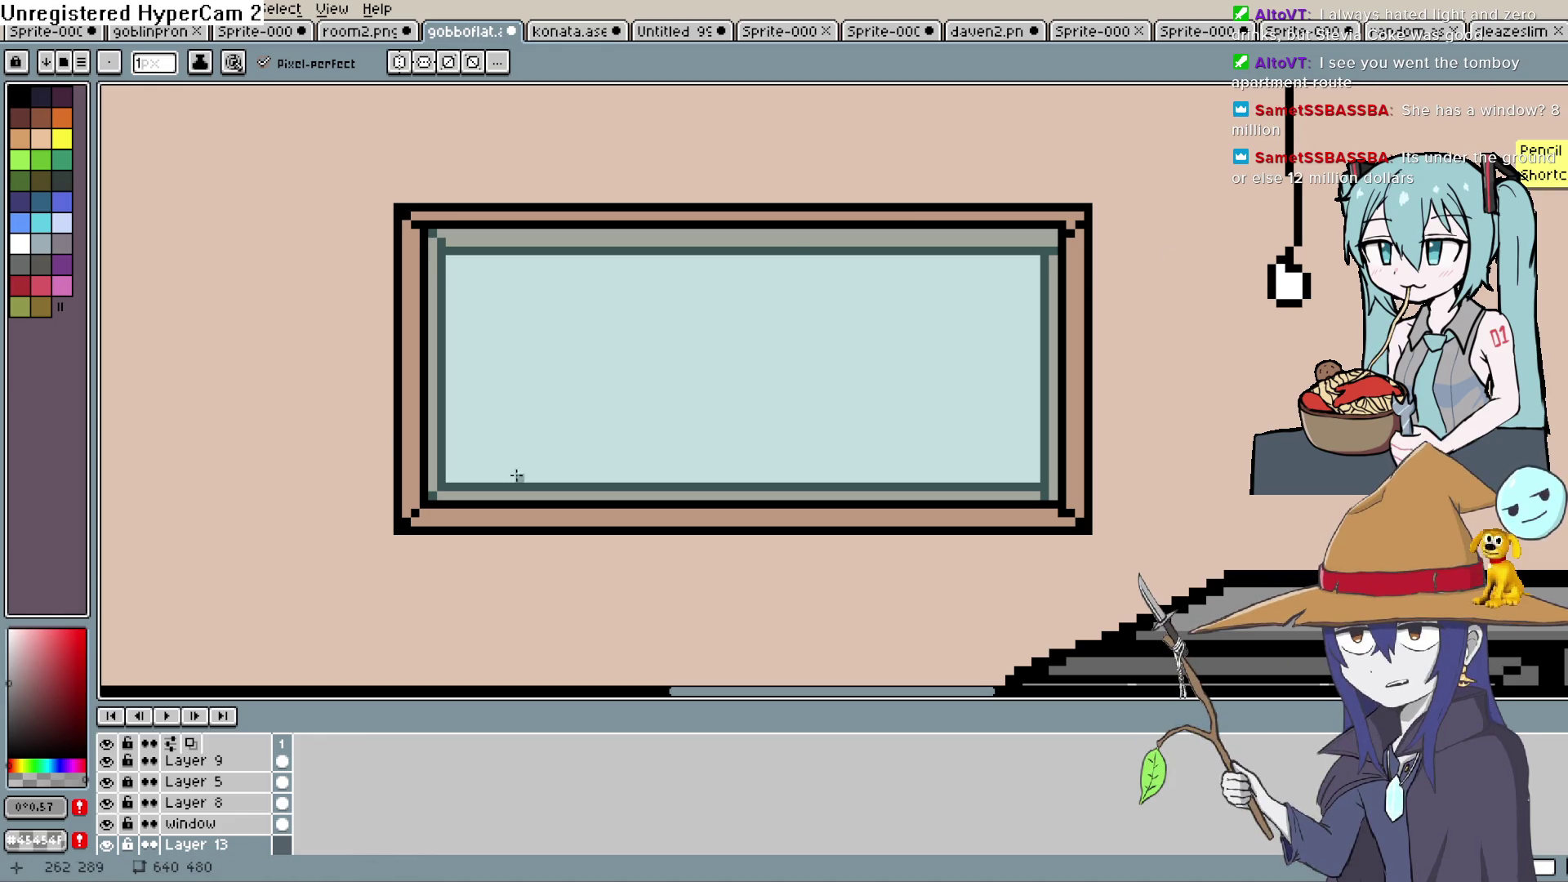
drag(516, 480, 516, 329)
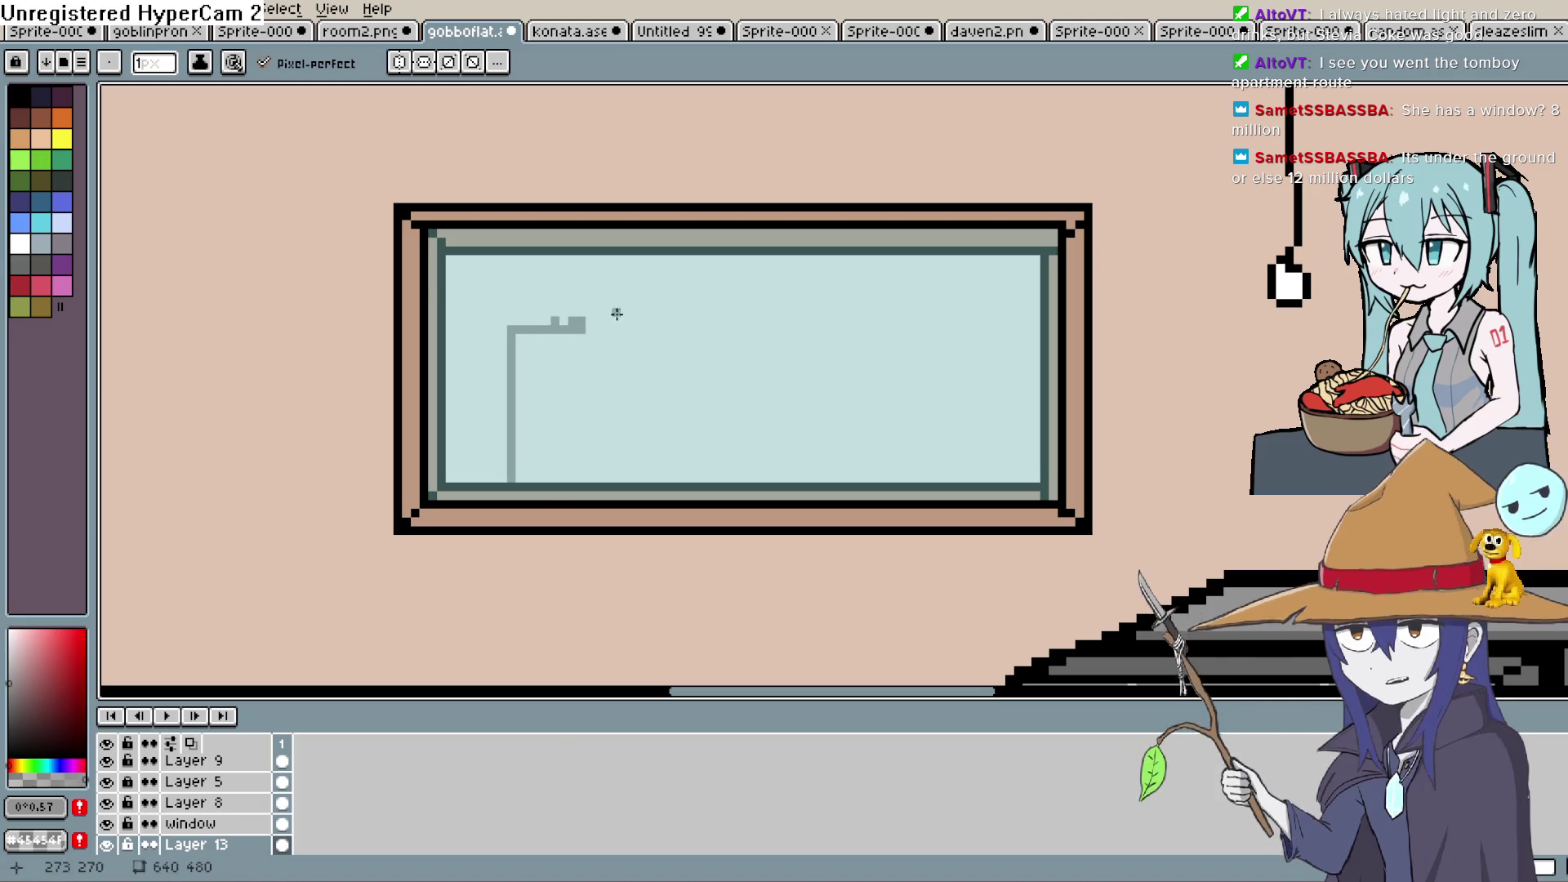
key(ctrl+z)
drag(512, 315, 633, 305)
shift+click(634, 472)
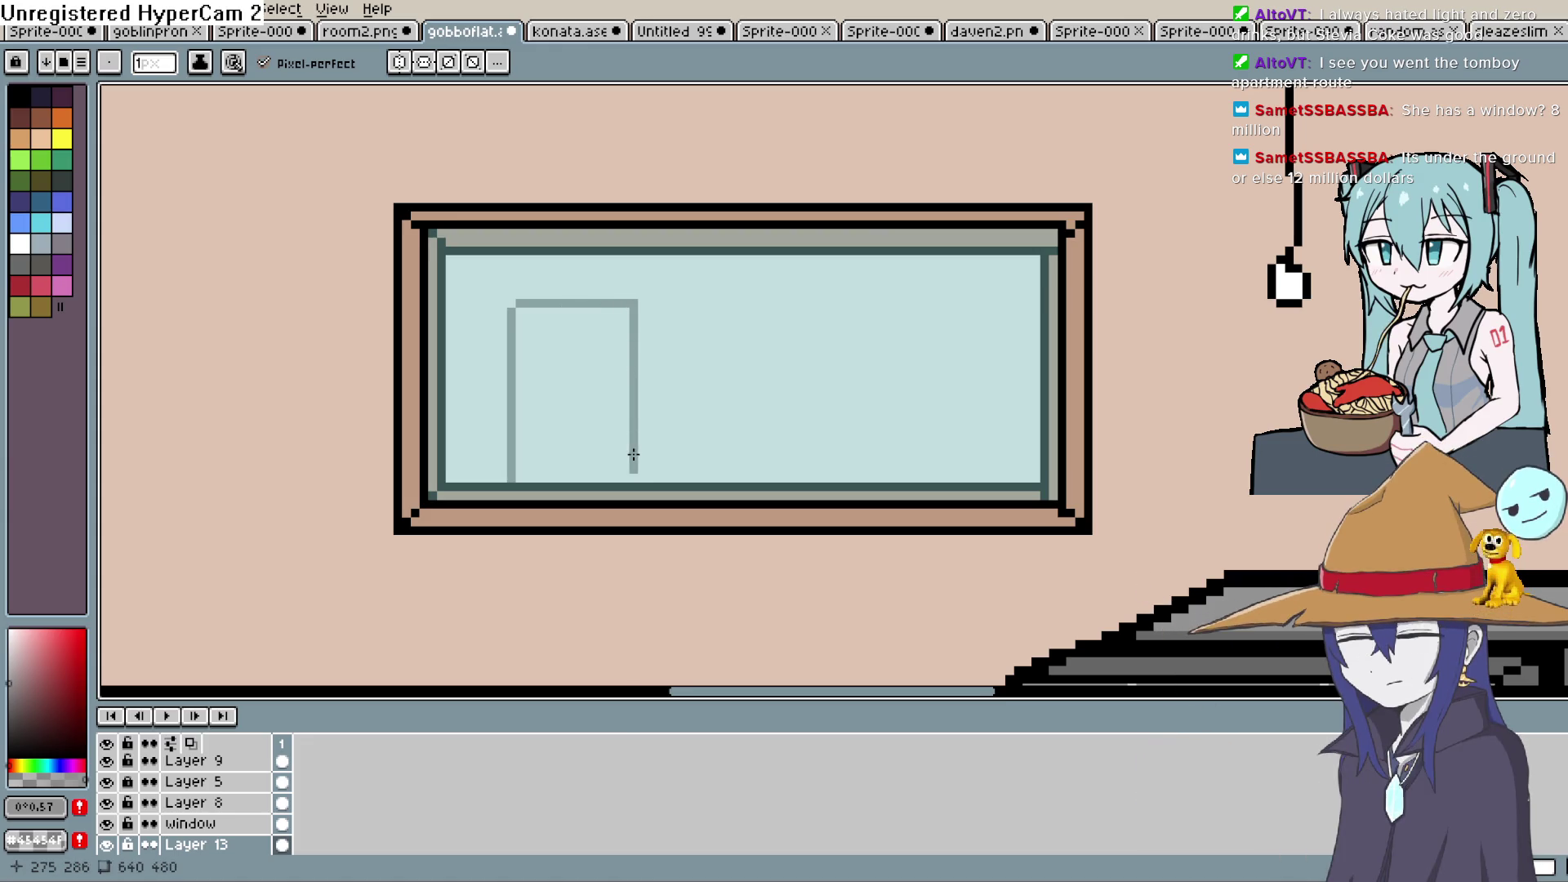
click(512, 303)
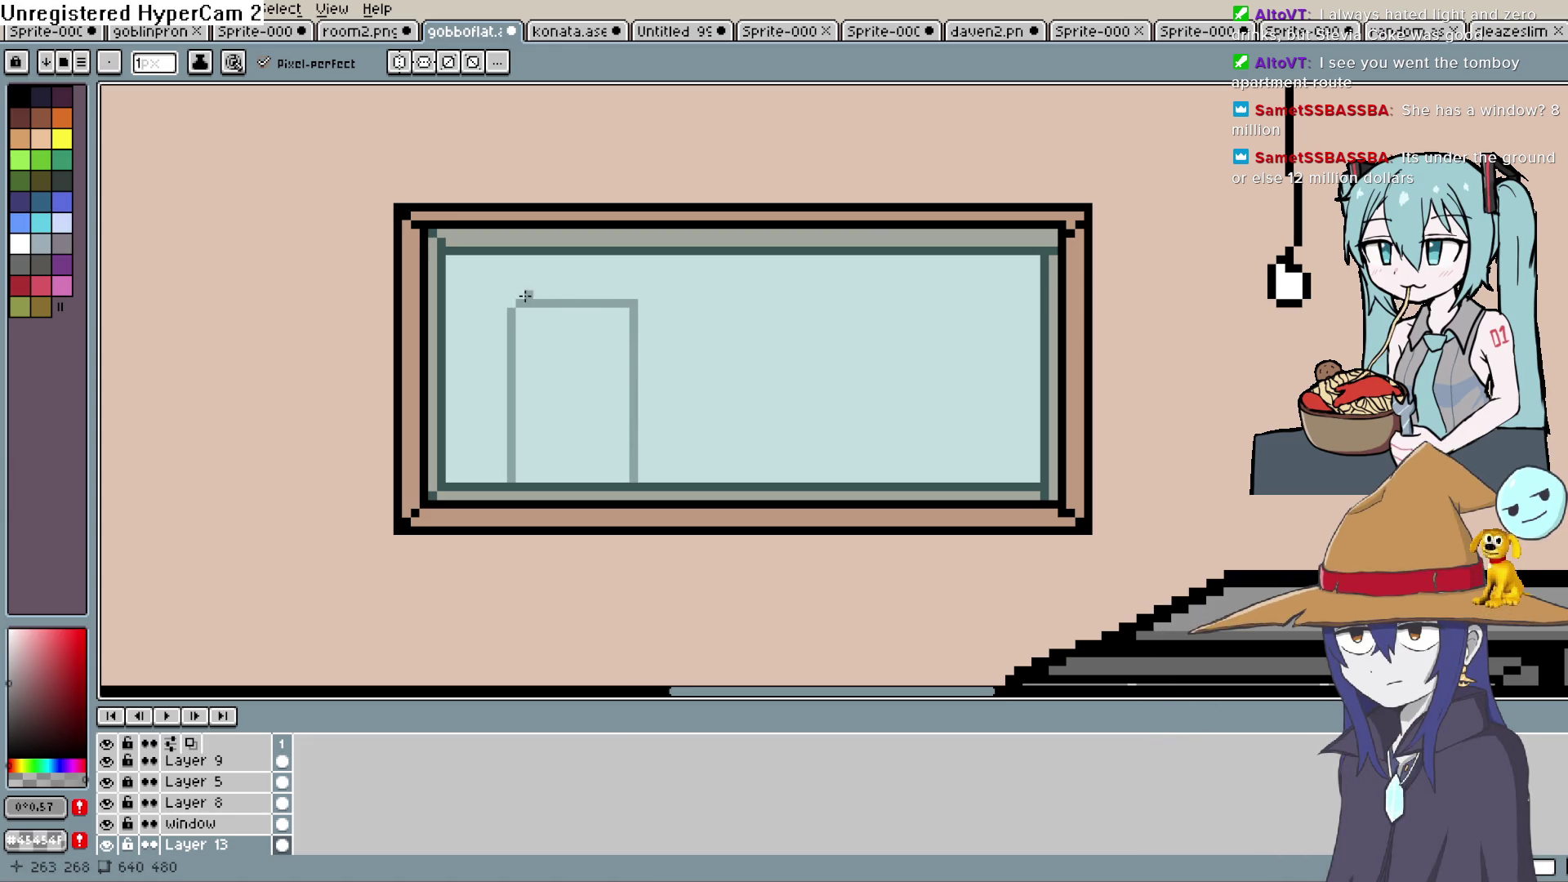
mouse_move(685, 477)
mouse_down()
mouse_move(686, 382)
mouse_move(804, 381)
mouse_move(808, 480)
mouse_up()
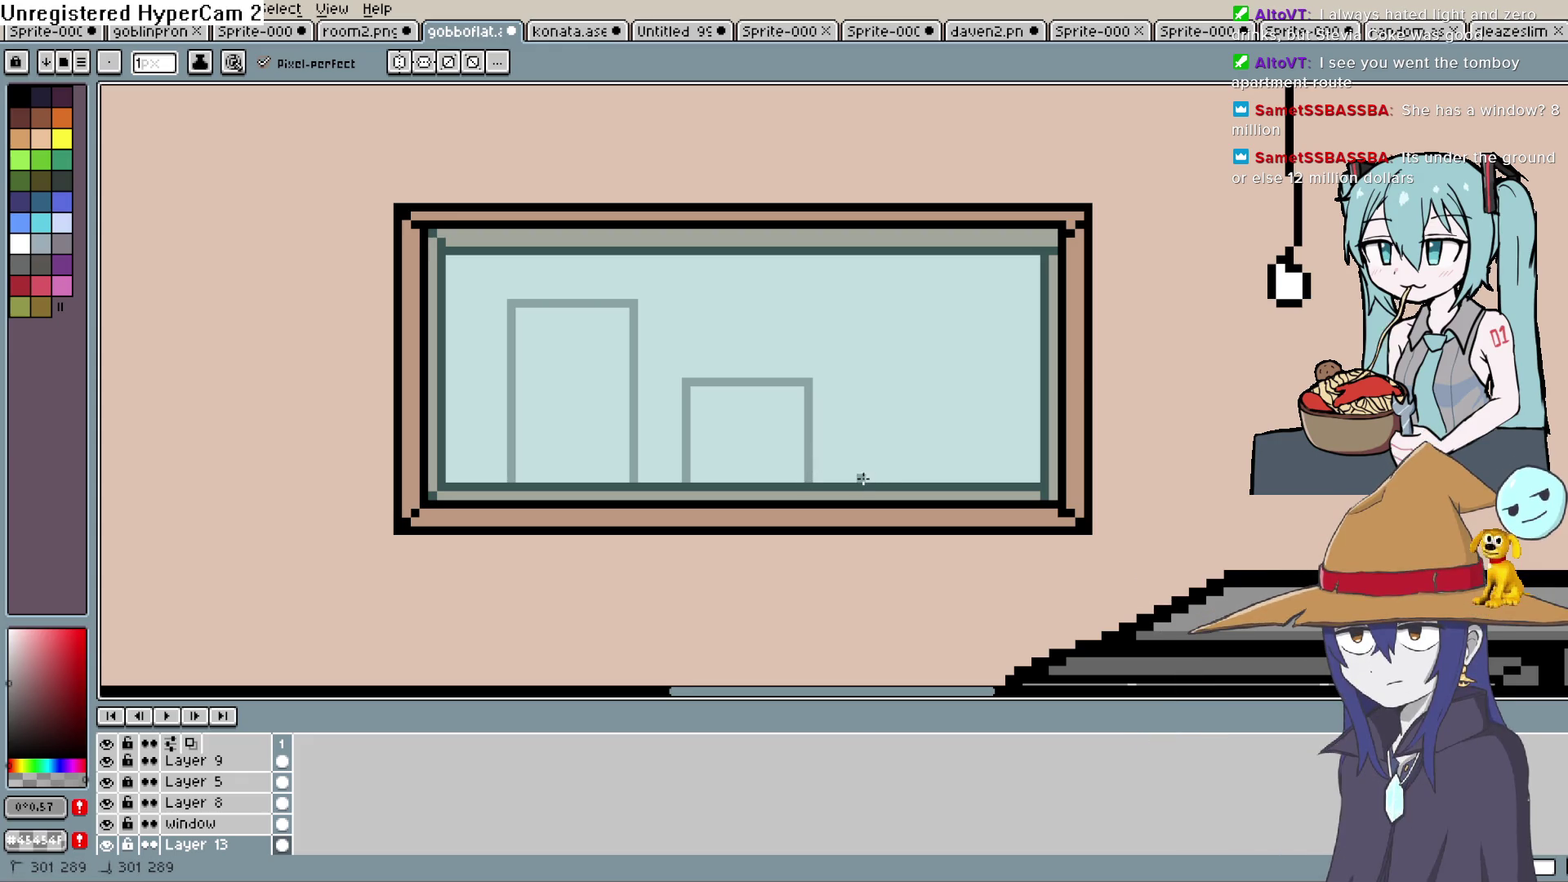
drag(863, 312, 870, 309)
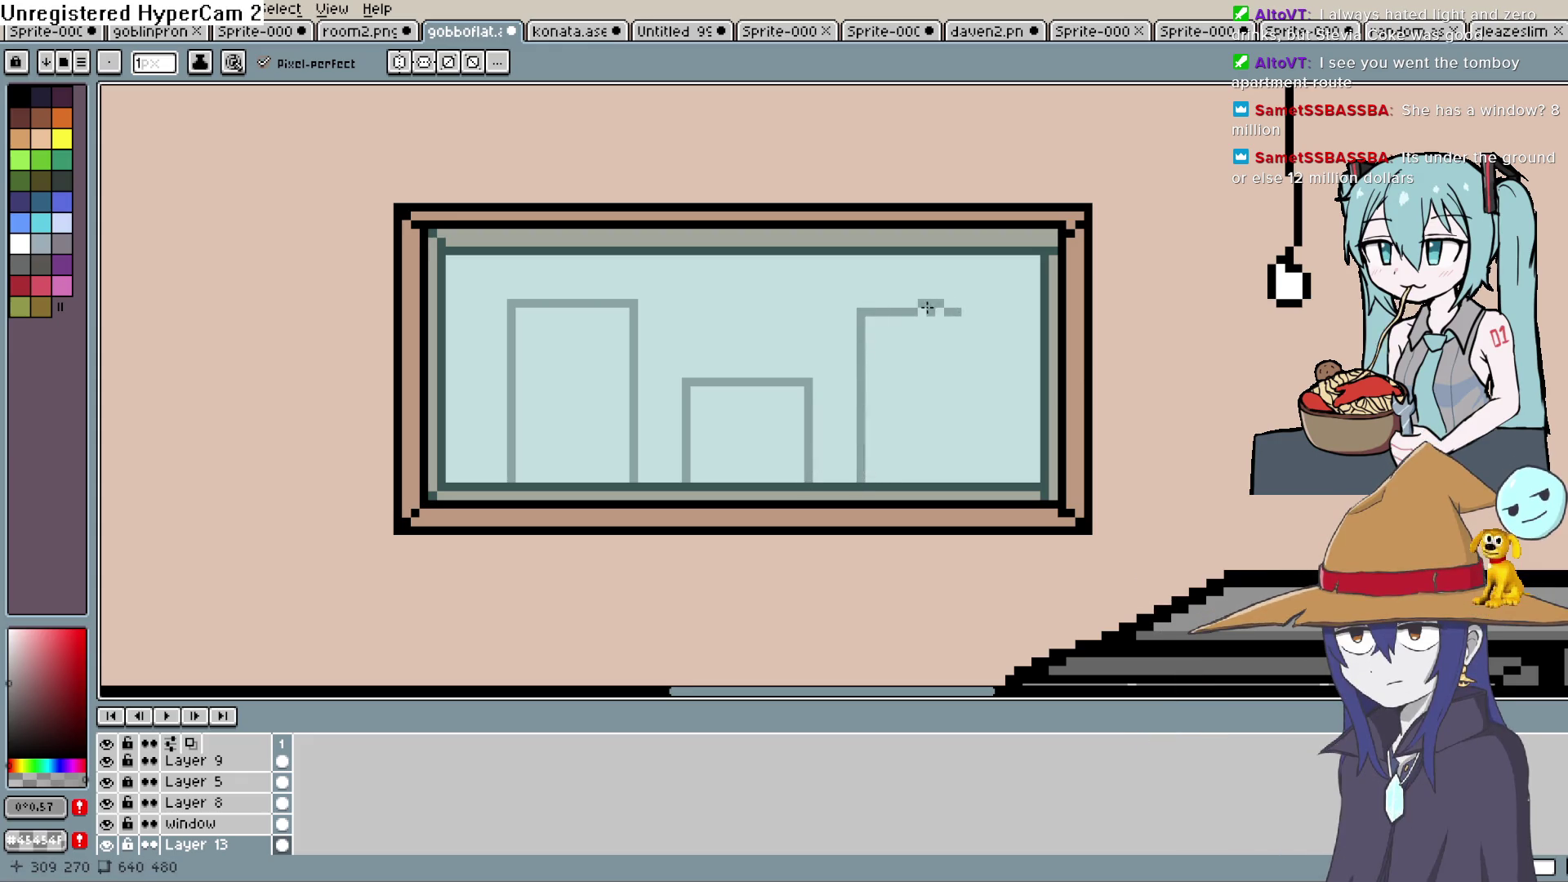
drag(968, 309, 979, 464)
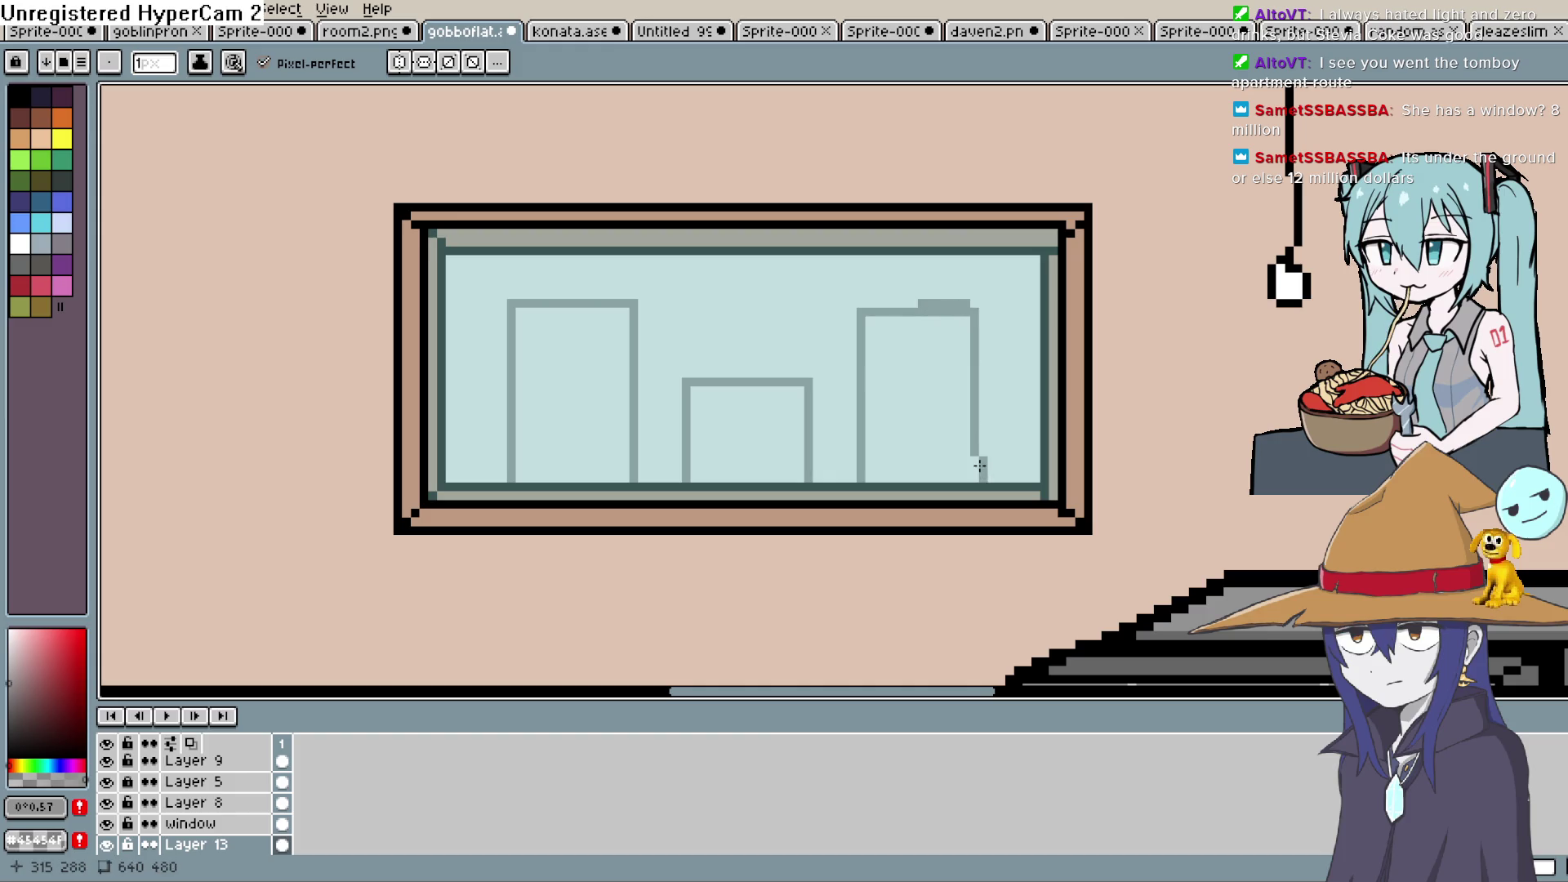
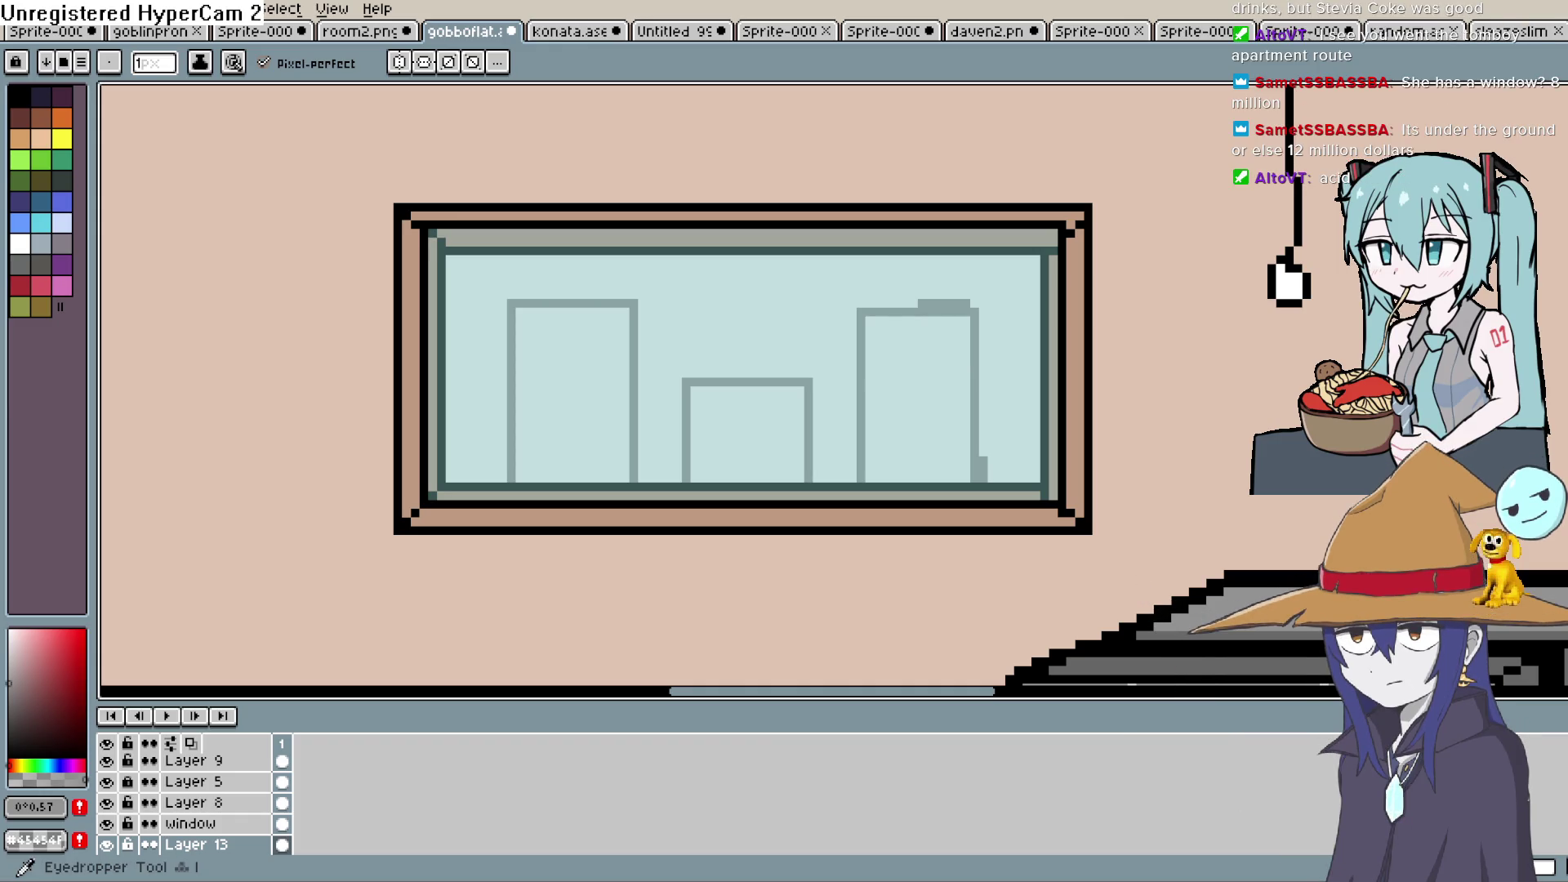
Fill the right, middle and left skyline buildings solid grey with the Paint Bucket
key(z)
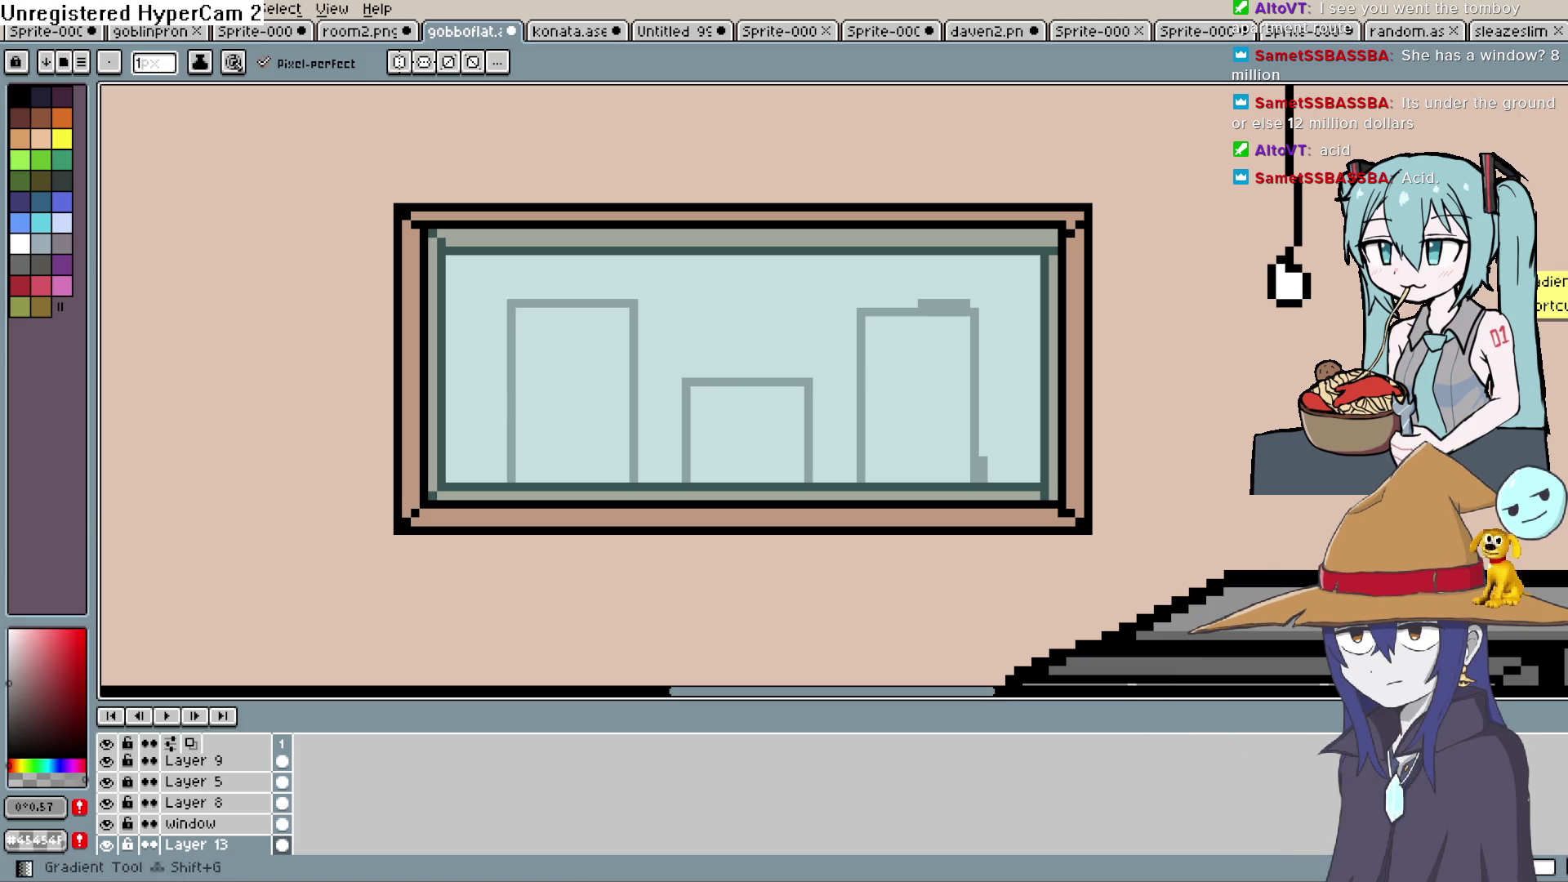
key(z)
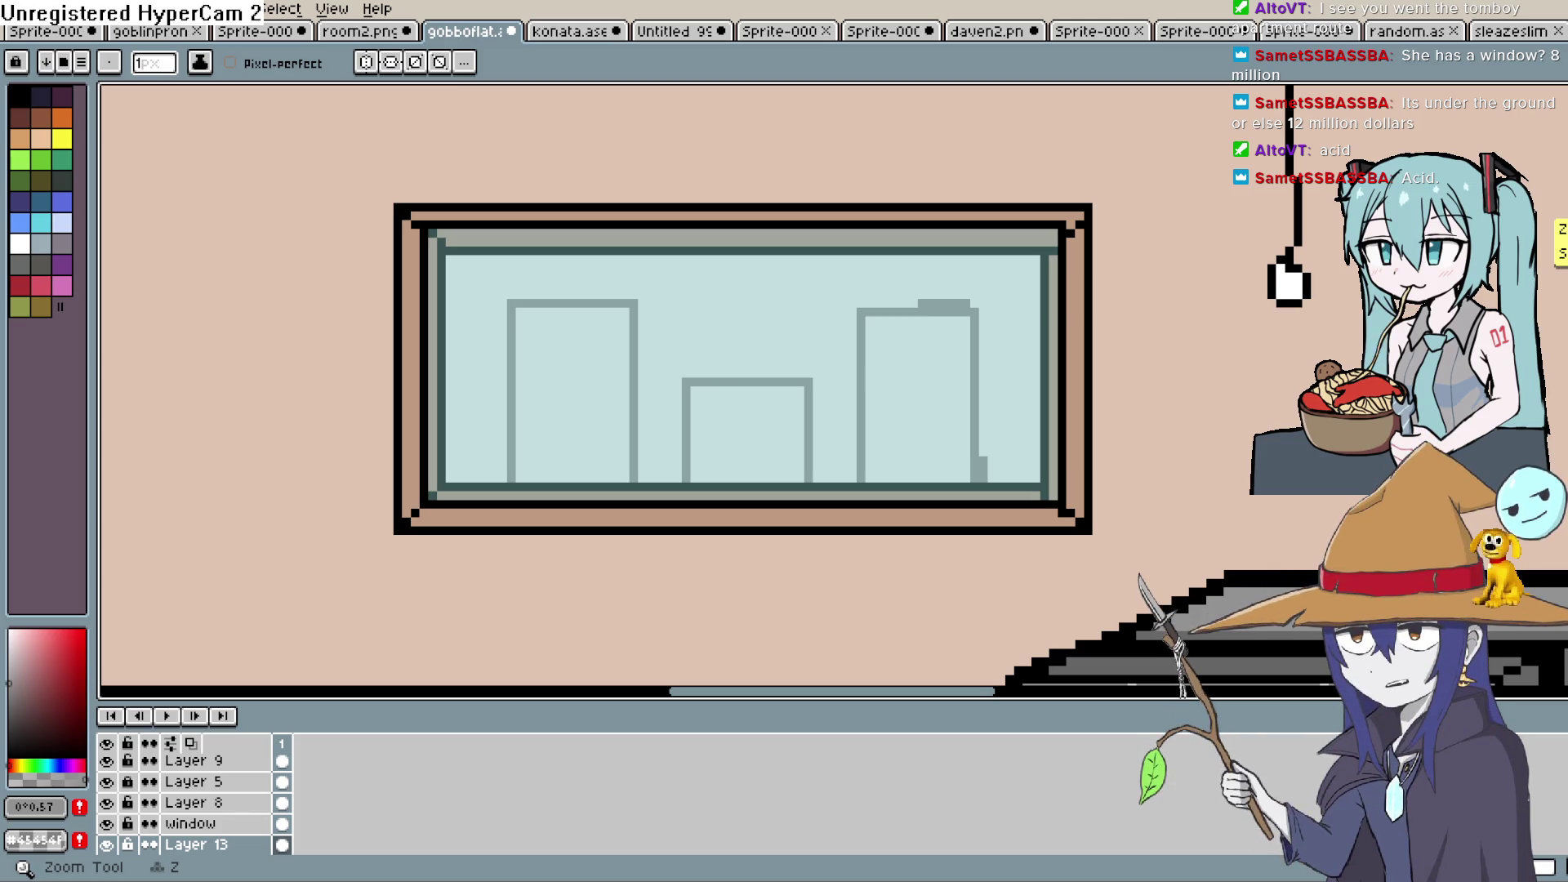
key(g)
click(940, 372)
click(770, 409)
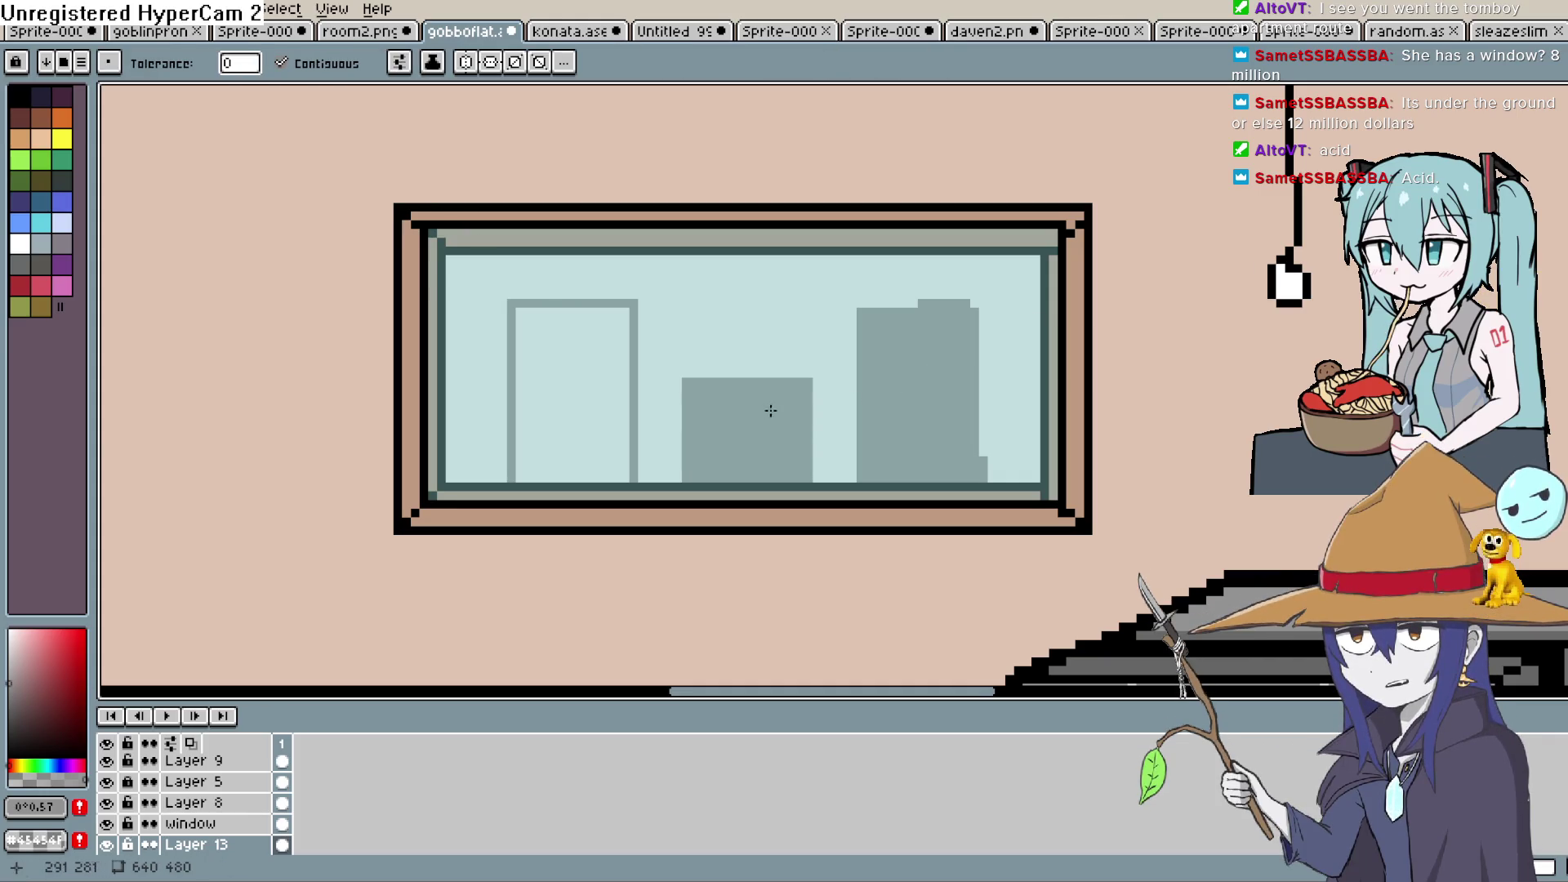
click(577, 395)
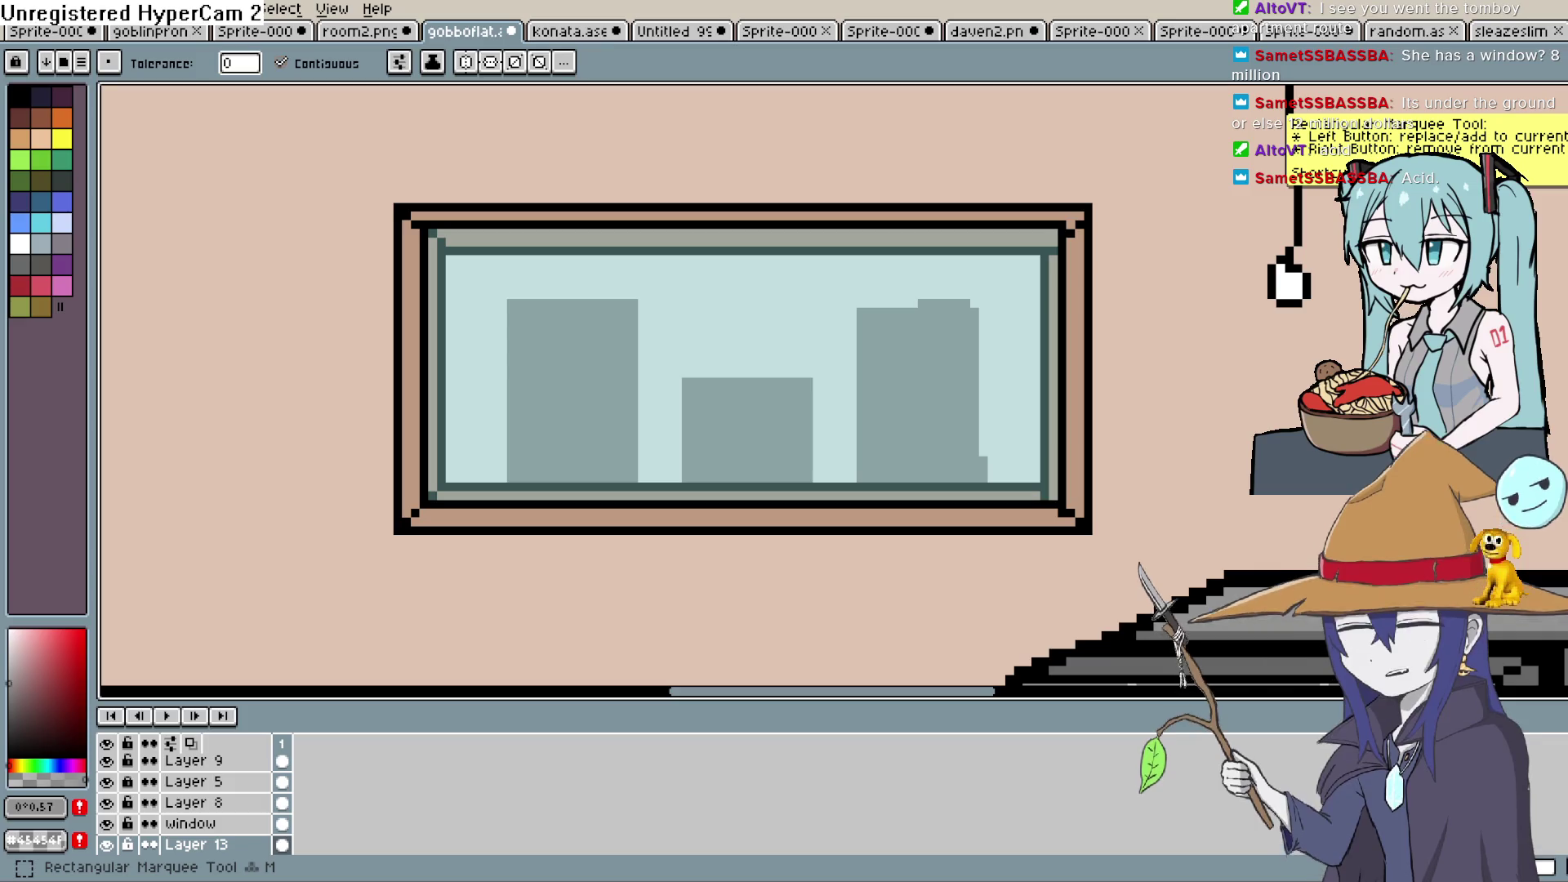
Draw two light cyan window bands across the left building with the 1px Pencil
click(38, 225)
click(21, 635)
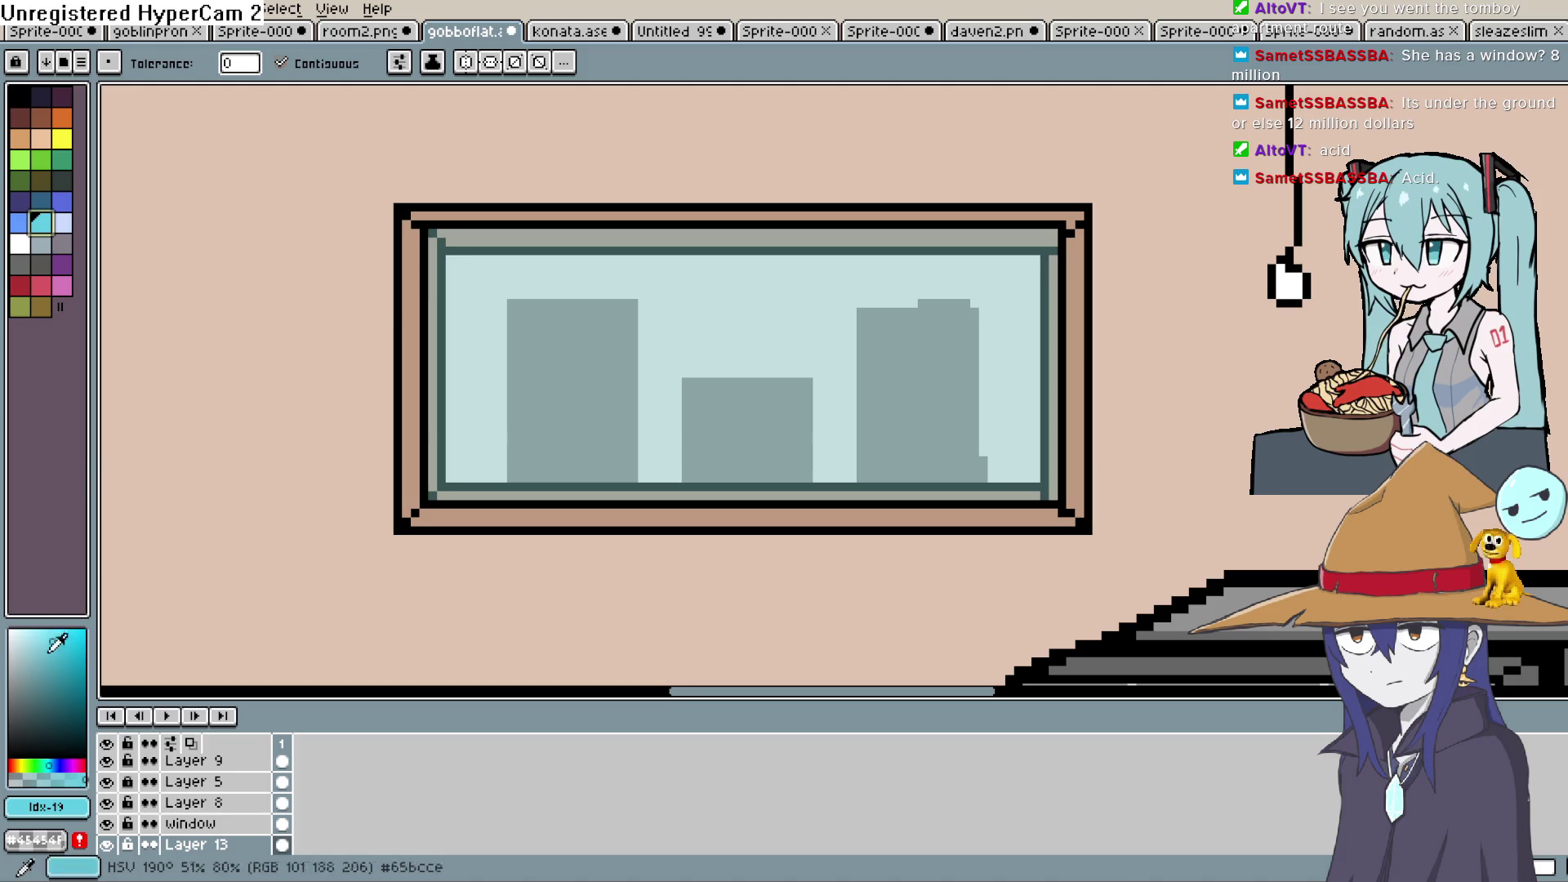
key(b)
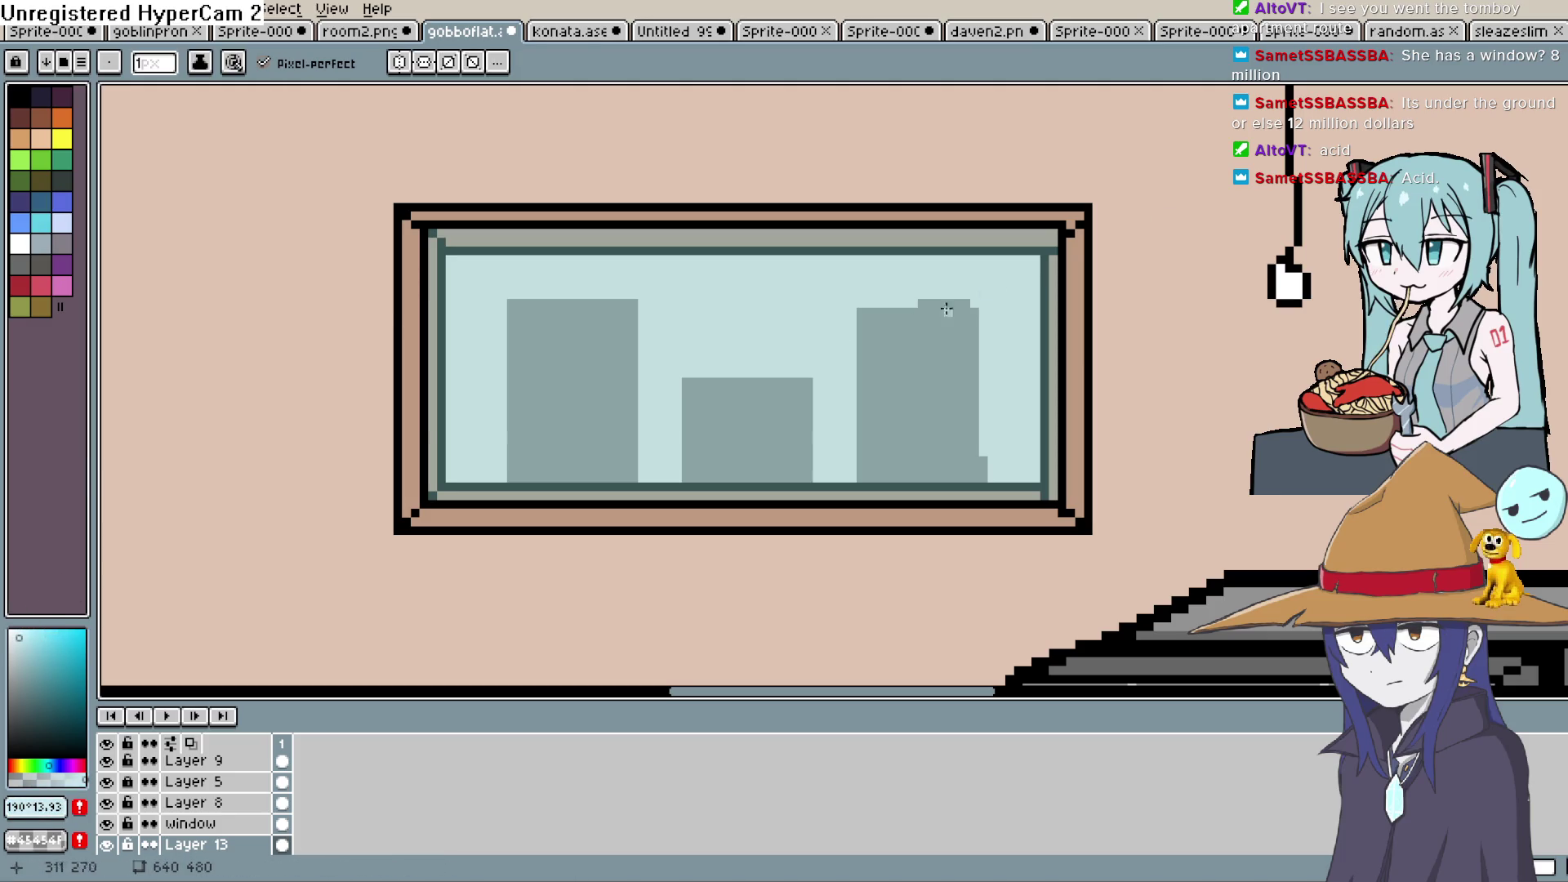
drag(527, 335, 611, 335)
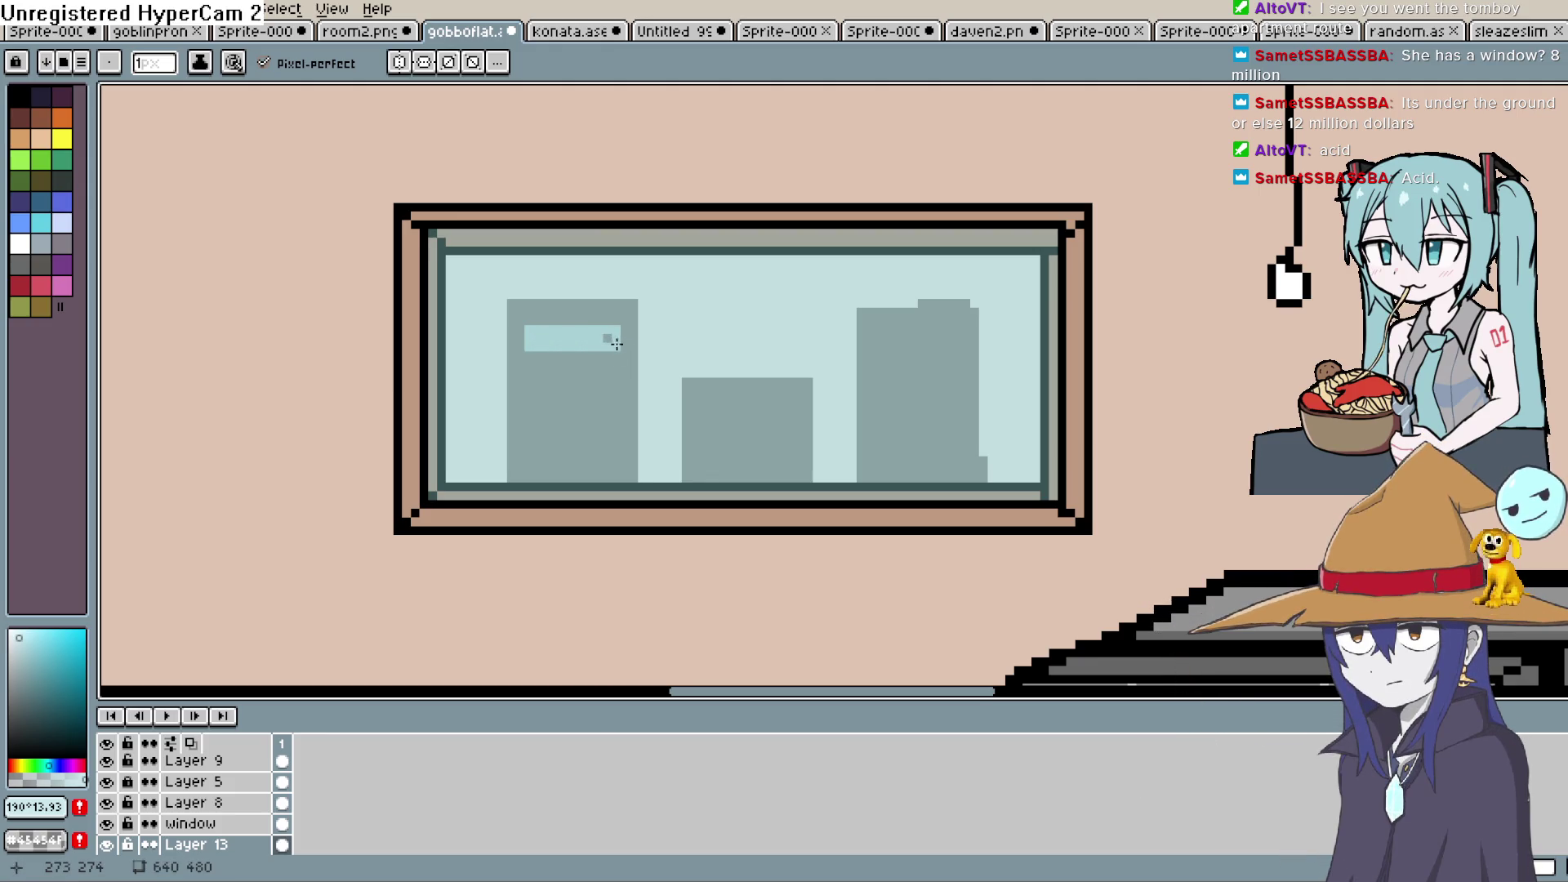
click(616, 344)
drag(623, 338, 626, 332)
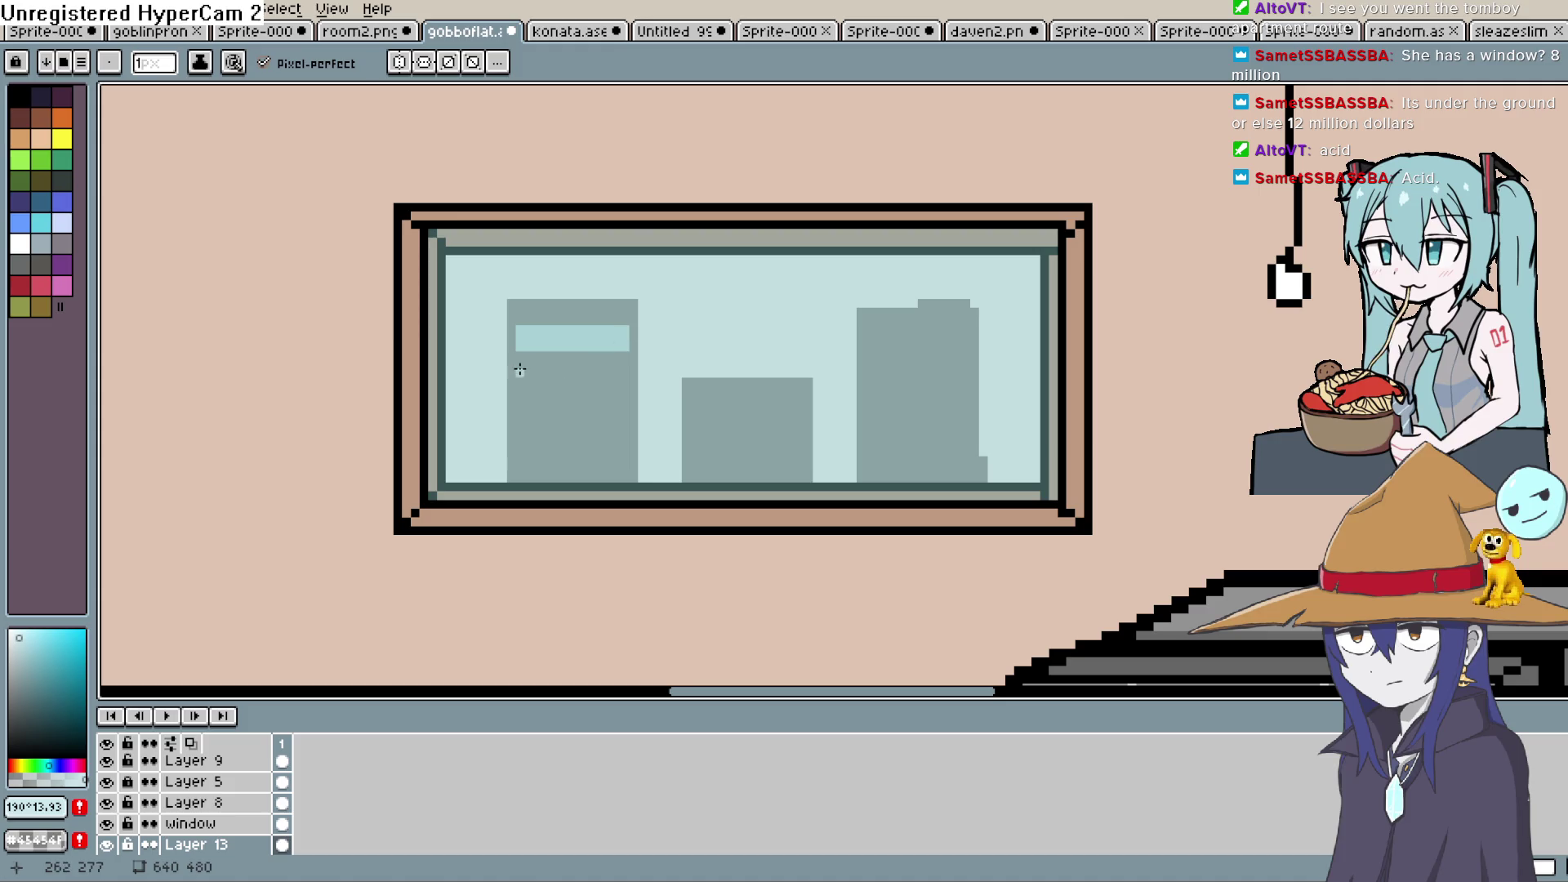
drag(546, 372, 615, 373)
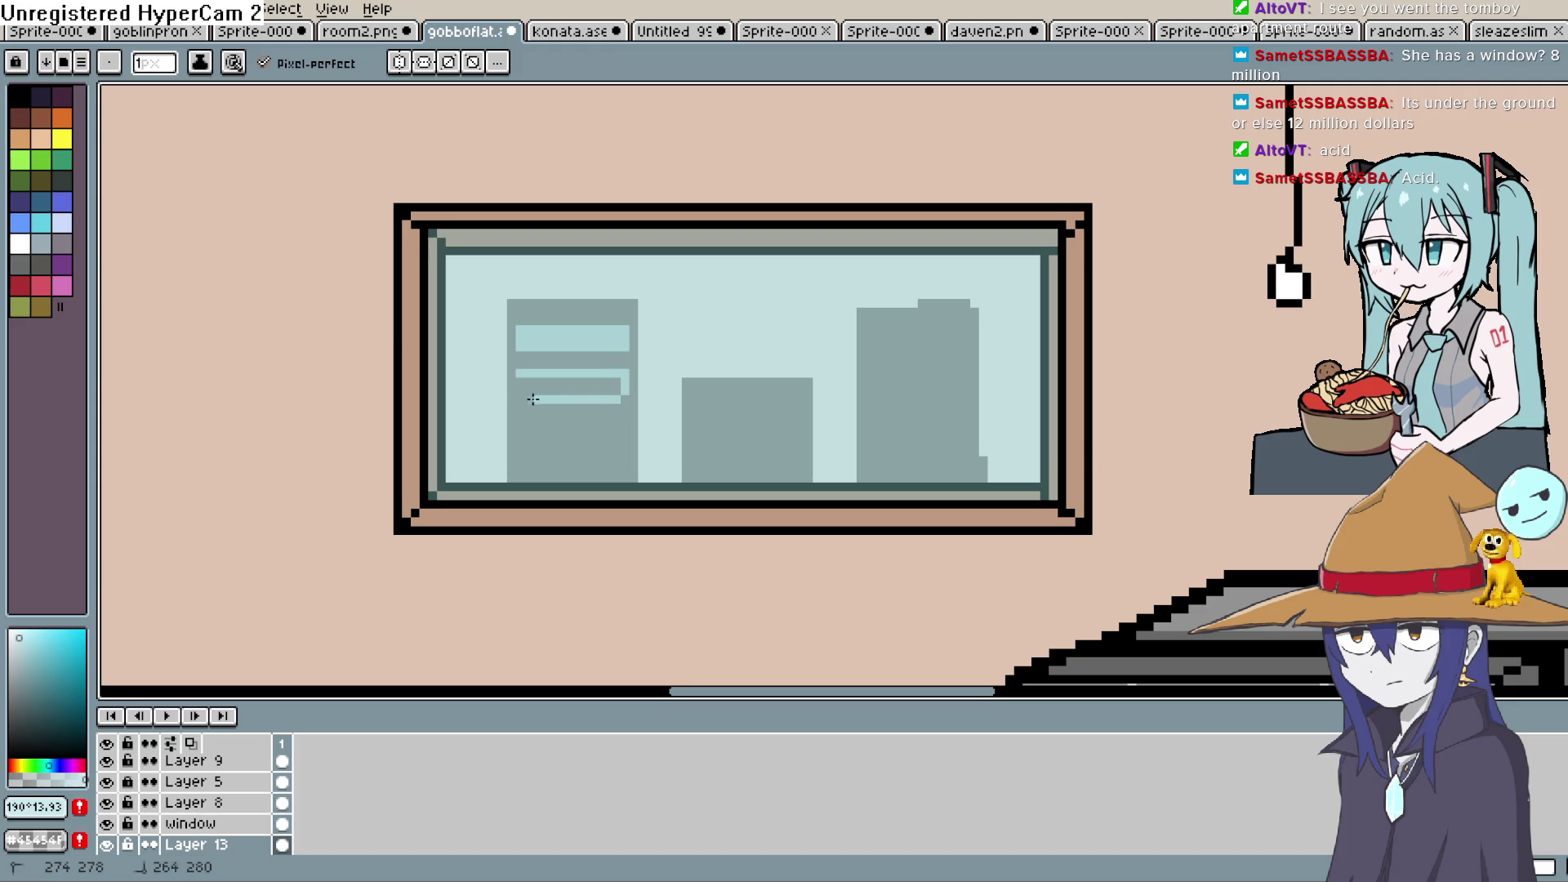
drag(521, 393, 620, 392)
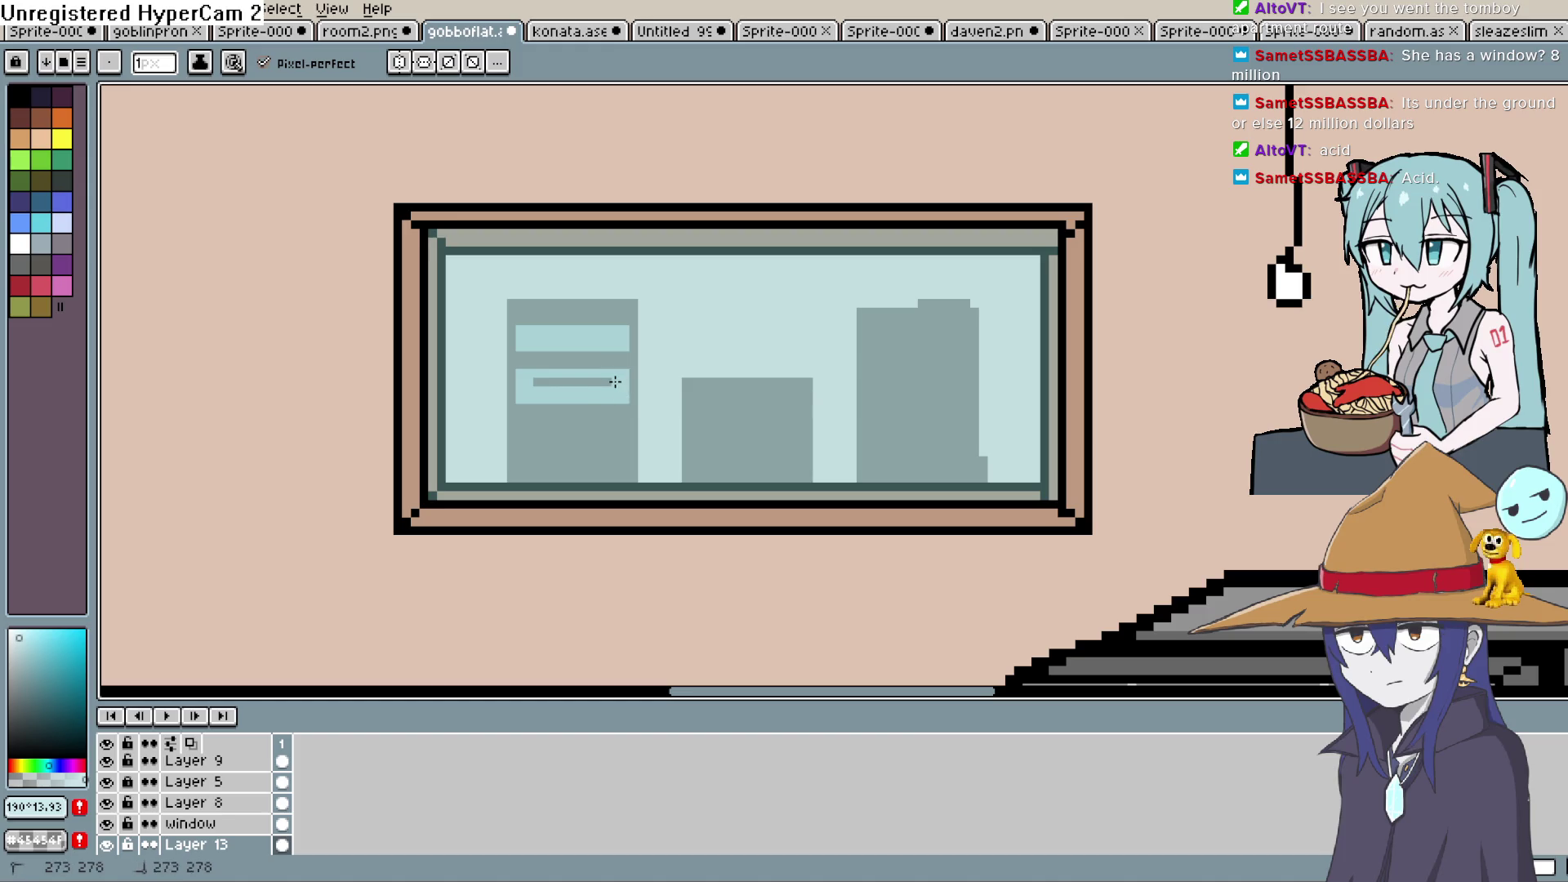
drag(535, 382, 575, 384)
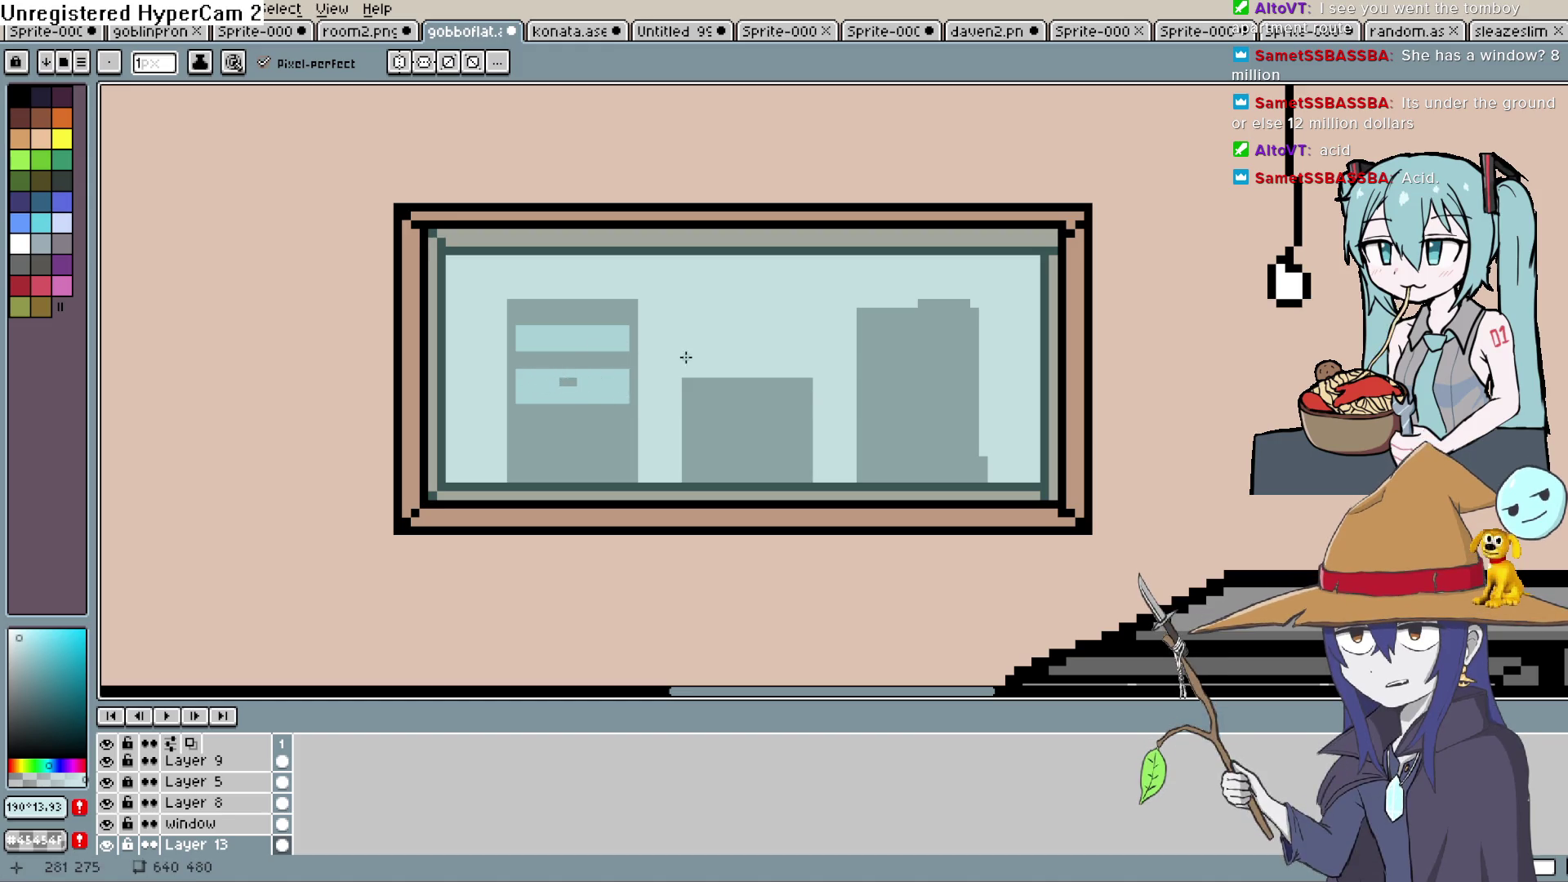
scroll(710, 407, down, 4)
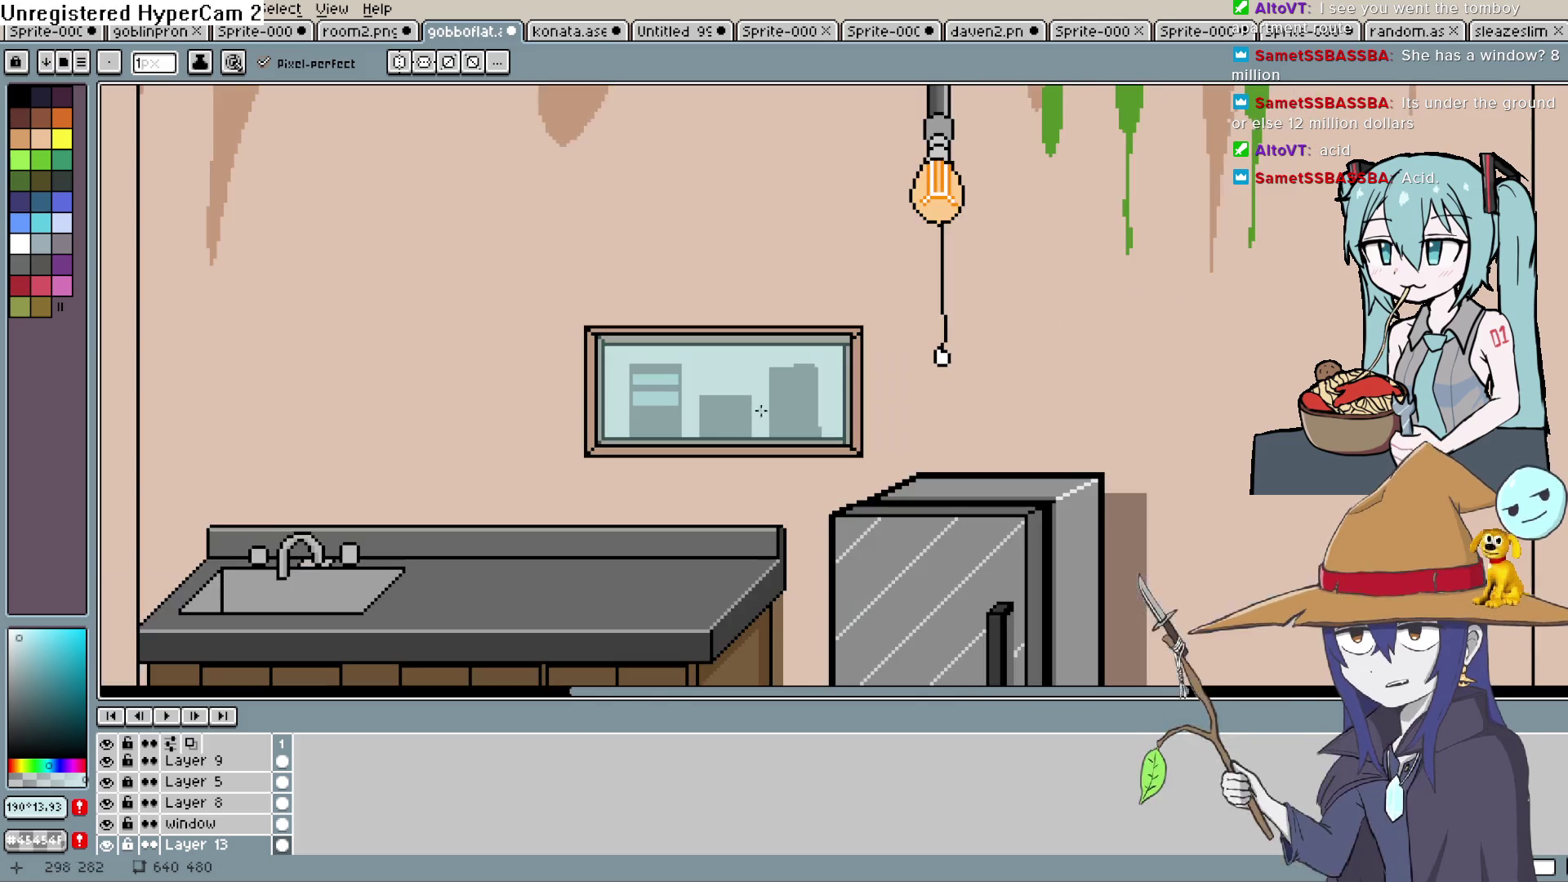
scroll(820, 426, down, 3)
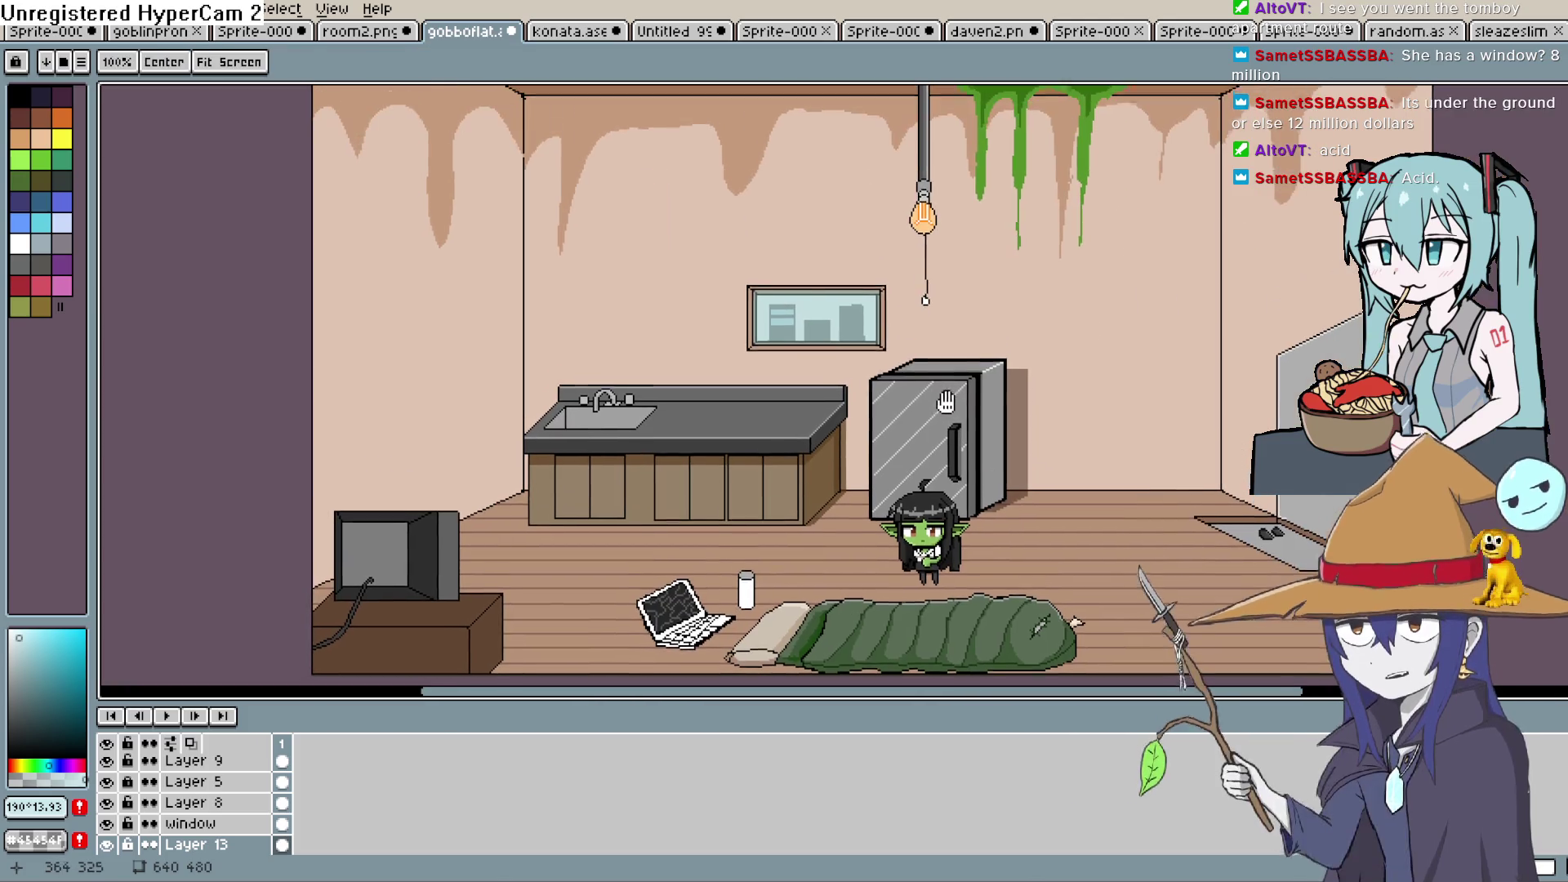
scroll(776, 386, up, 6)
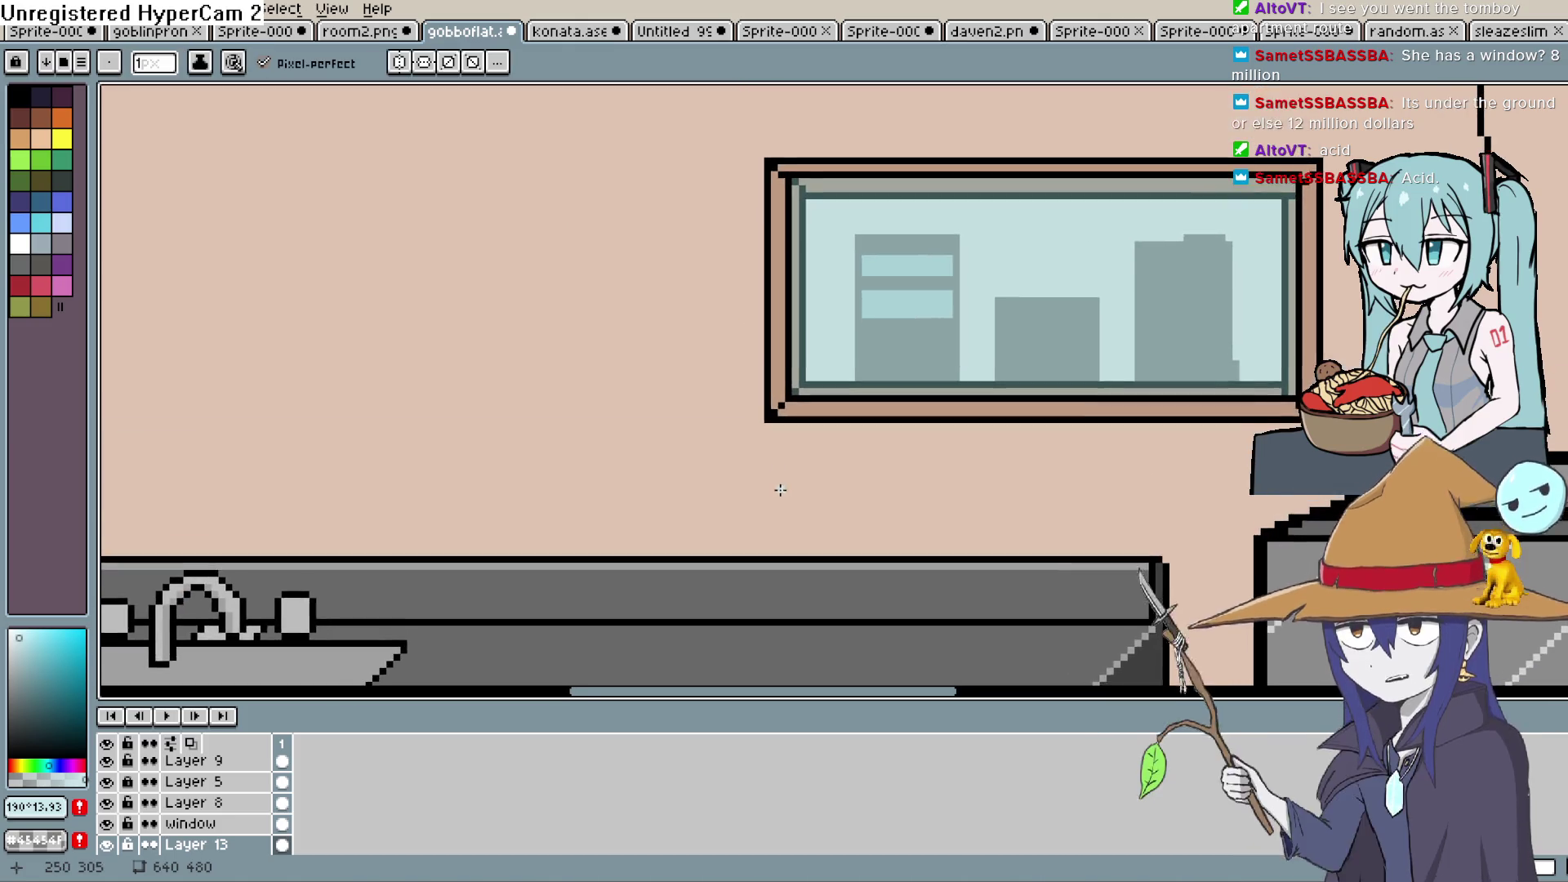
mouse_move(827, 437)
mouse_down()
mouse_move(817, 350)
mouse_move(801, 384)
mouse_up()
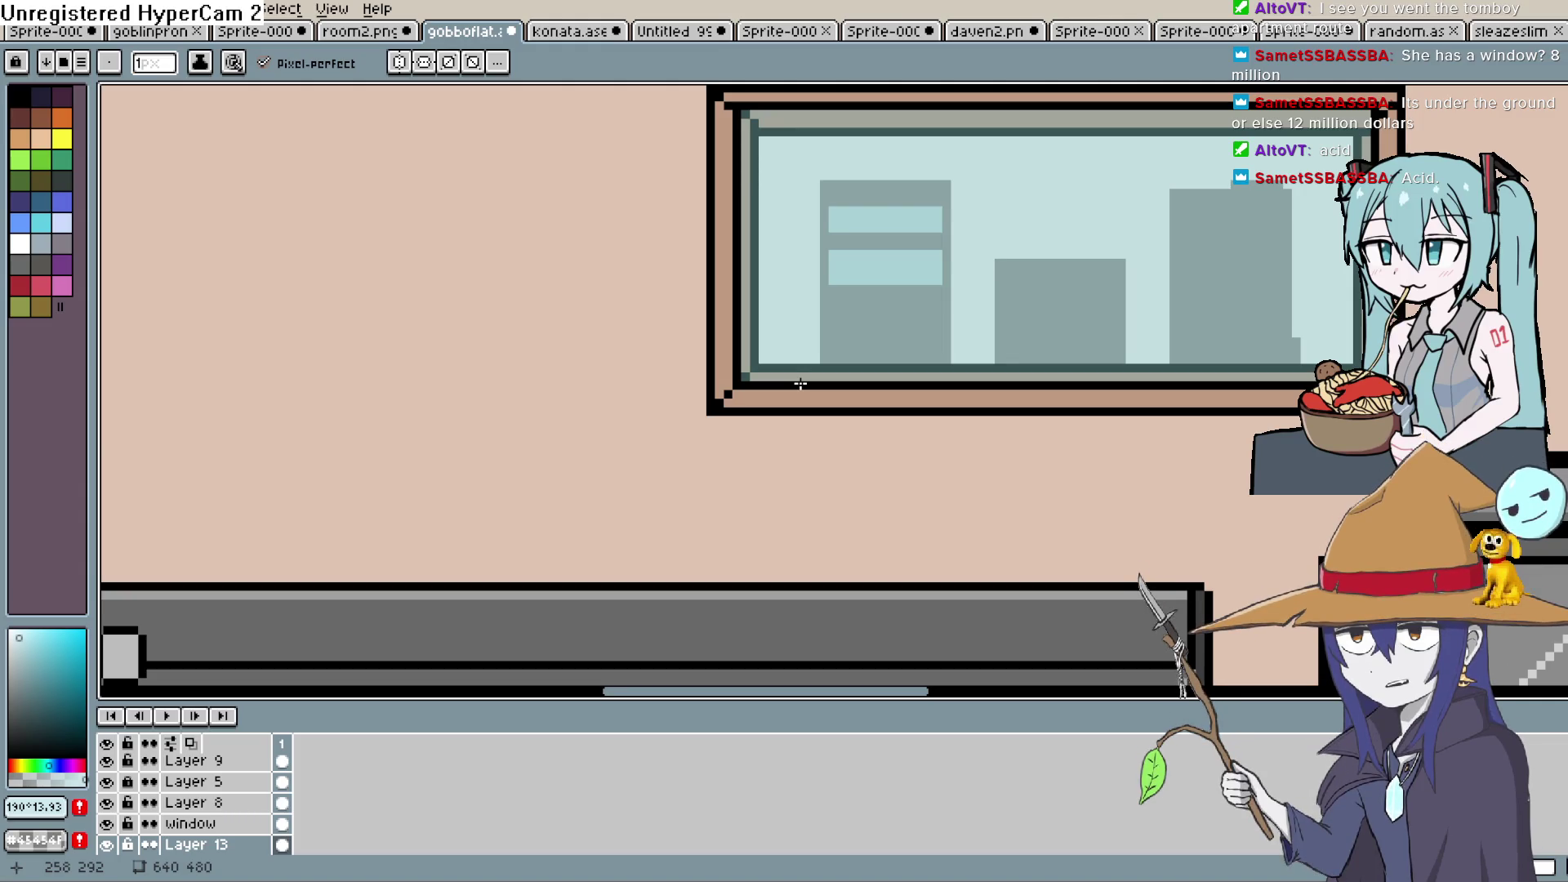
key(space)
drag(939, 261, 904, 335)
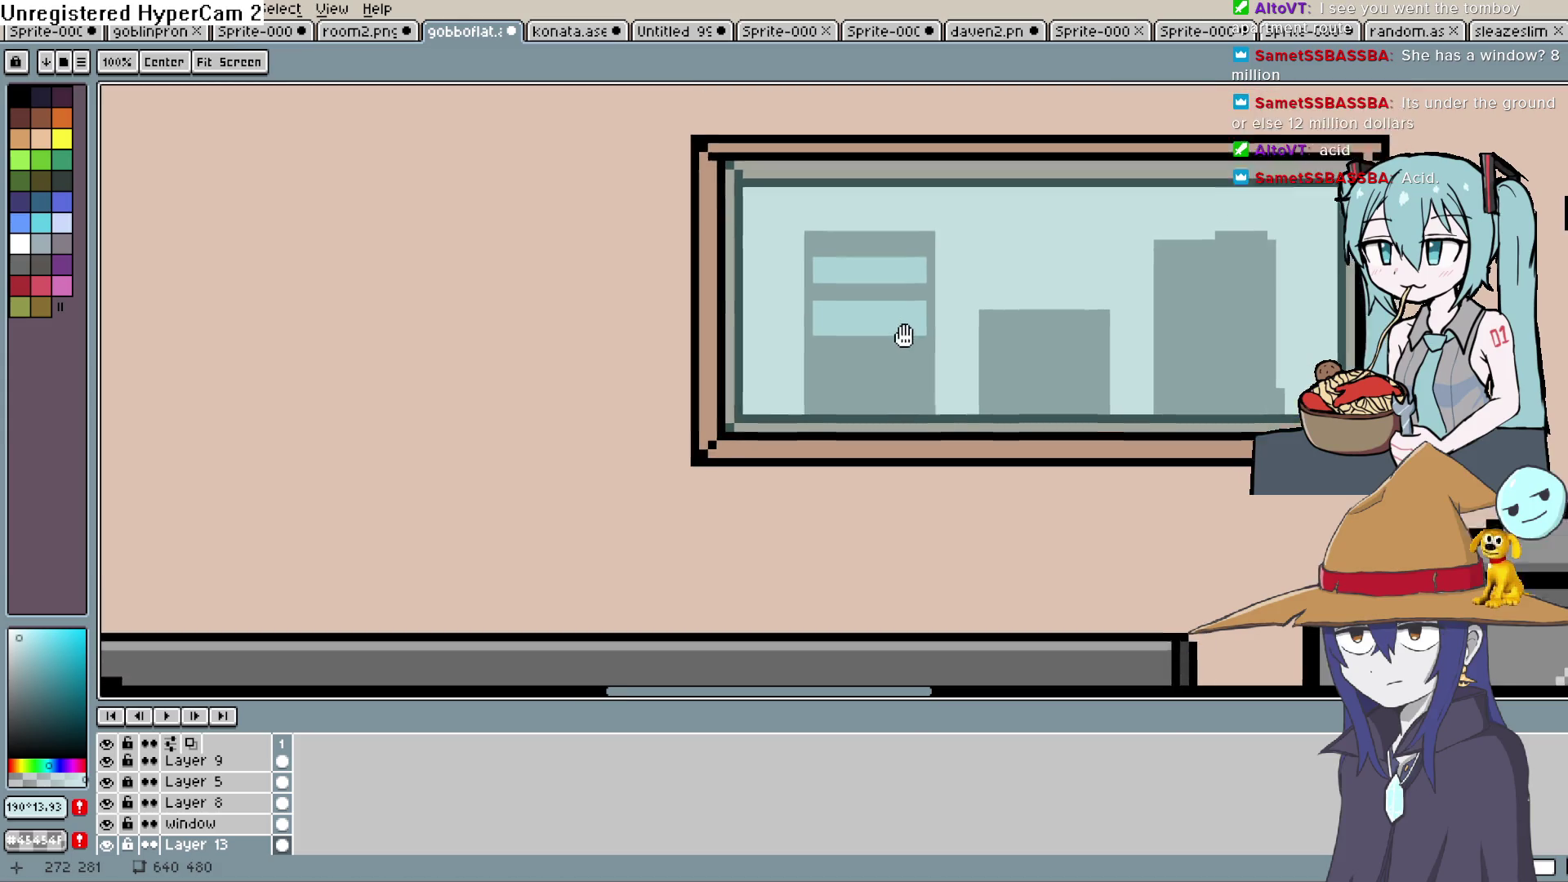
scroll(904, 334, up, 2)
key(i)
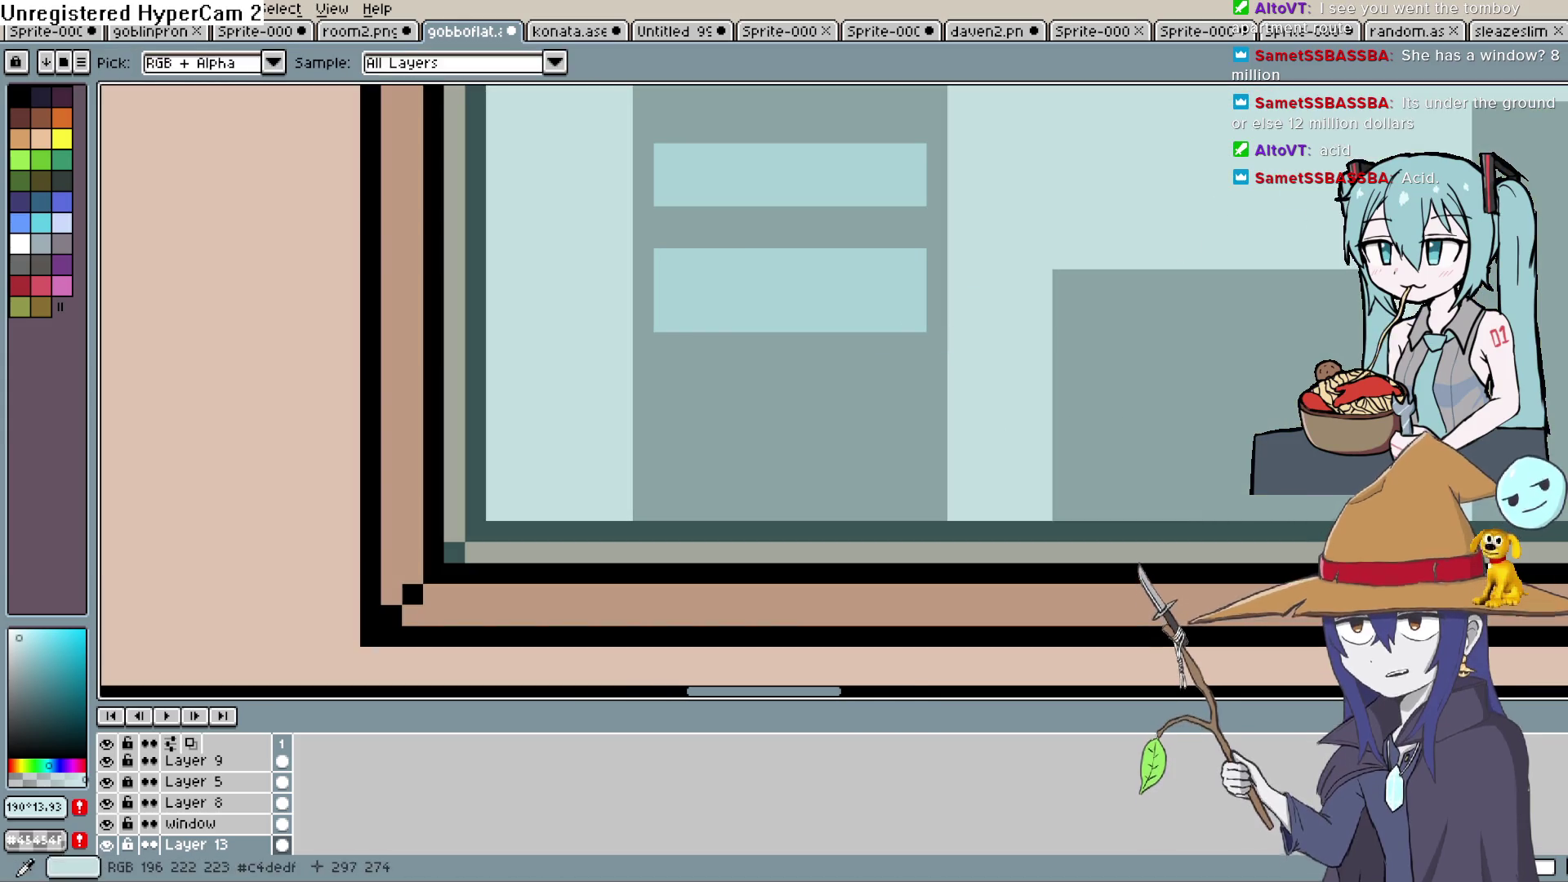
Hide the window layer so the sky shows white, undoing a stray grey stroke
click(1192, 286)
key(b)
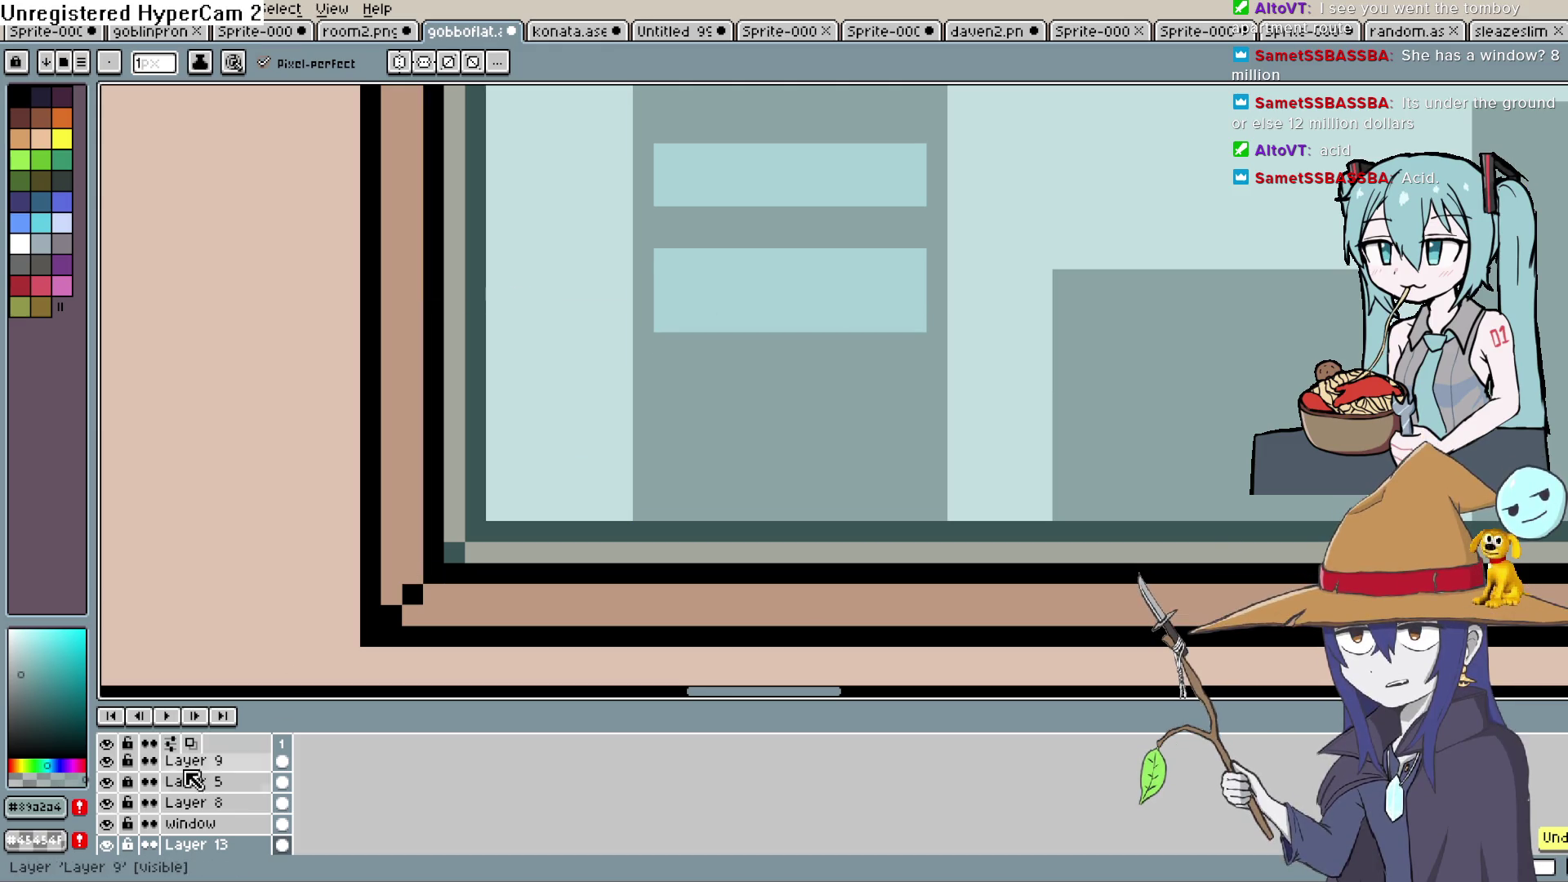
click(106, 823)
drag(663, 322, 750, 322)
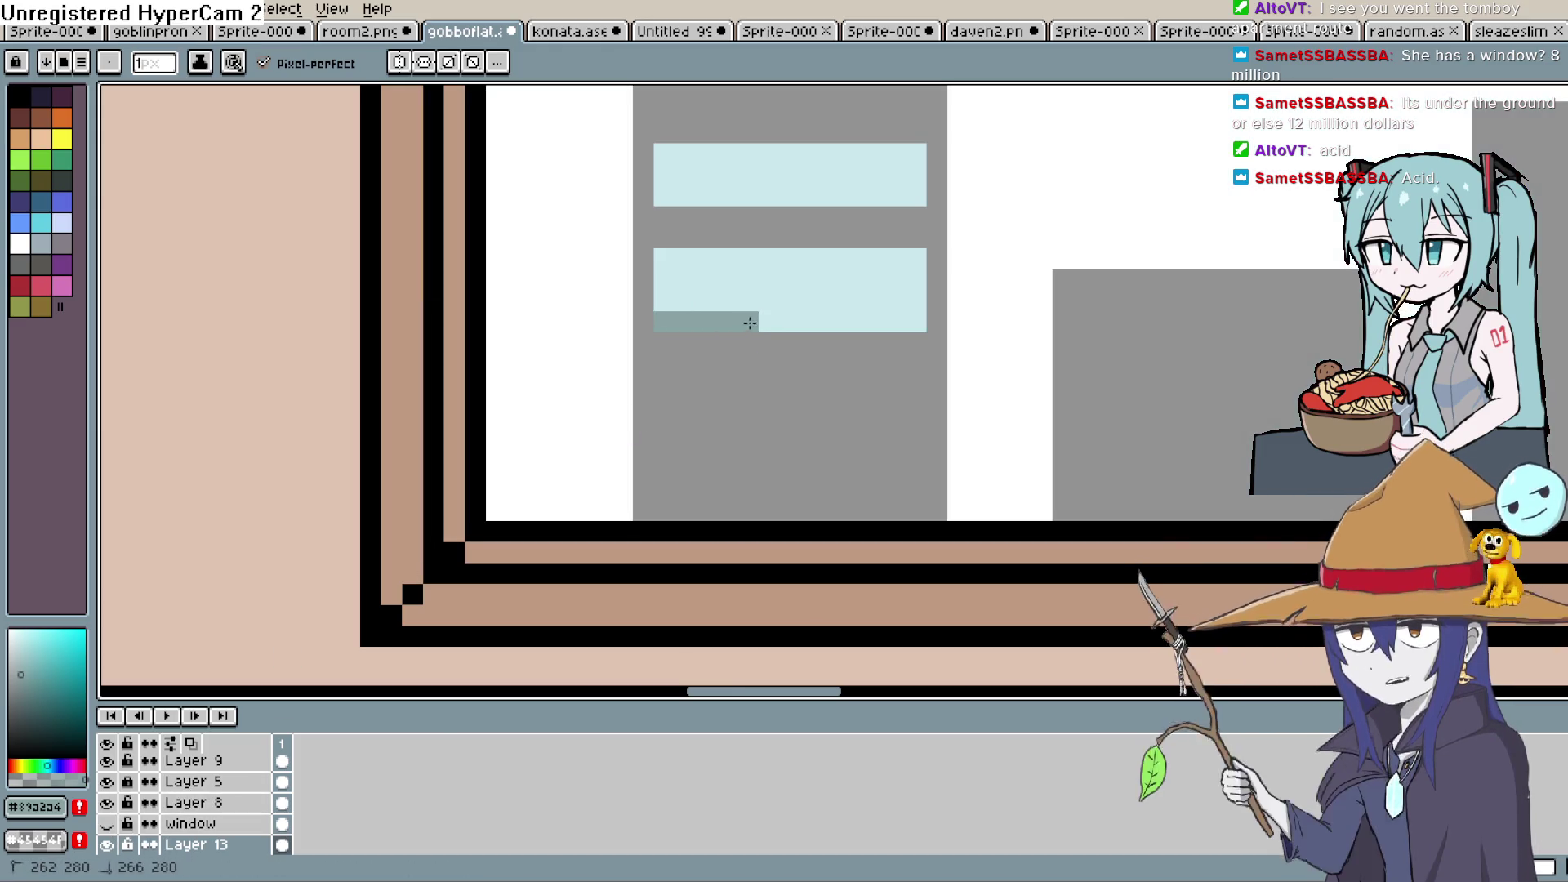
key(ctrl+z)
Sample the building grey and paint over the lower band's bottom row and stray pixel
key(i)
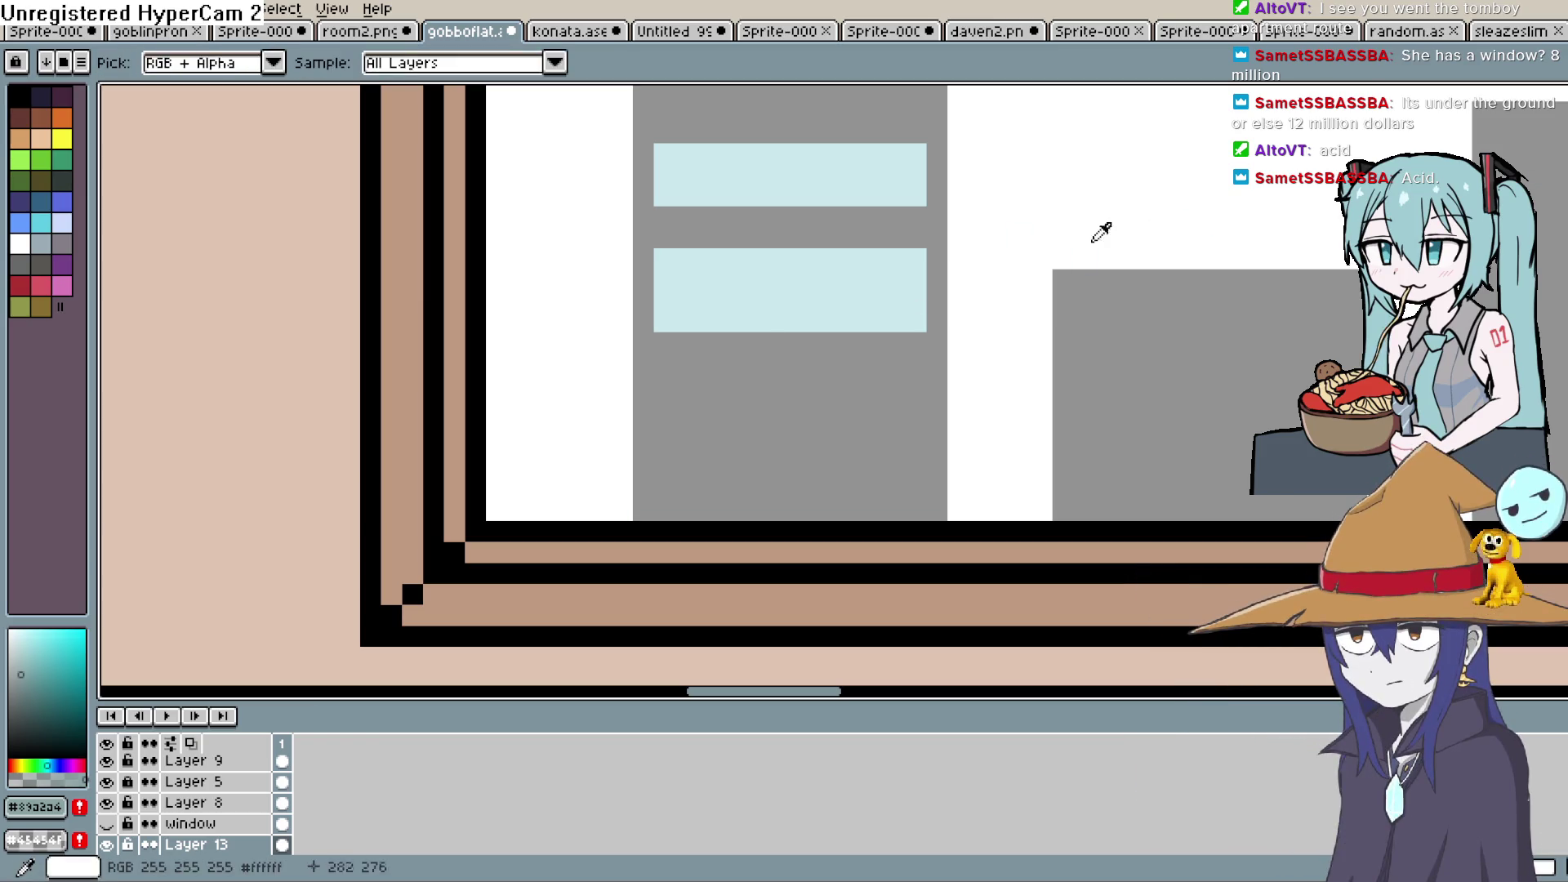
click(914, 322)
click(910, 369)
key(b)
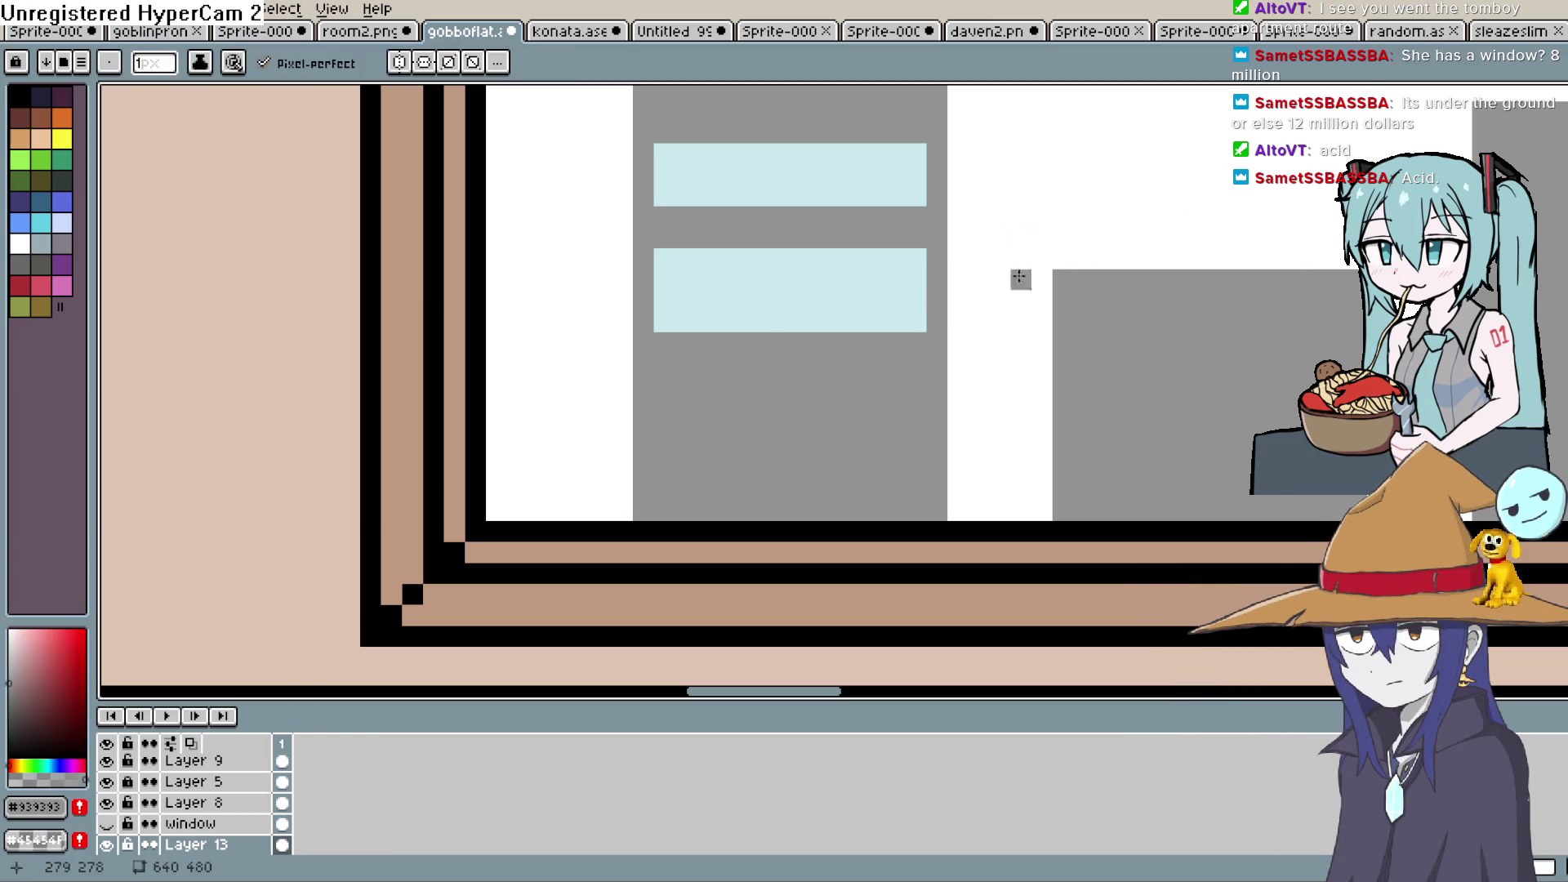
mouse_move(663, 322)
mouse_down()
mouse_move(824, 322)
mouse_move(850, 381)
mouse_move(831, 470)
mouse_move(820, 434)
mouse_up()
click(752, 396)
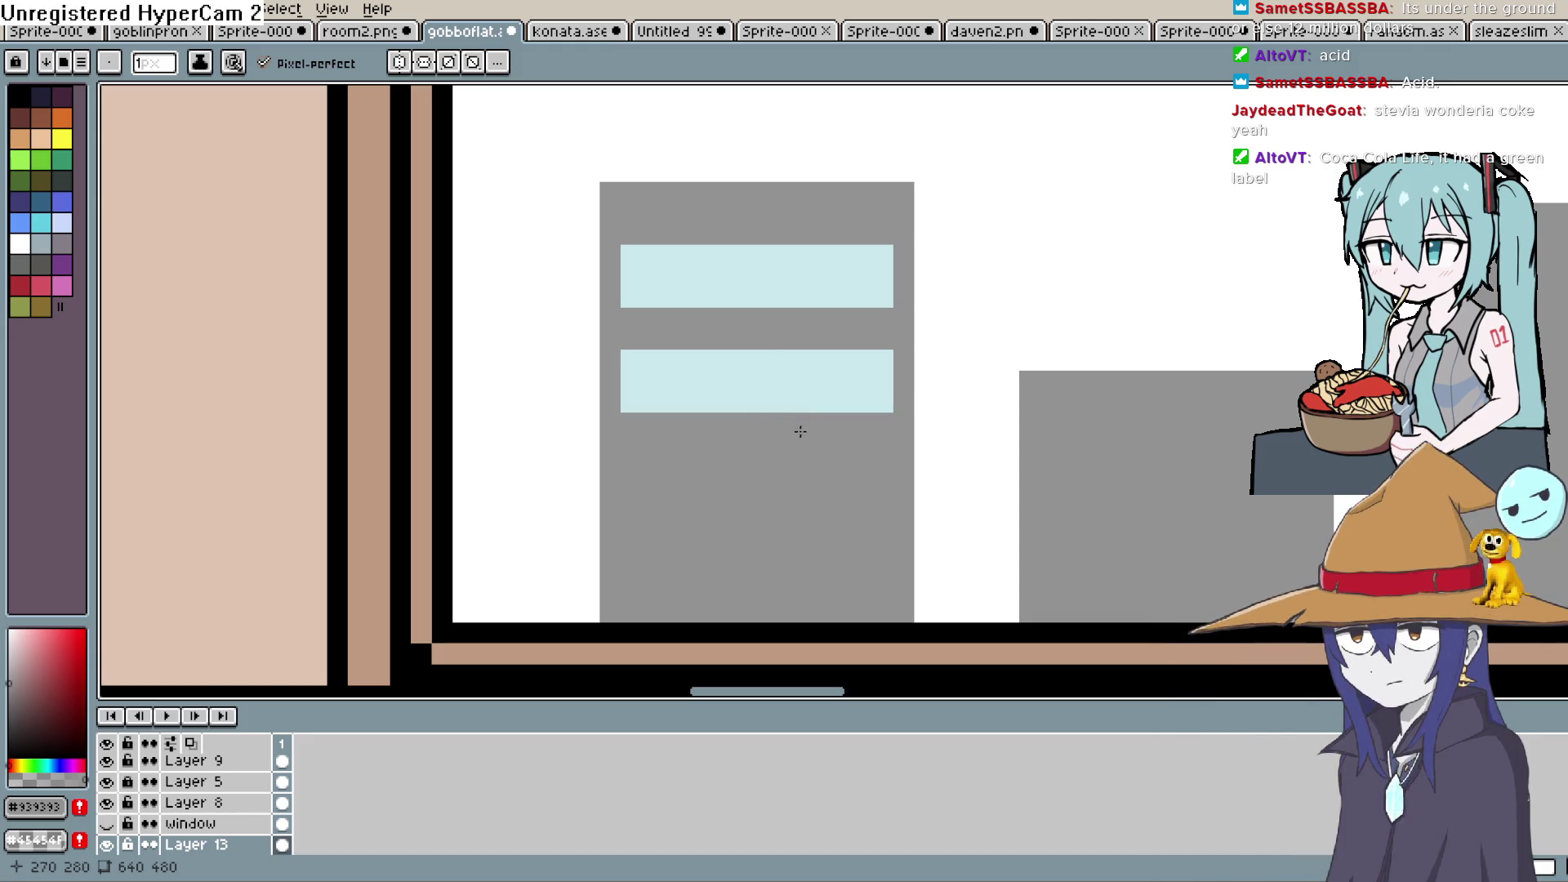
Draw a third light blue window band on the building
key(z)
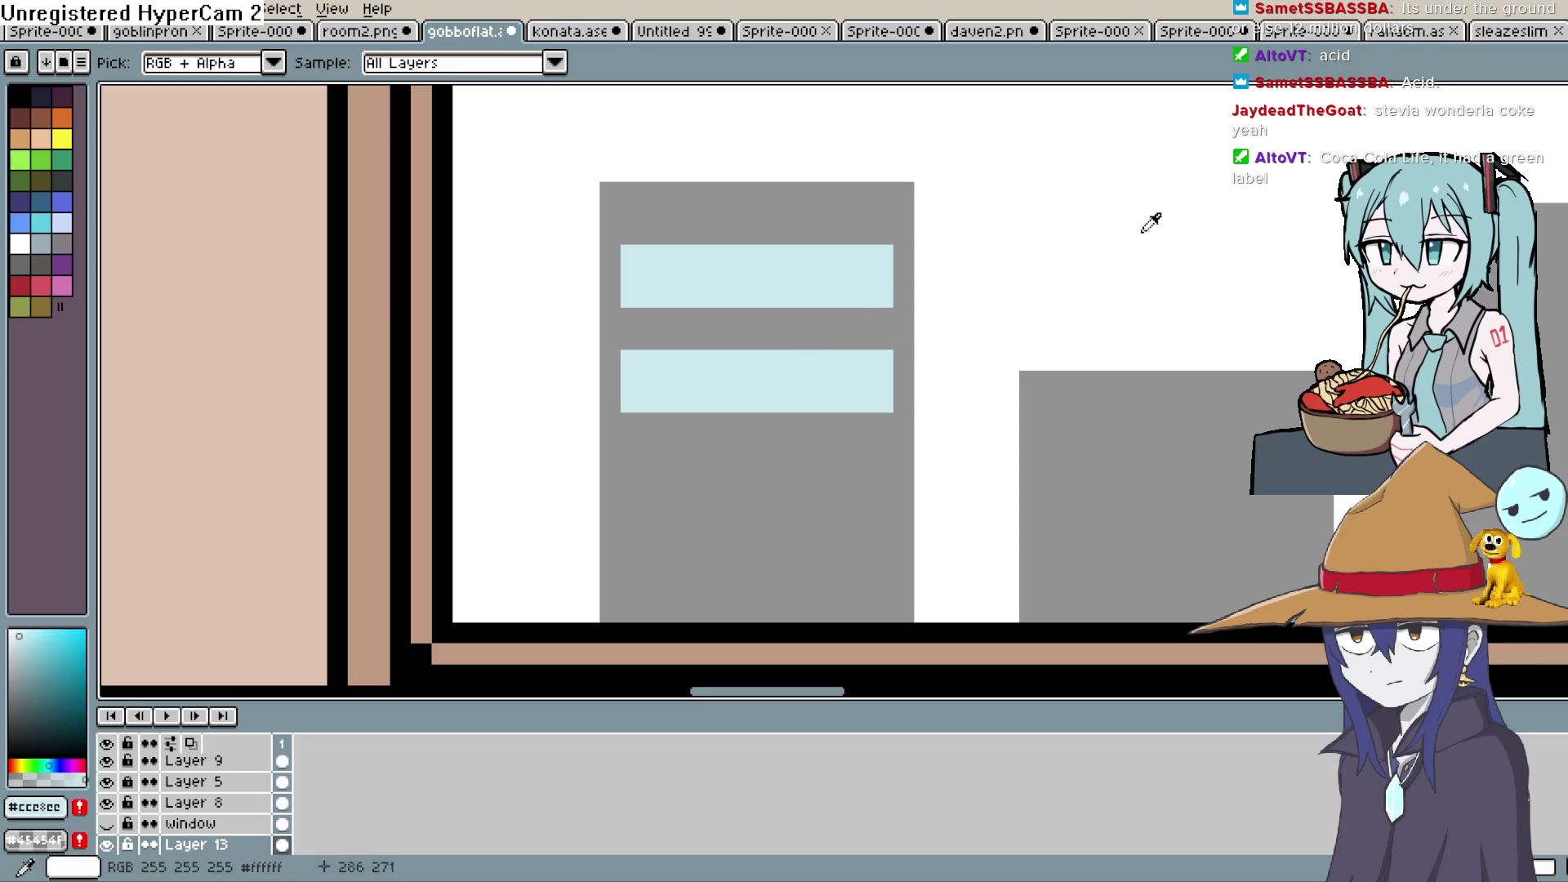
key(b)
scroll(878, 424, down, 2)
click(909, 350)
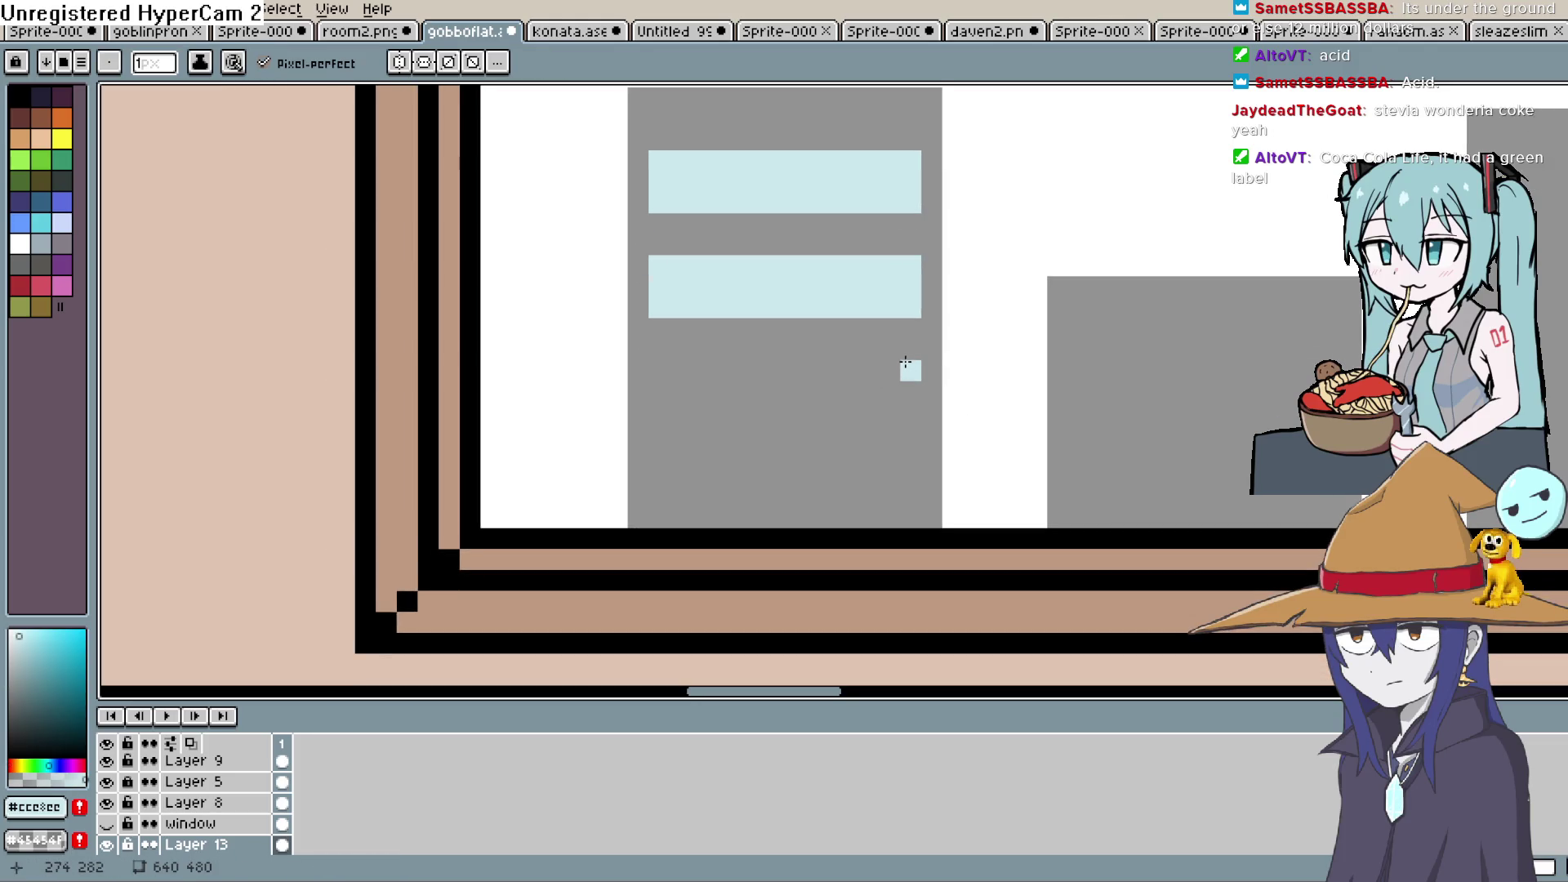
mouse_move(892, 348)
mouse_down()
mouse_move(687, 349)
mouse_move(873, 368)
mouse_move(727, 394)
mouse_move(882, 360)
mouse_move(878, 430)
mouse_up()
click(659, 391)
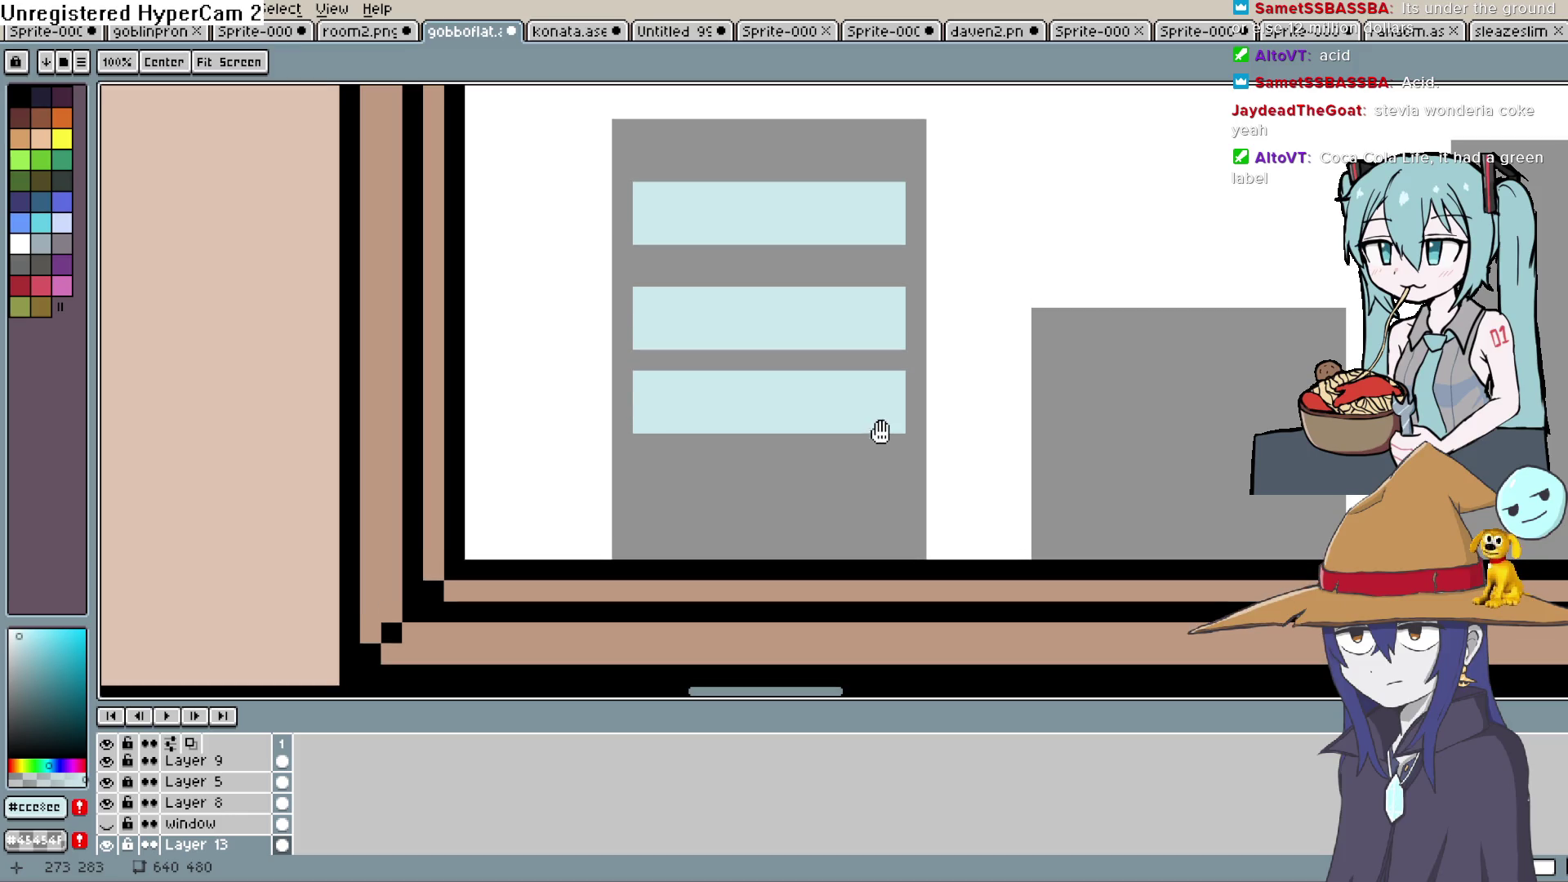
drag(894, 255, 753, 254)
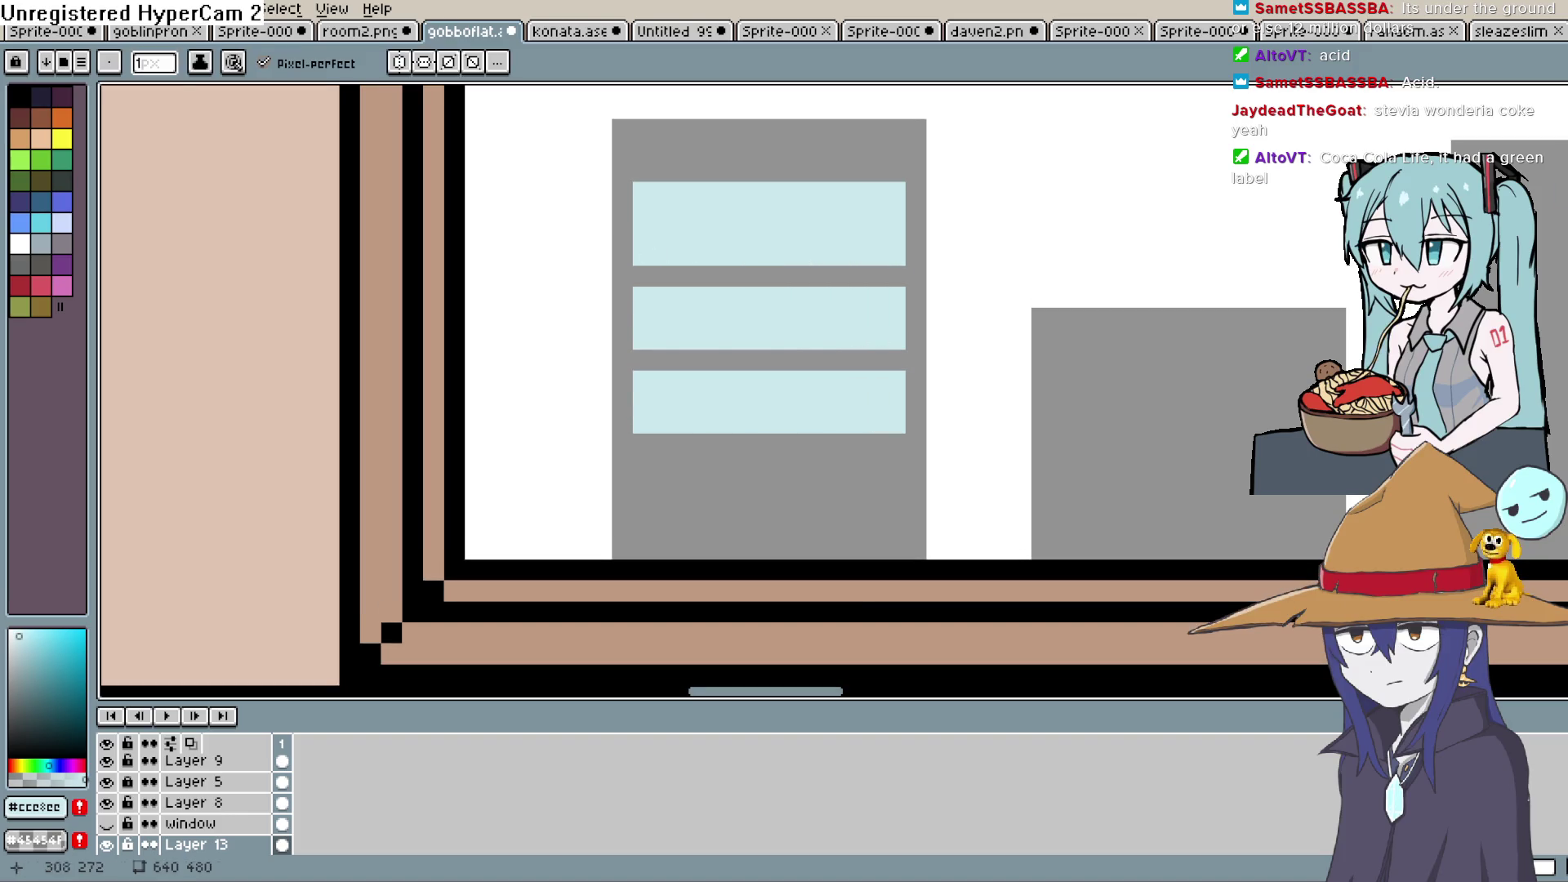
Sample the building grey and paint the first stripe's top row grey to thin it
key(h)
key(i)
click(918, 151)
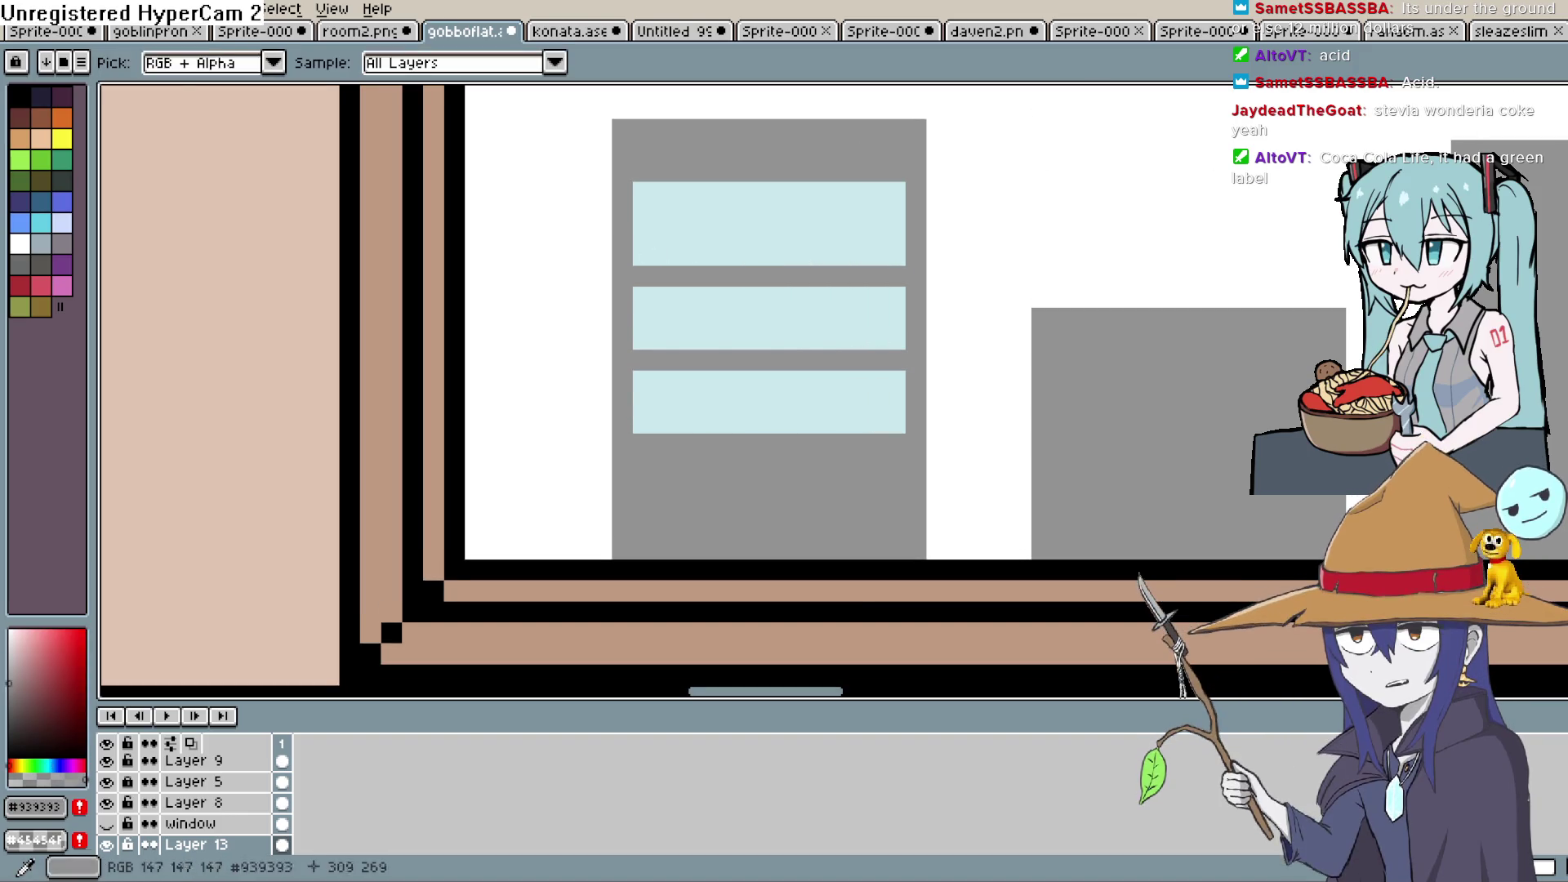
key(b)
click(902, 199)
drag(904, 200, 641, 196)
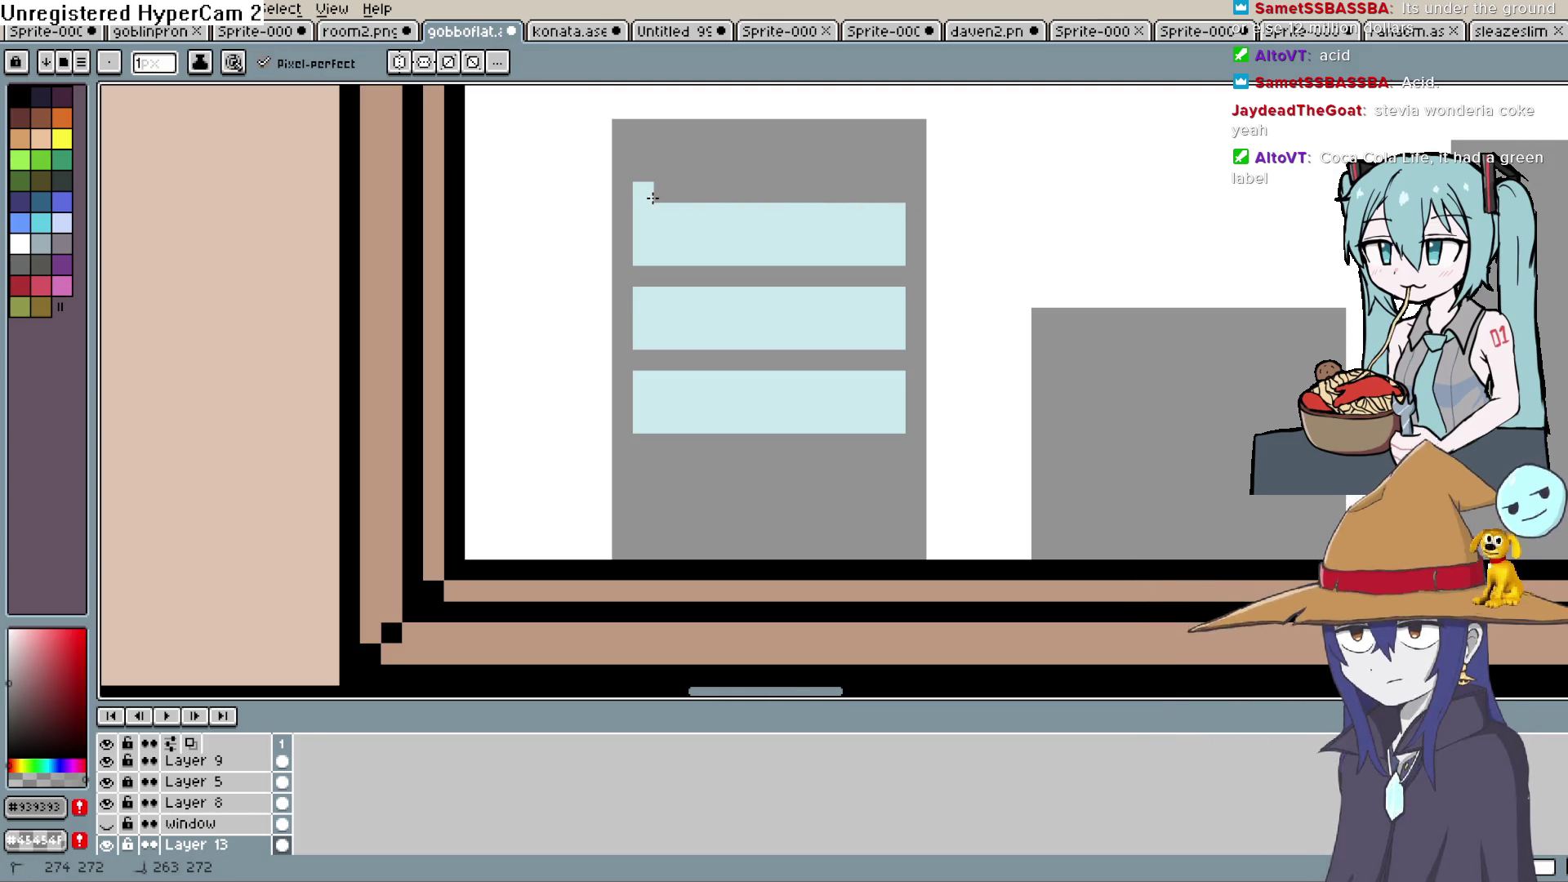
key(h)
drag(799, 282, 739, 392)
key(b)
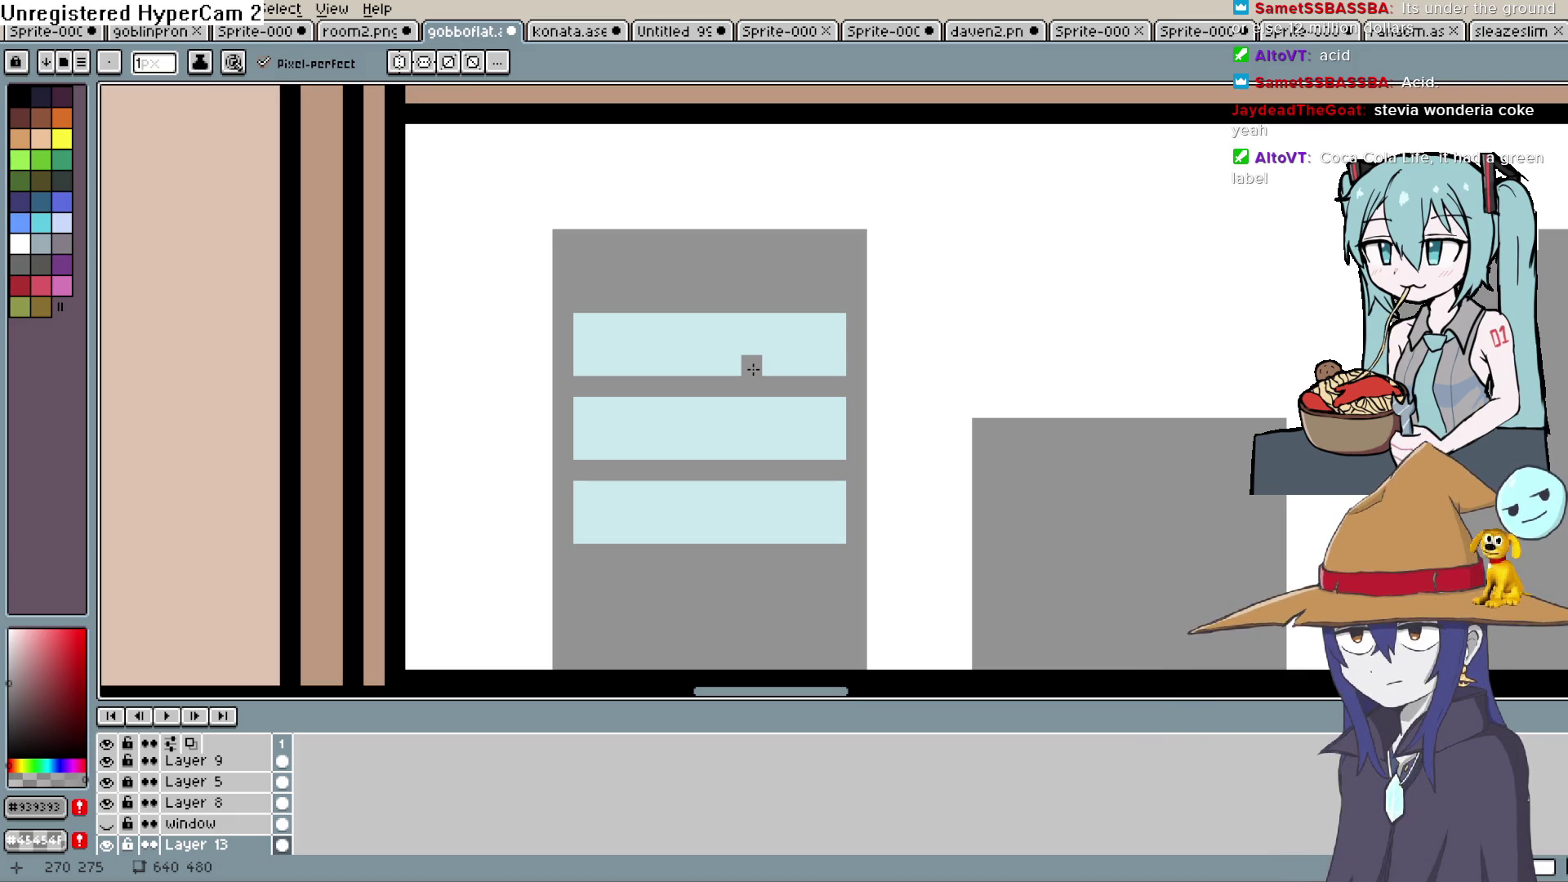
scroll(752, 368, down, 4)
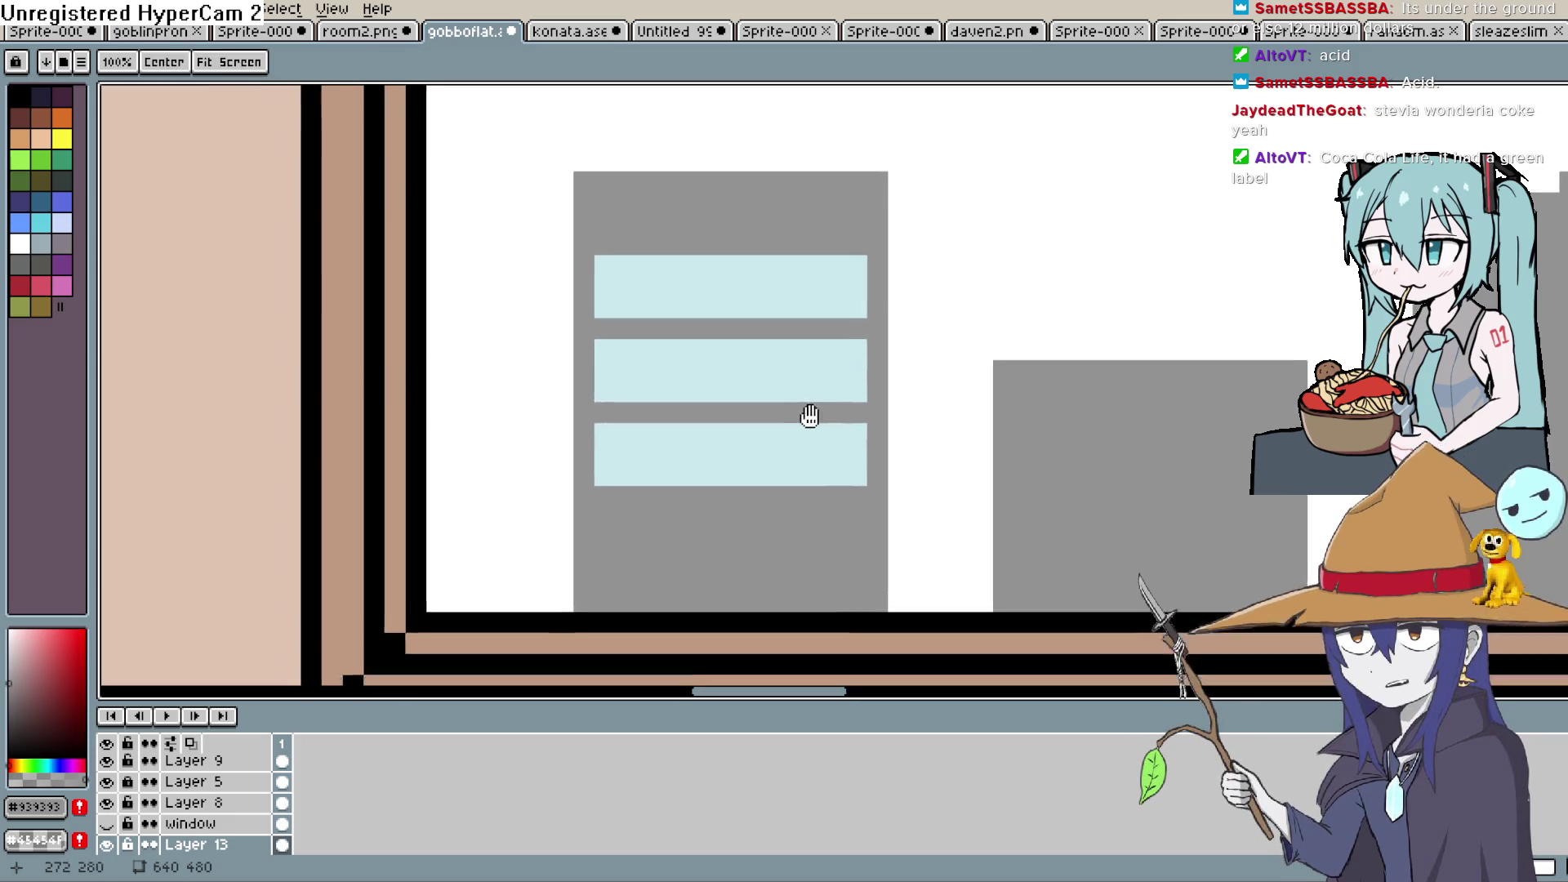
scroll(815, 378, right, 5)
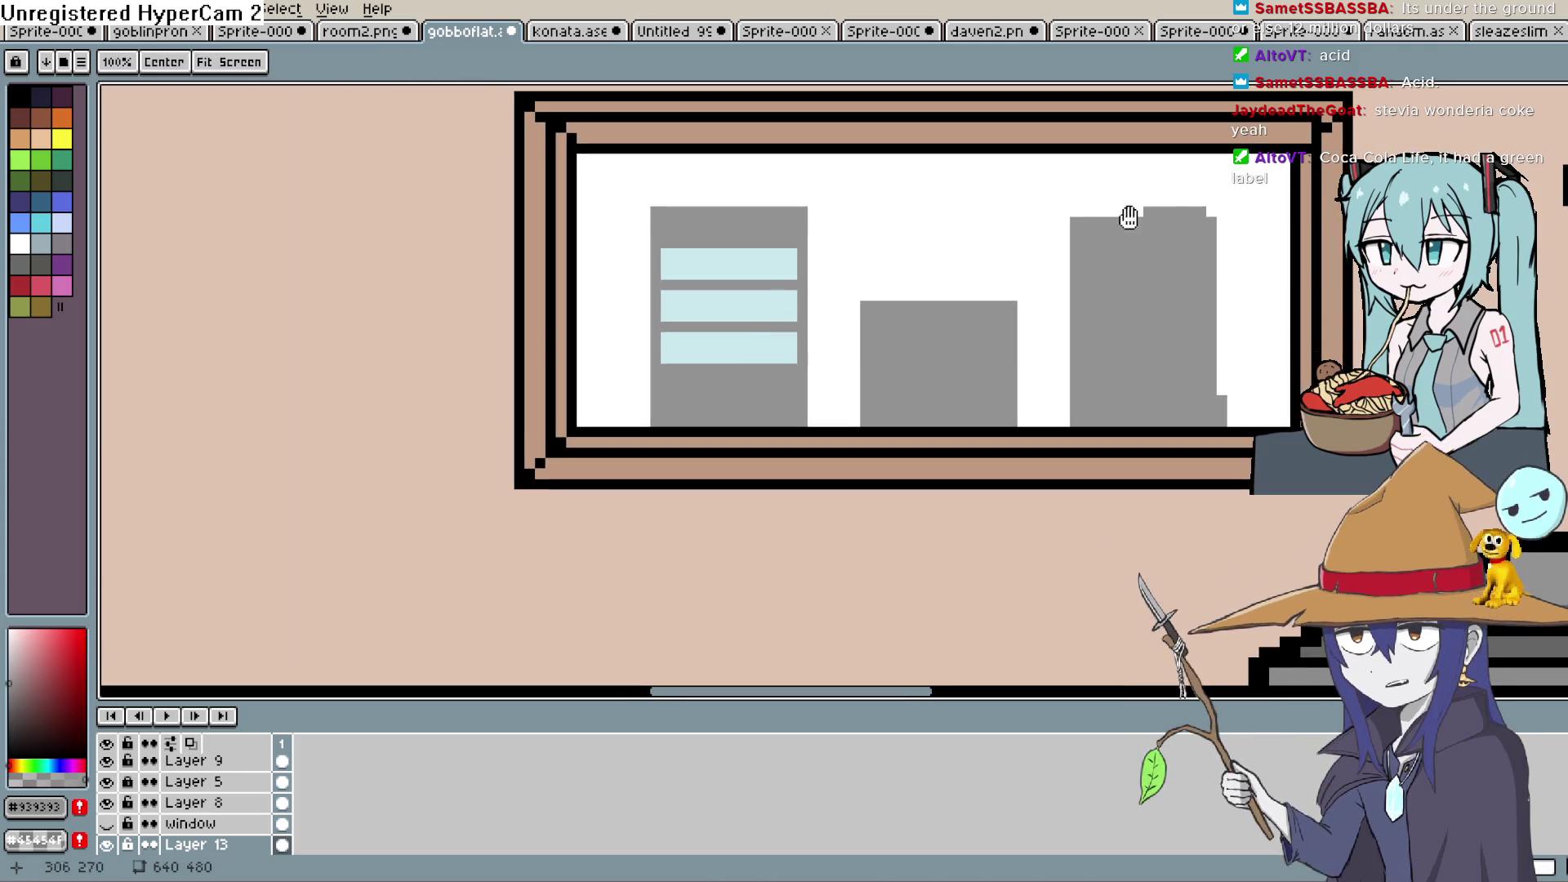
Choose a darker grey as the Pencil colour for the rooftop block
key(i)
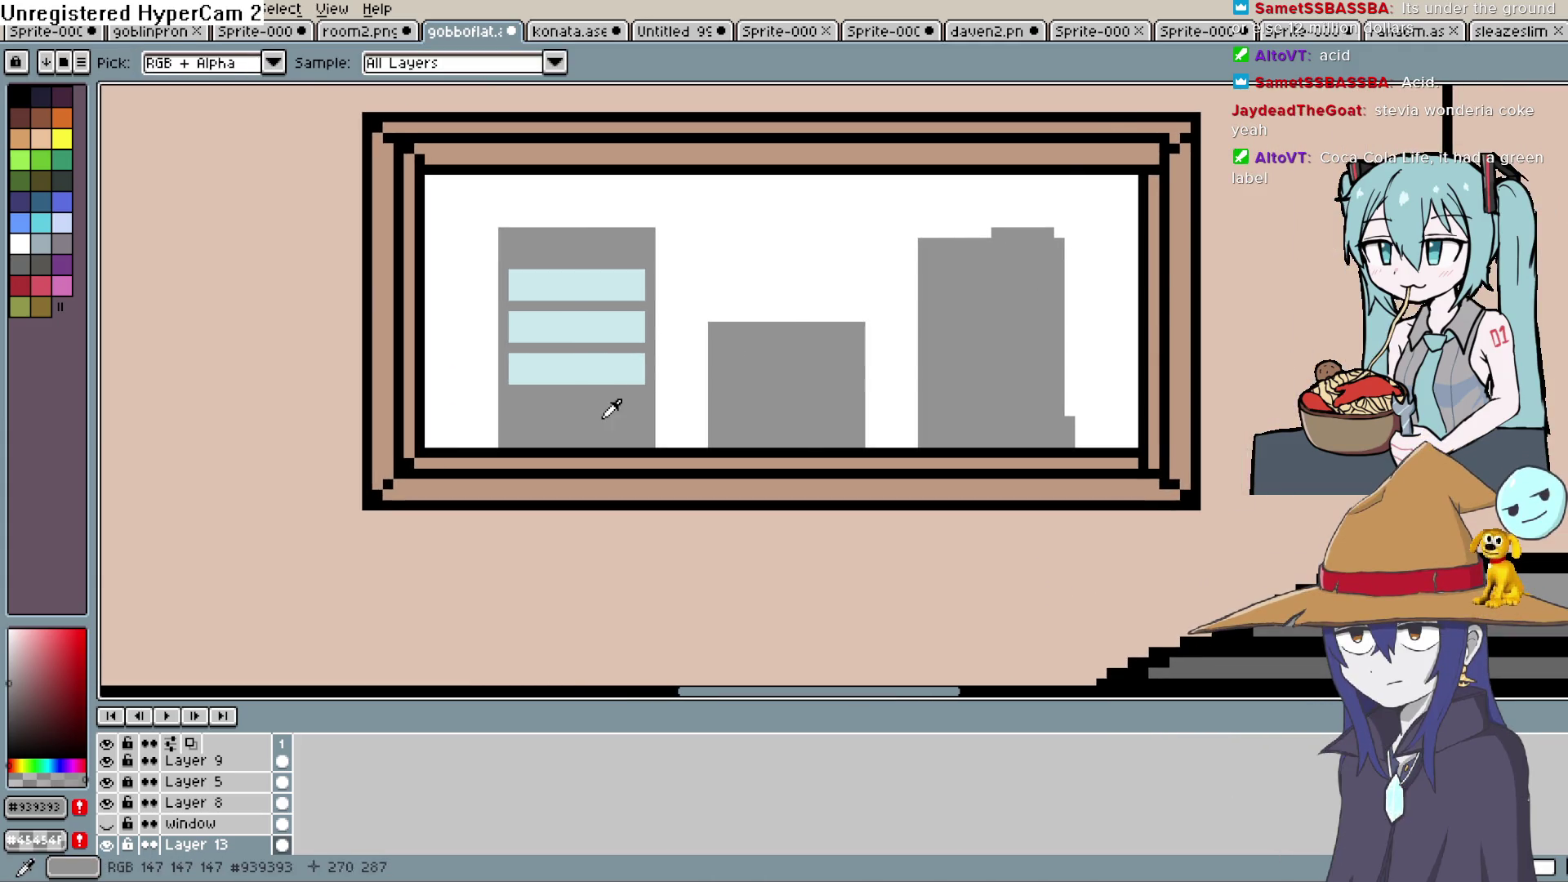
click(8, 708)
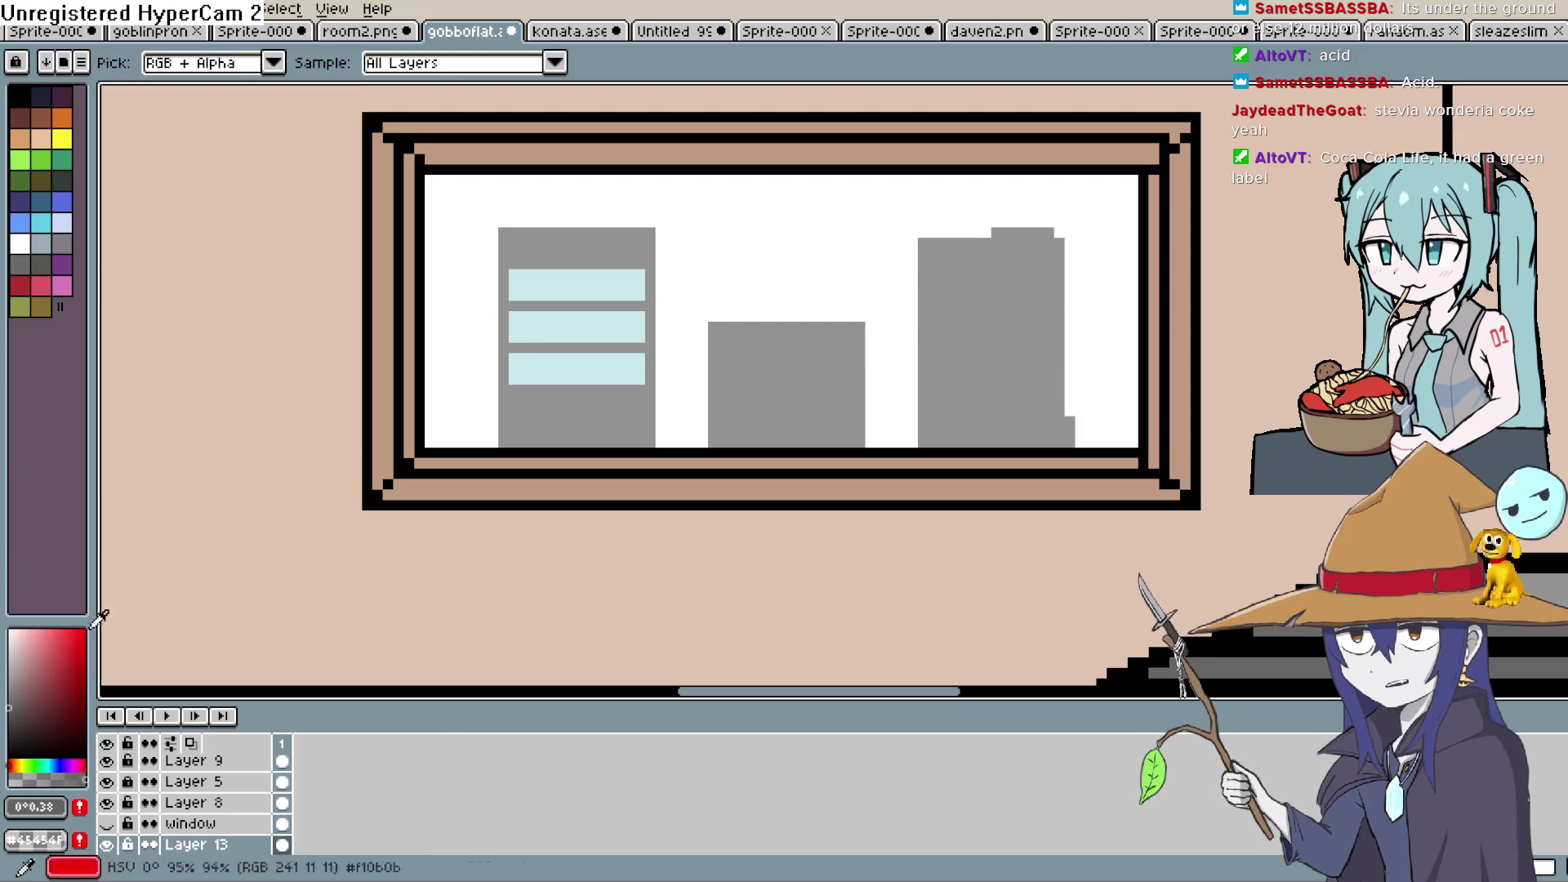
key(b)
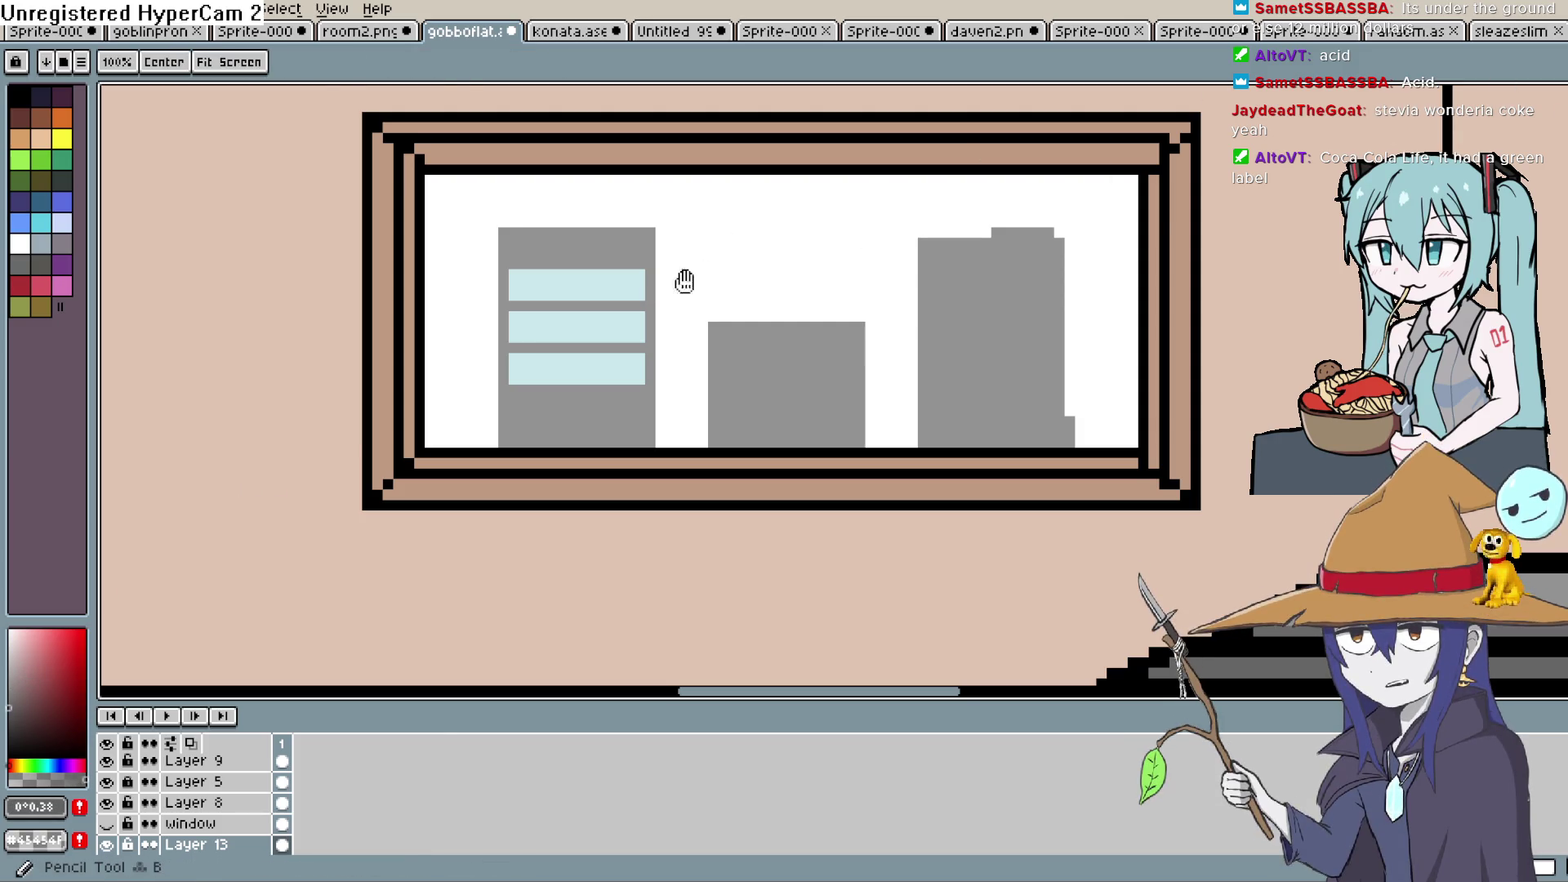
scroll(670, 274, up, 2)
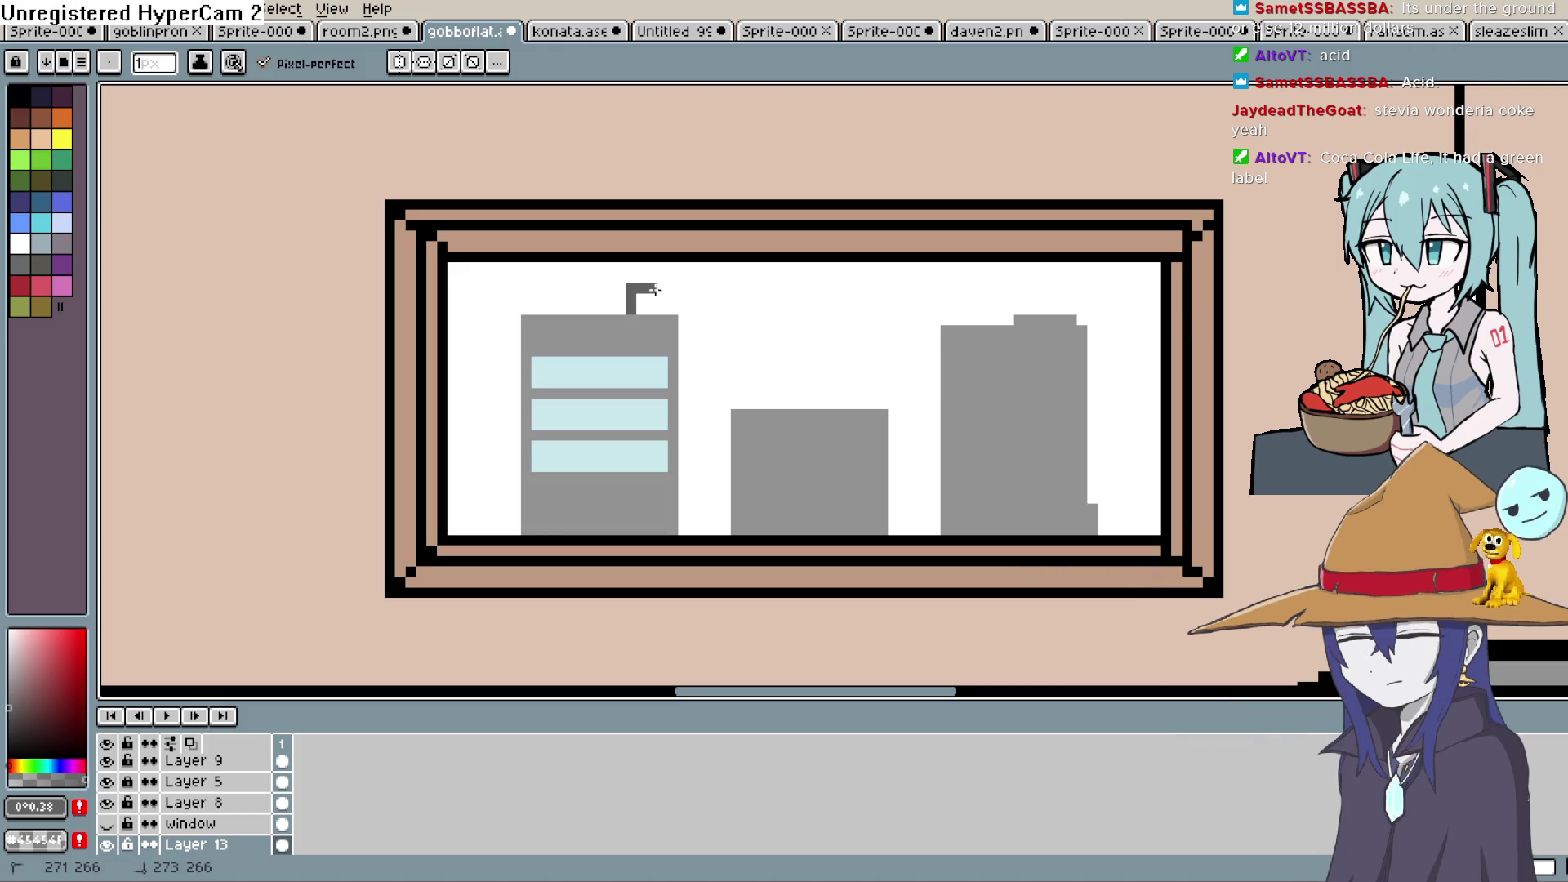
scroll(657, 290, down, 3)
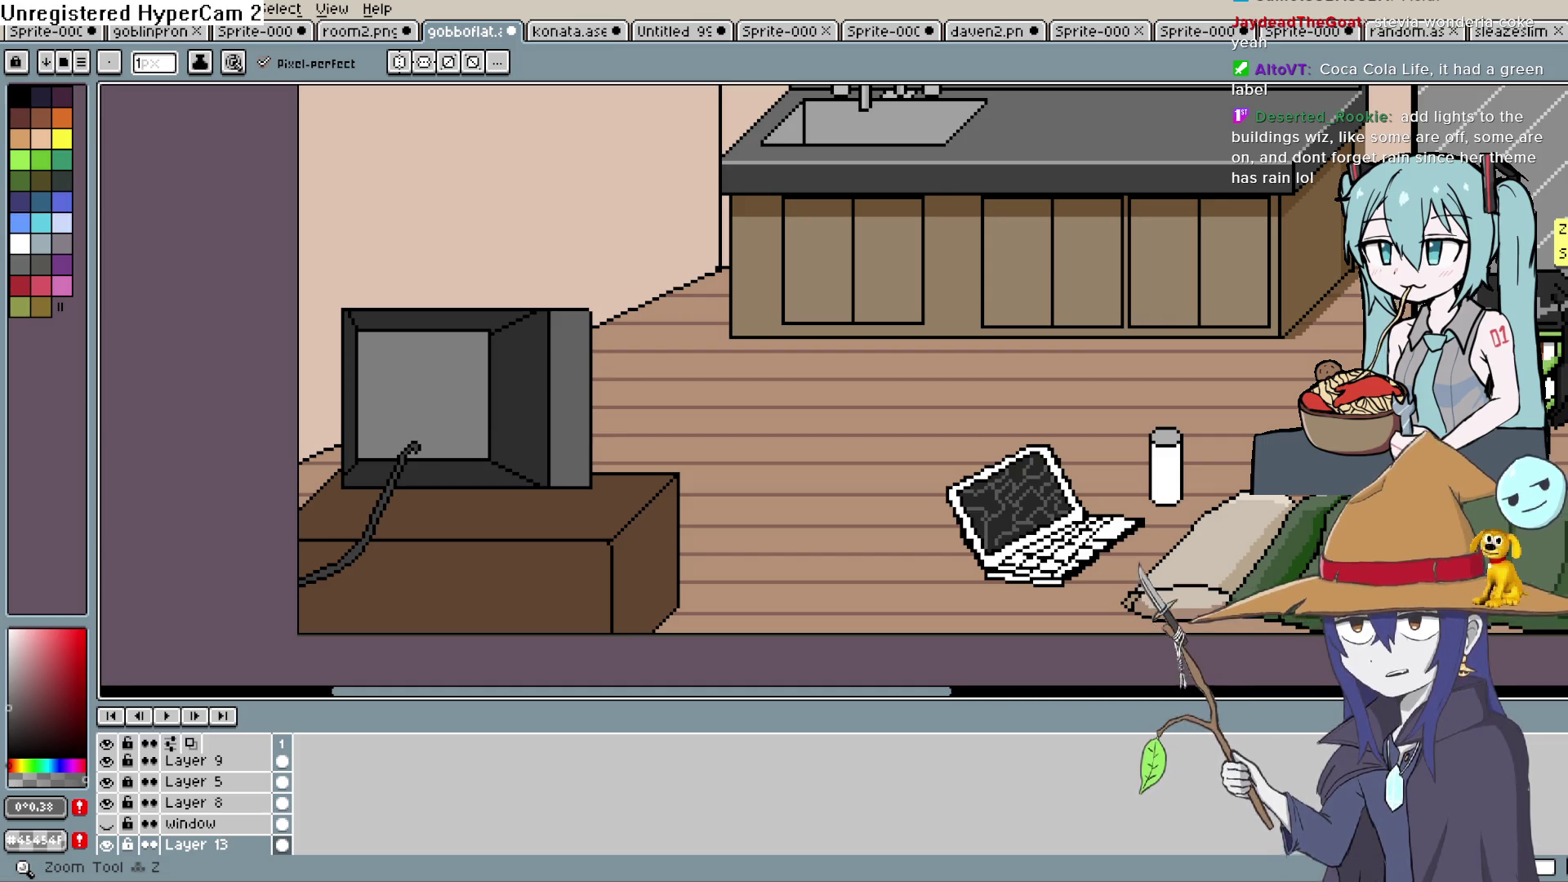
Bucket-fill the window's white sky with a pale light blue from the palette
key(h)
mouse_move(1066, 300)
mouse_down()
mouse_move(990, 322)
mouse_move(1225, 192)
mouse_move(929, 326)
mouse_up()
key(b)
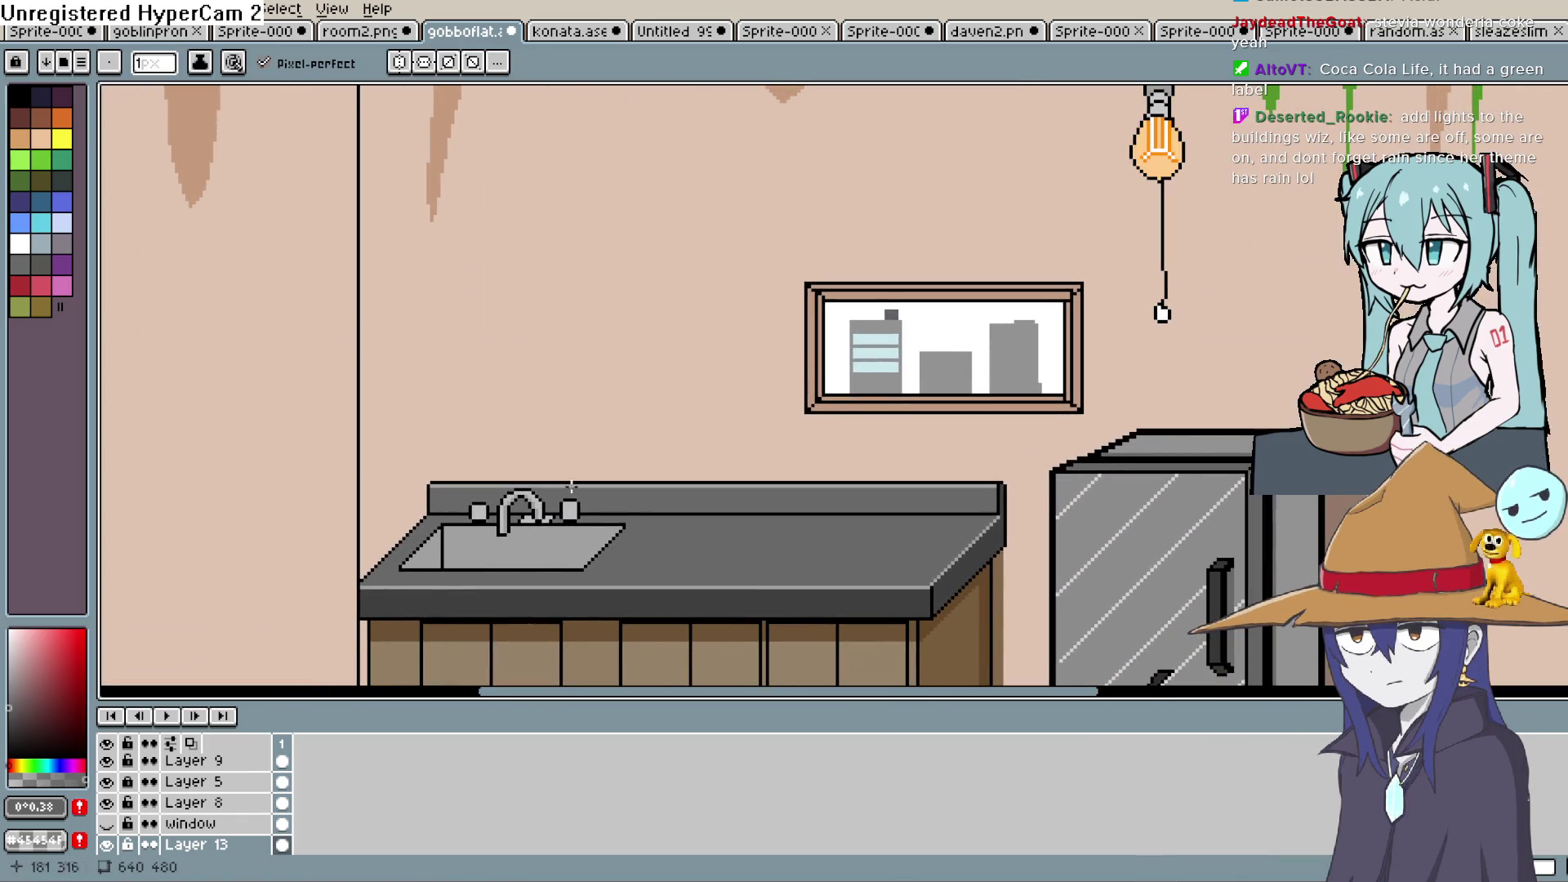
key(e)
key(i)
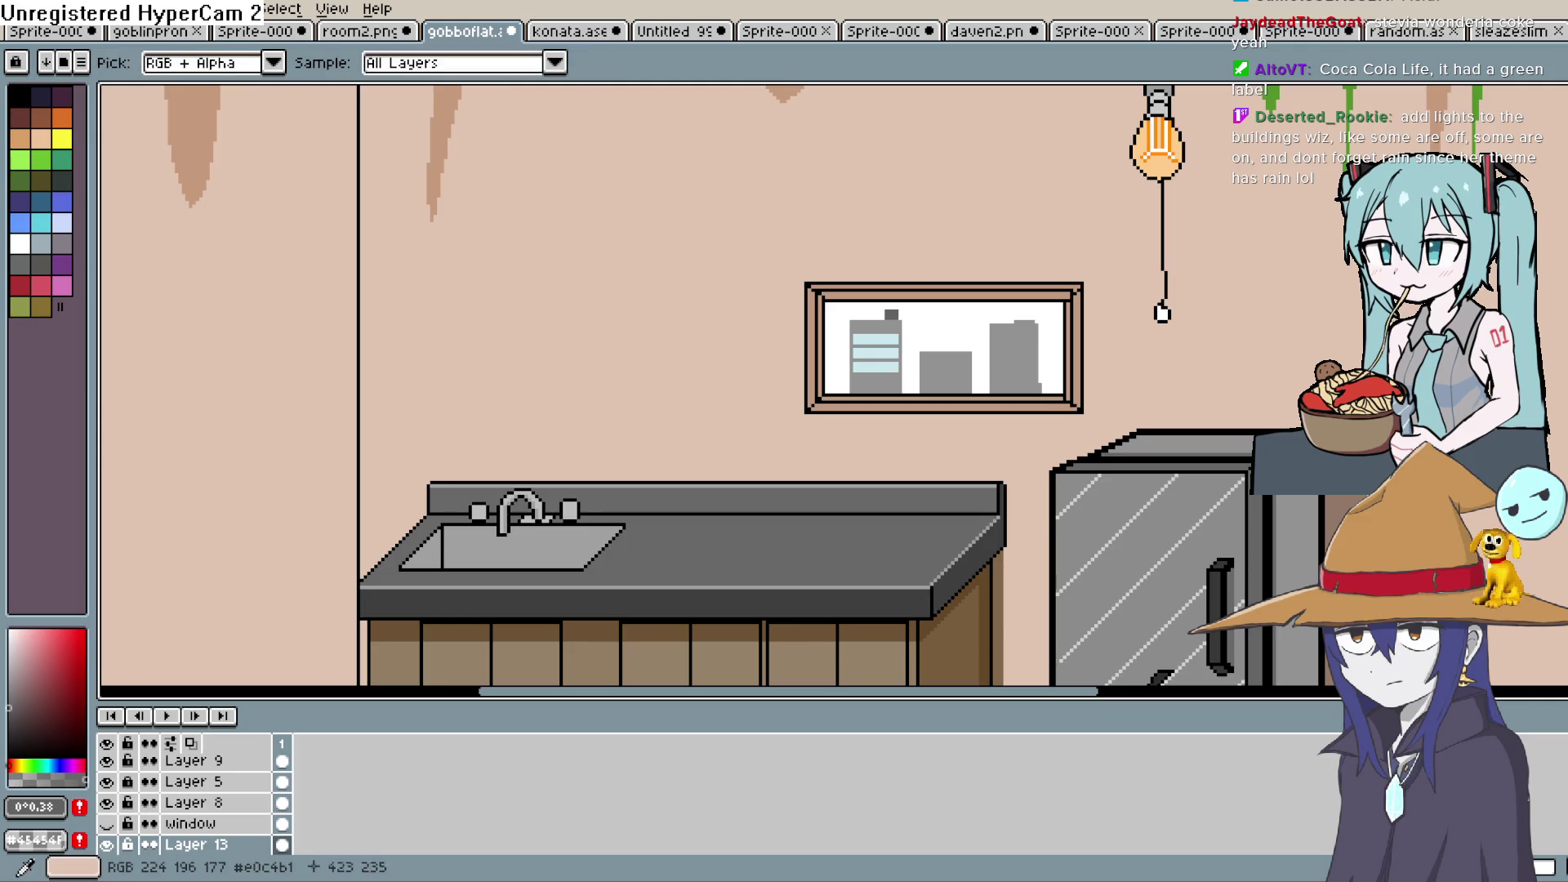
click(947, 327)
click(60, 222)
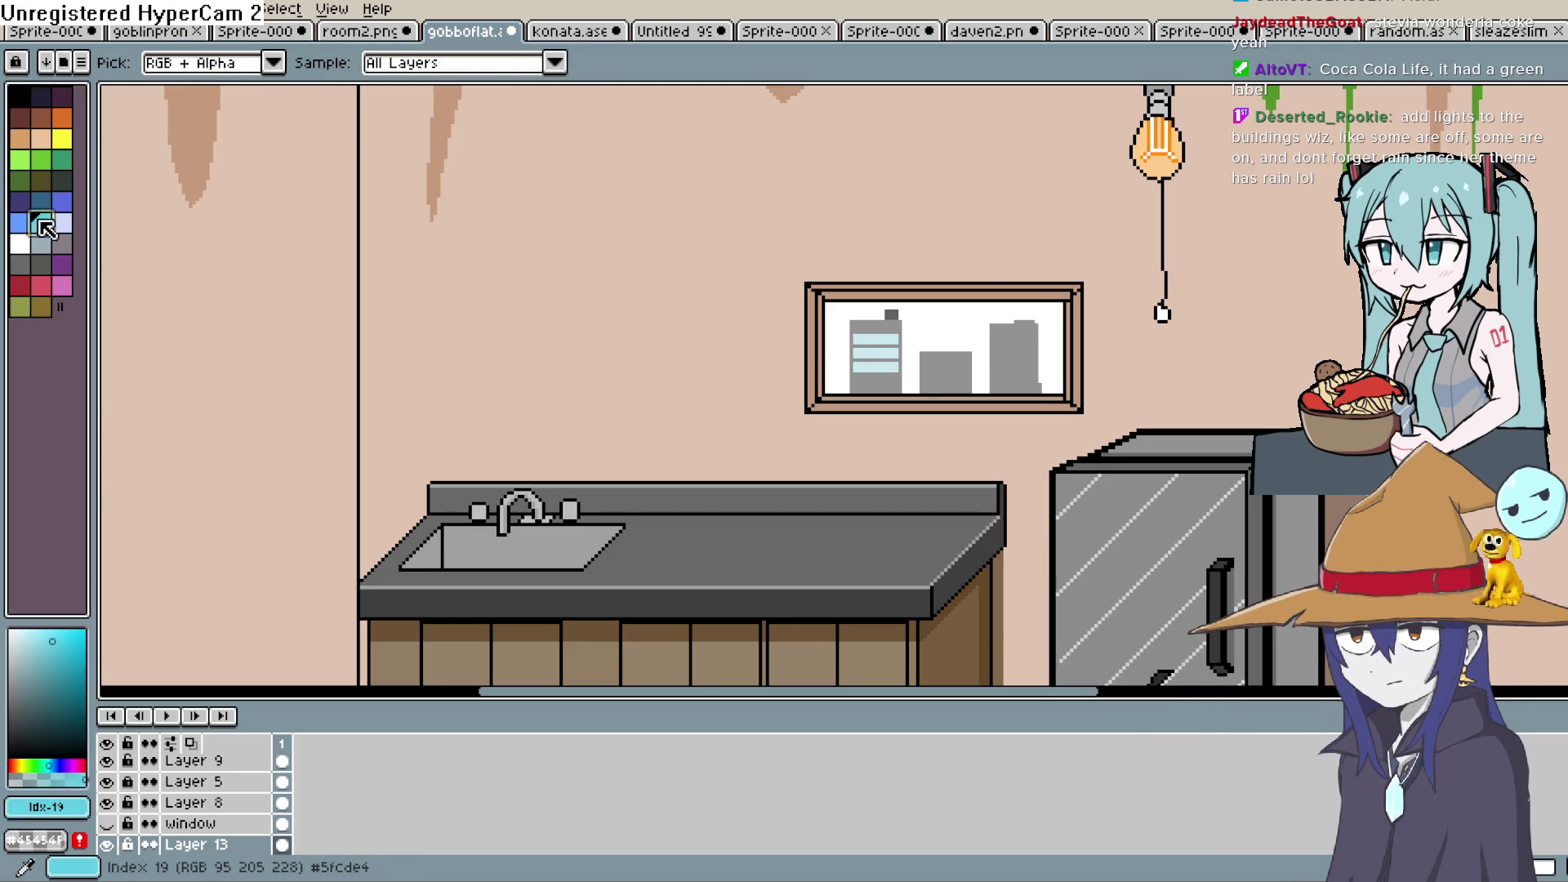
key(g)
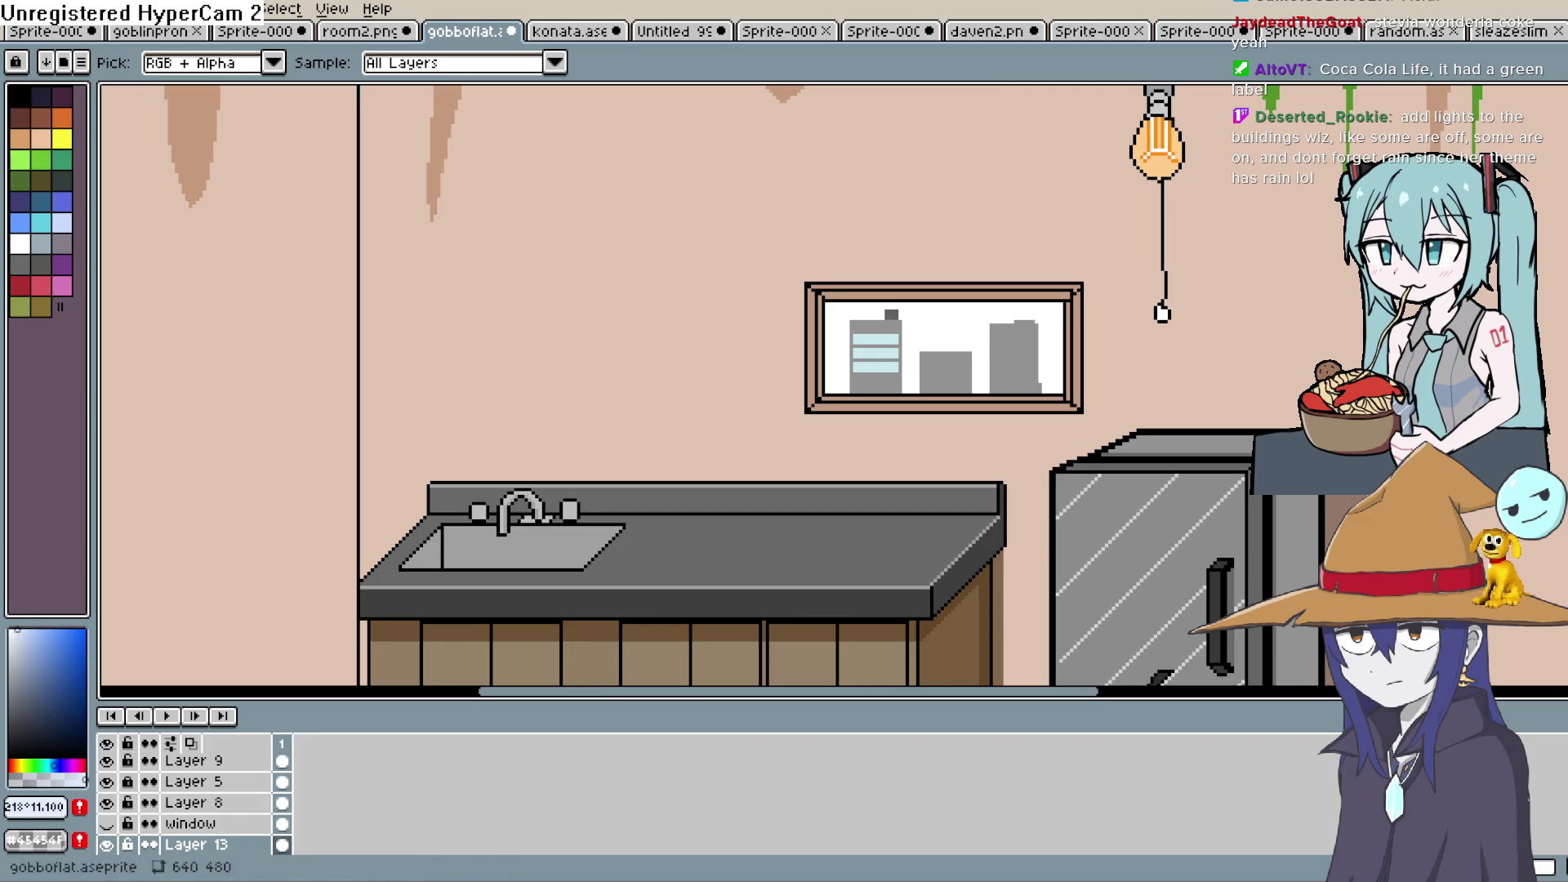
click(959, 323)
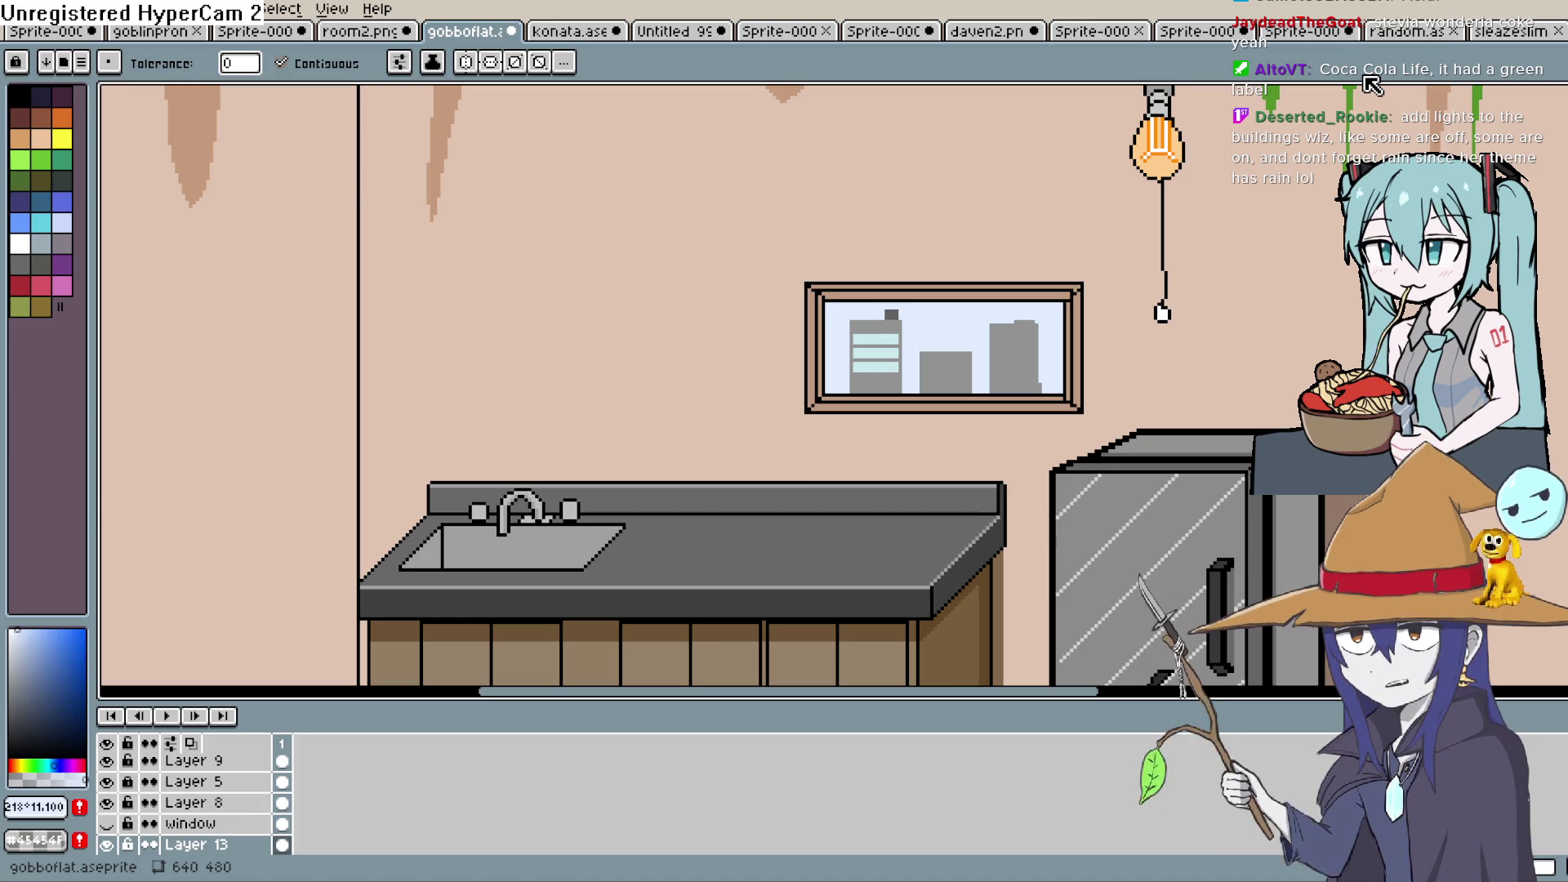
scroll(1372, 84, up, 3)
Sample the stripes' pale cyan and pencil a fourth glass stripe below the other three
drag(534, 530, 790, 255)
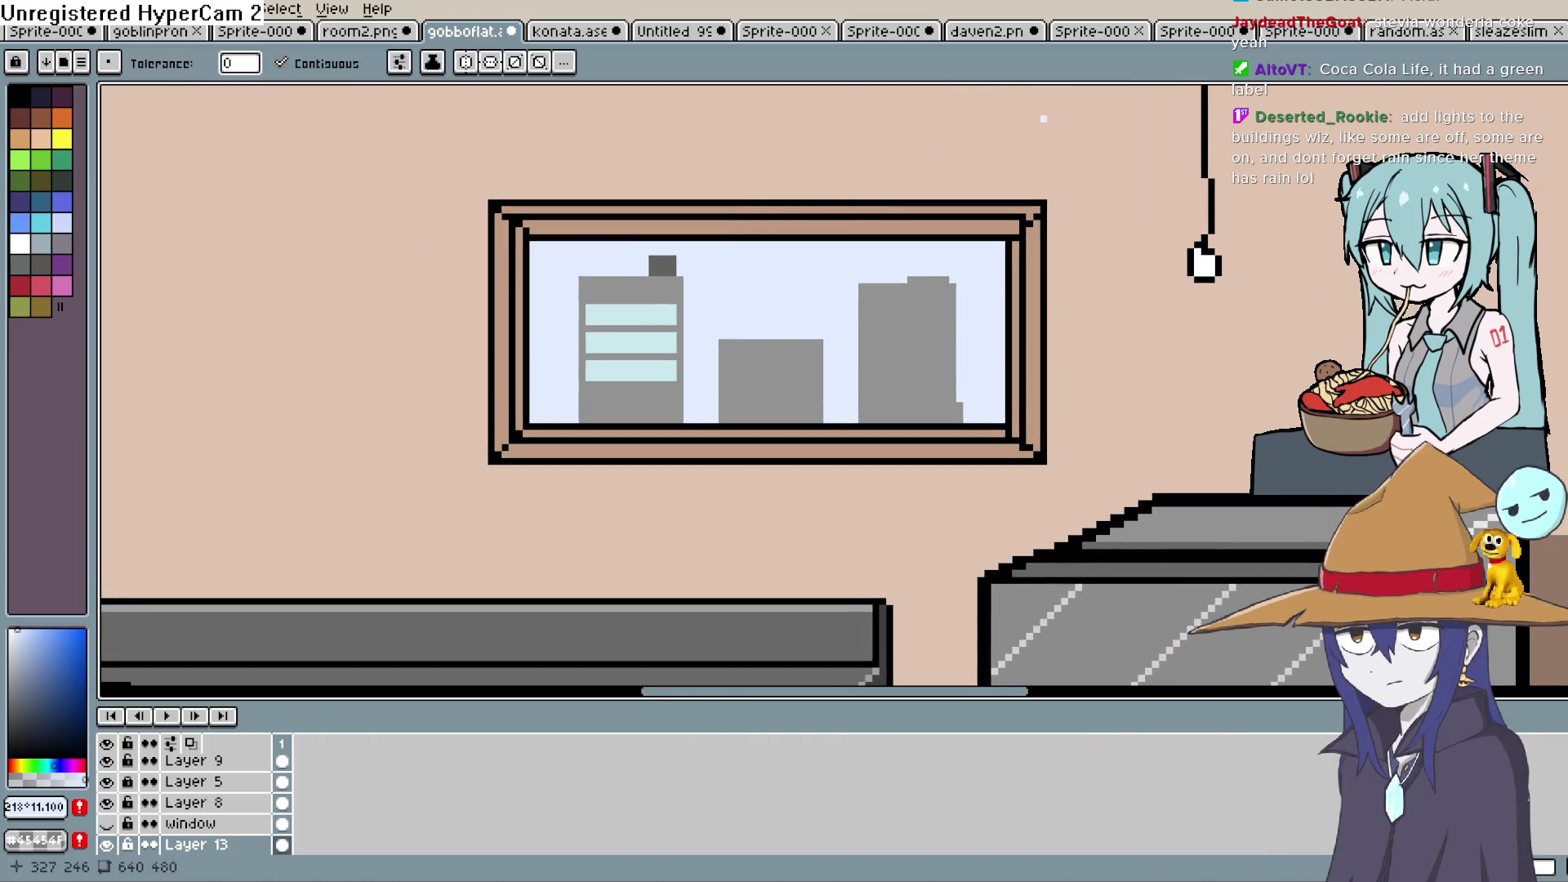
click(631, 314)
key(b)
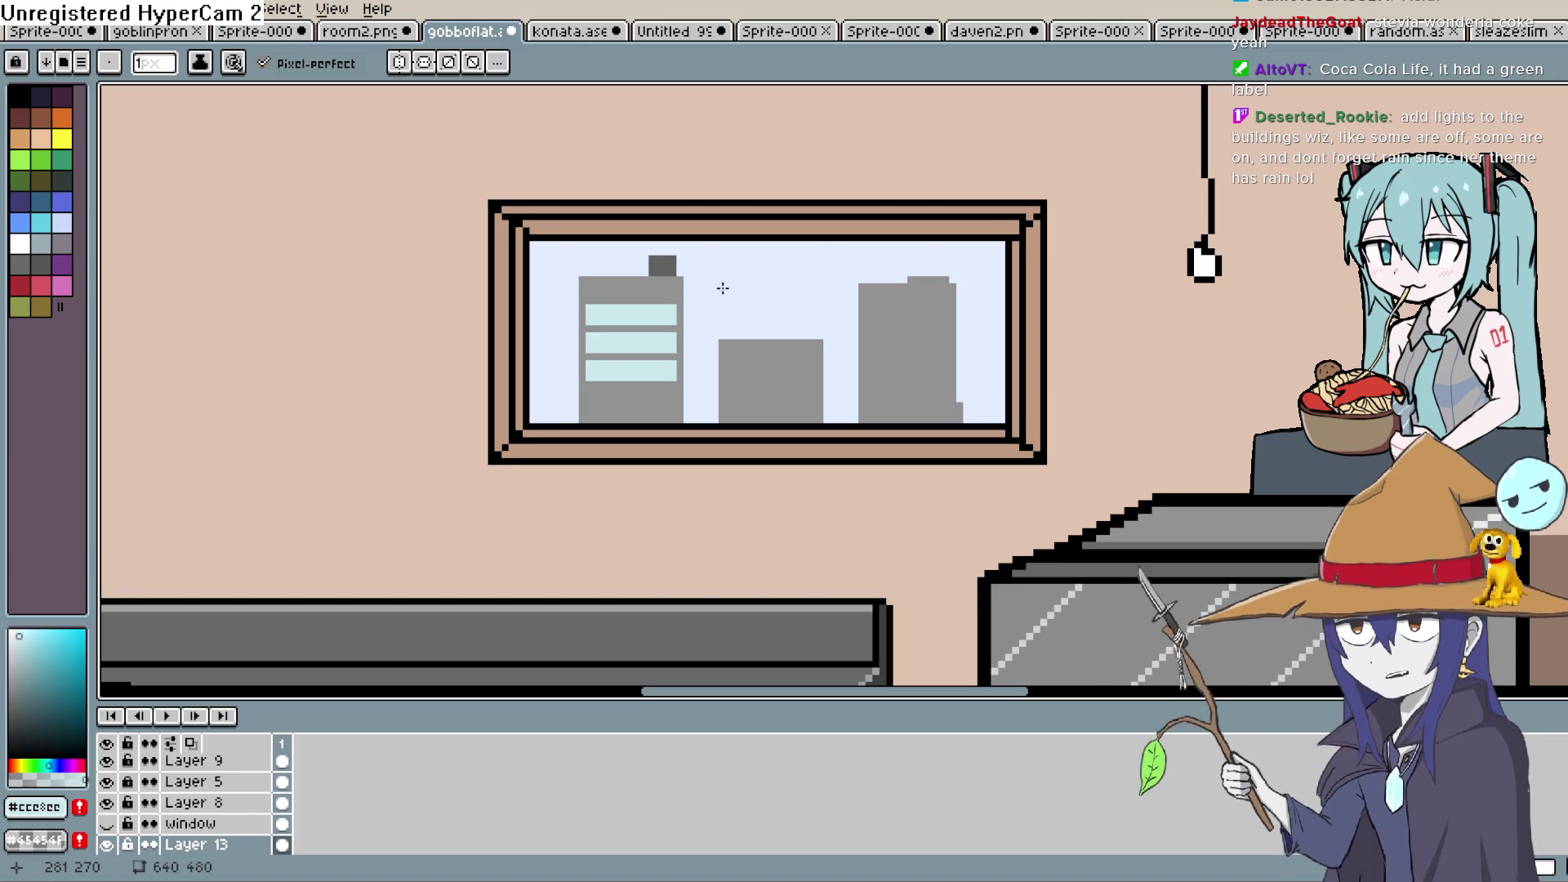
key(space)
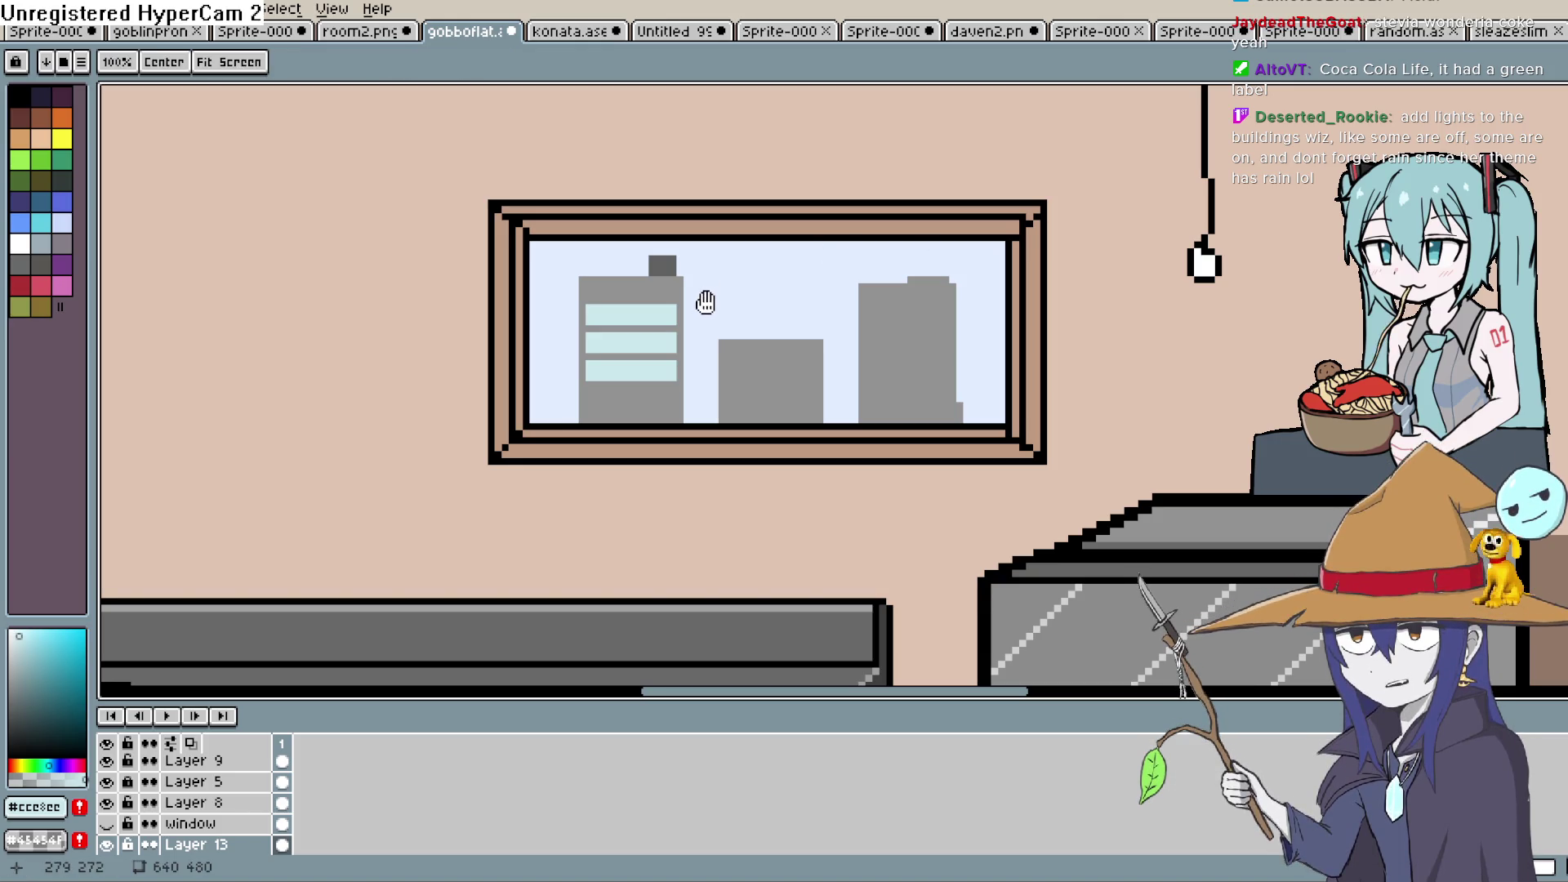
drag(678, 389, 793, 276)
scroll(726, 282, up, 2)
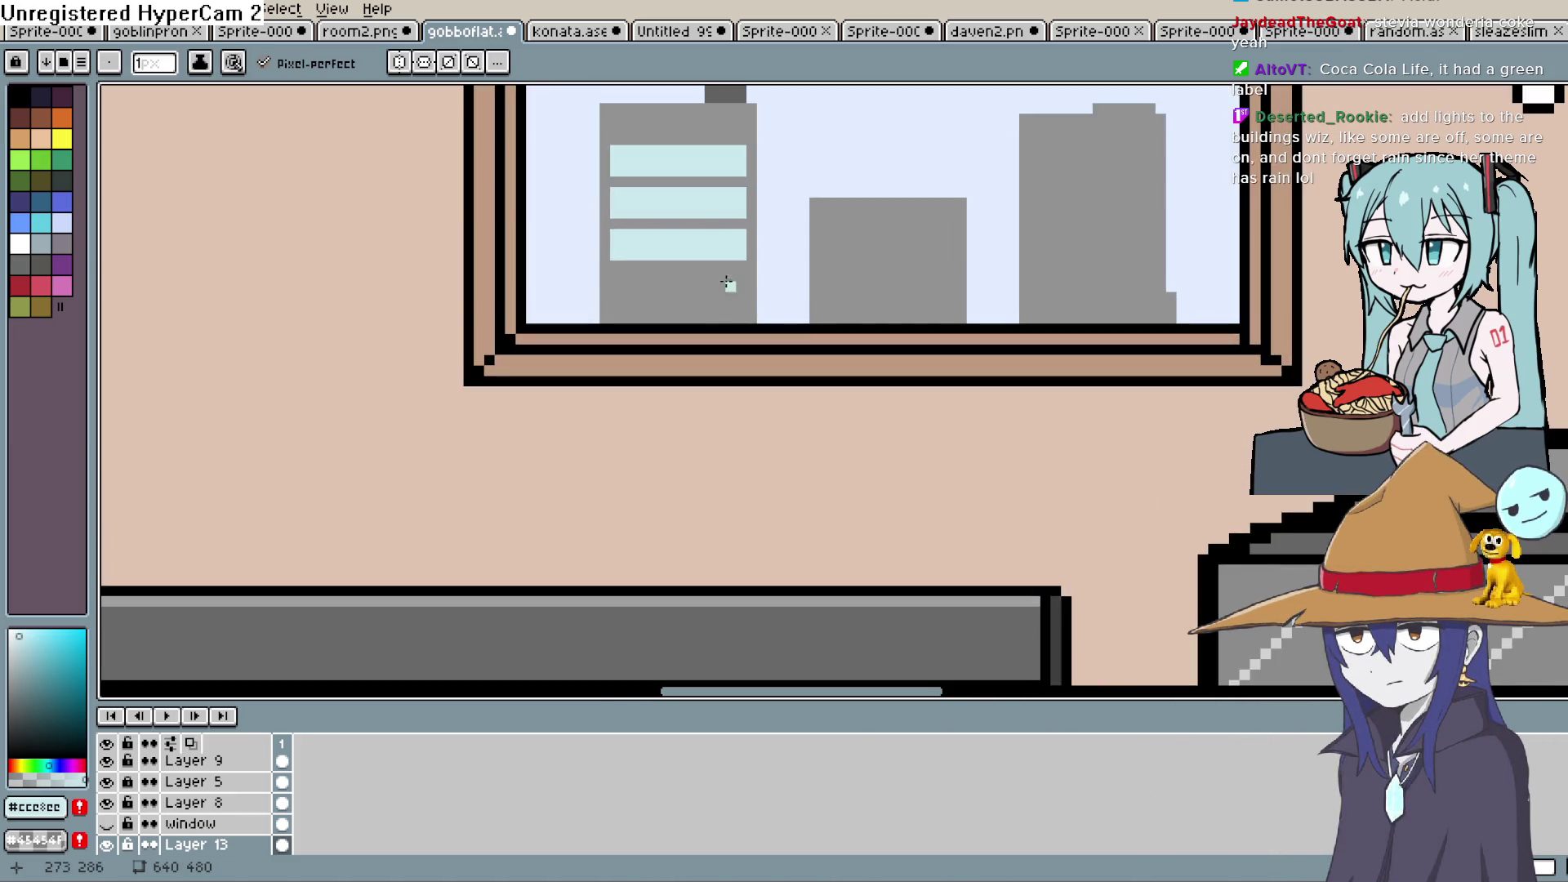
mouse_move(623, 275)
mouse_down()
mouse_move(717, 285)
mouse_move(667, 296)
mouse_up()
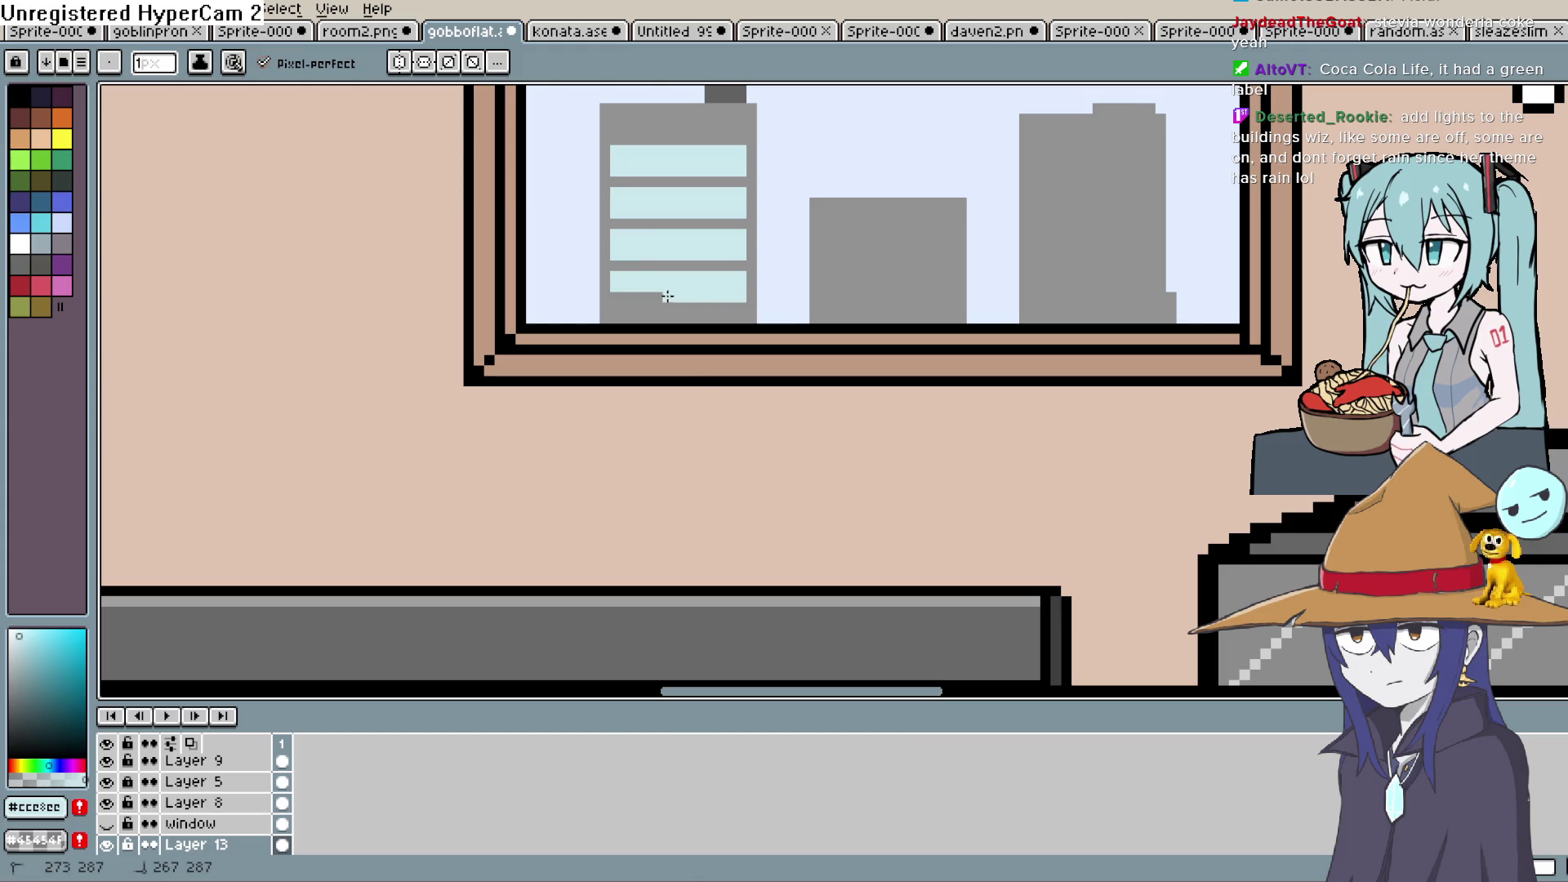
mouse_move(791, 255)
mouse_down()
mouse_move(836, 431)
mouse_move(812, 326)
mouse_move(815, 371)
mouse_up()
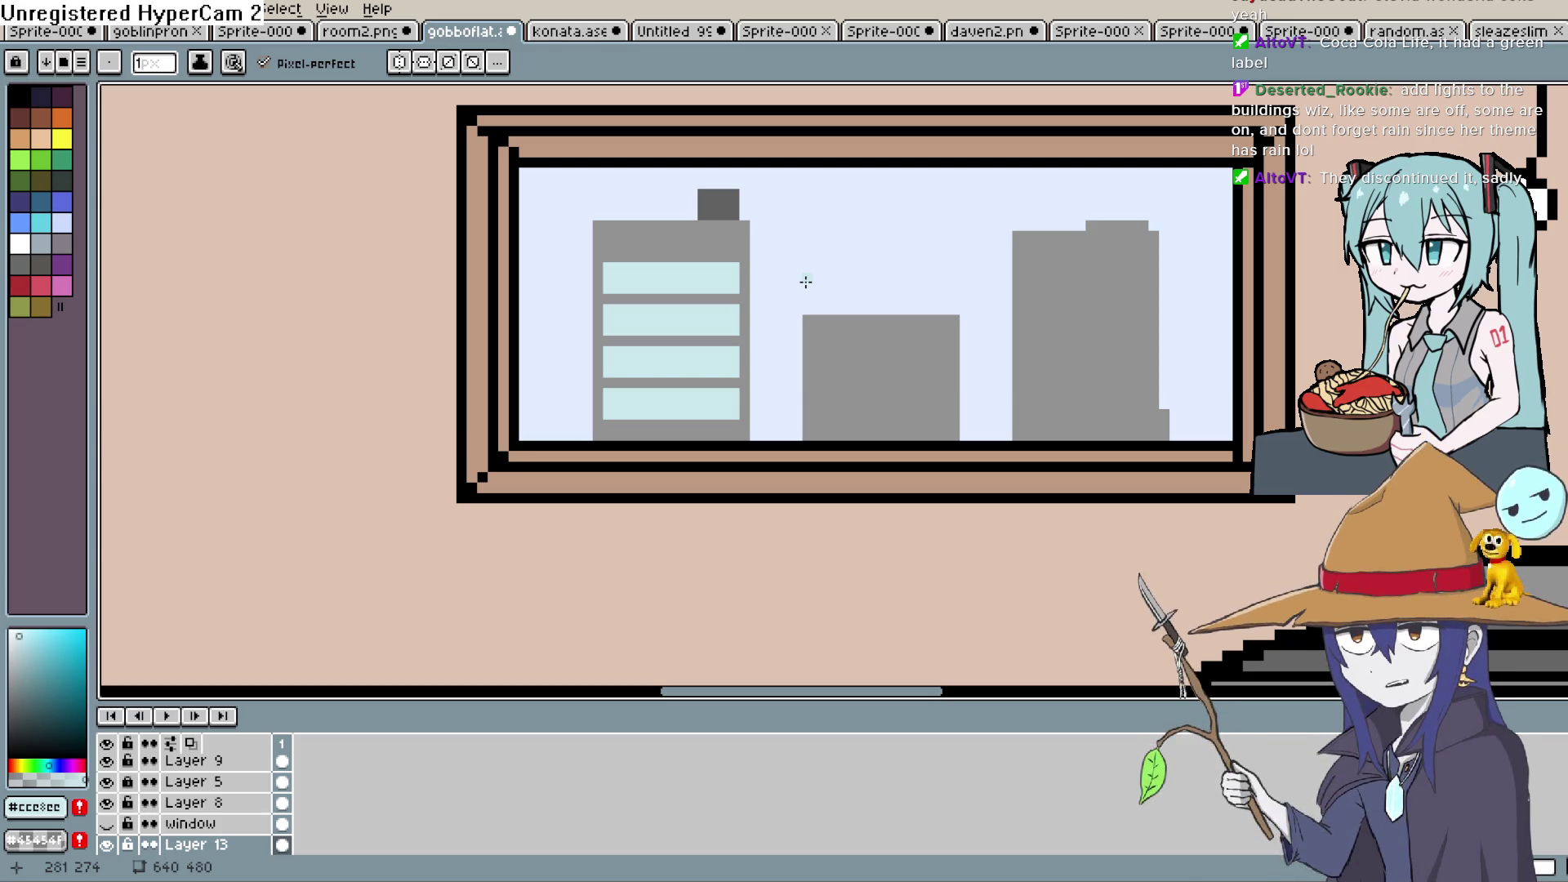
Pick a slightly different pale cyan from the palette
mouse_move(806, 282)
mouse_down()
mouse_move(824, 292)
mouse_move(827, 252)
mouse_move(814, 299)
mouse_move(917, 308)
mouse_move(895, 308)
mouse_move(885, 252)
mouse_up()
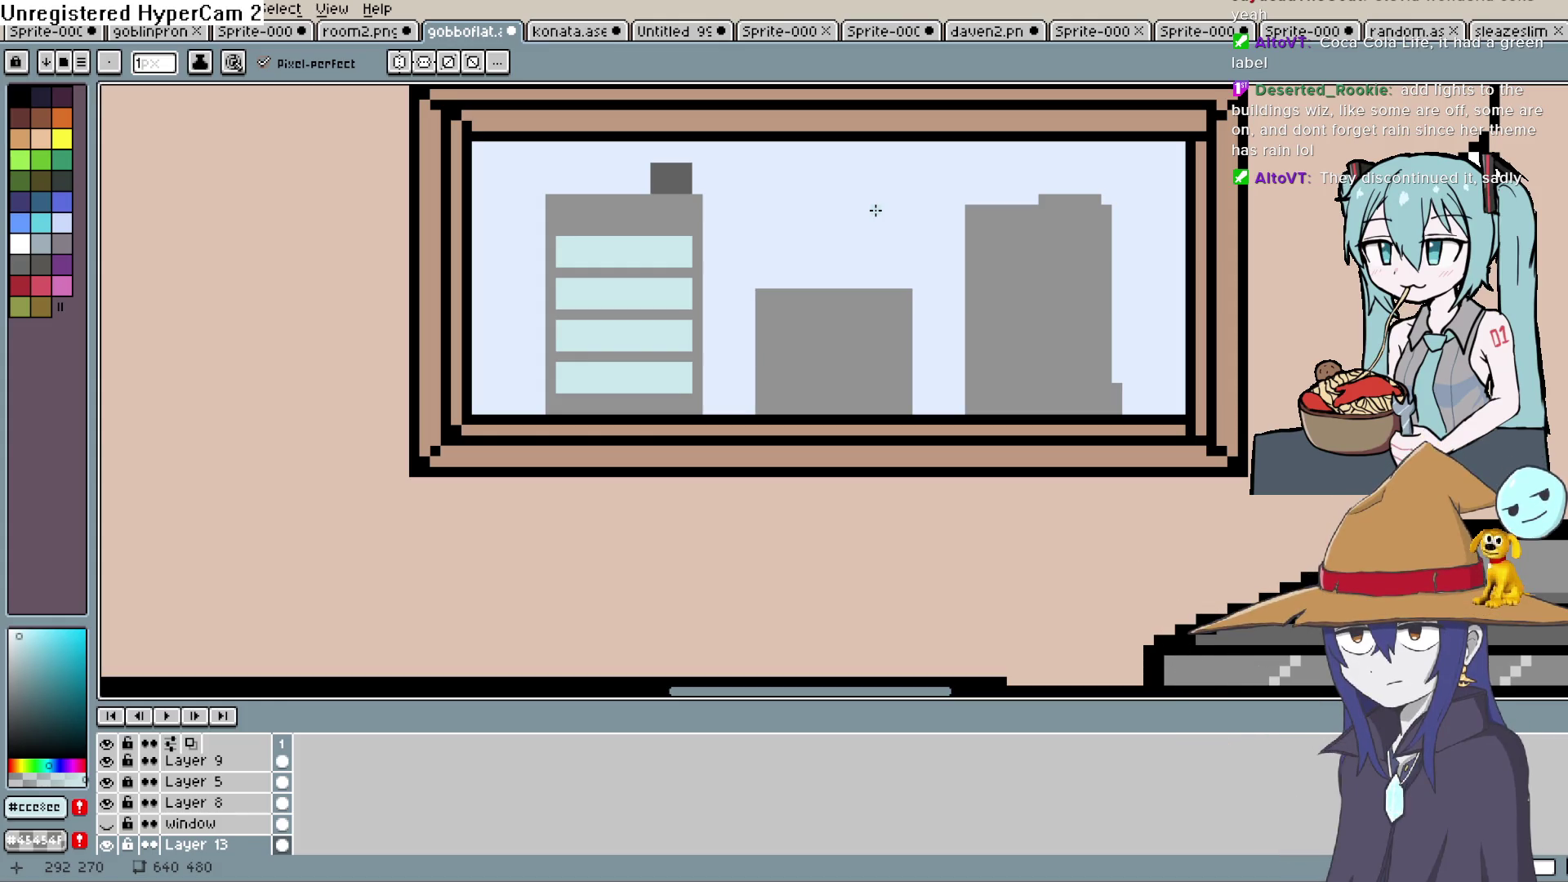
key(i)
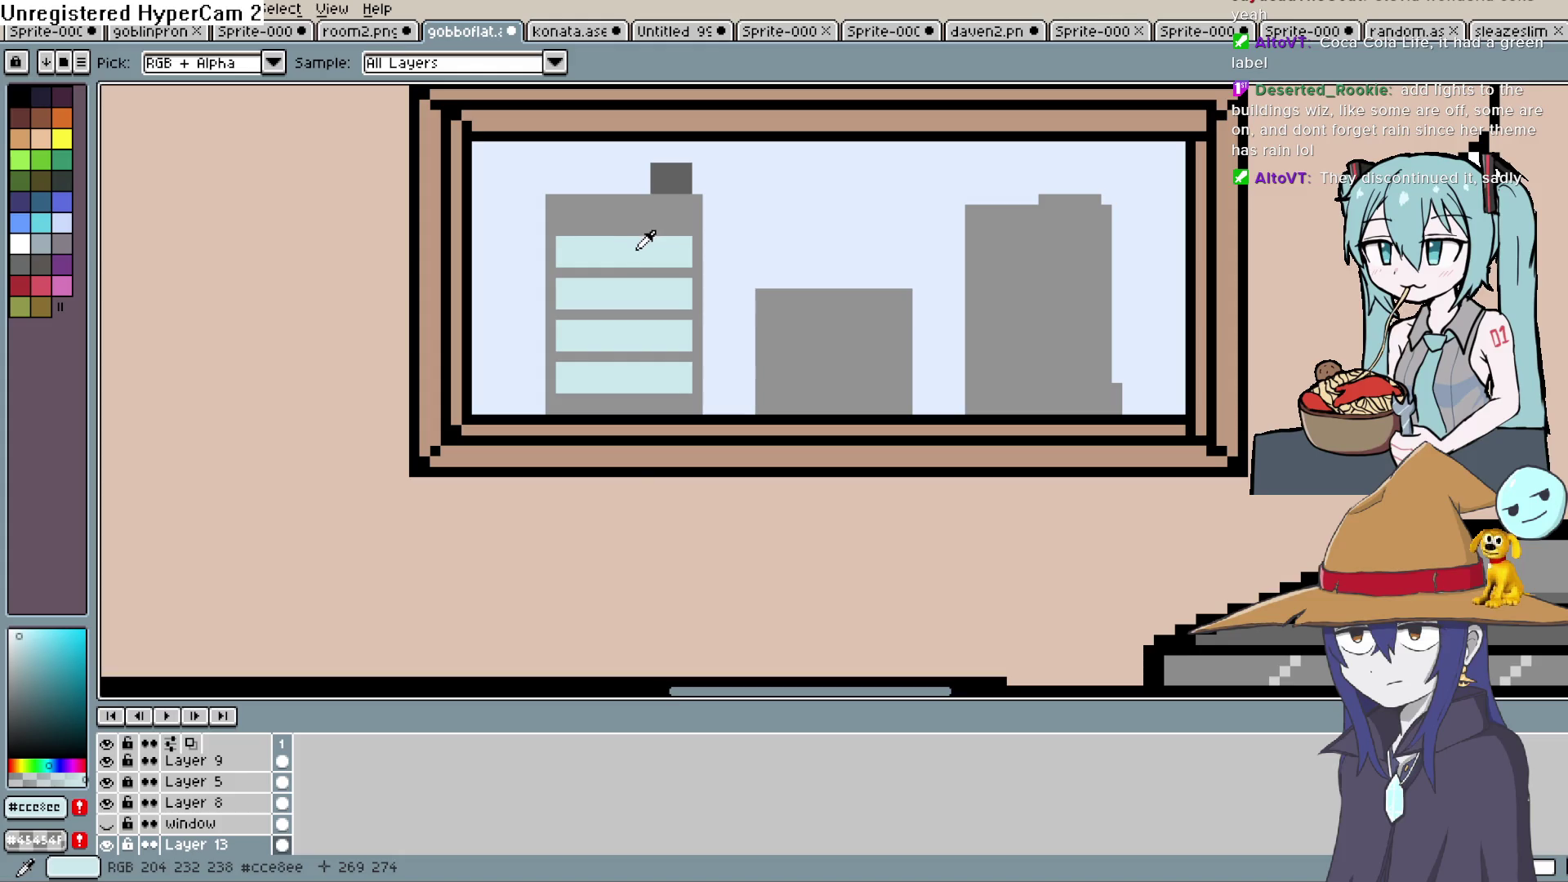
click(25, 659)
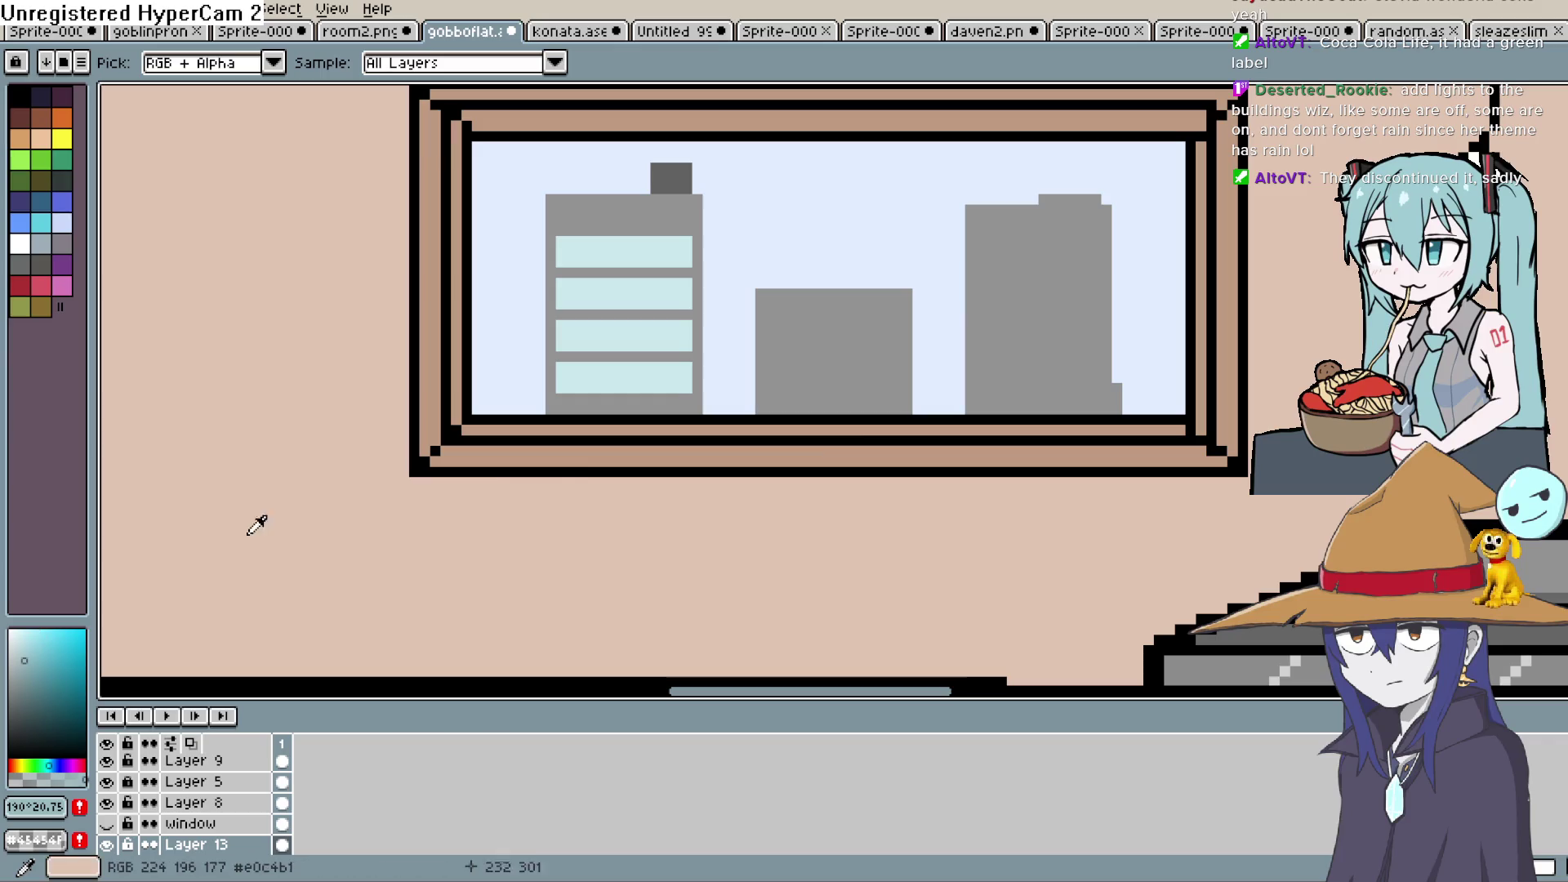
key(h)
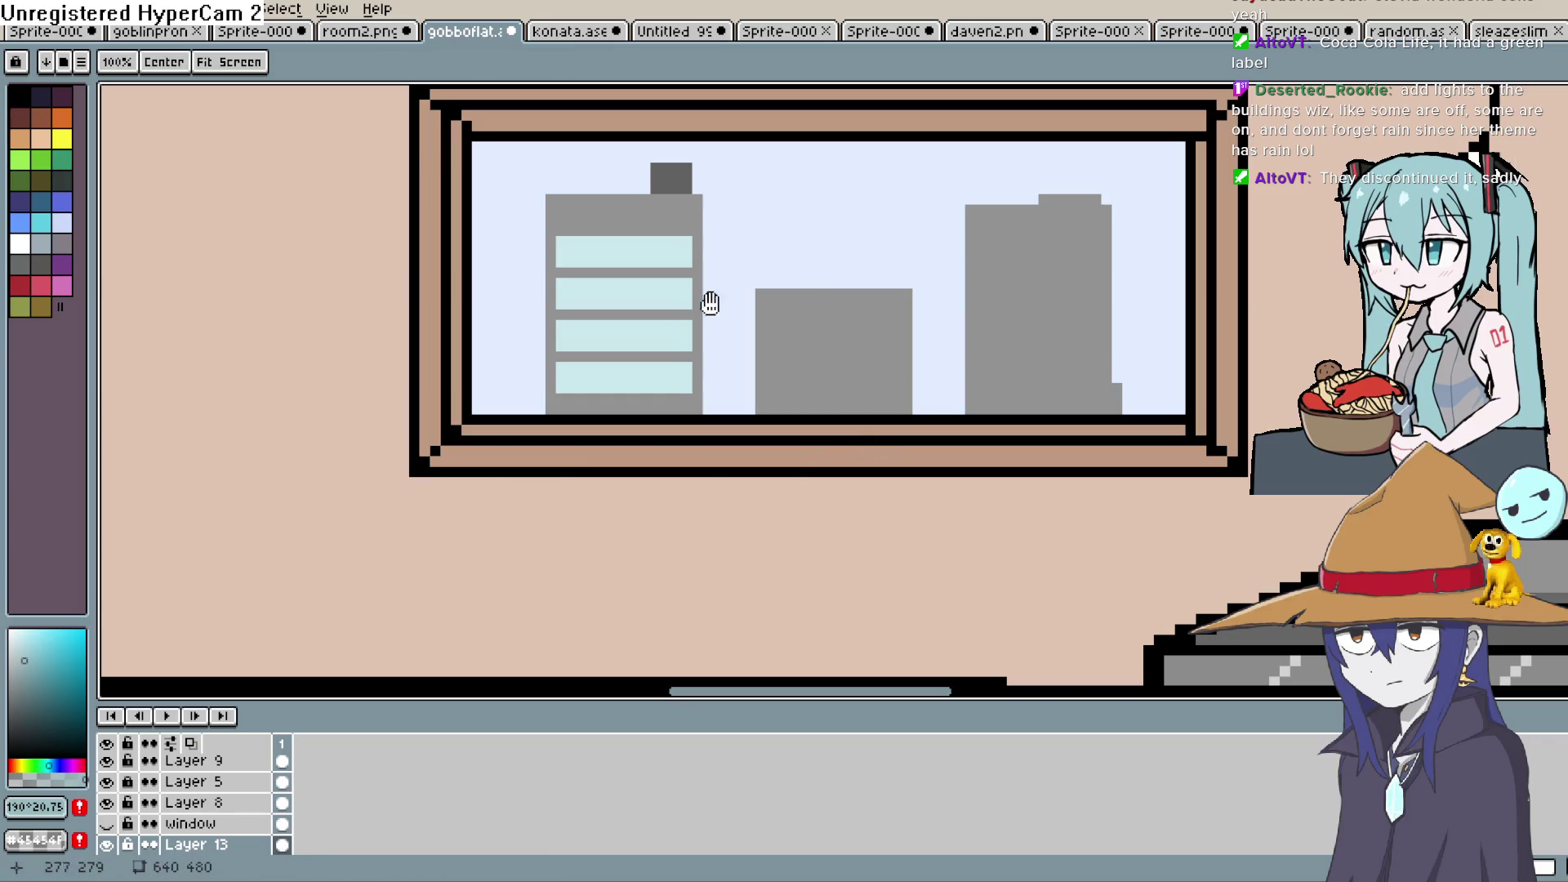
key(b)
scroll(709, 303, up, 3)
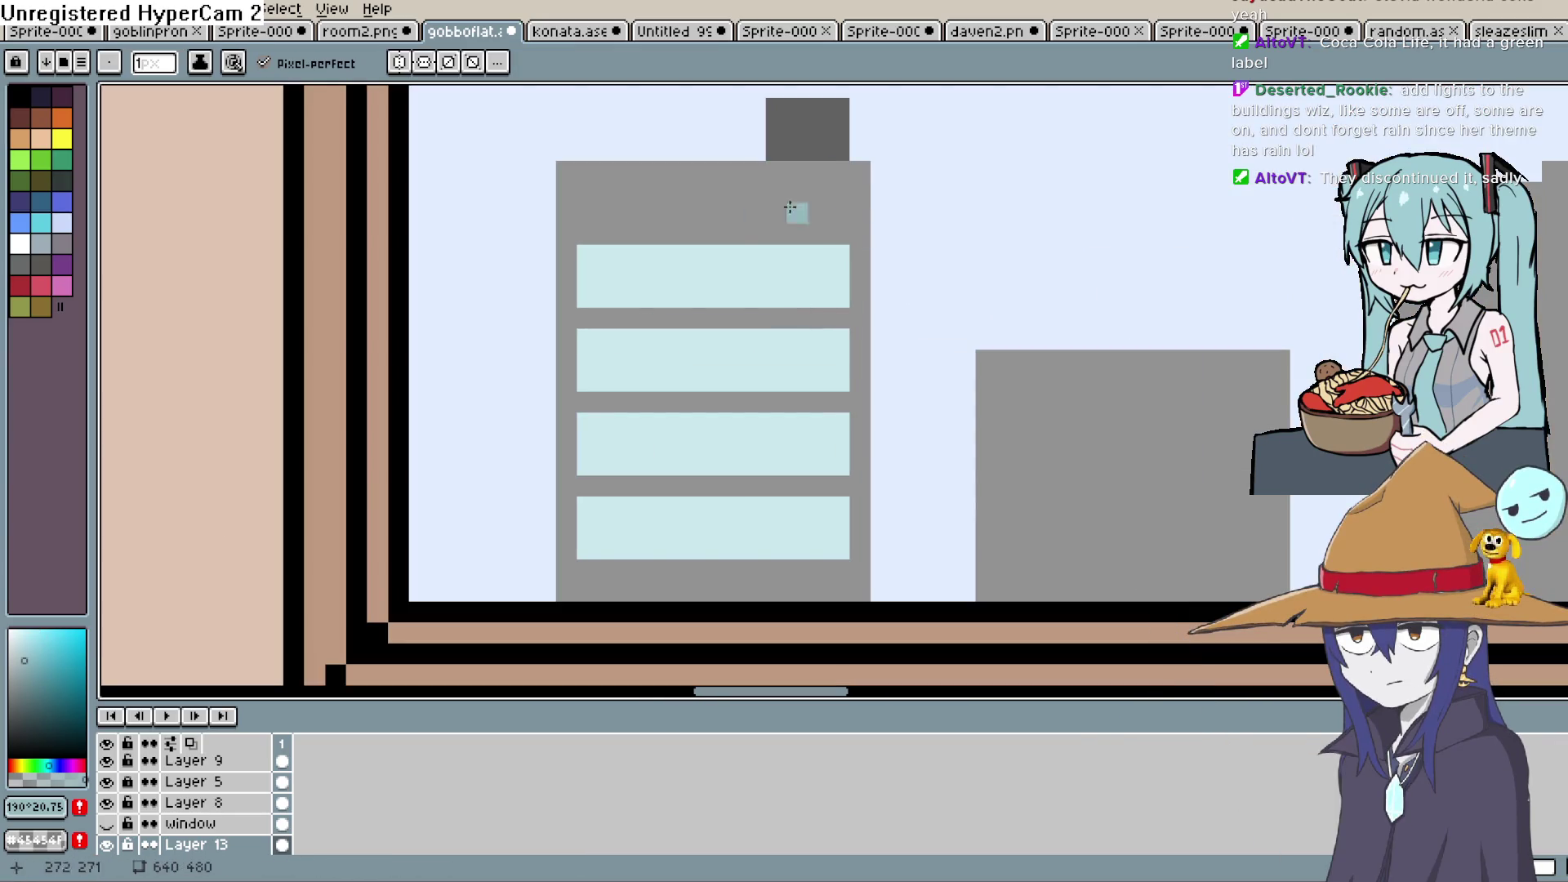
Sample the tower's grey and spray dark grey above the tower
key(i)
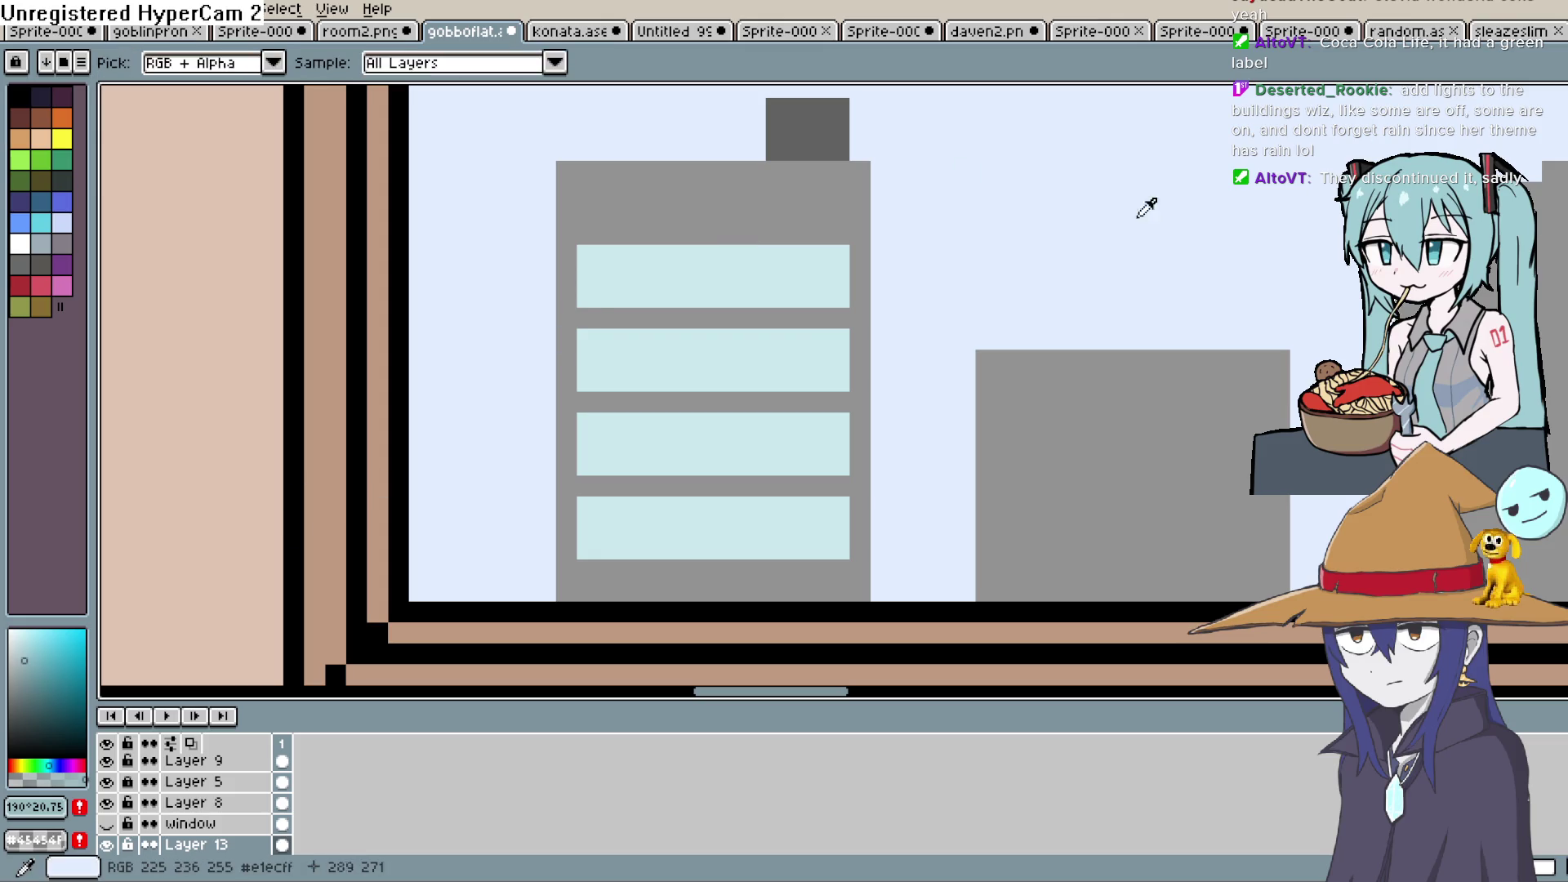
click(801, 194)
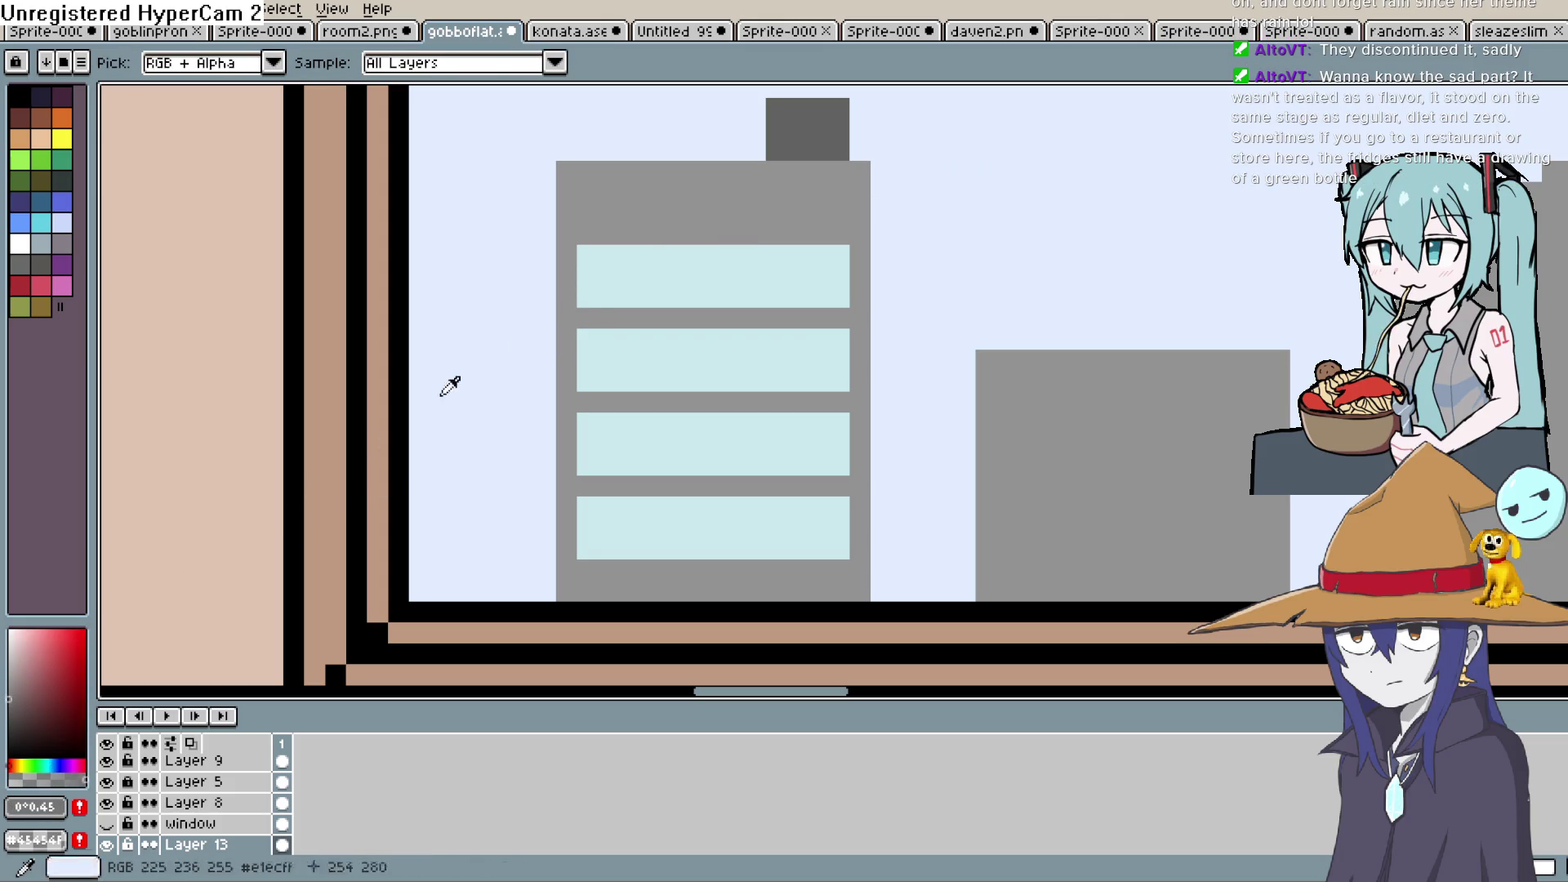
key(b)
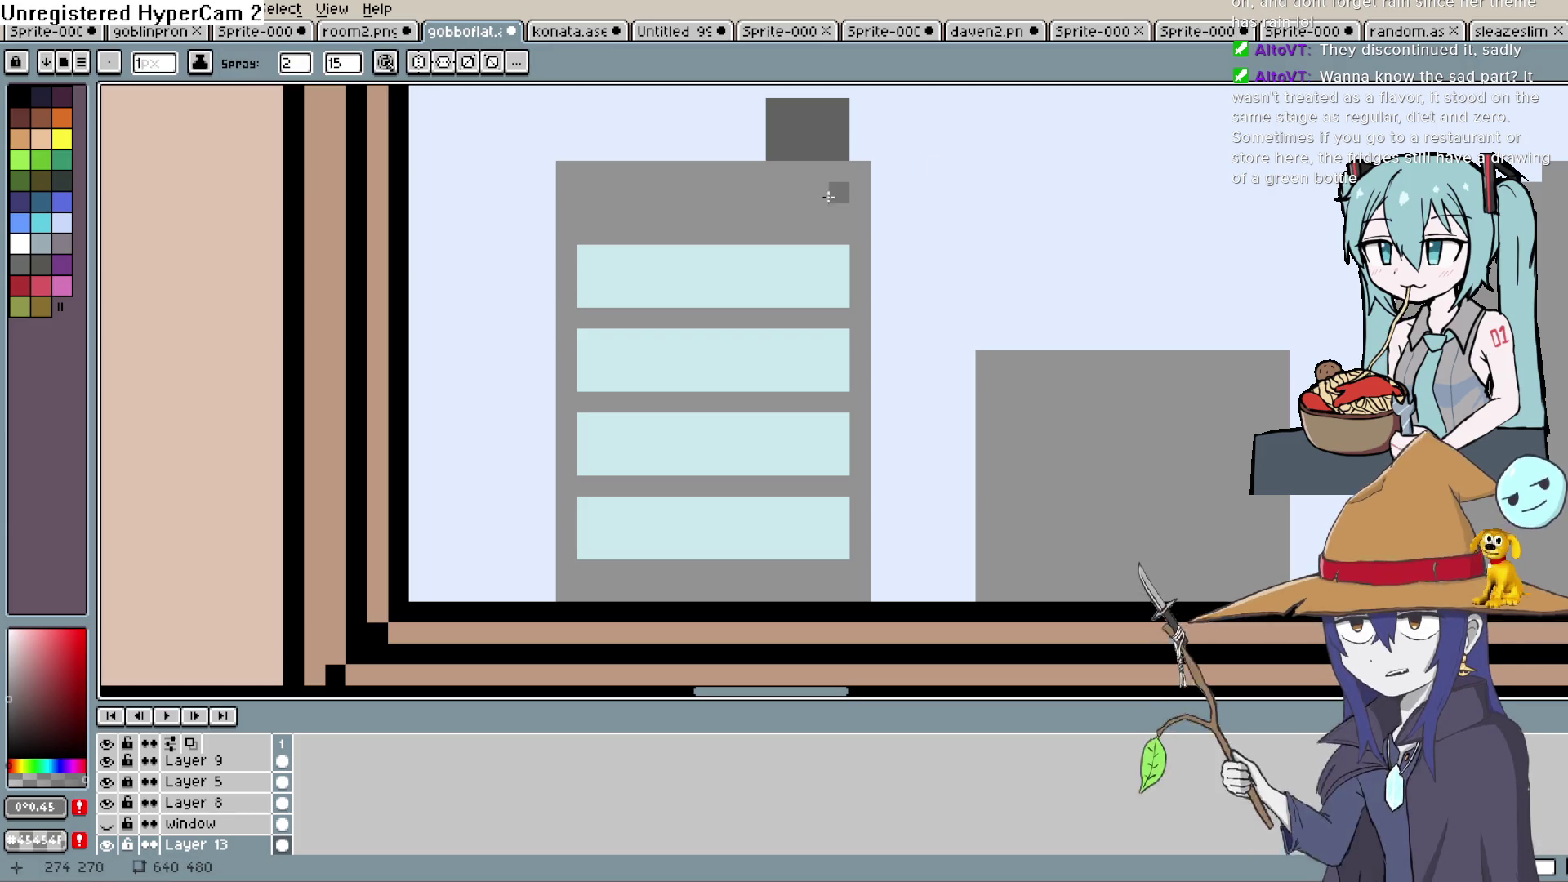
mouse_move(857, 169)
mouse_down()
mouse_move(783, 147)
mouse_move(901, 129)
mouse_move(744, 170)
mouse_move(572, 170)
mouse_move(563, 601)
mouse_up()
Undo the spray and pencil a darker right edge and dividers between the window bands
key(ctrl+z)
key(b)
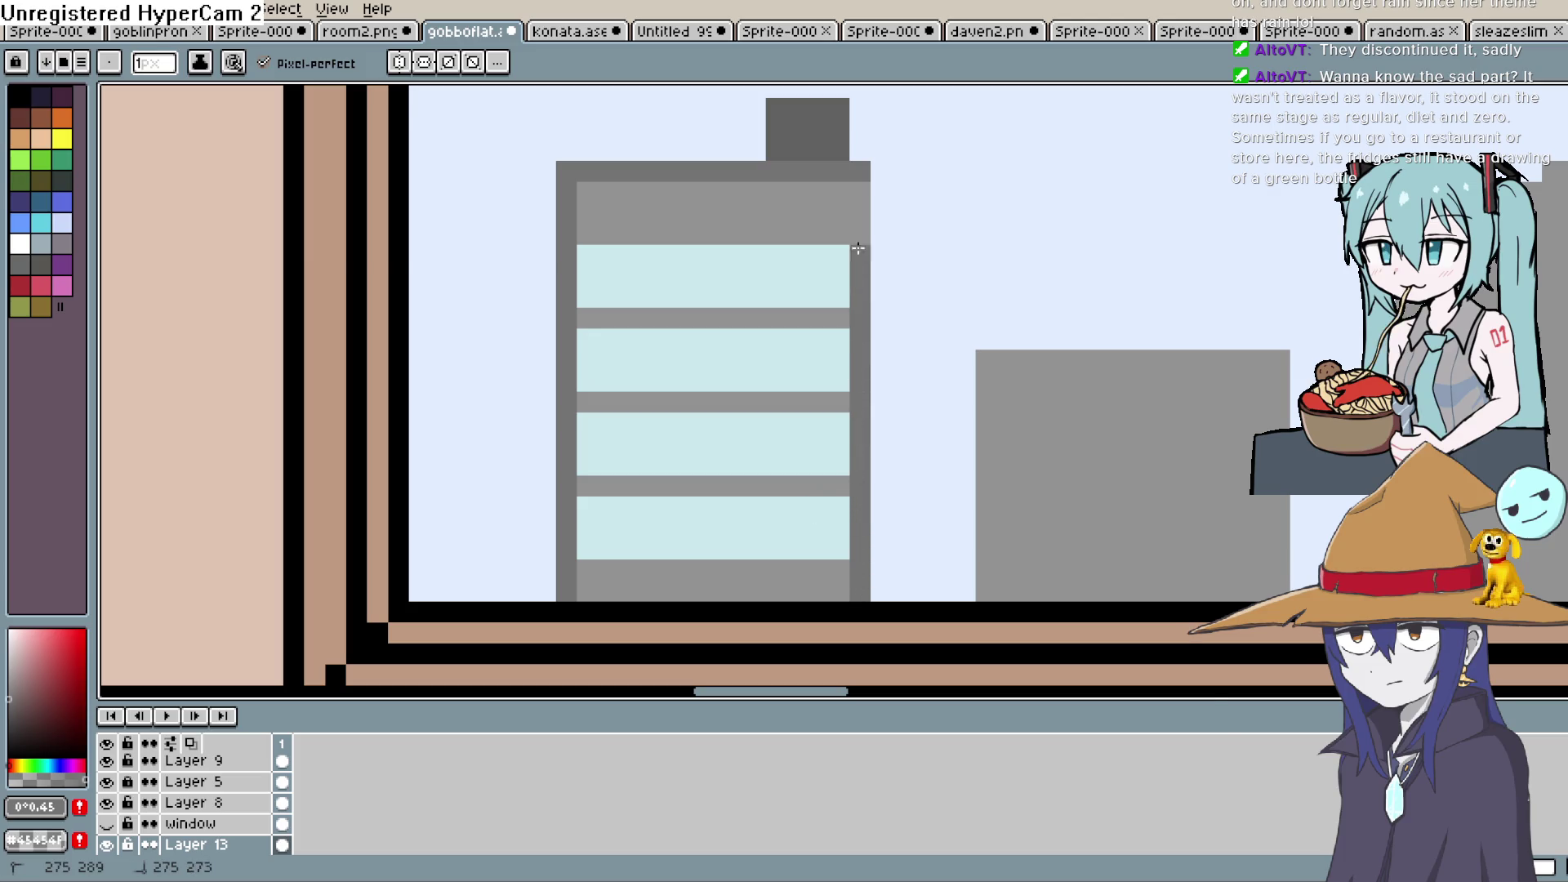
drag(858, 248, 857, 207)
drag(849, 315, 742, 317)
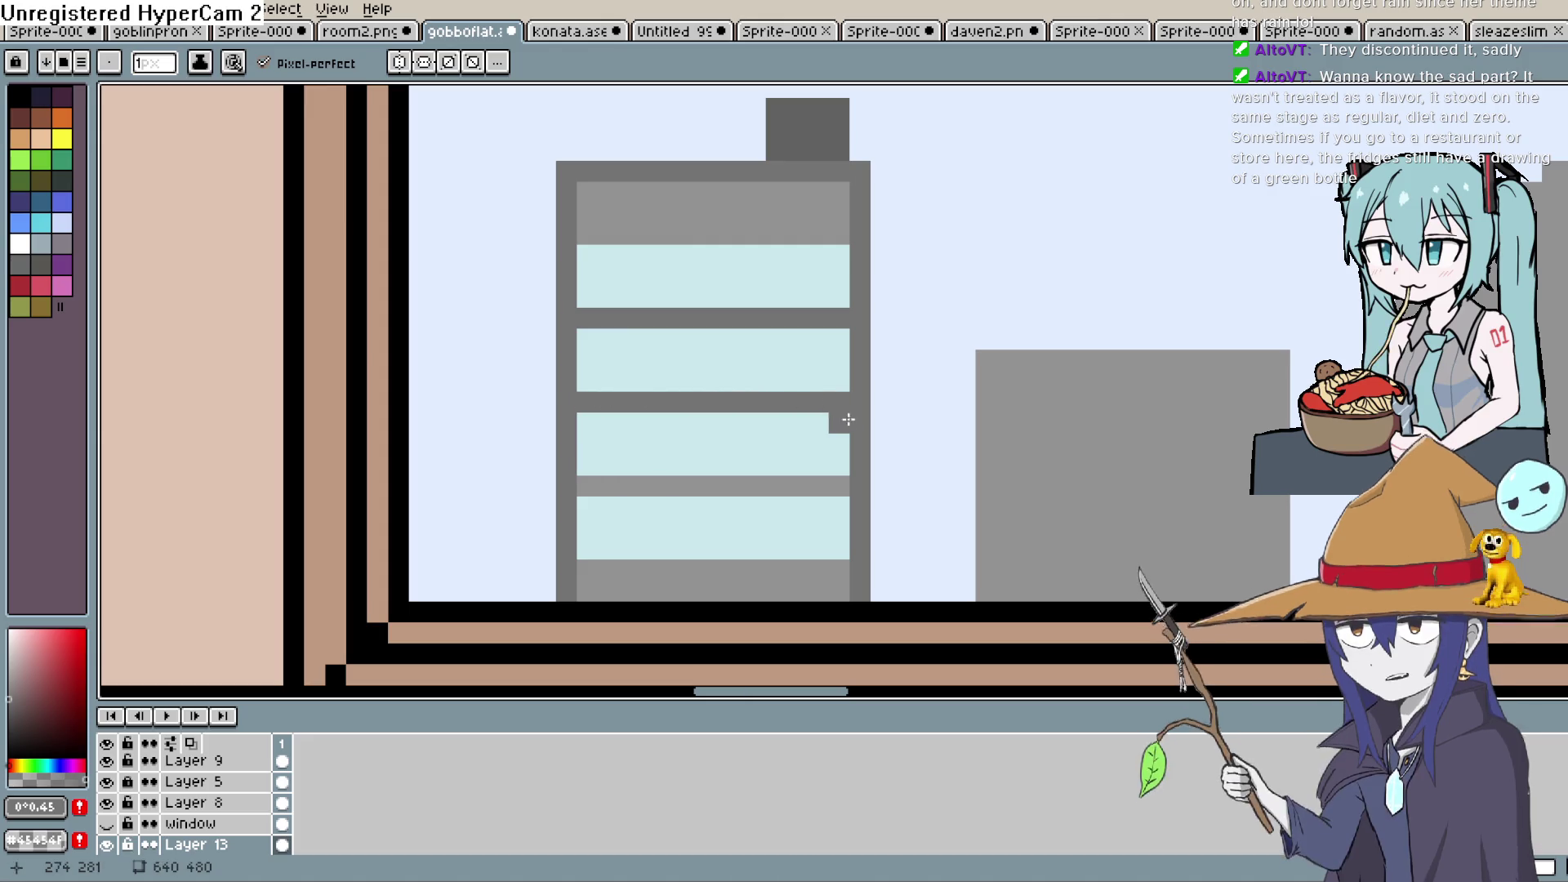
drag(848, 486, 577, 486)
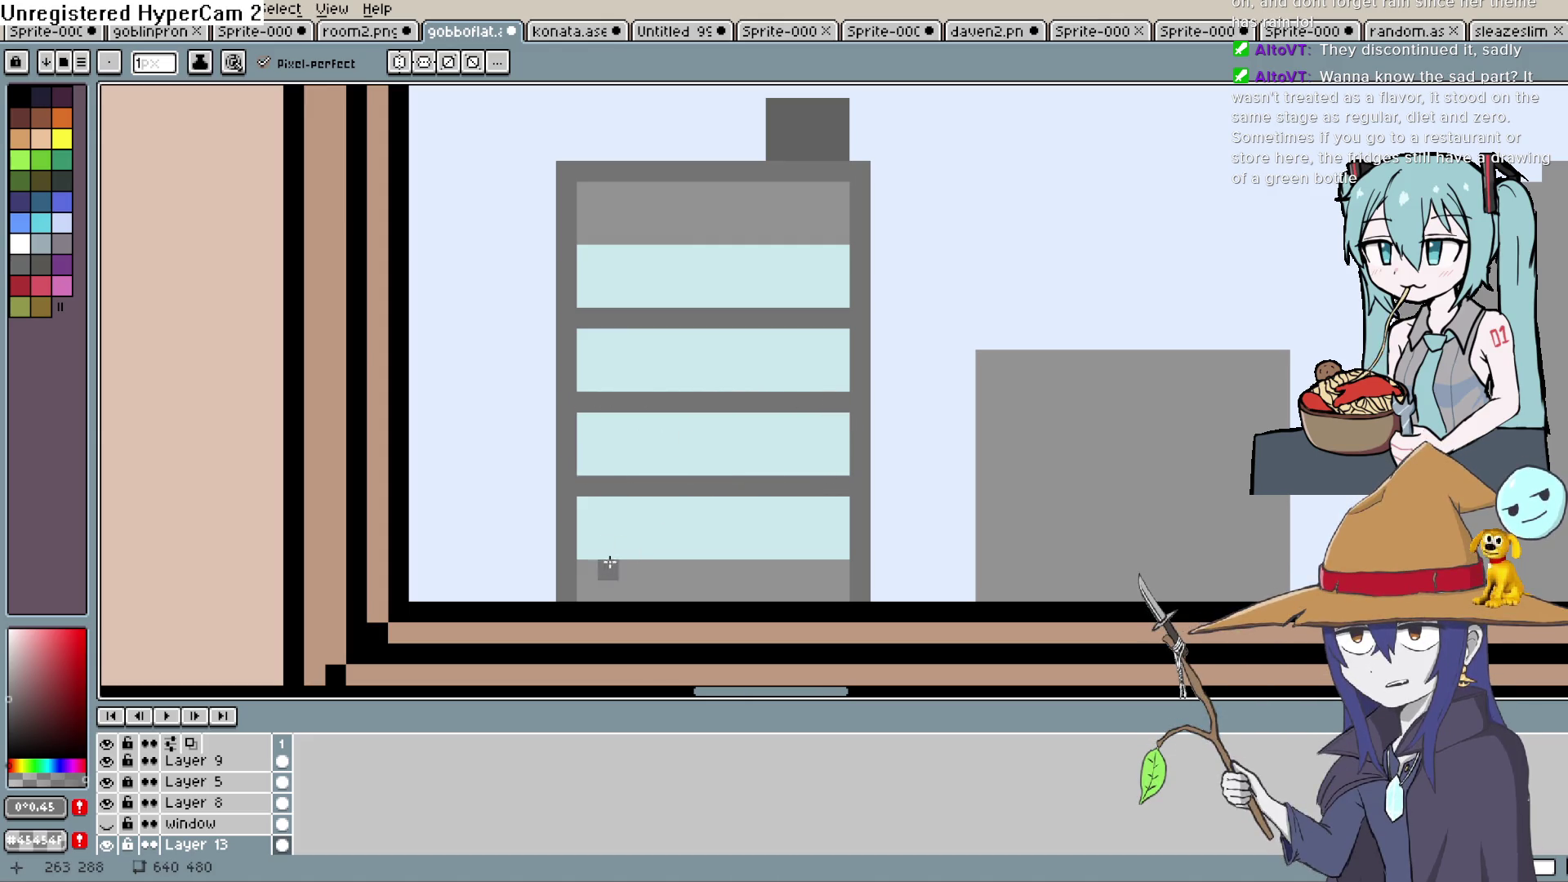
drag(585, 569, 850, 569)
Split the tower's top band with a short darker divider, then undo the detailing
scroll(917, 459, down, 2)
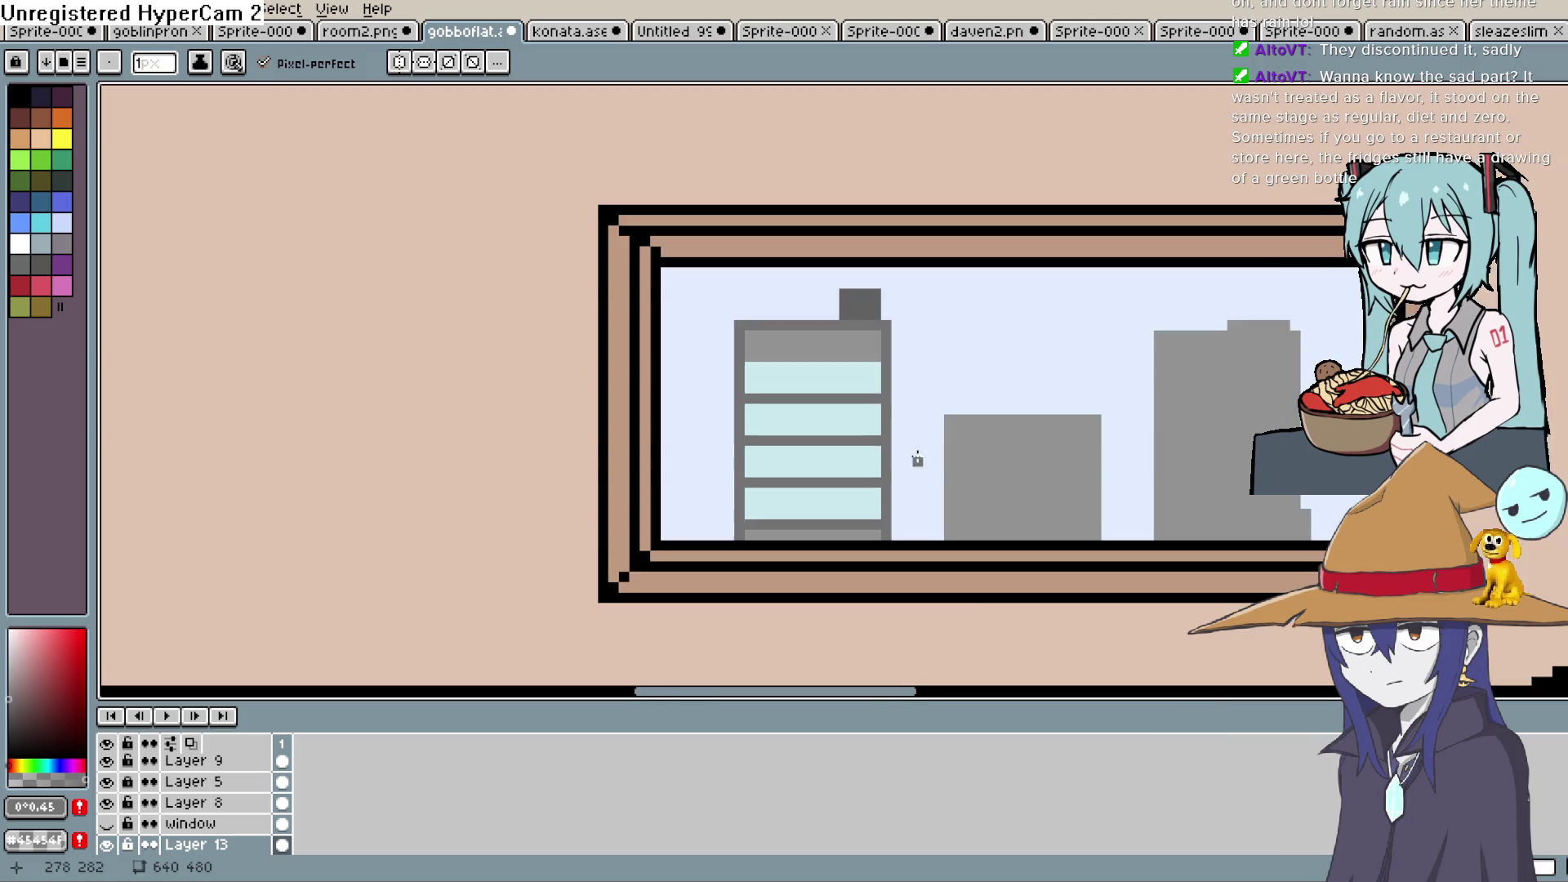
scroll(874, 351, up, 2)
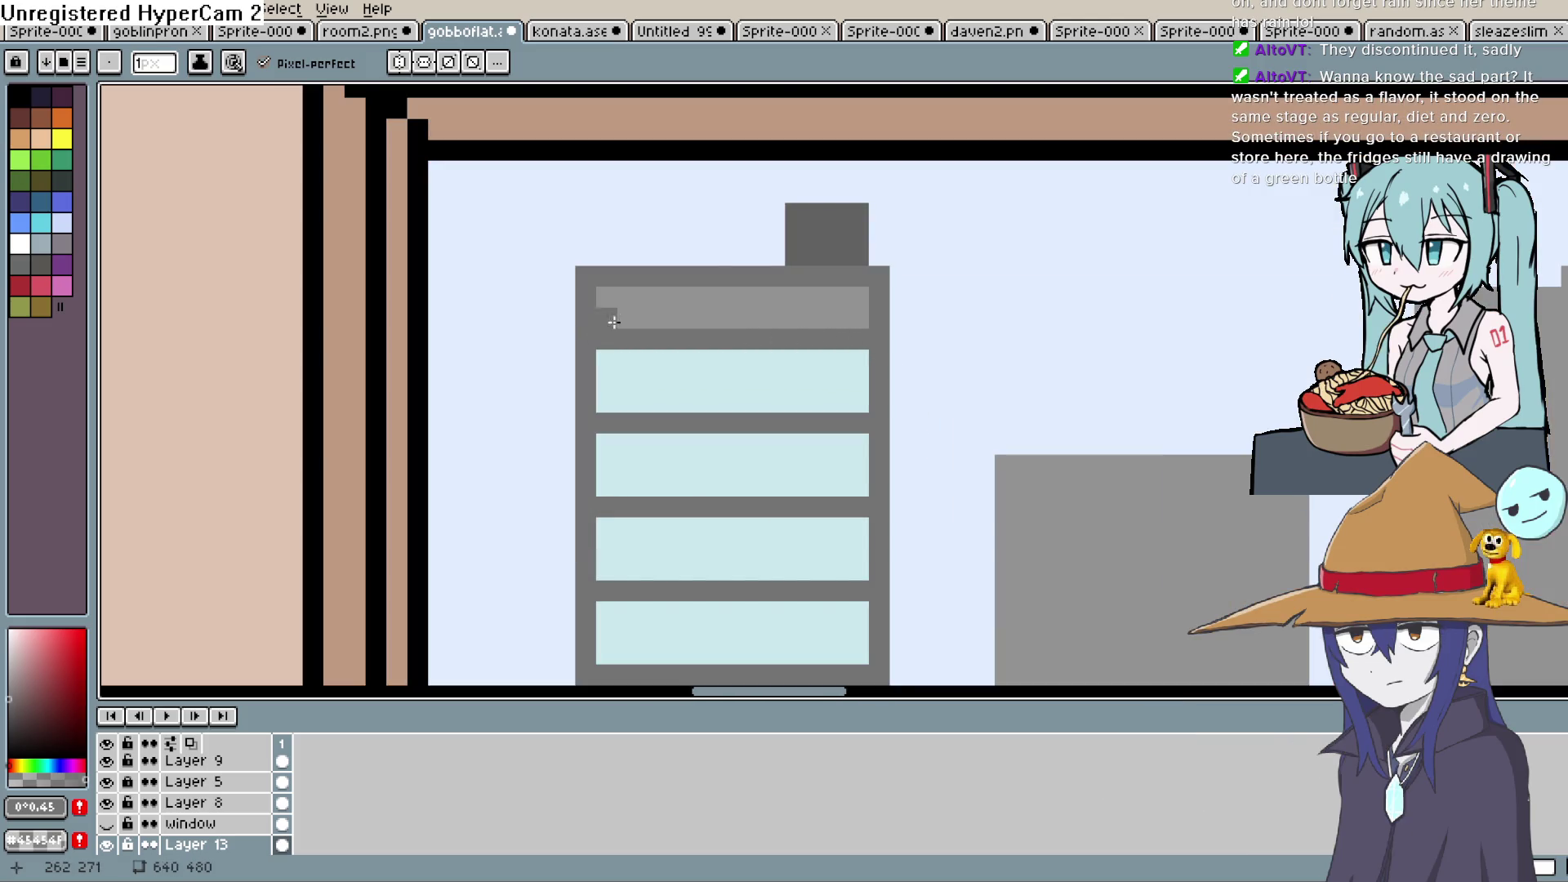
drag(795, 297, 795, 318)
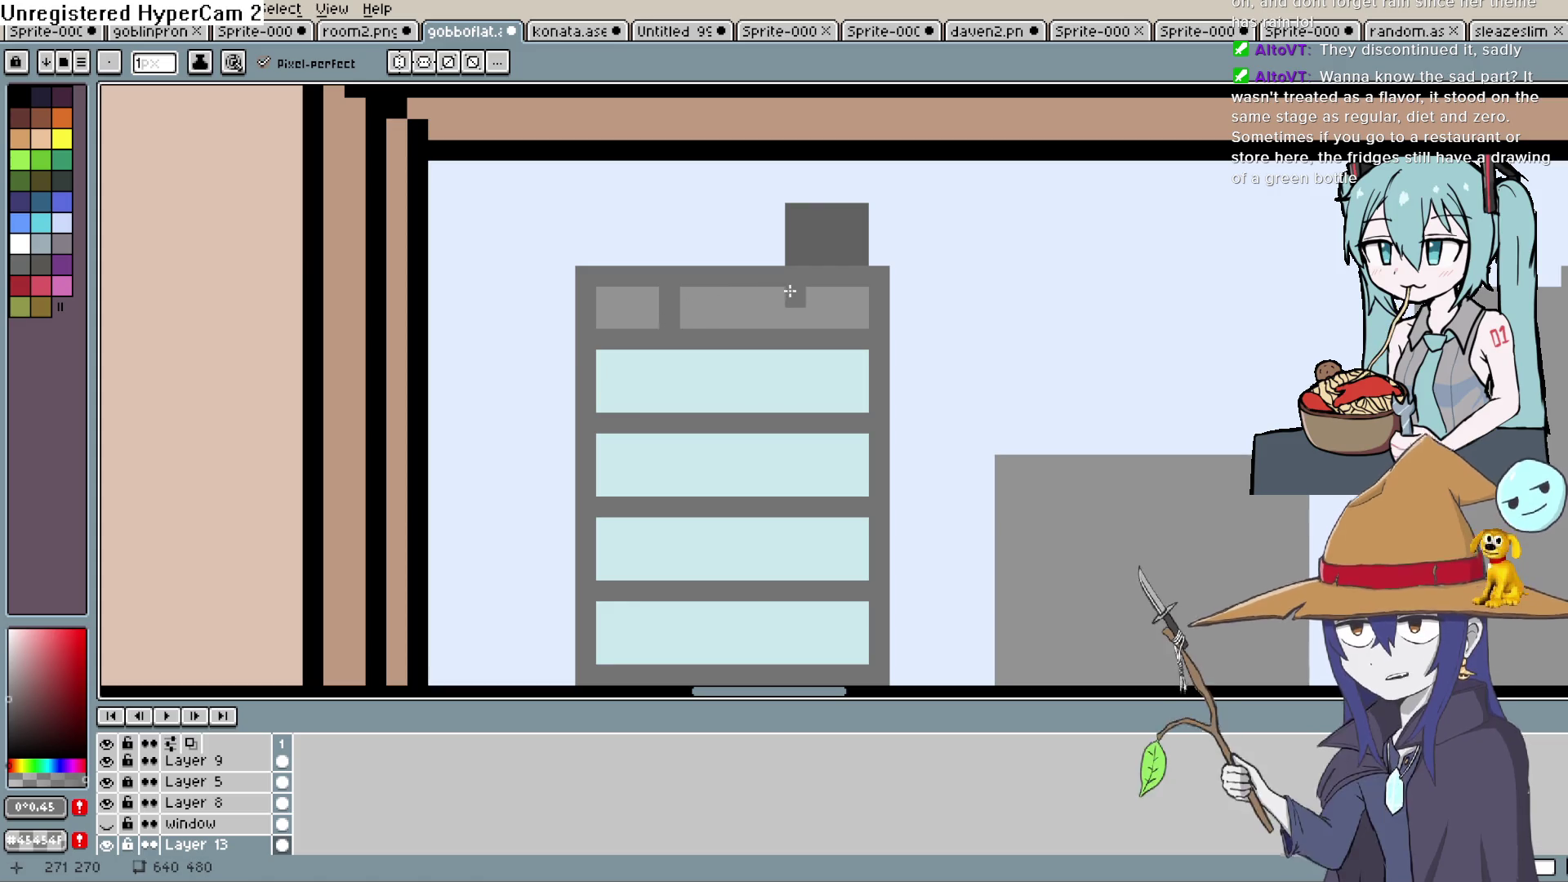
scroll(909, 269, down, 1)
scroll(909, 269, down, 1)
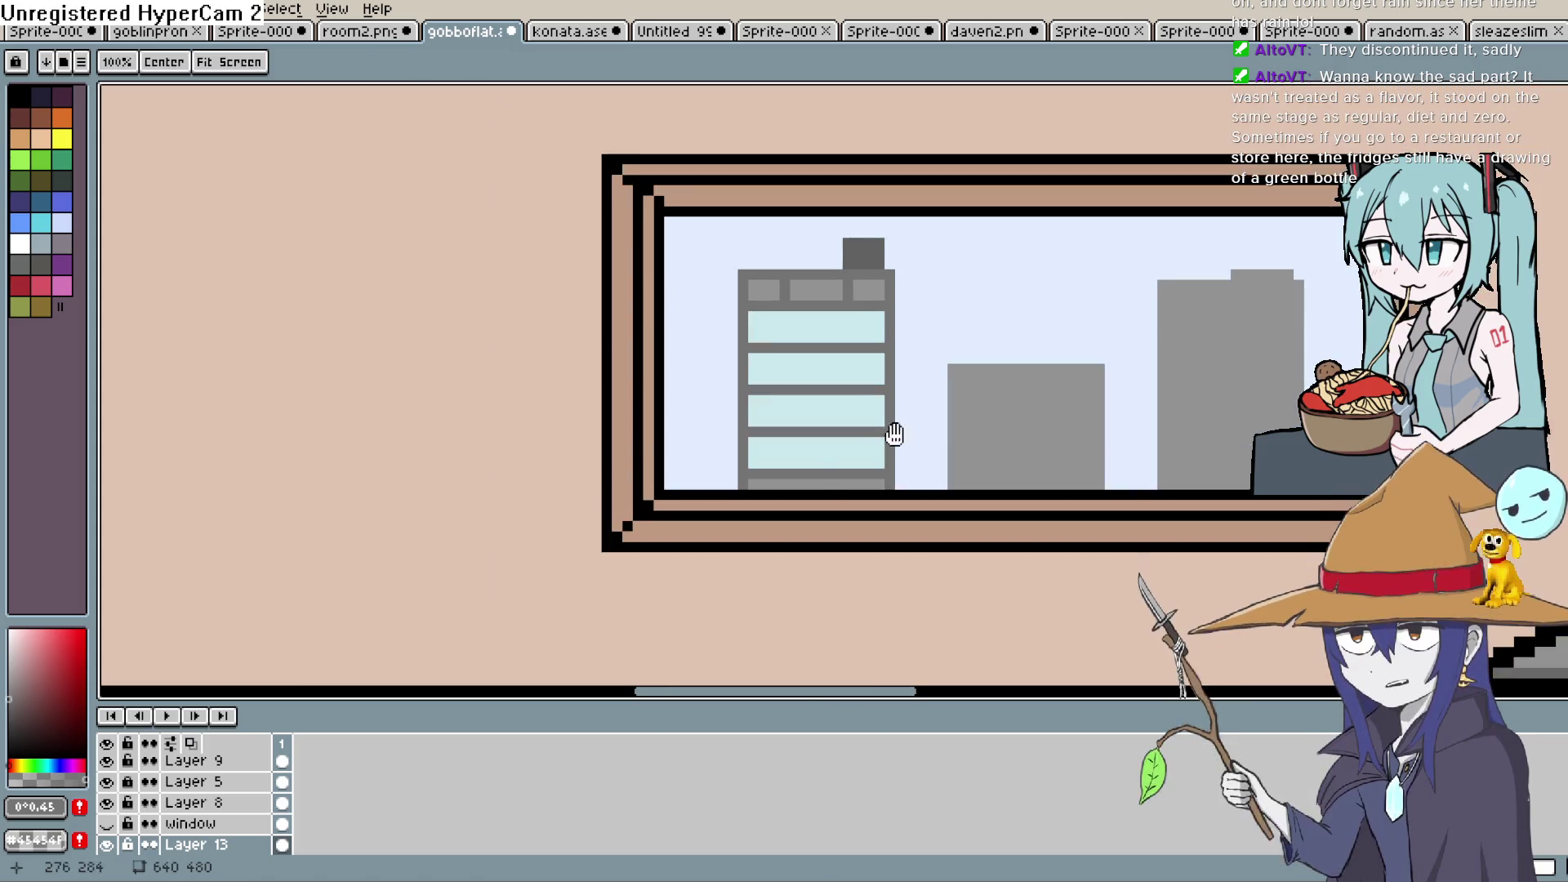
drag(893, 434, 872, 361)
key(ctrl+z)
key(ctrl+z)
key(ctrl+z)
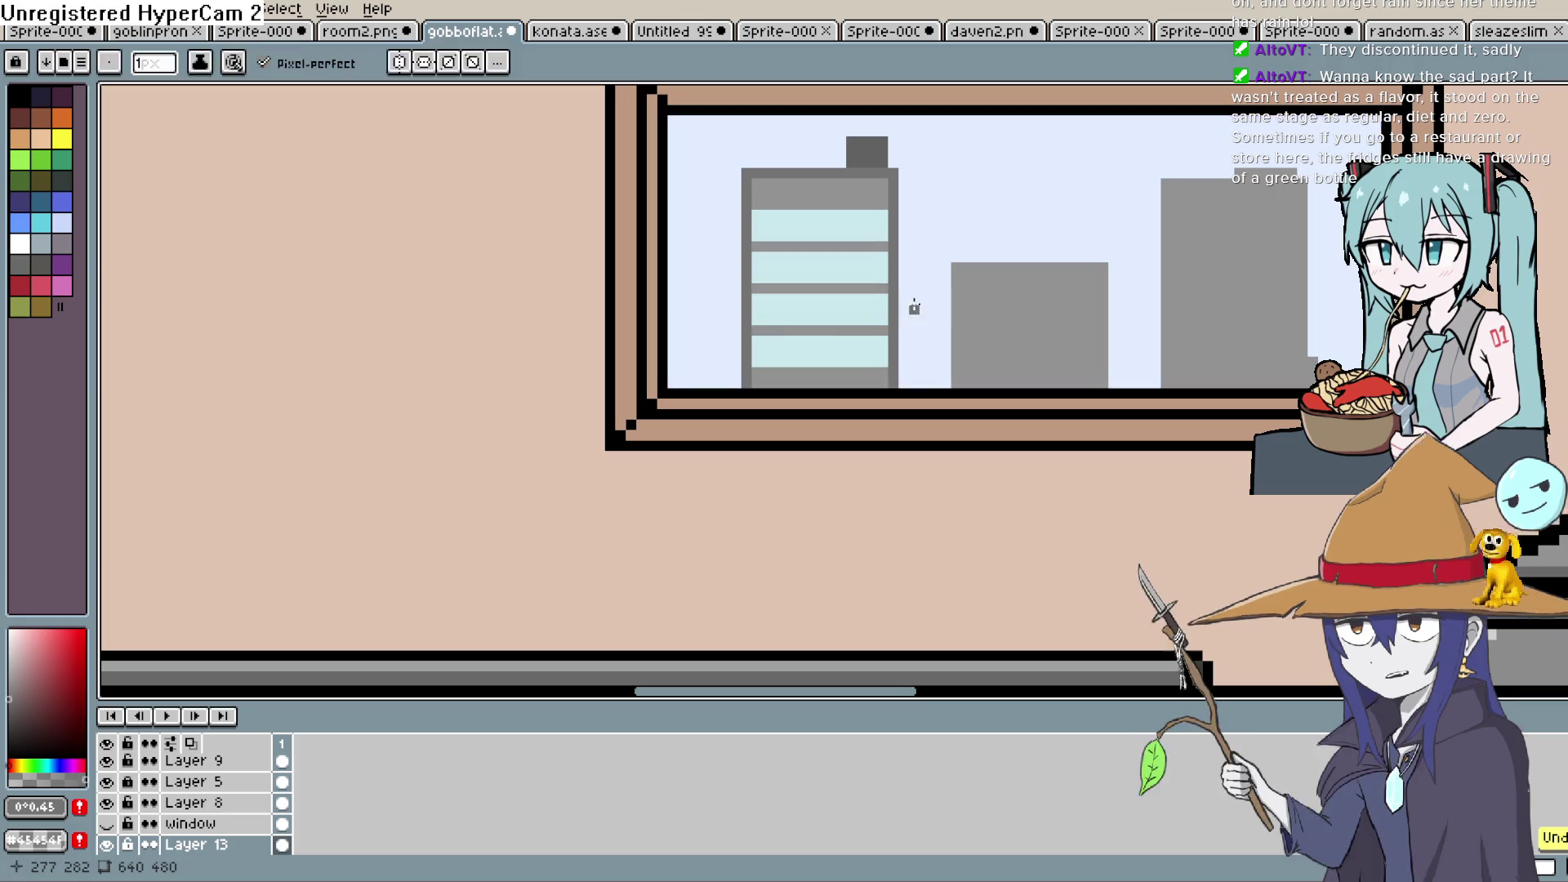
Paint a light-grey roof strip across the tower's top, covering the dark notch
drag(879, 231, 862, 362)
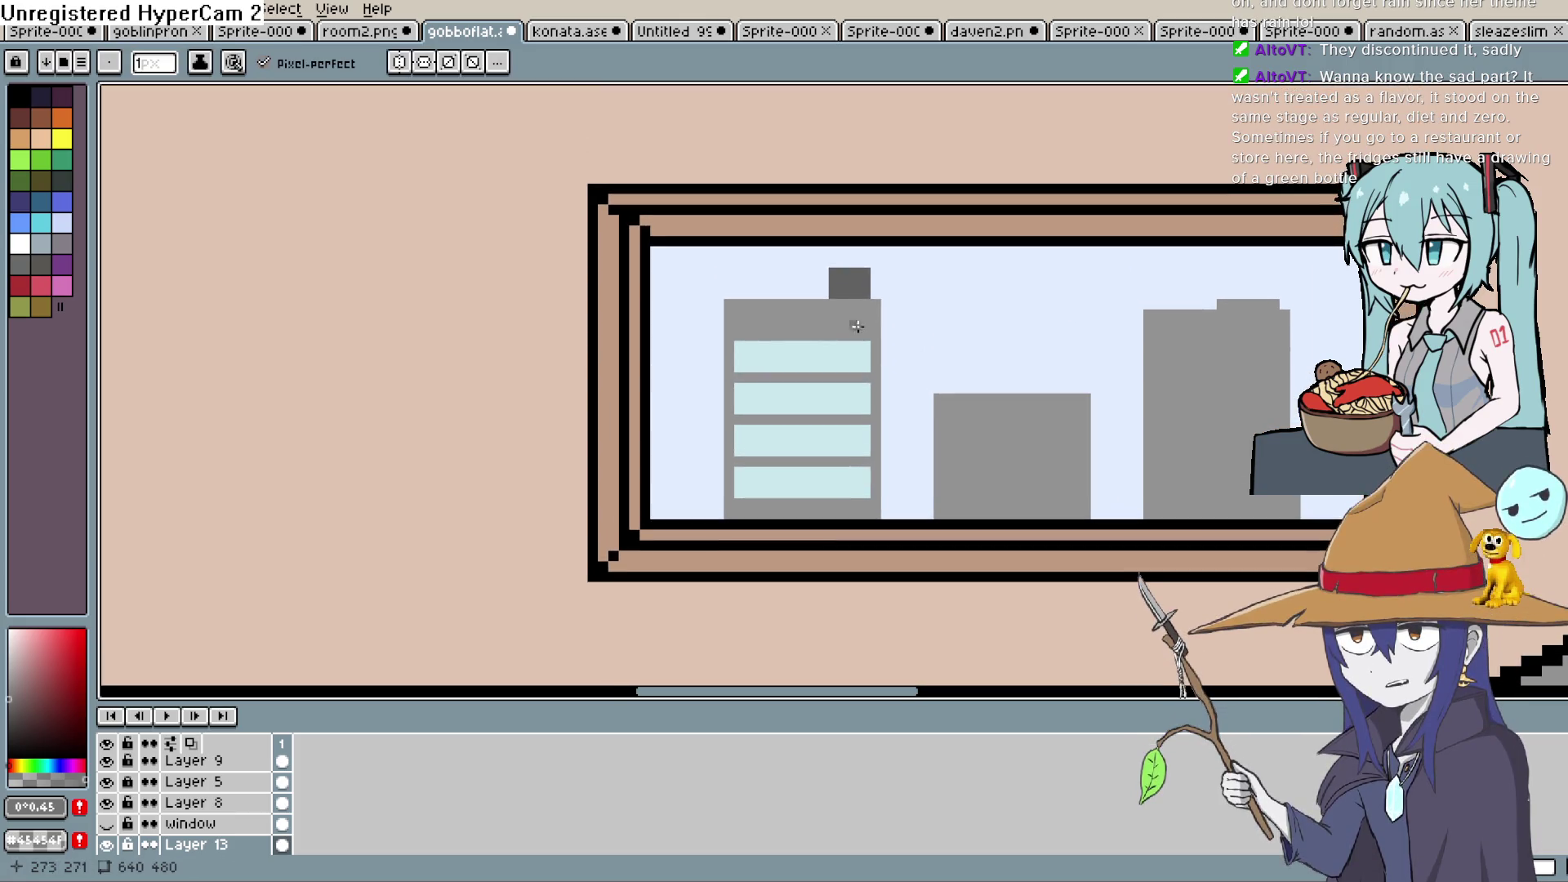
scroll(868, 262, up, 1)
mouse_move(868, 262)
mouse_down()
mouse_move(885, 281)
mouse_move(763, 300)
mouse_up()
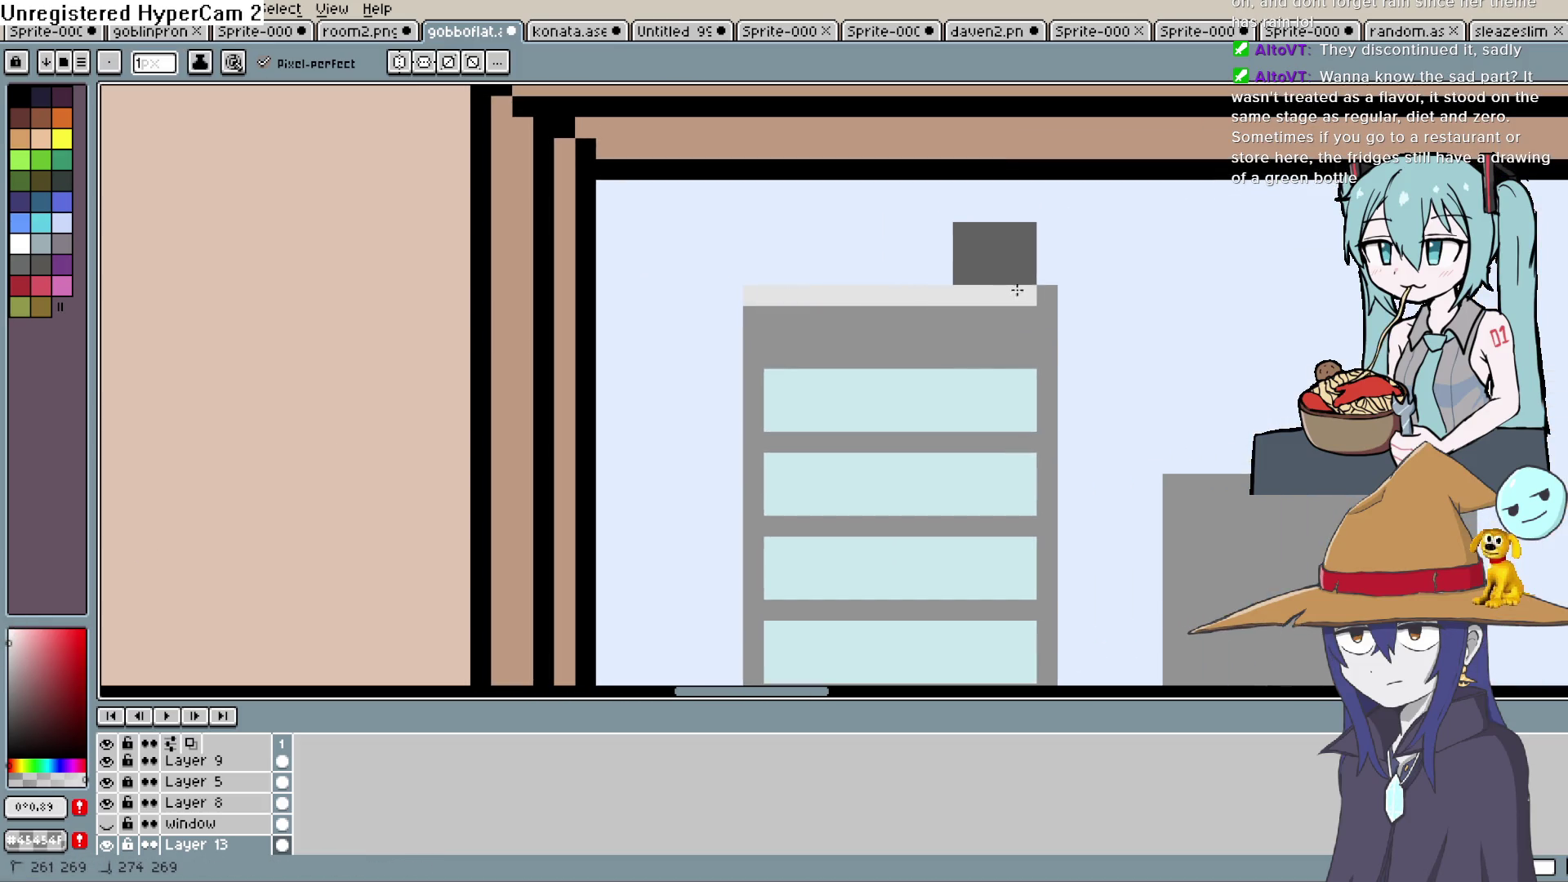
mouse_move(789, 313)
mouse_down()
mouse_move(767, 302)
mouse_move(752, 318)
mouse_up()
drag(928, 301, 801, 340)
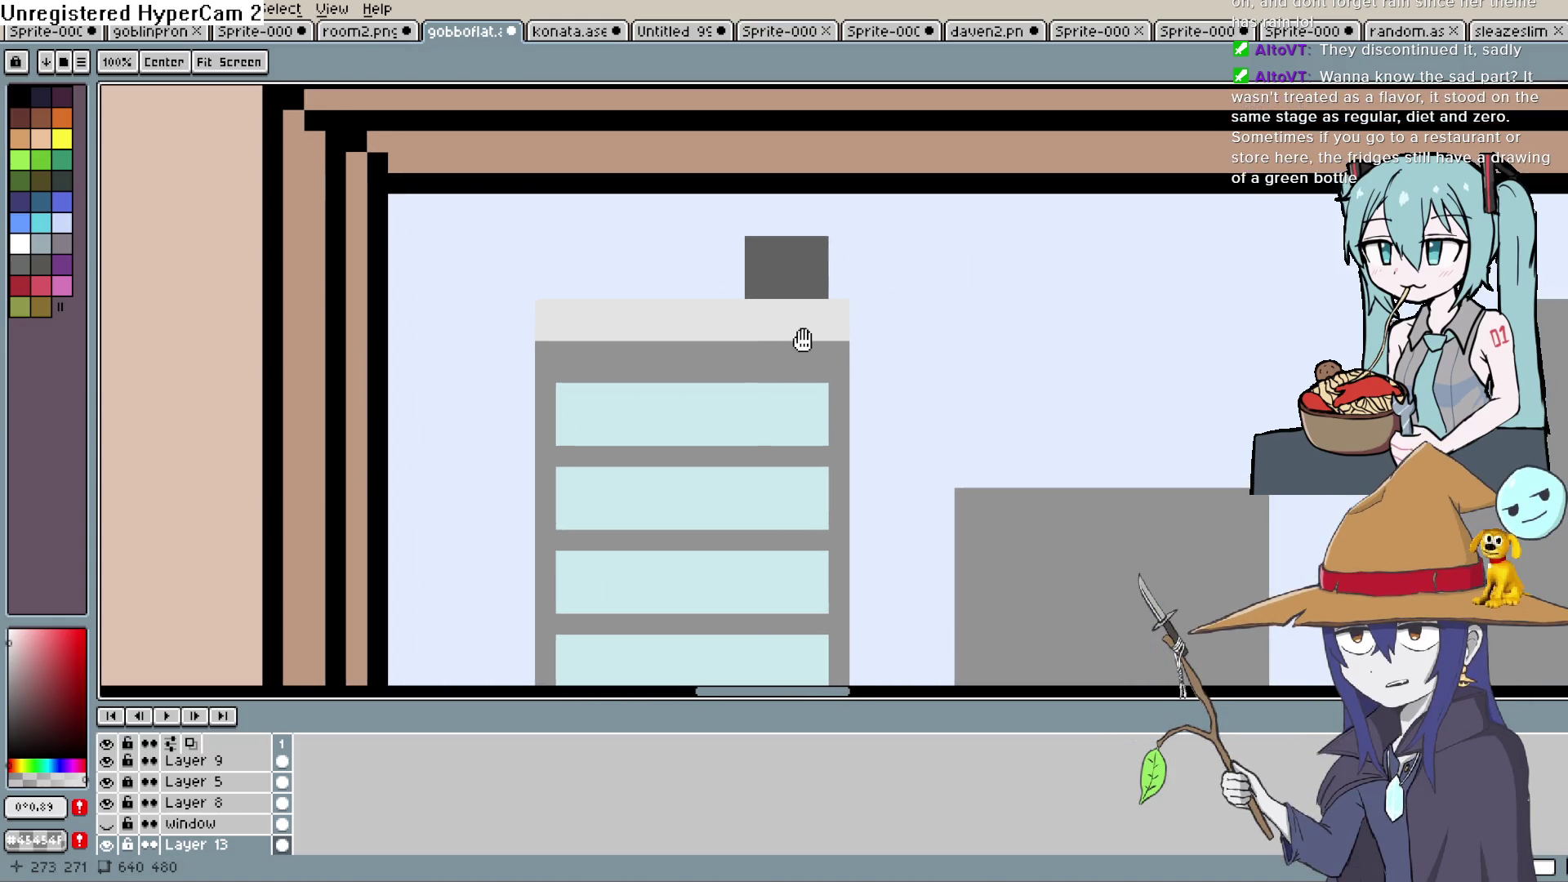
scroll(962, 277, down, 2)
scroll(1007, 294, down, 2)
scroll(1001, 282, up, 2)
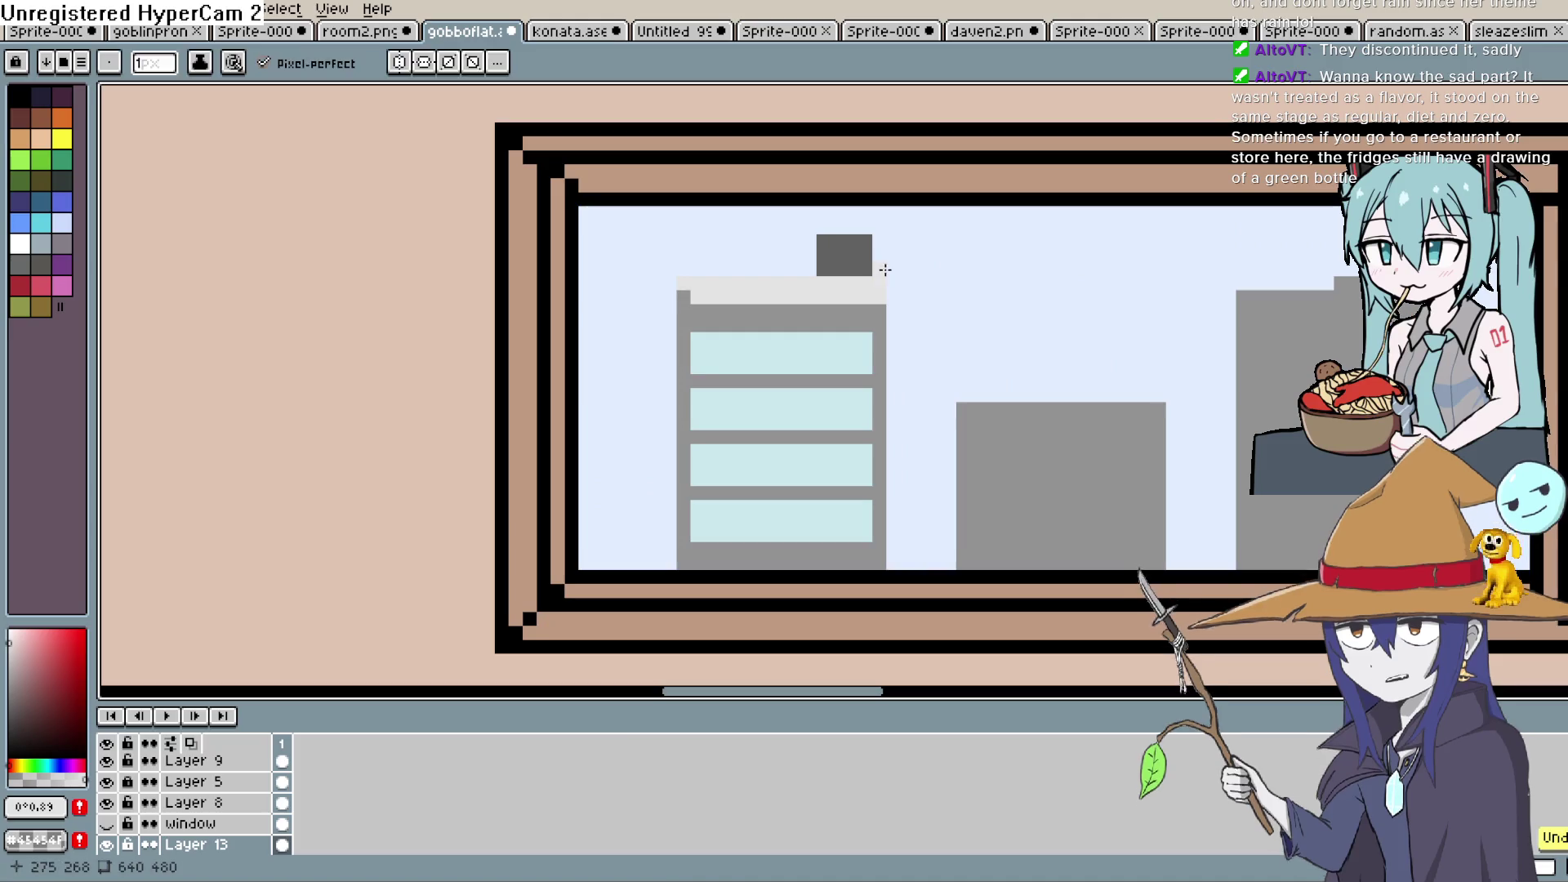
Extend the dark rooftop block down onto the roof strip and sample the light grey
mouse_move(868, 310)
mouse_down()
mouse_move(864, 372)
mouse_move(690, 364)
mouse_up()
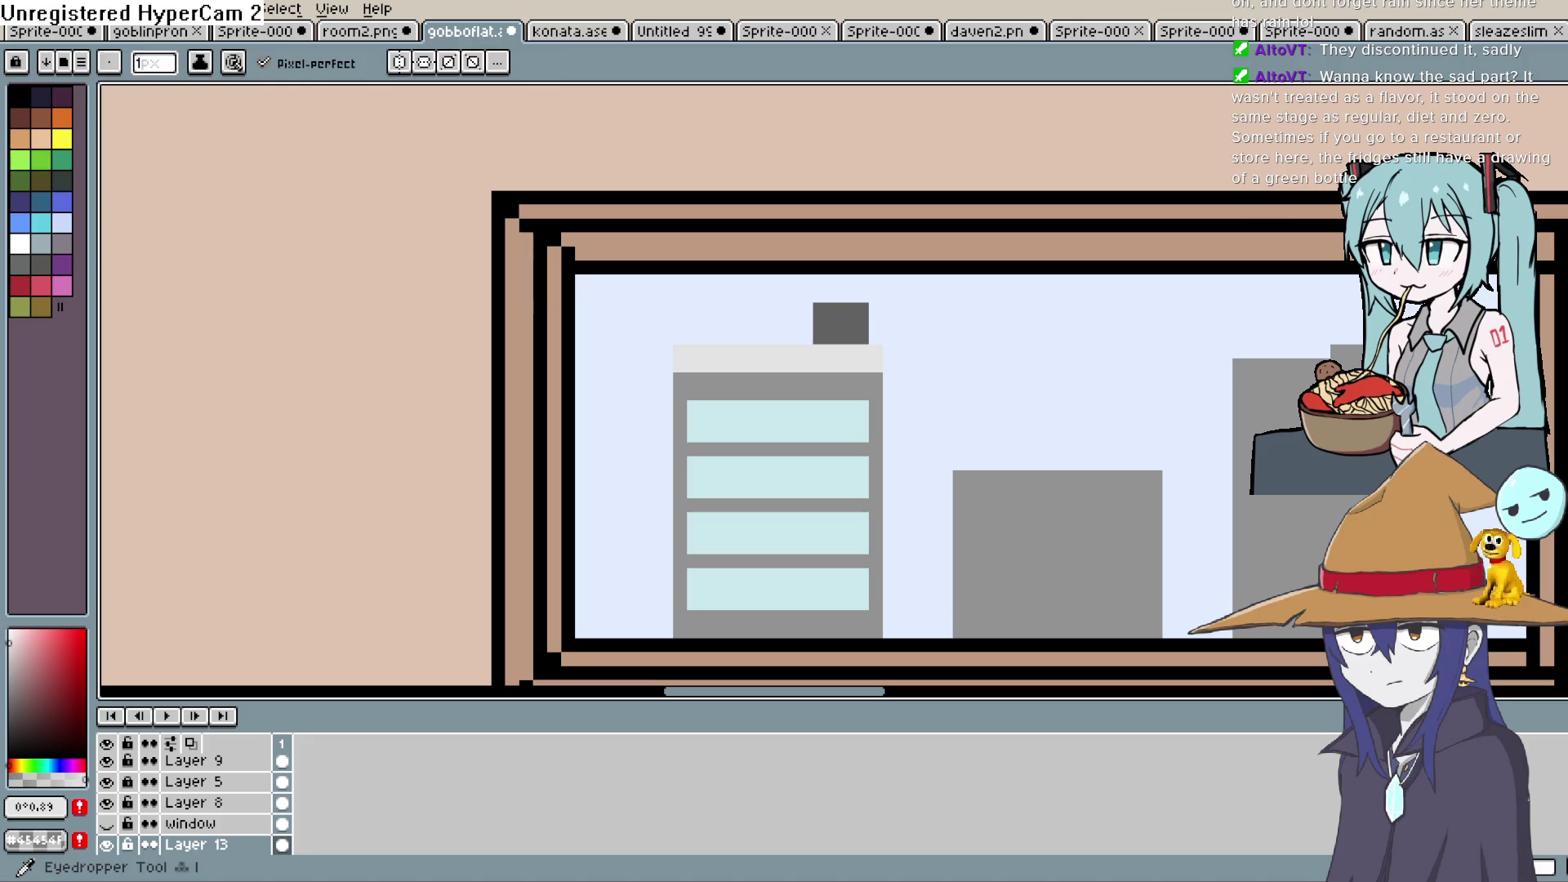
key(i)
key(b)
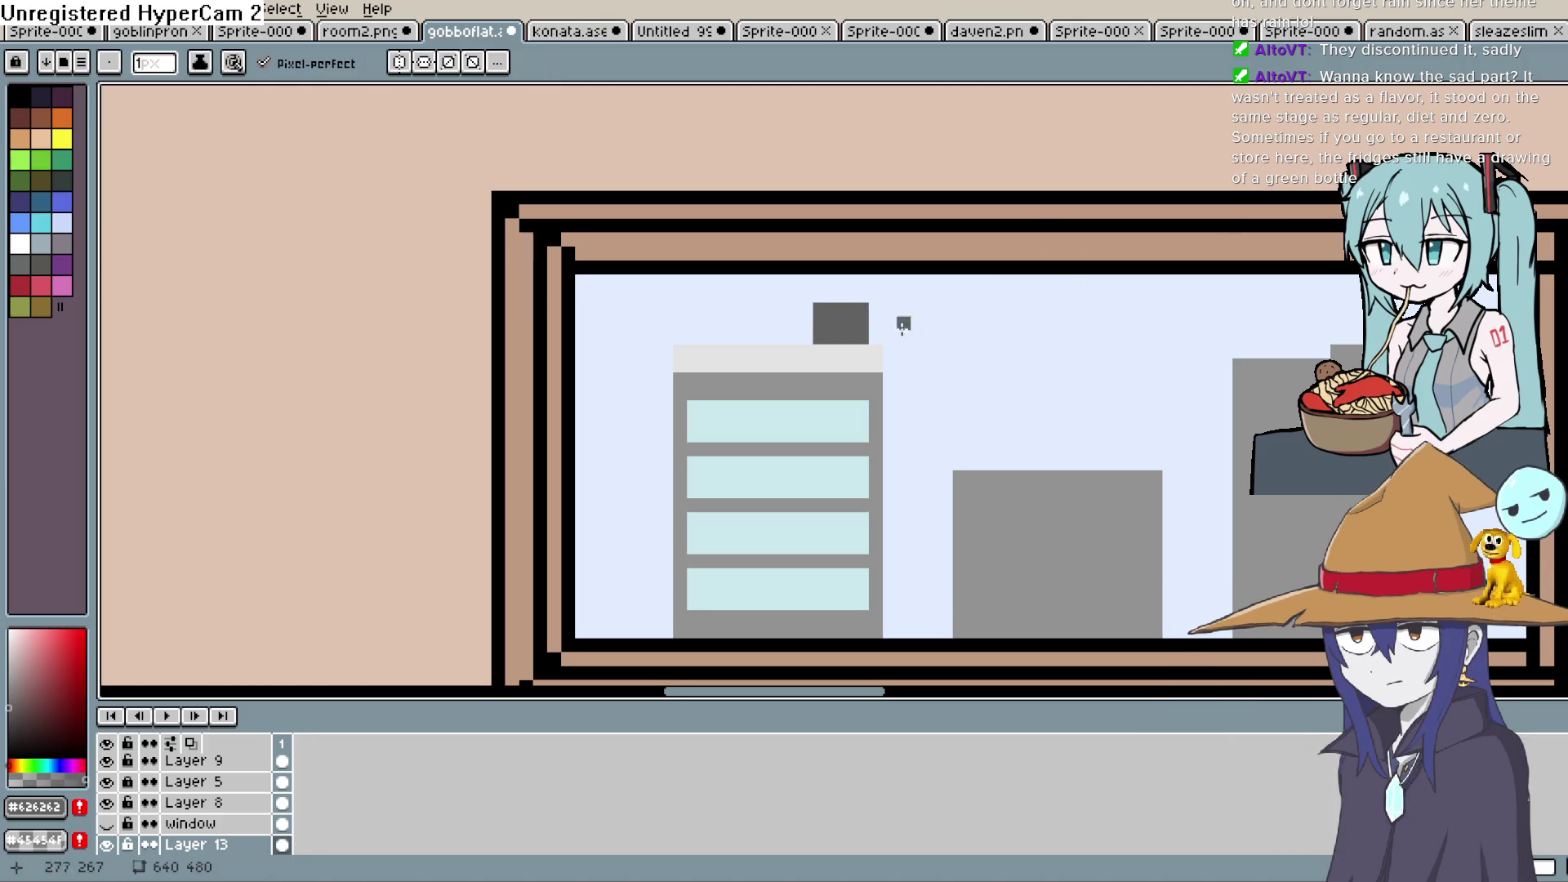
drag(820, 352, 863, 341)
key(i)
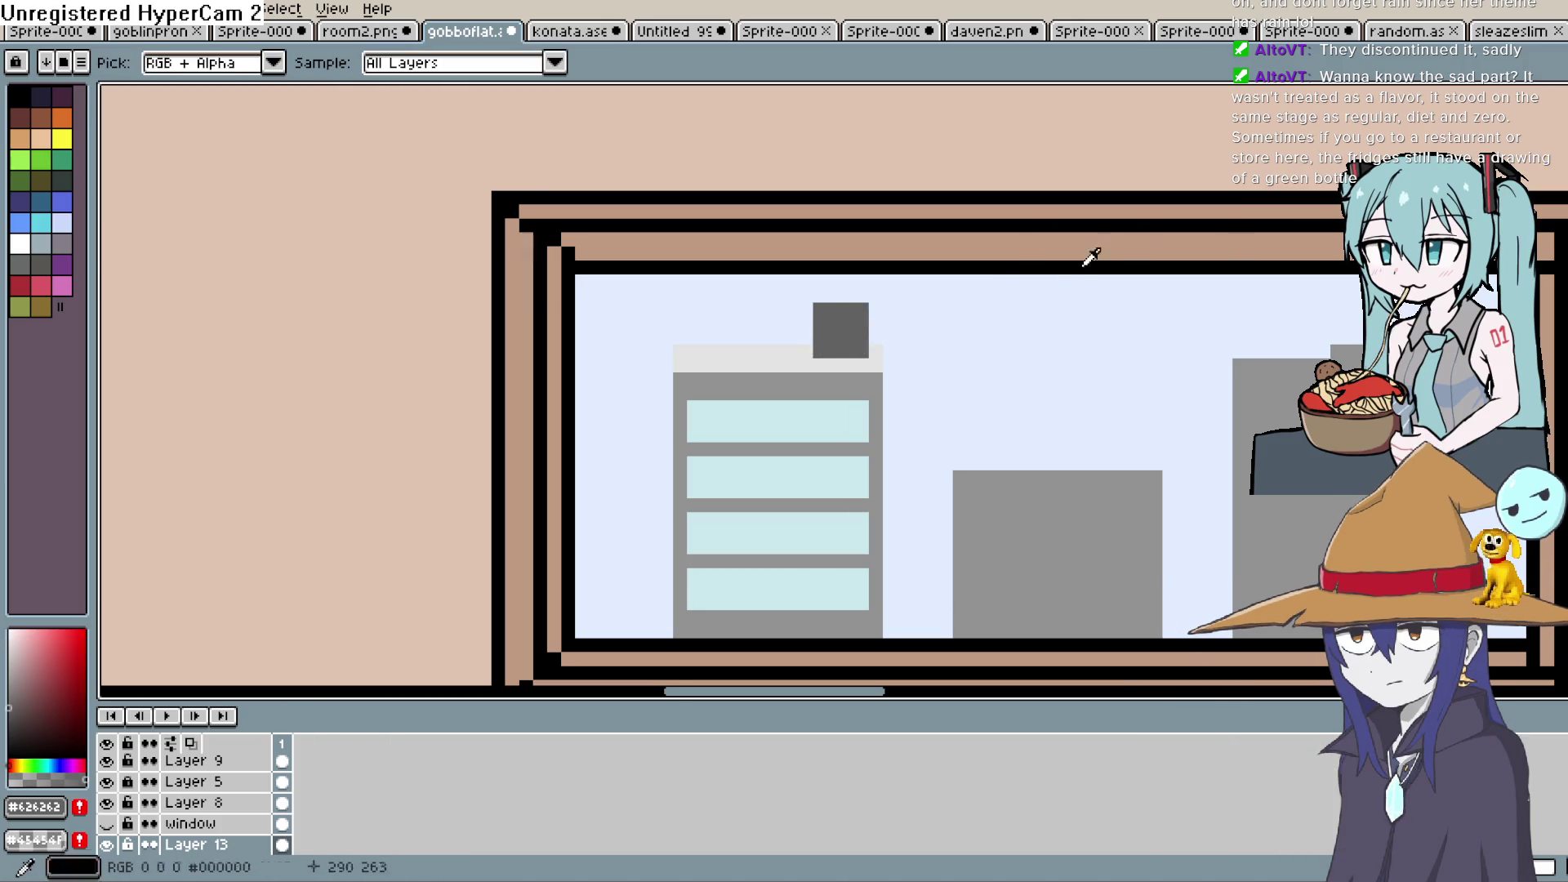
click(796, 353)
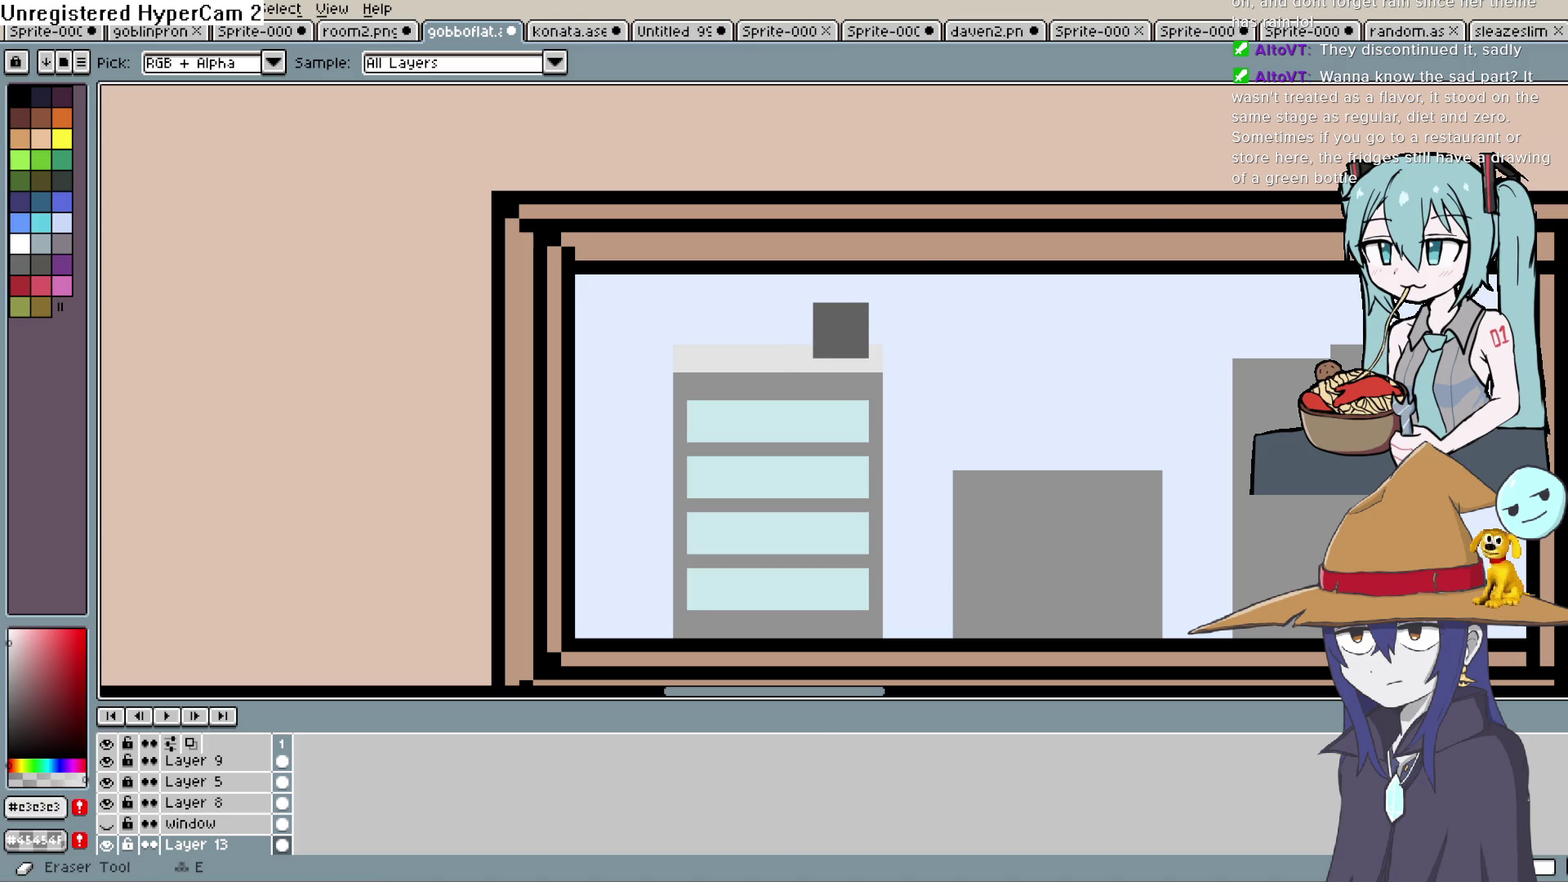
key(b)
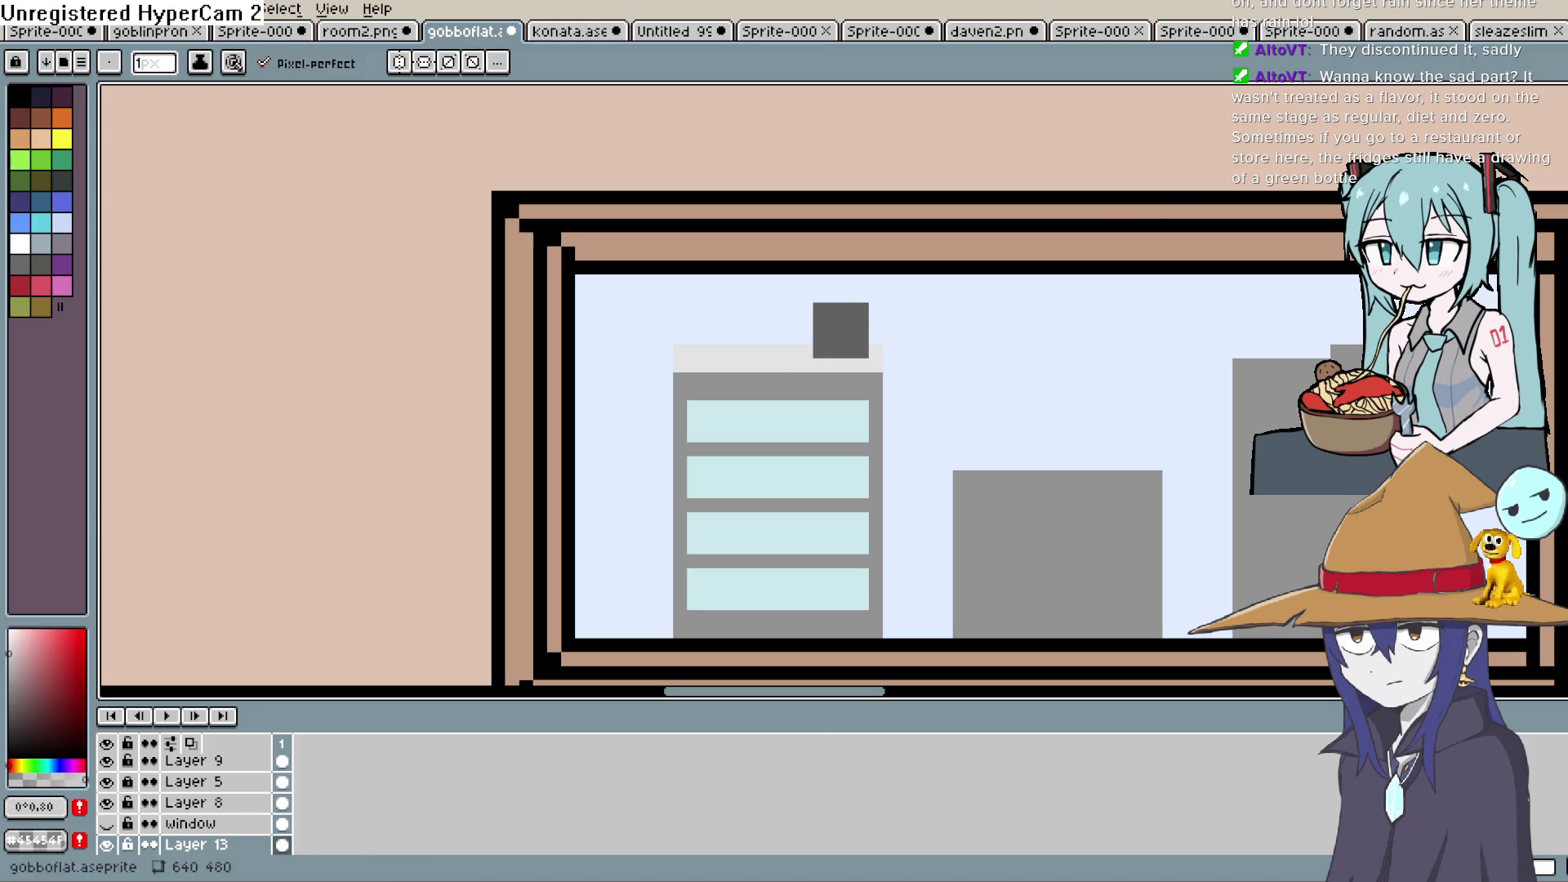
click(821, 308)
shift+click(862, 303)
scroll(1014, 347, down, 2)
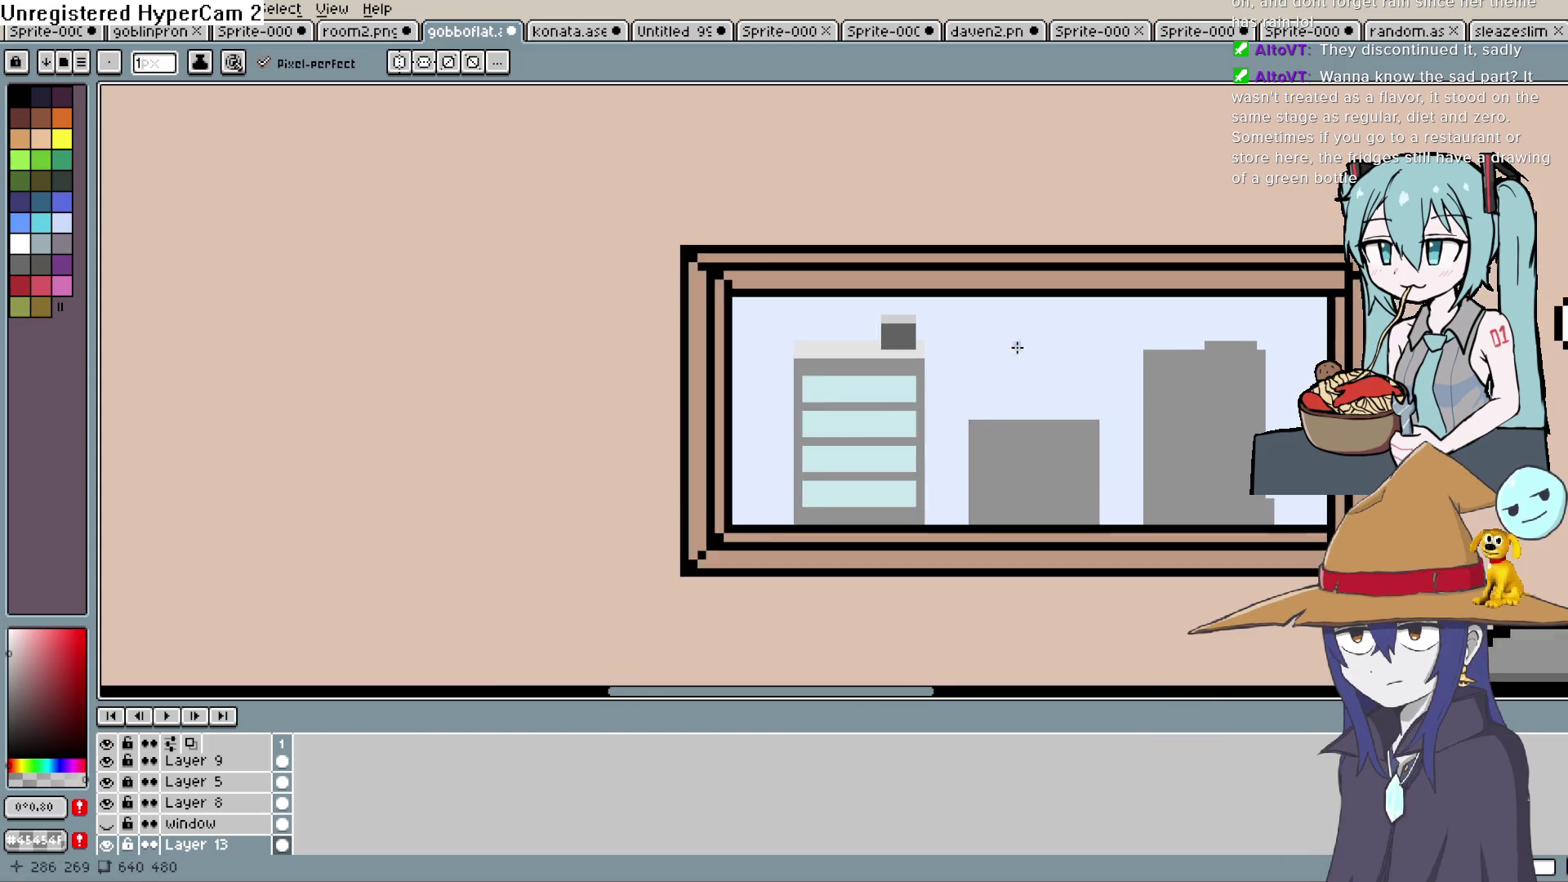
scroll(1094, 383, down, 2)
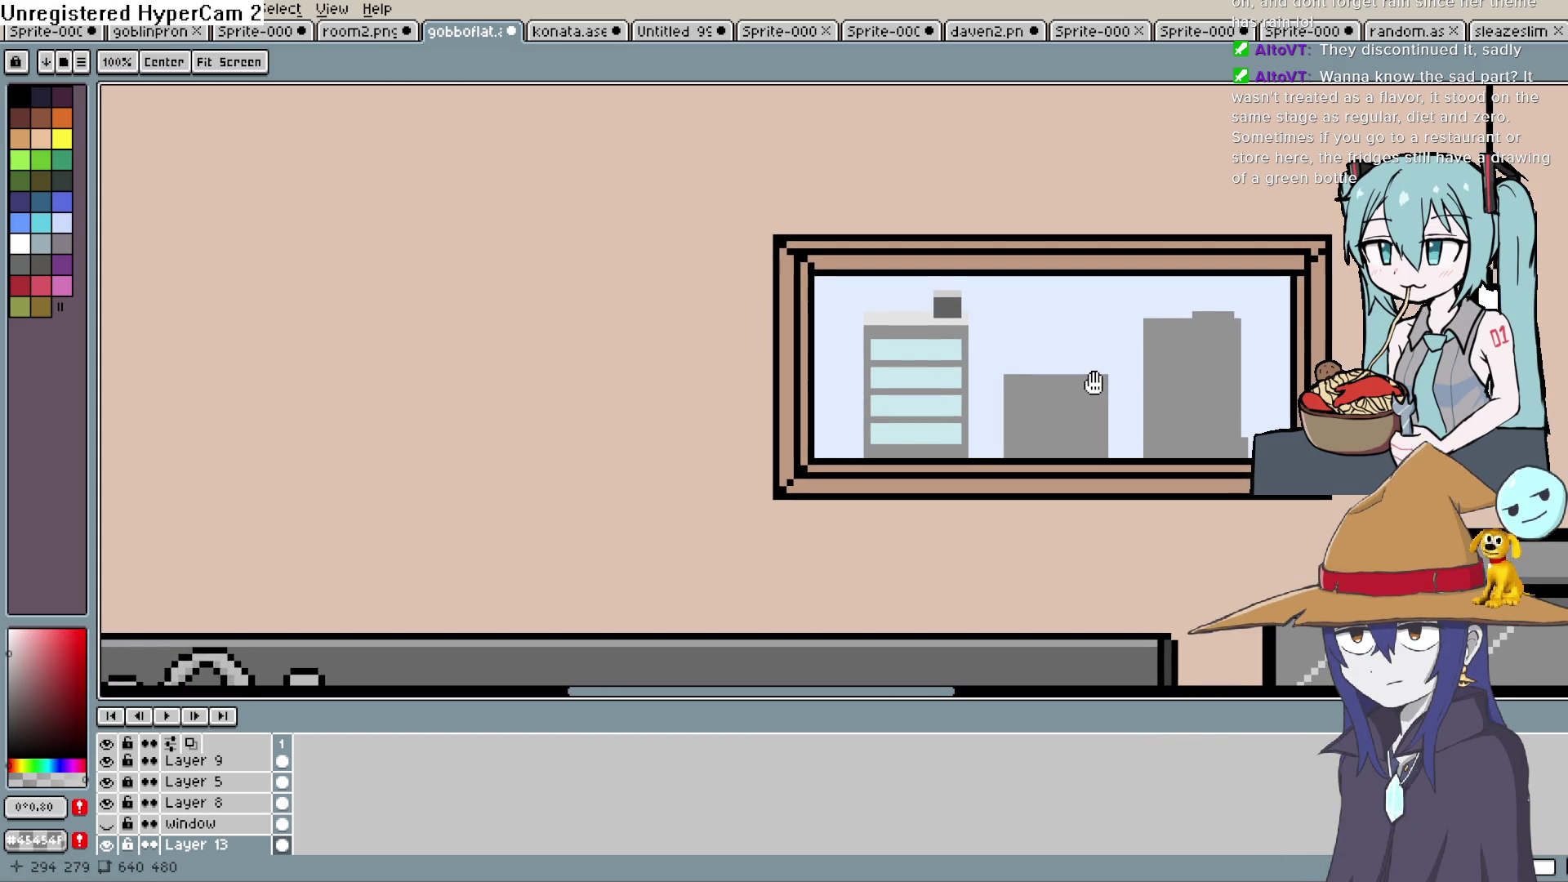
scroll(1067, 383, down, 3)
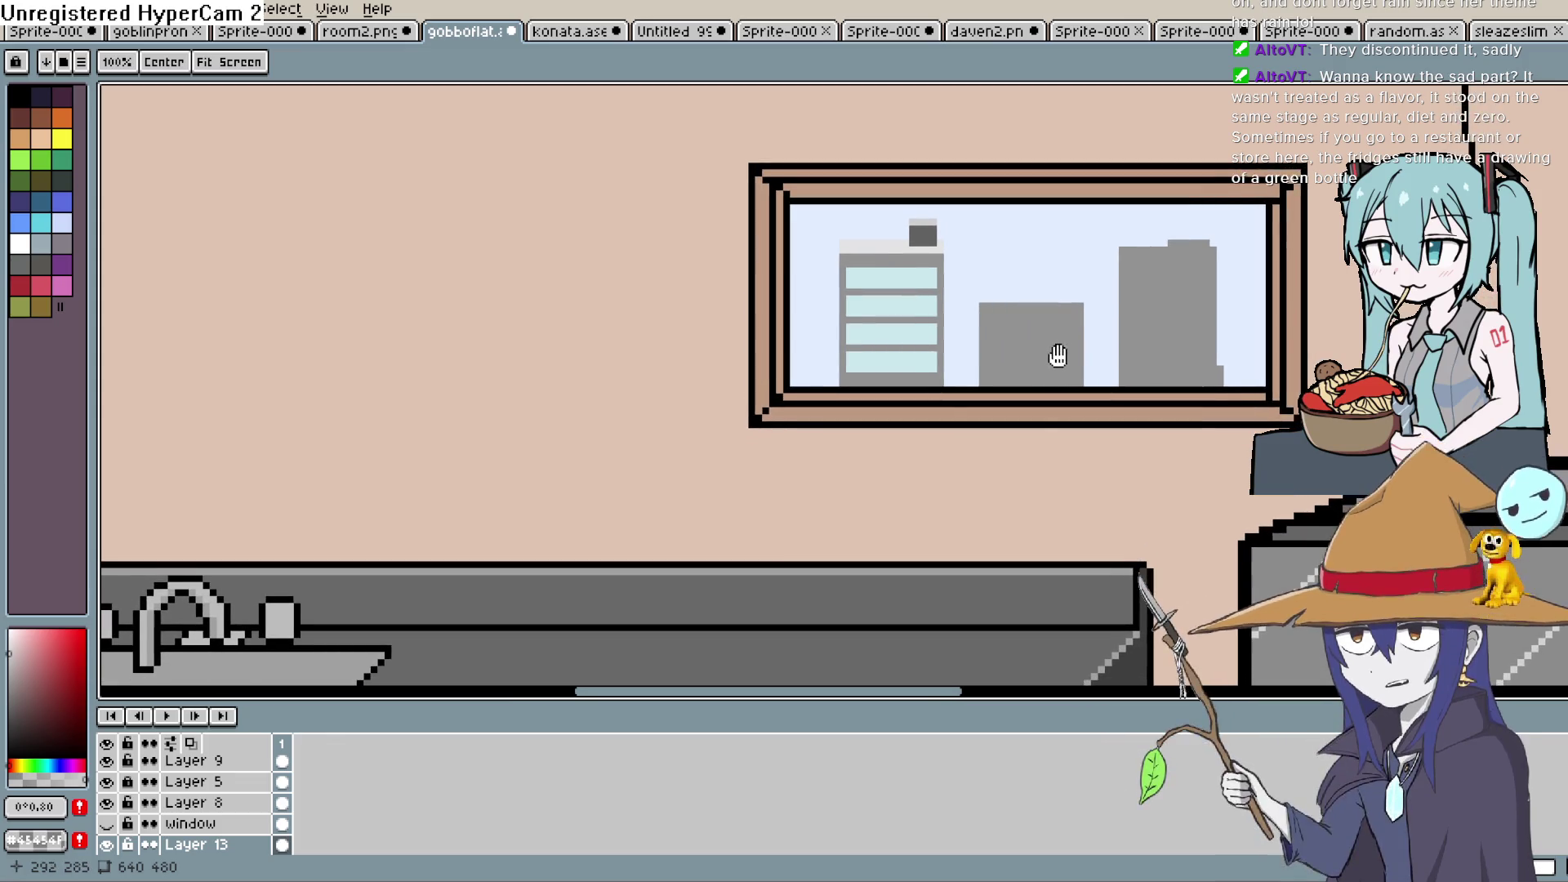
scroll(1047, 350, up, 1)
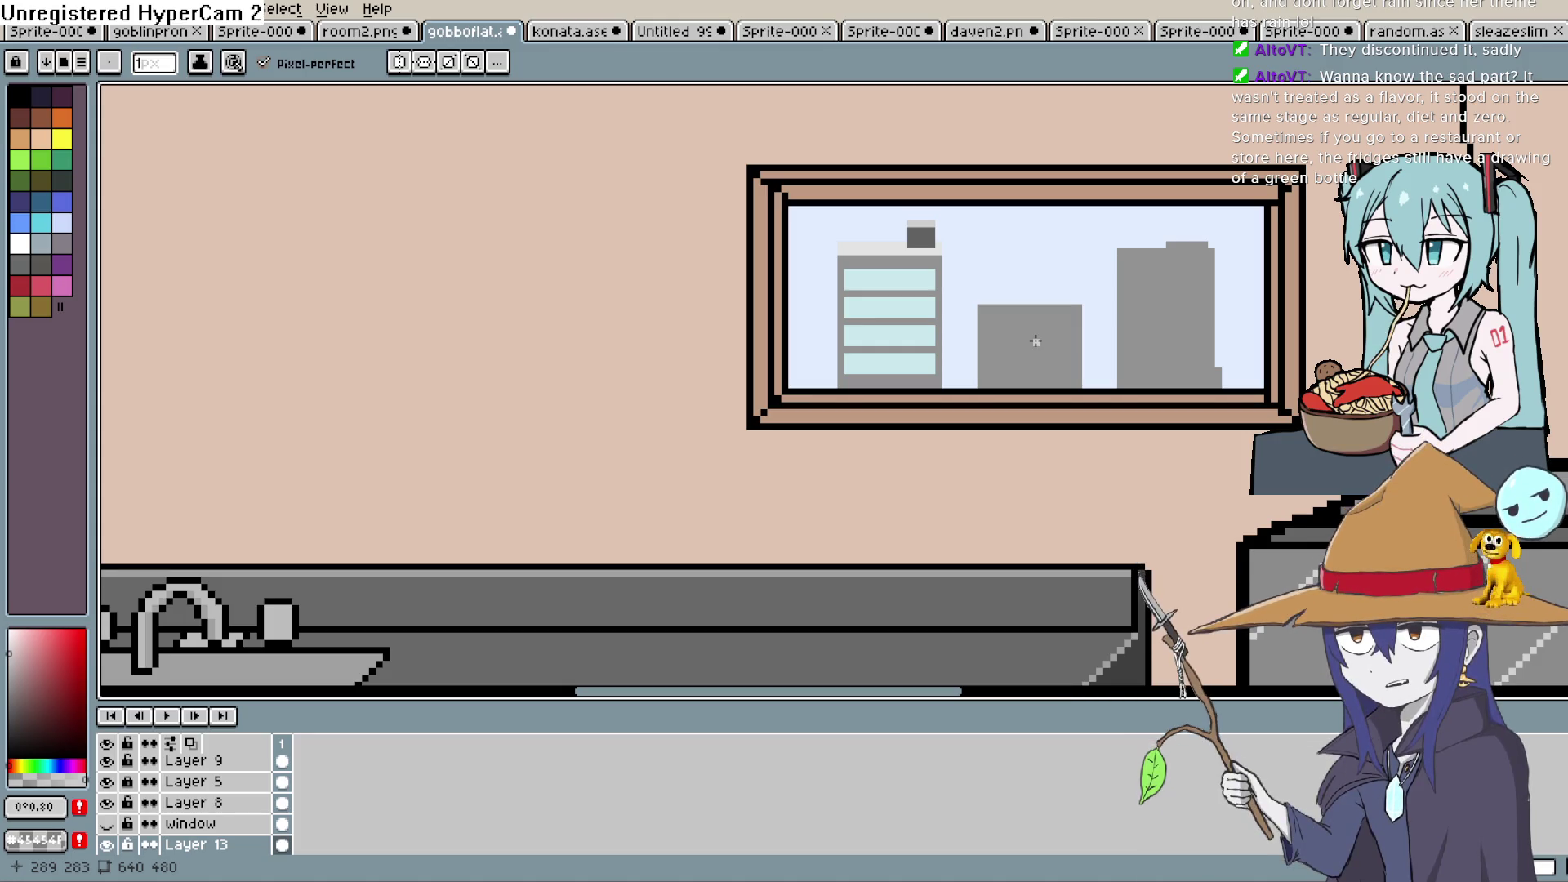
drag(1036, 343, 910, 283)
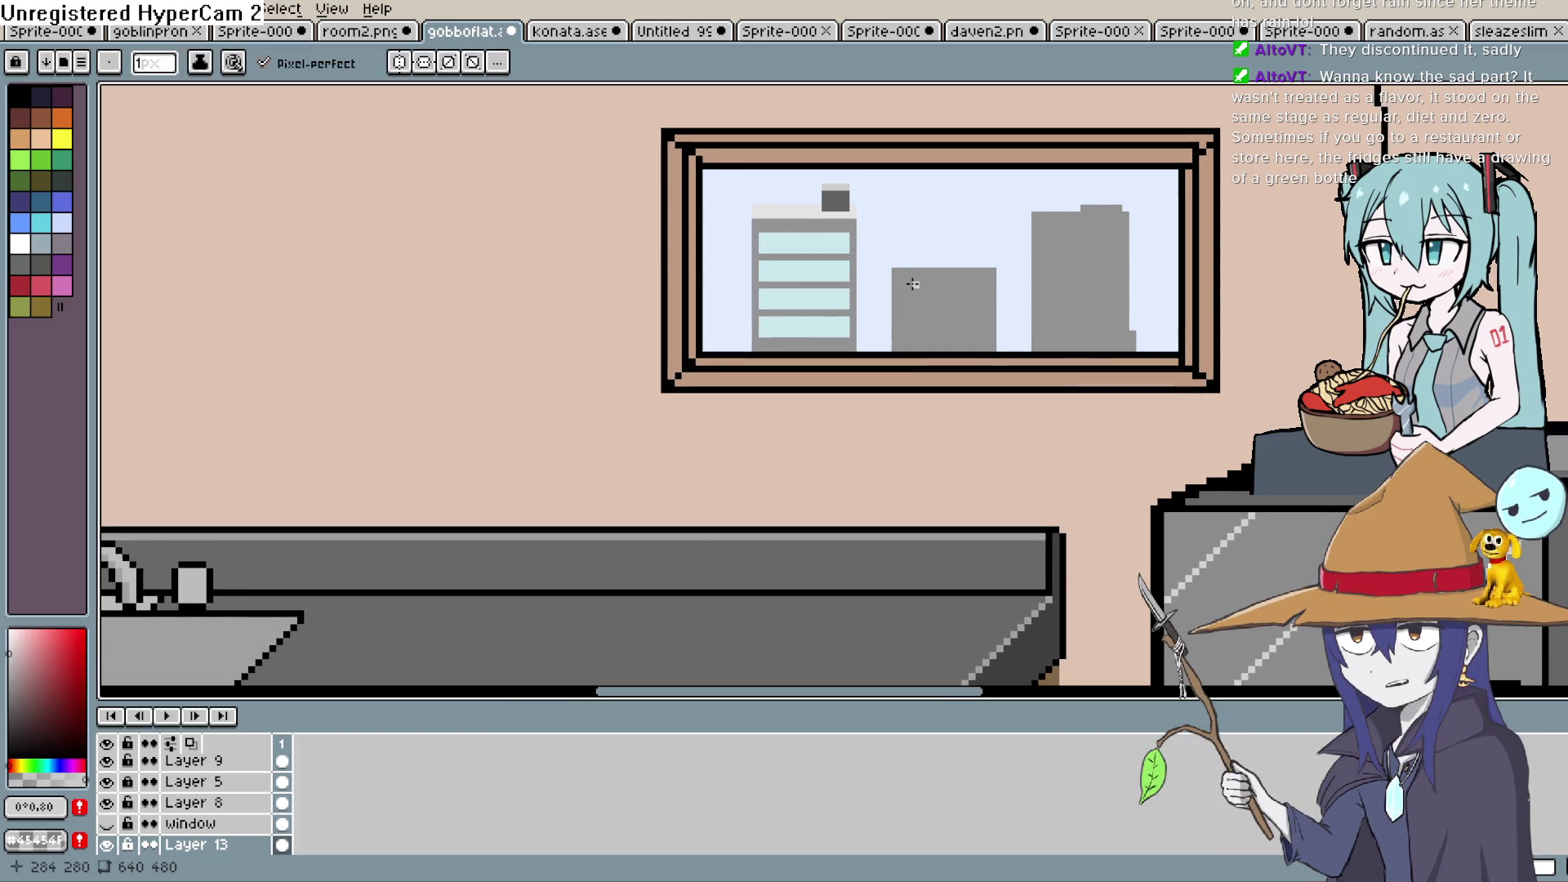
key(space)
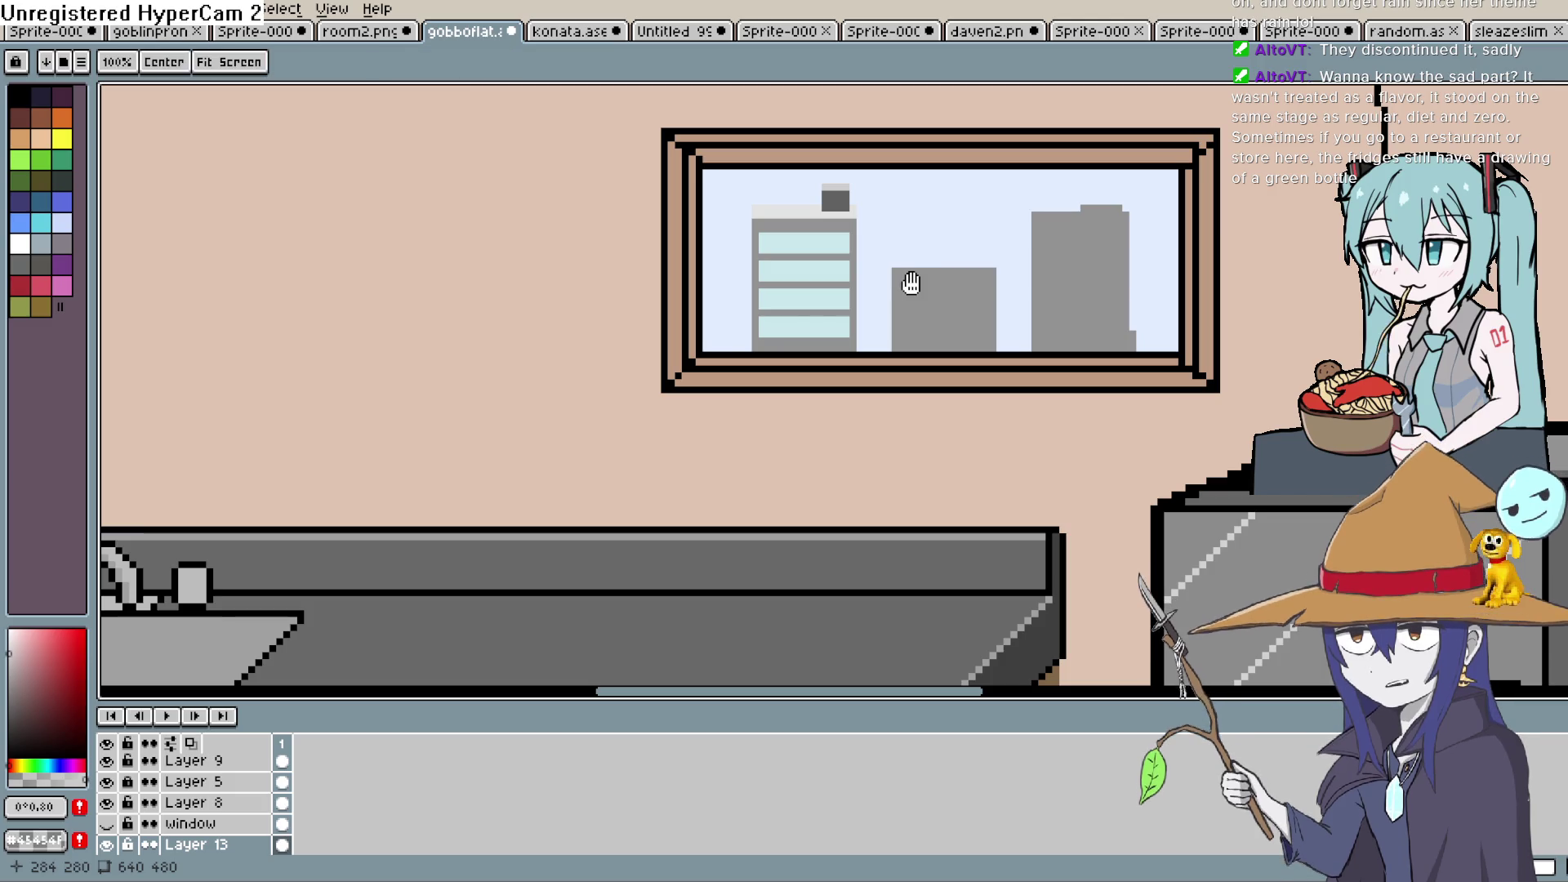
drag(903, 283, 906, 267)
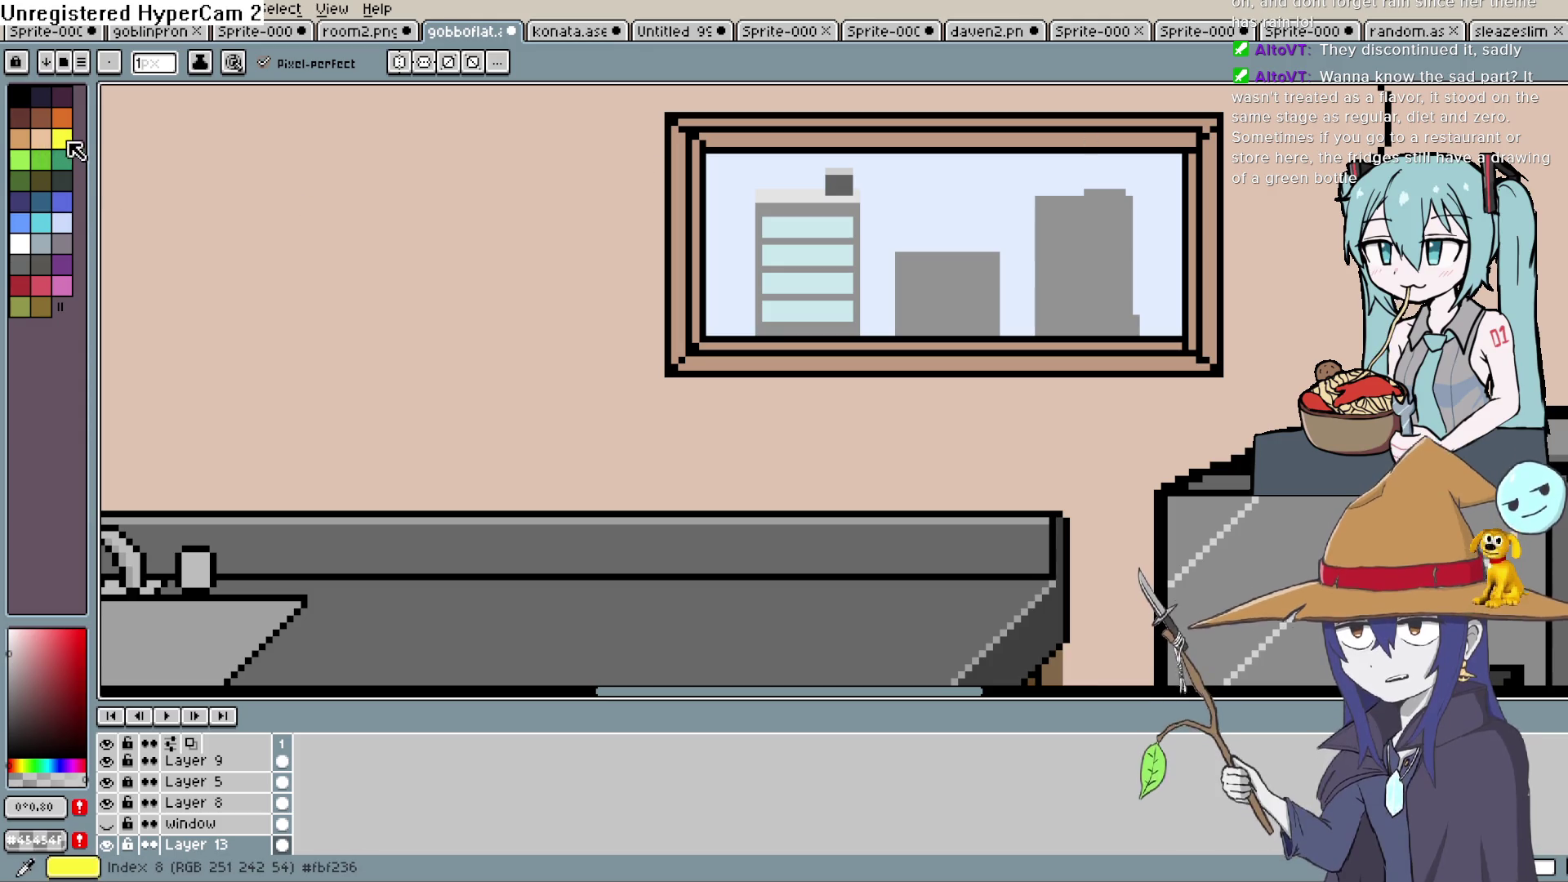
Choose a light tan colour for the lit windows
click(18, 765)
click(37, 635)
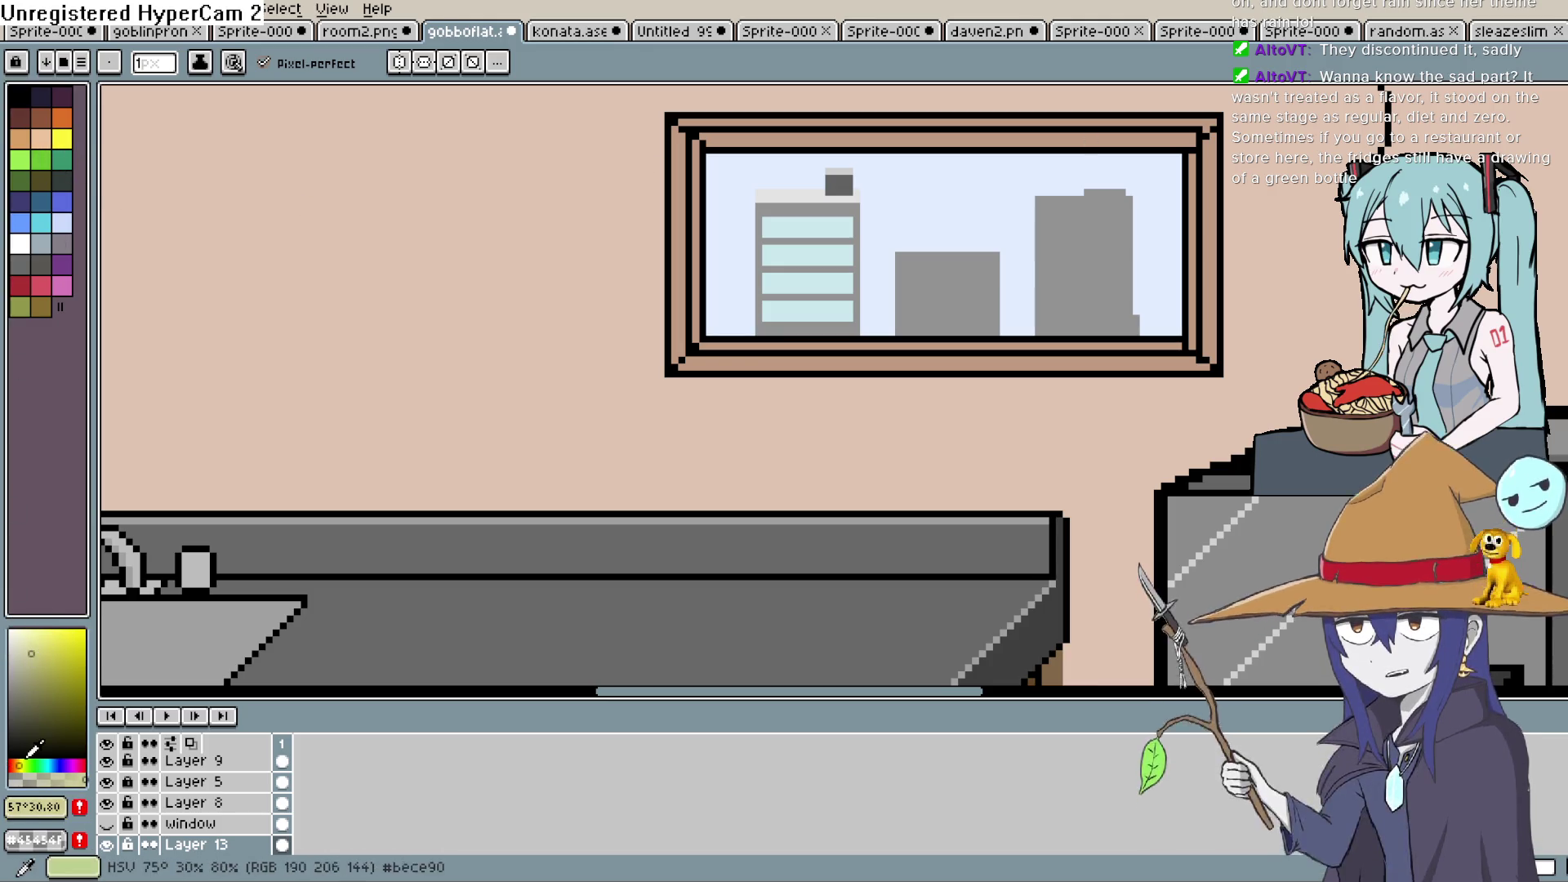
click(33, 710)
click(36, 649)
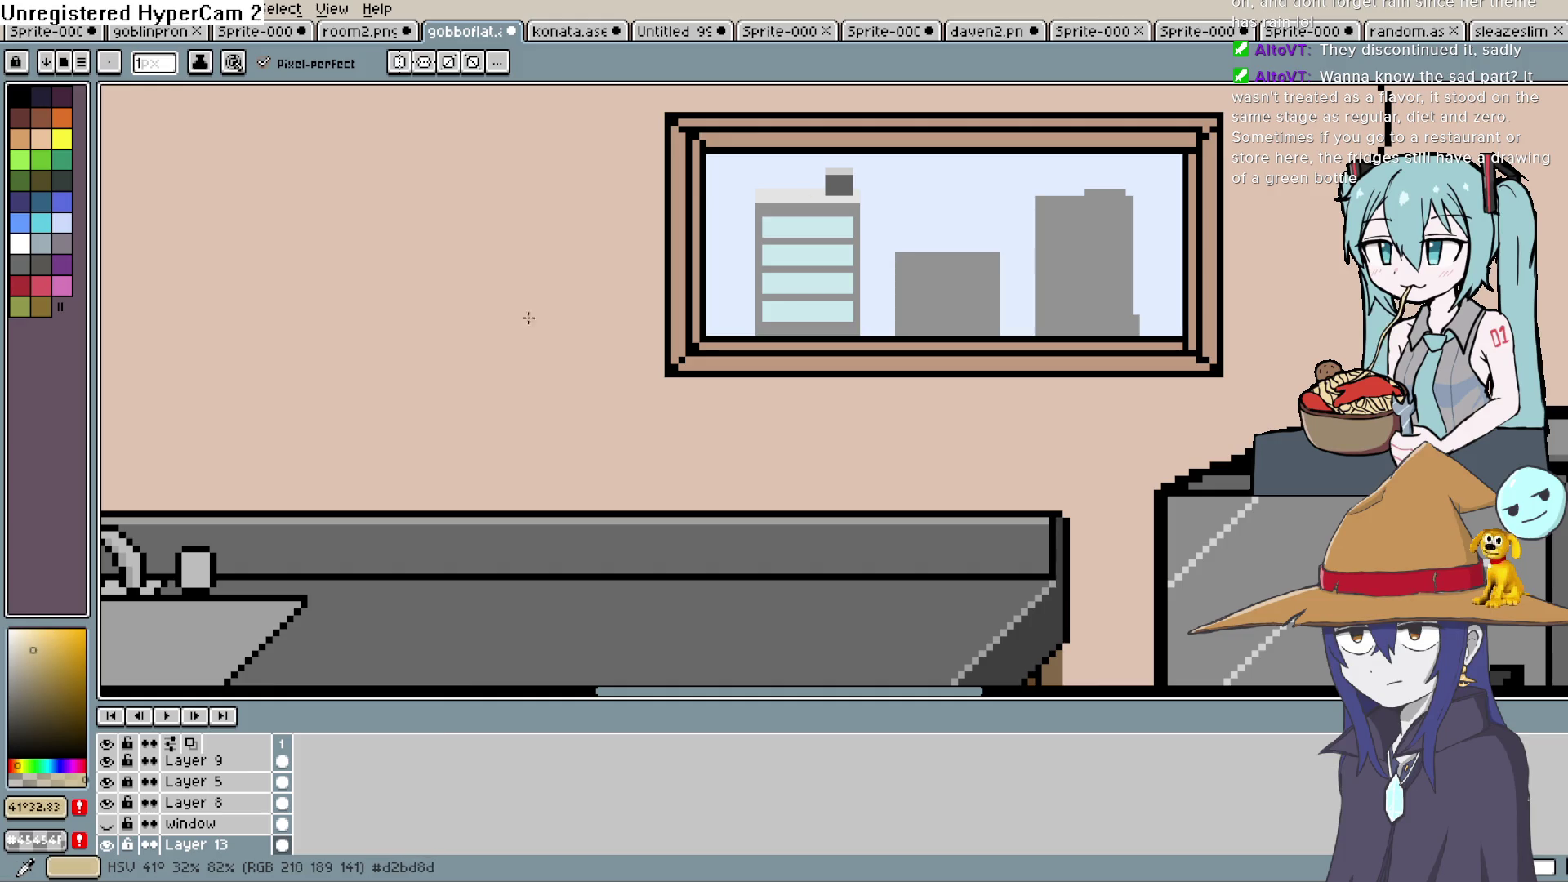
scroll(691, 202, up, 2)
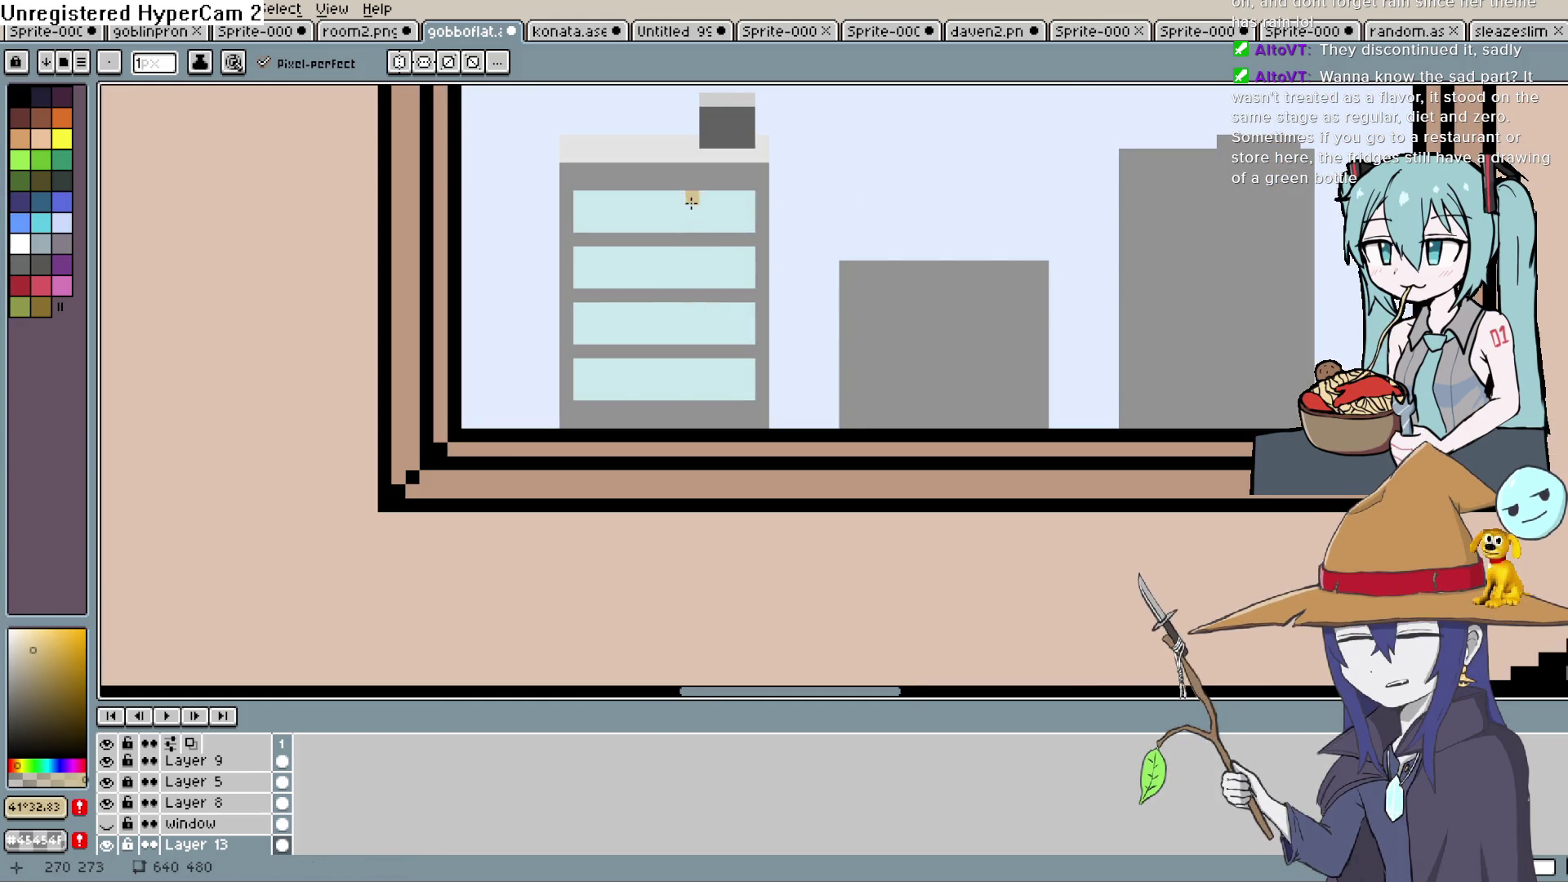
click(24, 631)
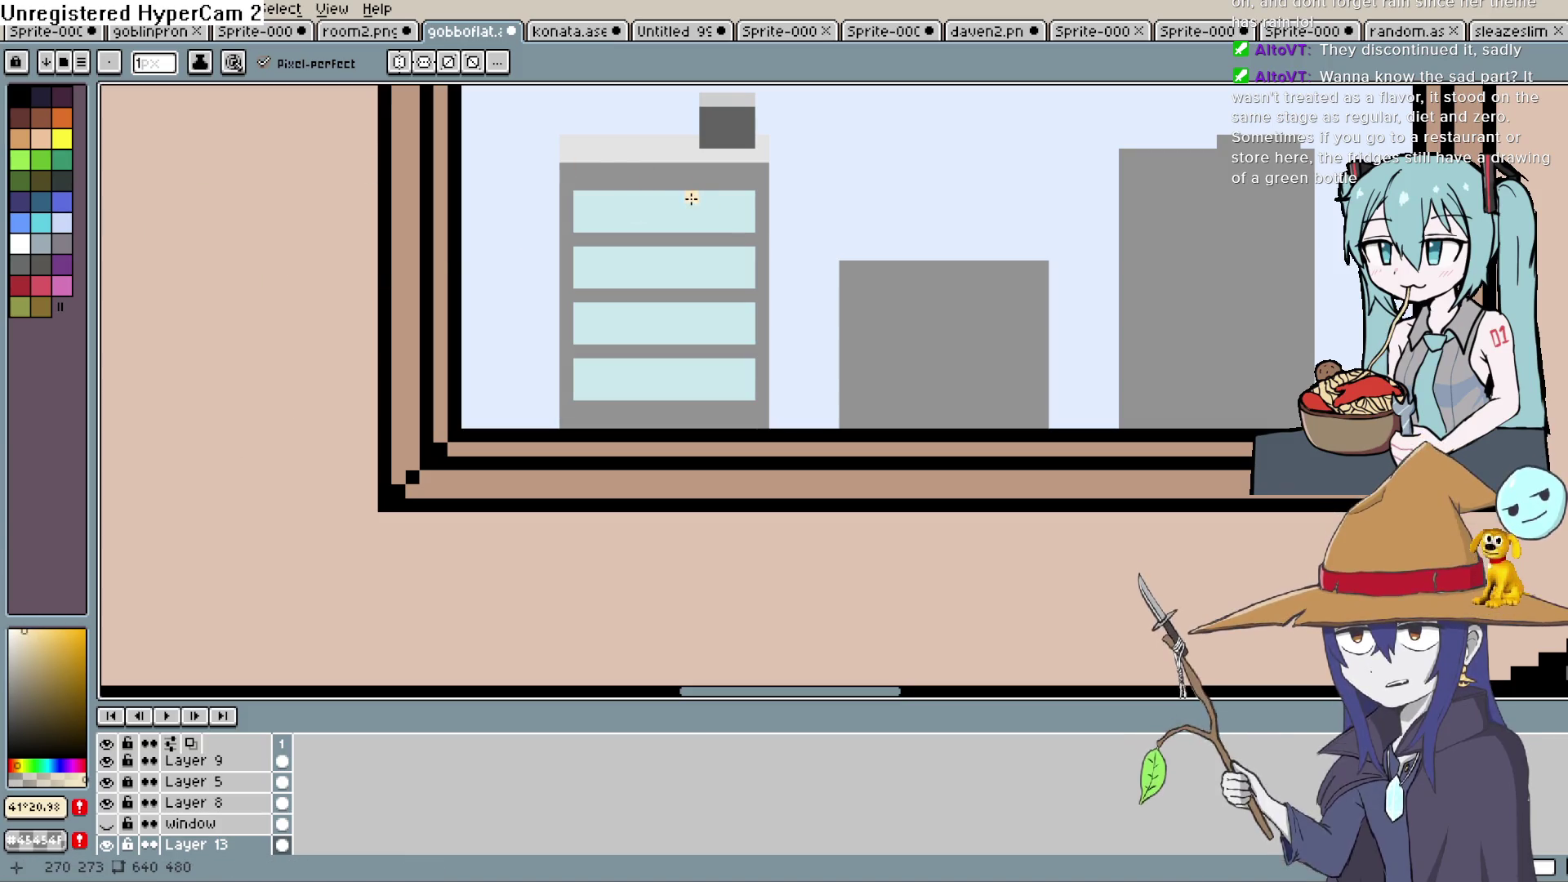
Paint tan lit panes in the tower's top two window bands, undoing the oversized stroke
drag(705, 194, 713, 214)
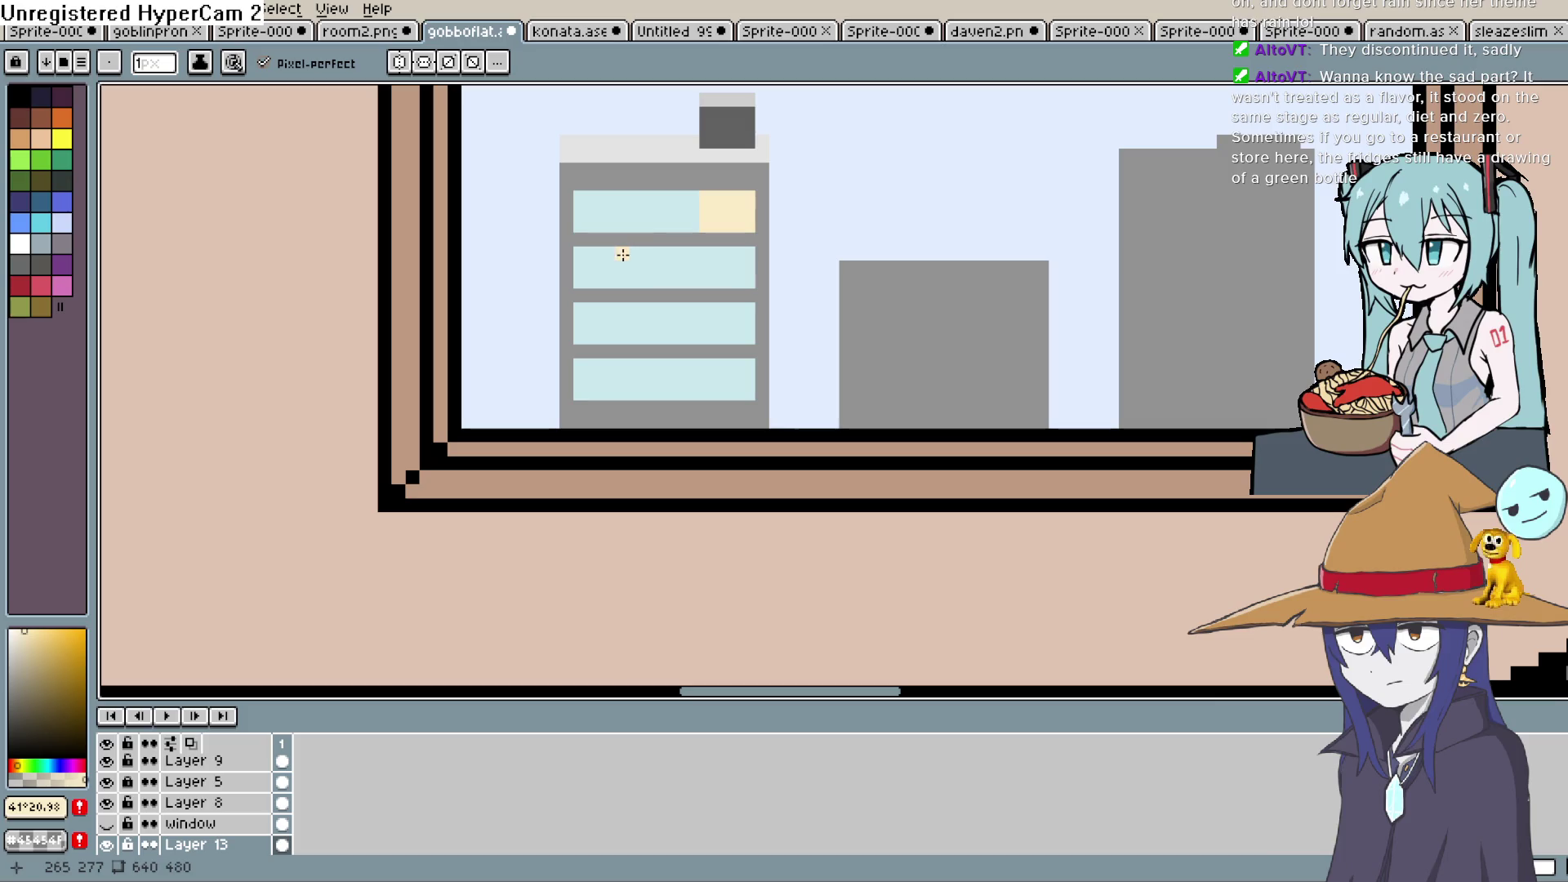
mouse_move(640, 255)
mouse_down()
mouse_move(738, 291)
mouse_move(745, 259)
mouse_up()
key(ctrl+z)
key(b)
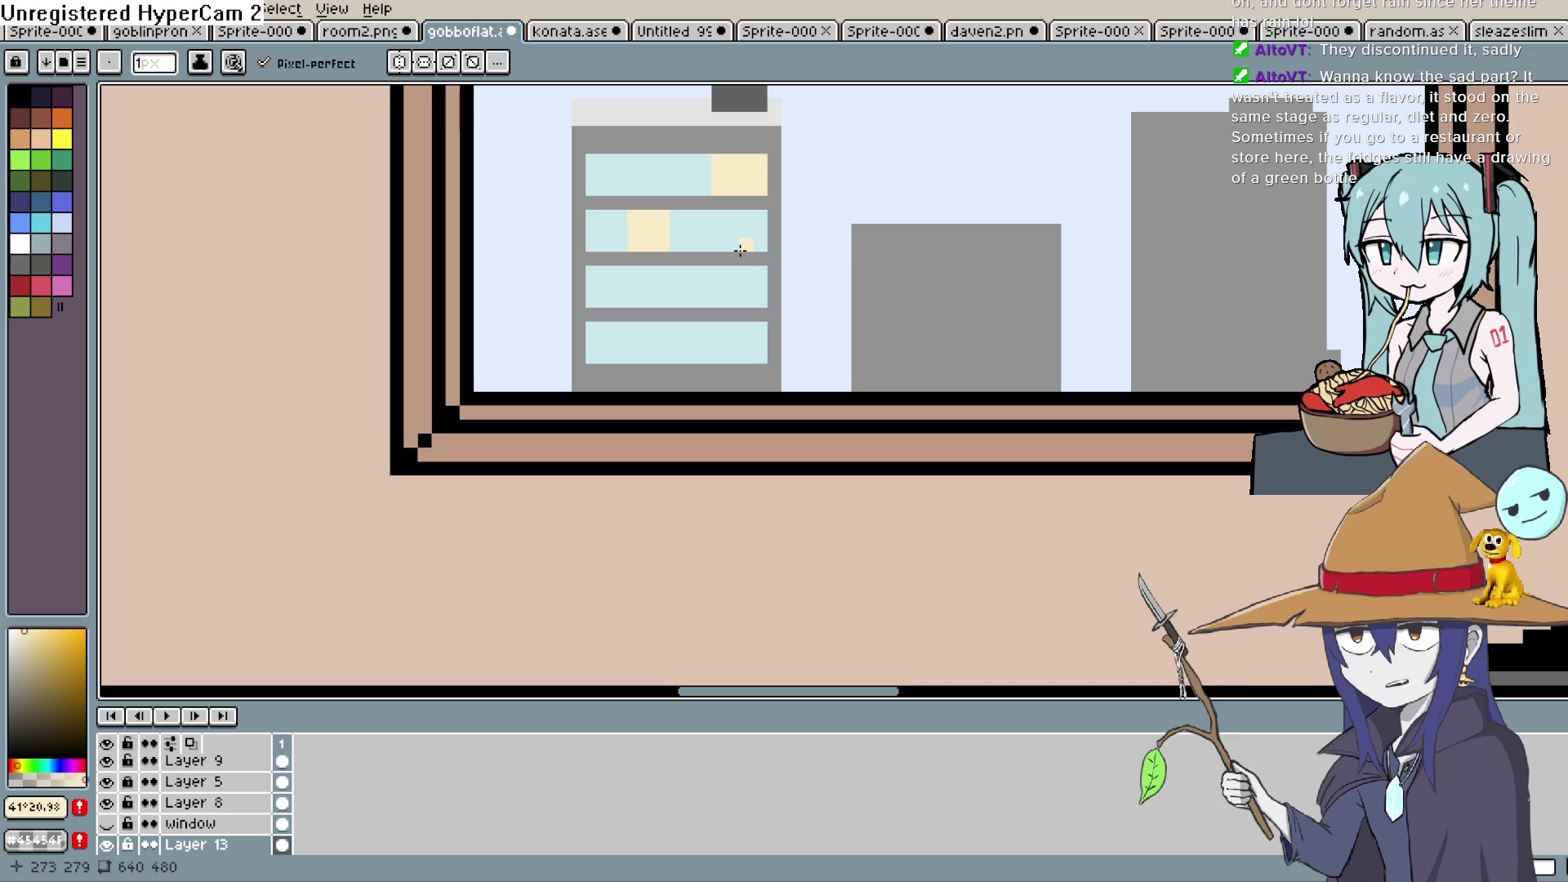
key(i)
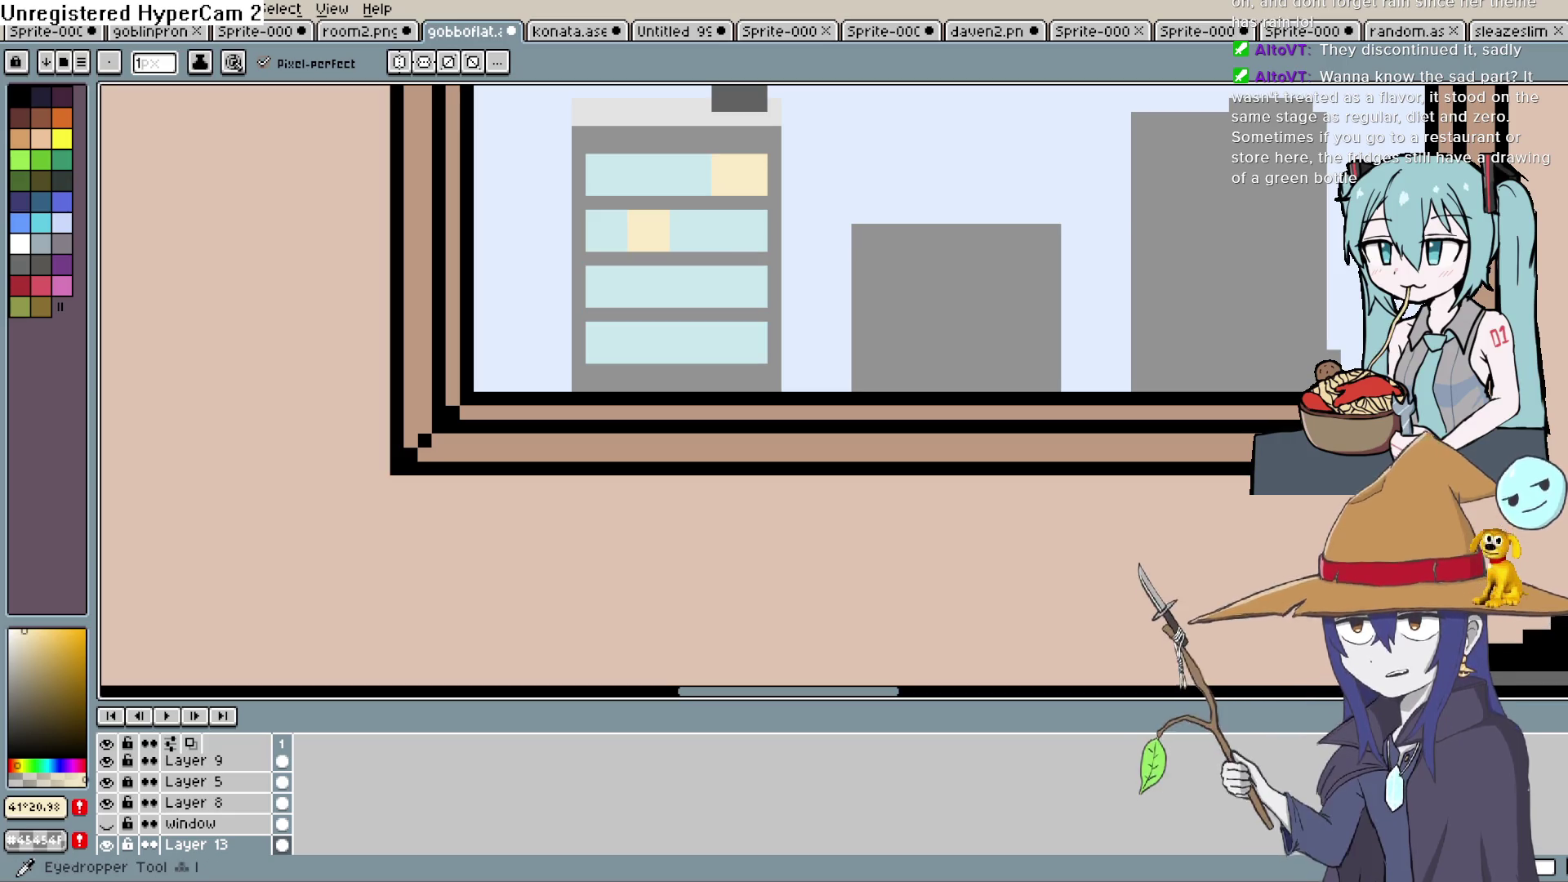
key(b)
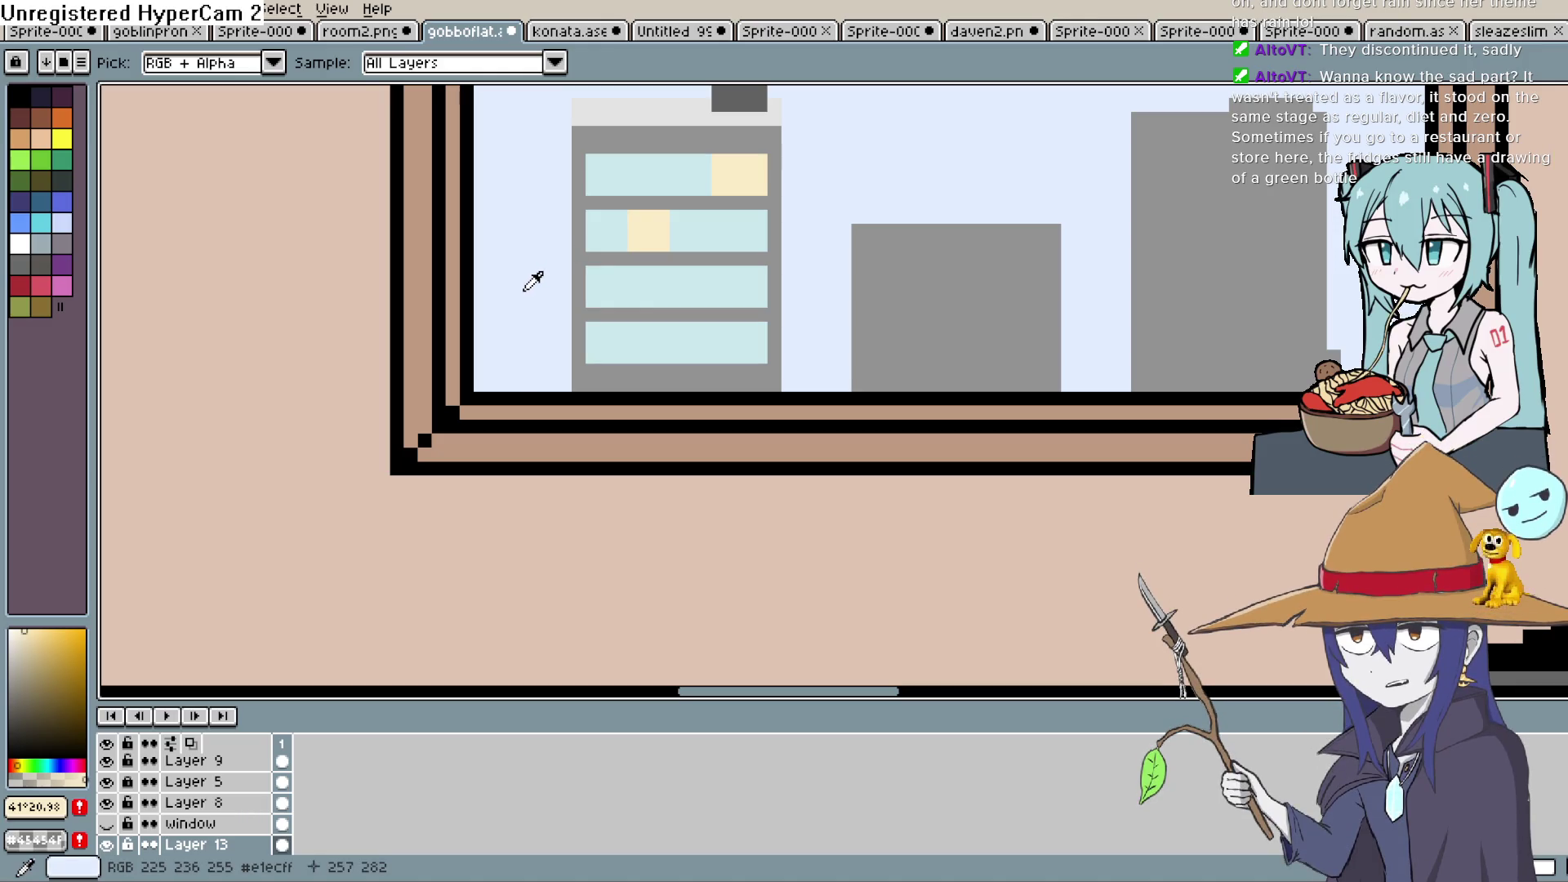
click(738, 203)
key(b)
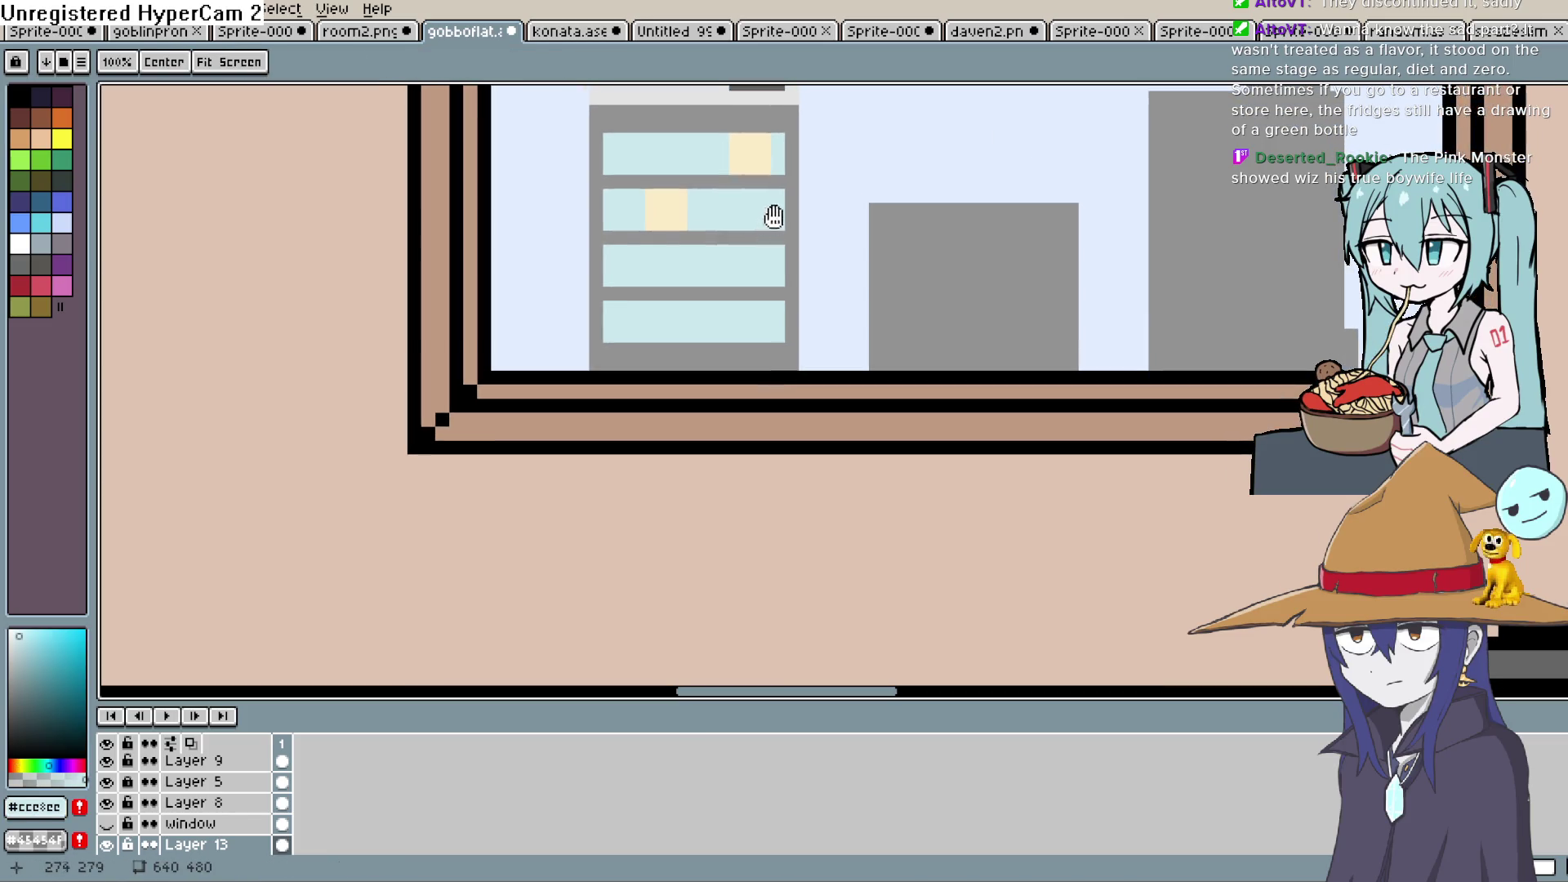
scroll(519, 493, right, 1)
click(107, 823)
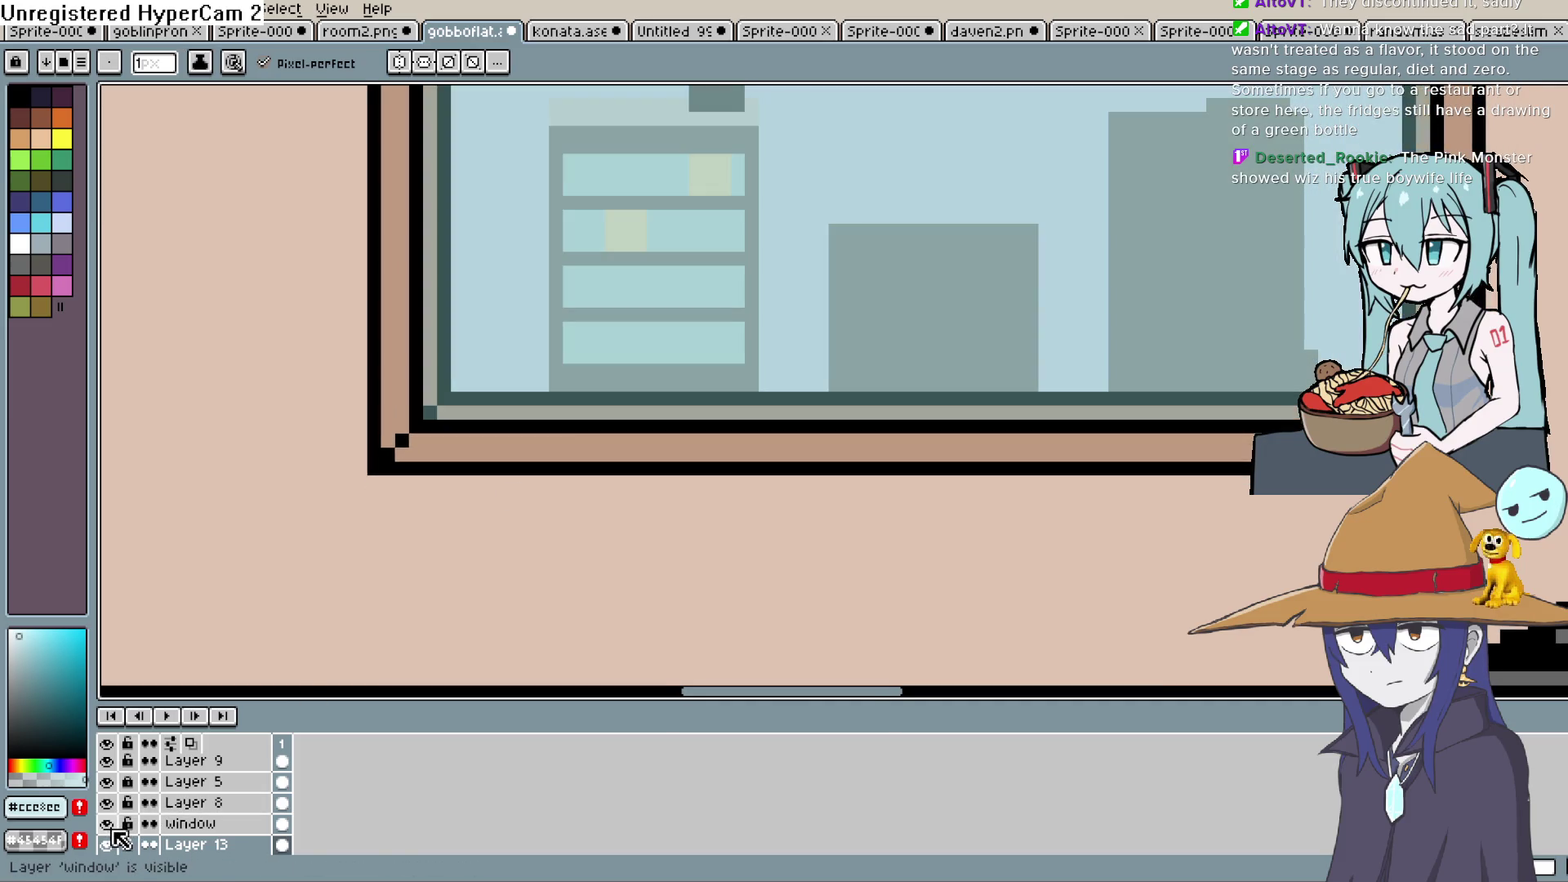
click(109, 824)
scroll(798, 395, down, 4)
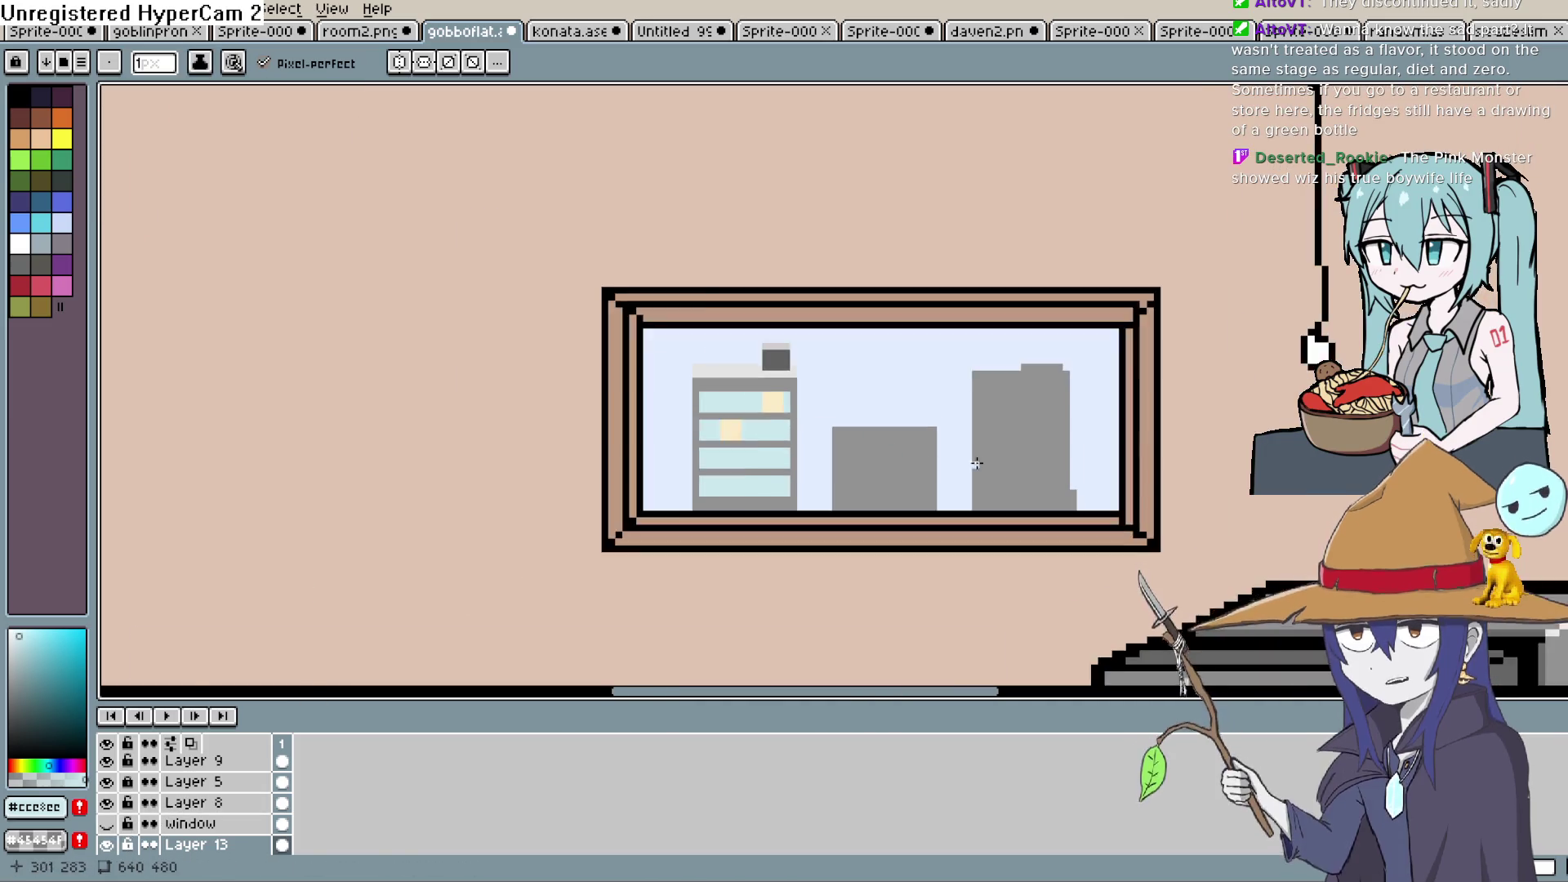
scroll(1025, 453, down, 3)
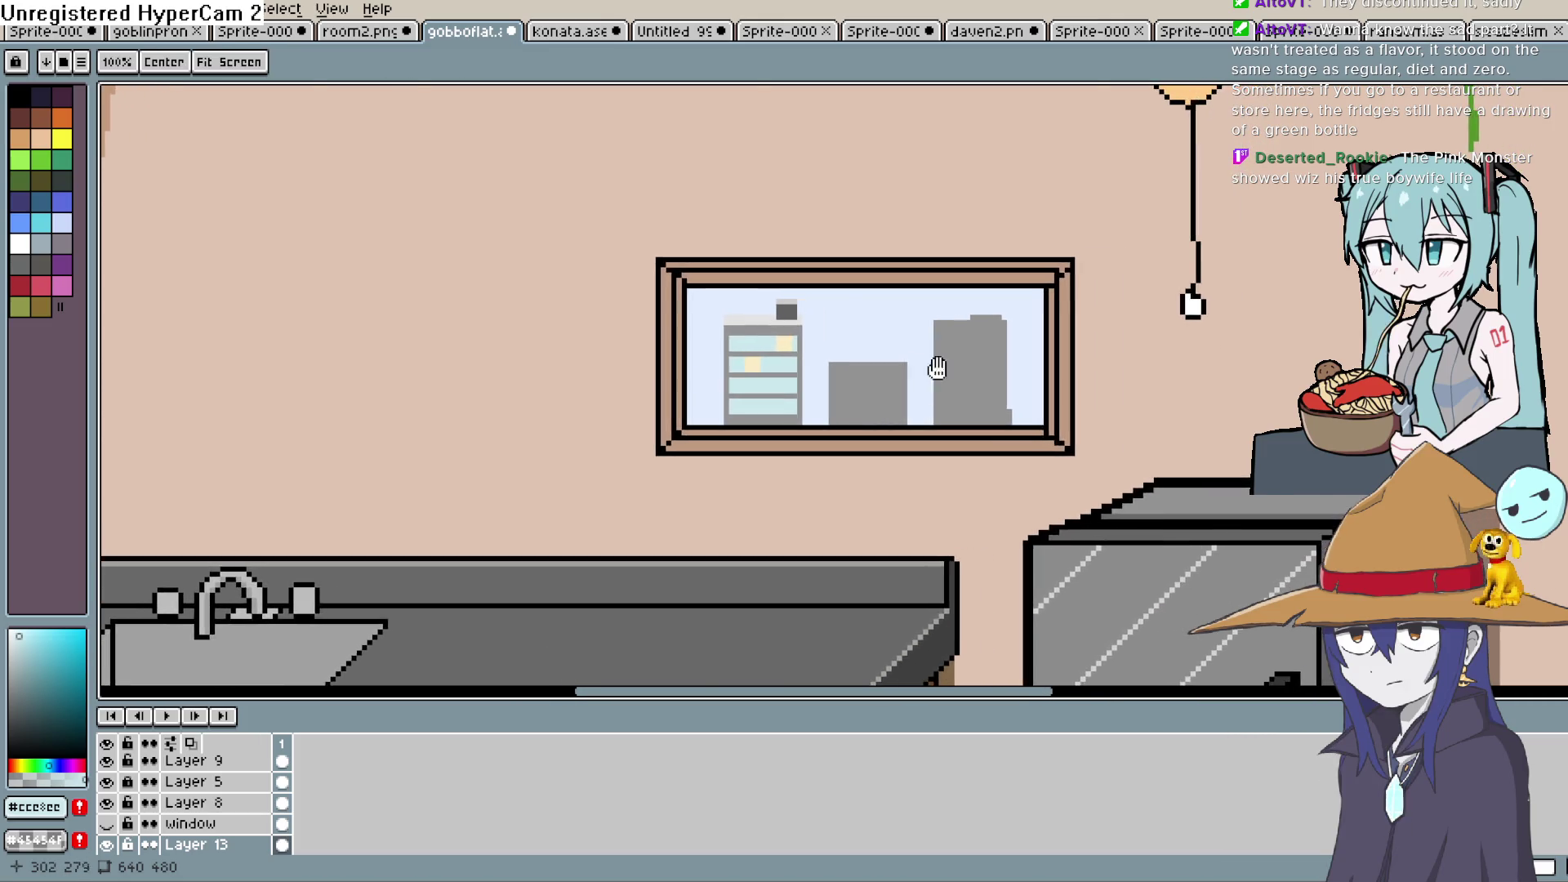
scroll(982, 360, down, 4)
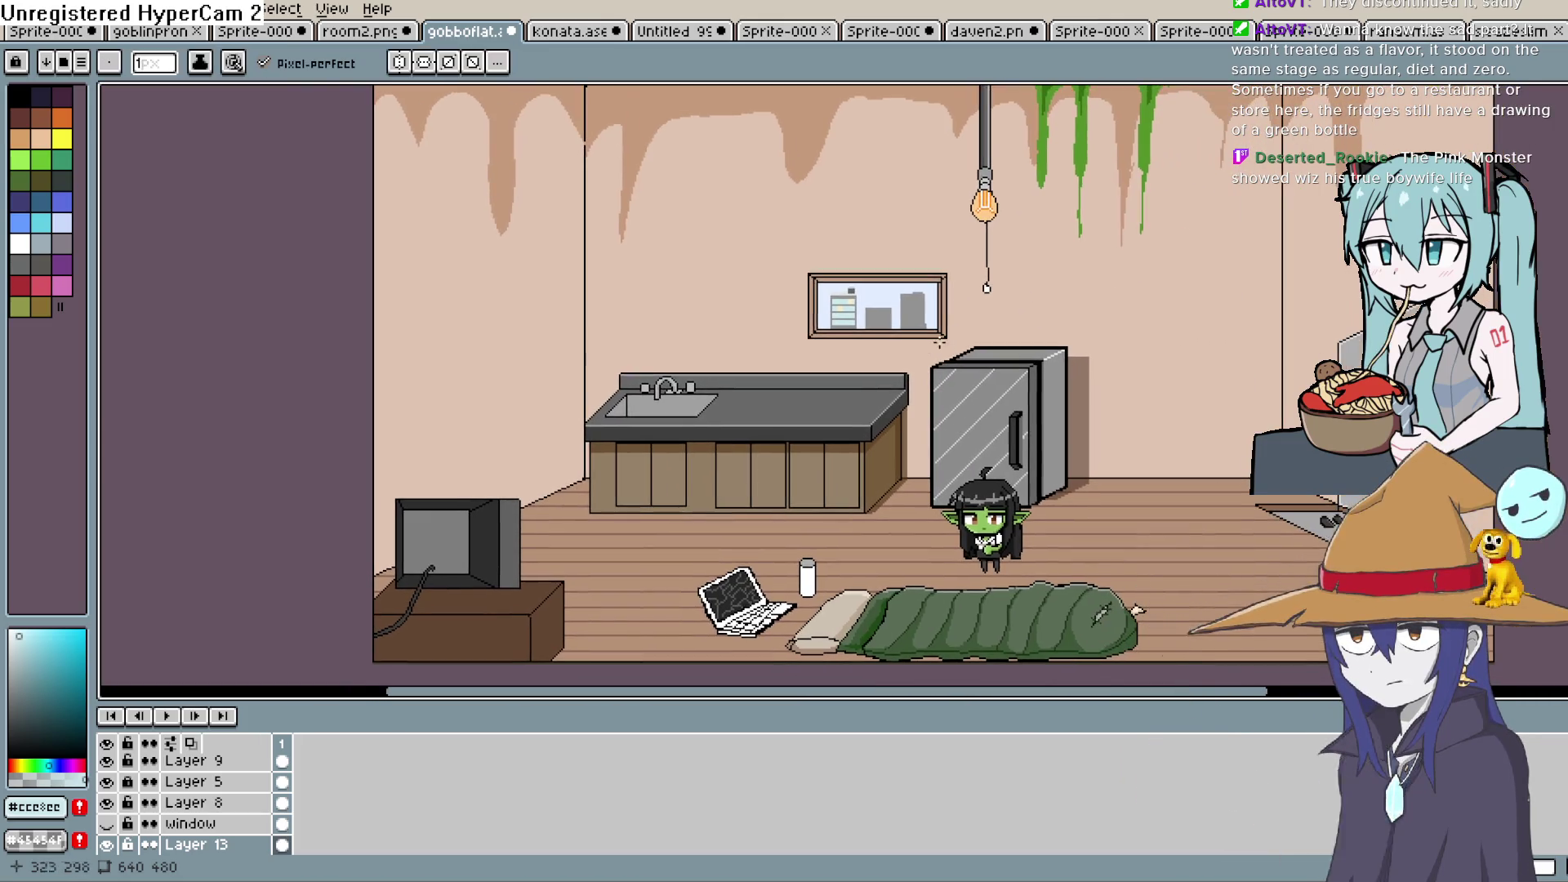
click(109, 825)
click(109, 825)
scroll(839, 417, up, 5)
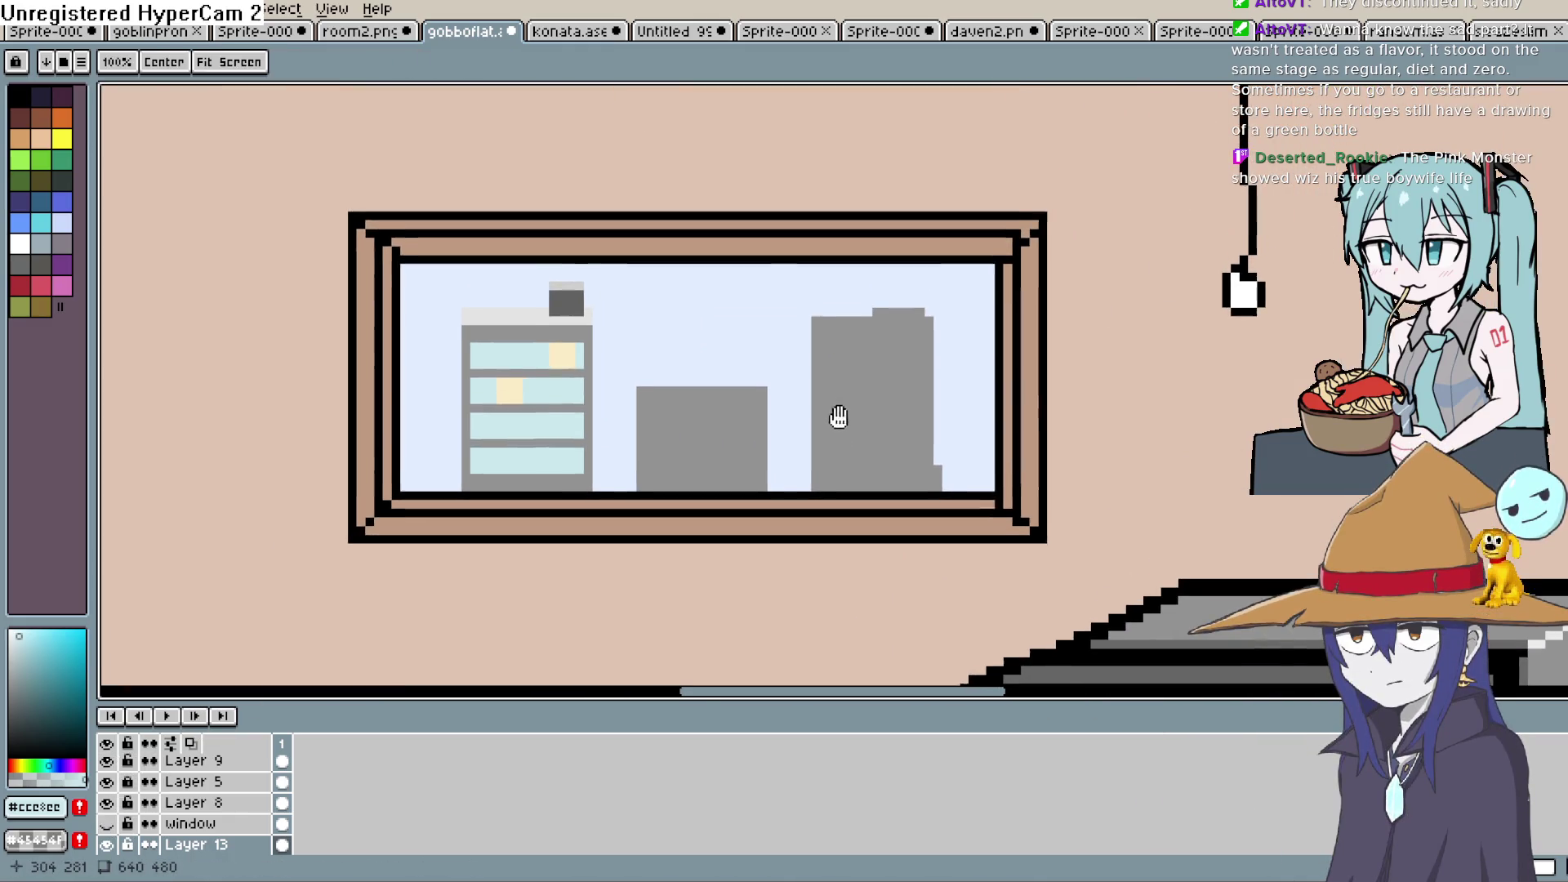
key(i)
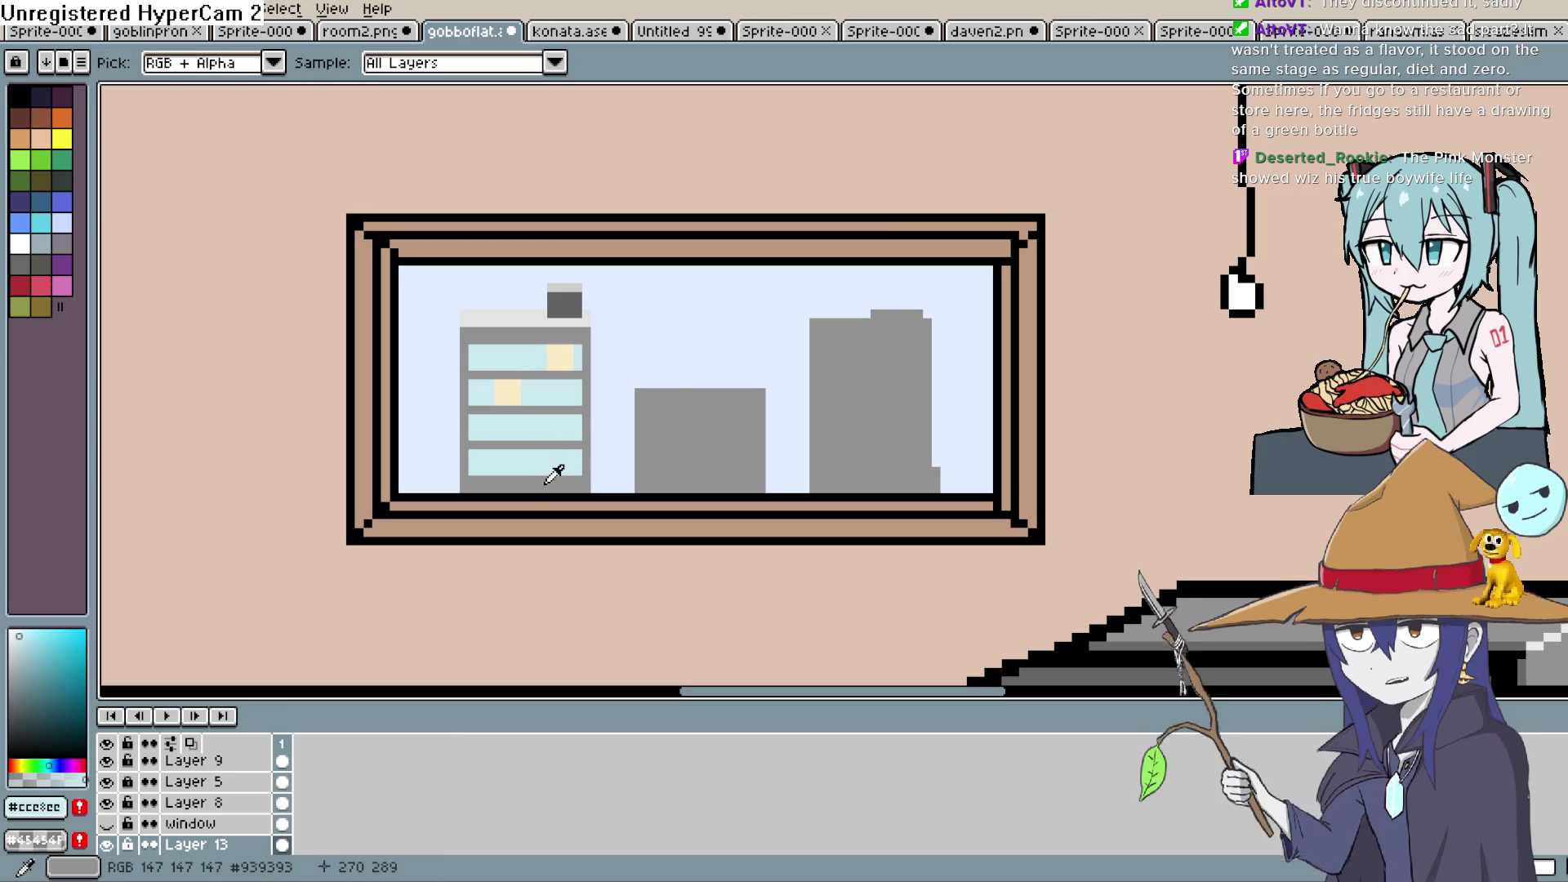
click(1062, 245)
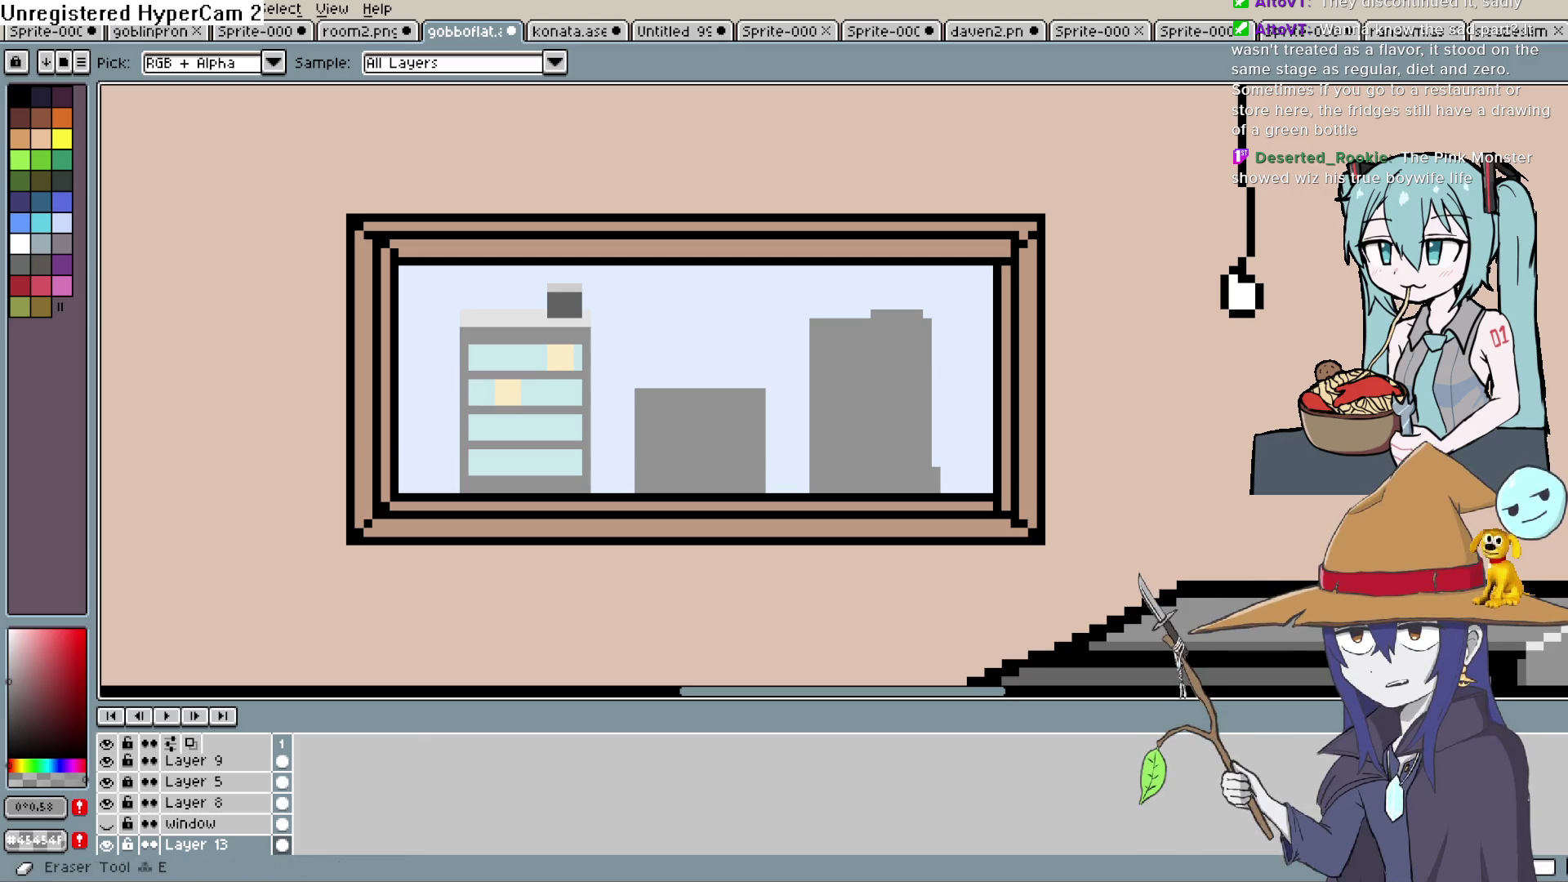
key(b)
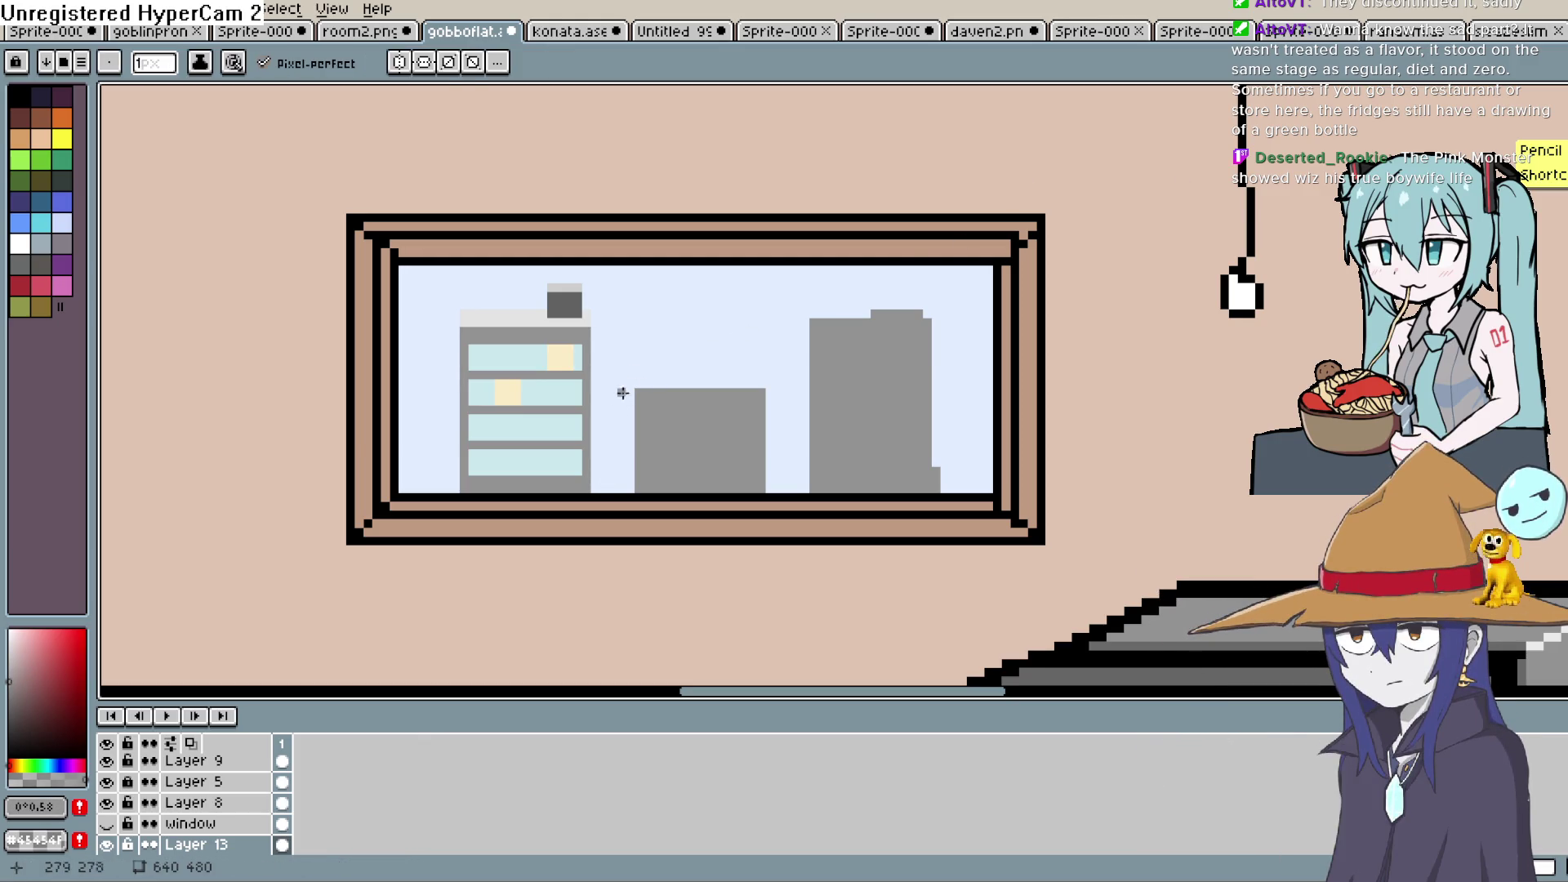
drag(647, 389, 647, 336)
key(ctrl+z)
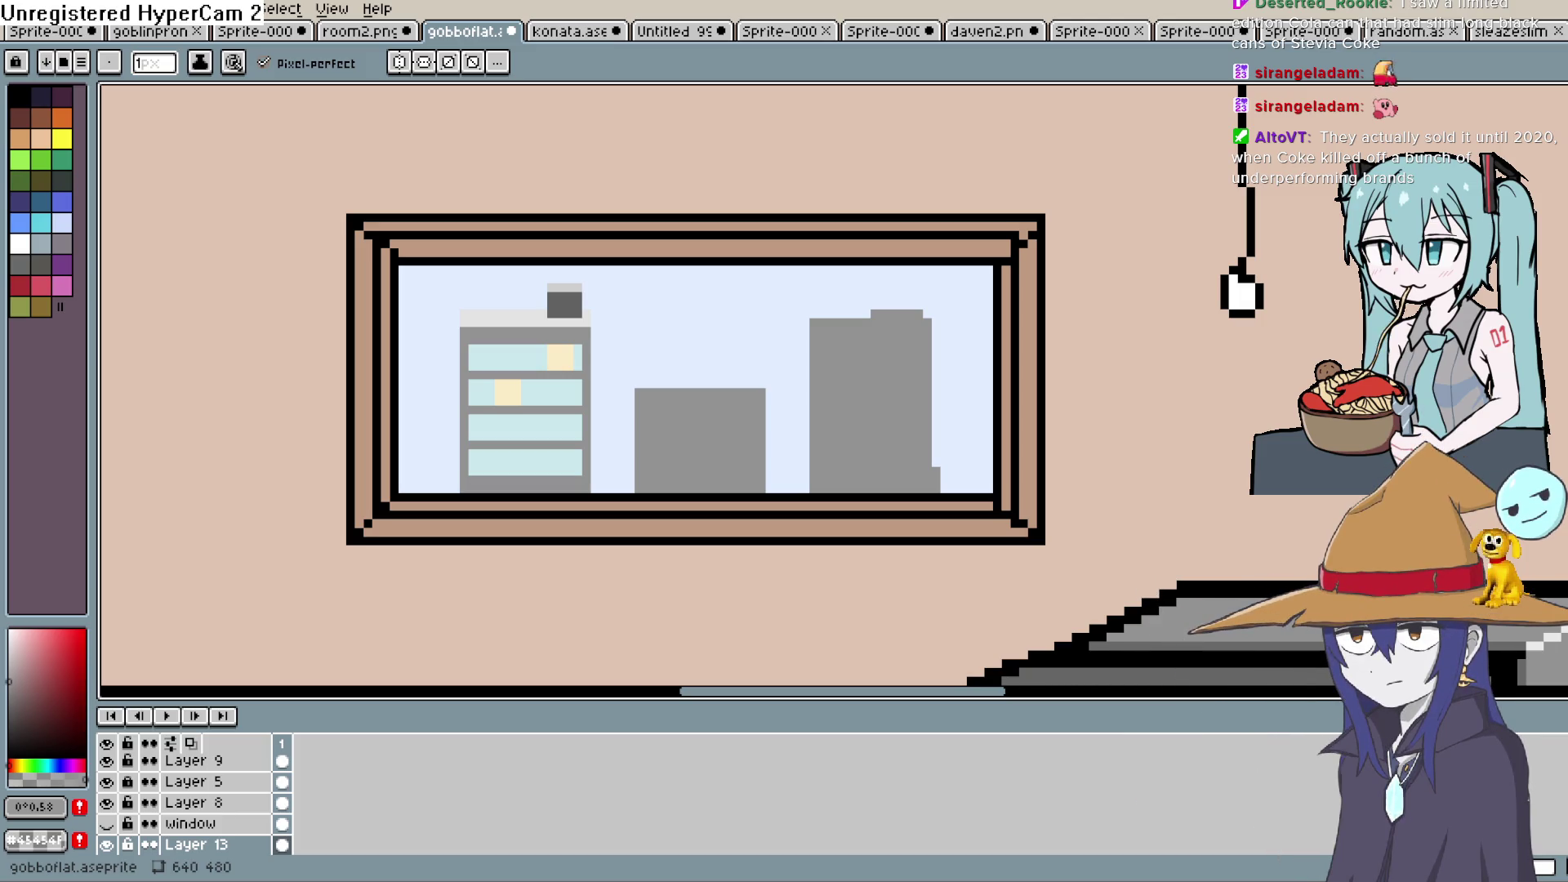
Sample the light grey #e3e3e3 and pencil roof strips across the middle and right building tops
drag(867, 269, 868, 291)
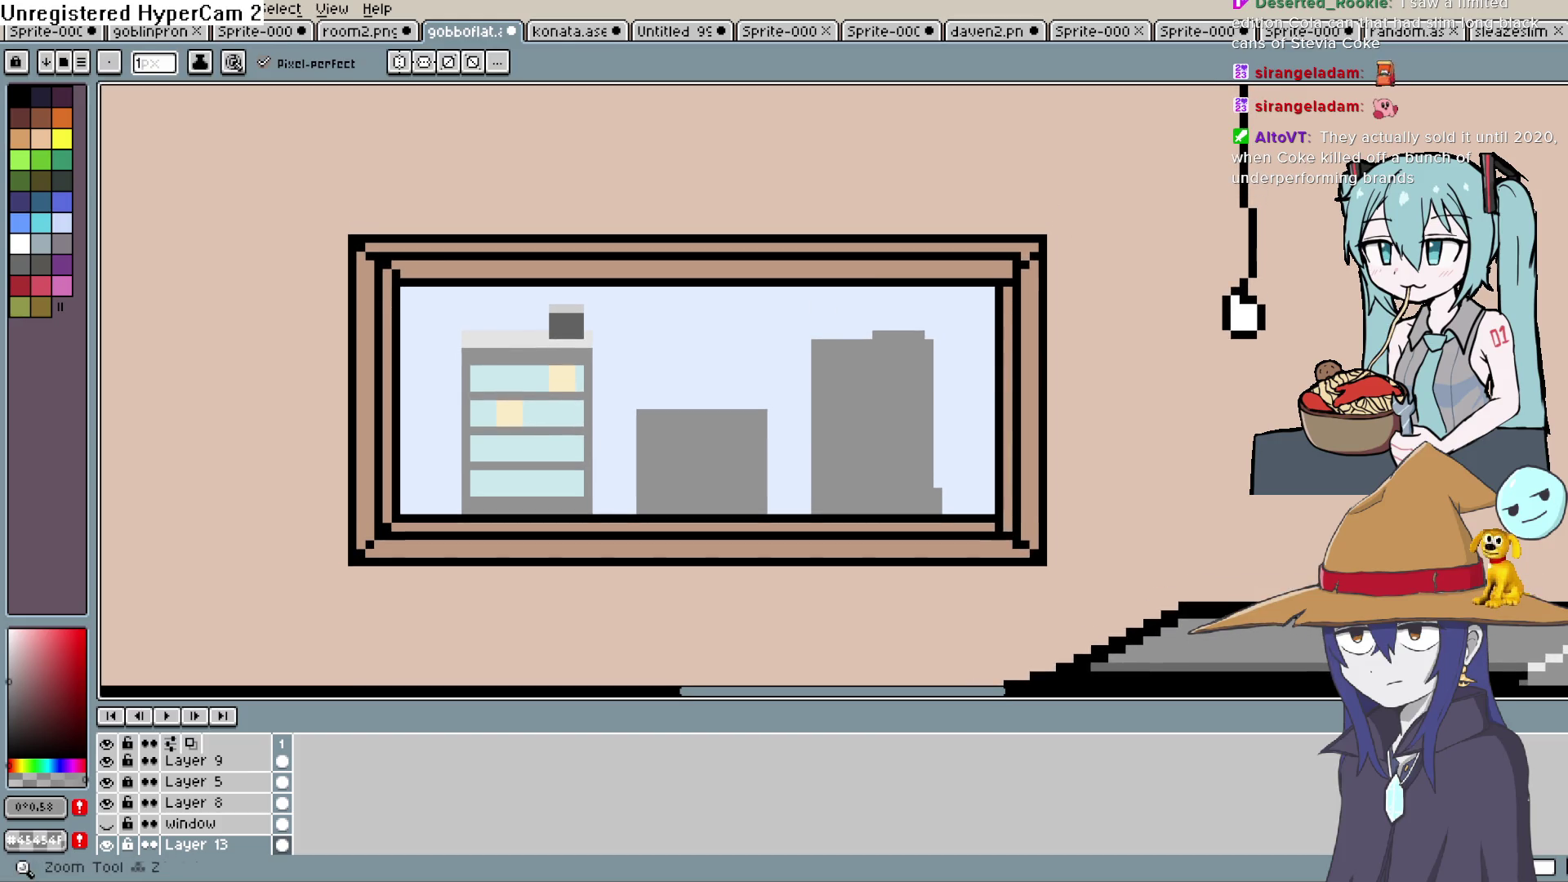
key(i)
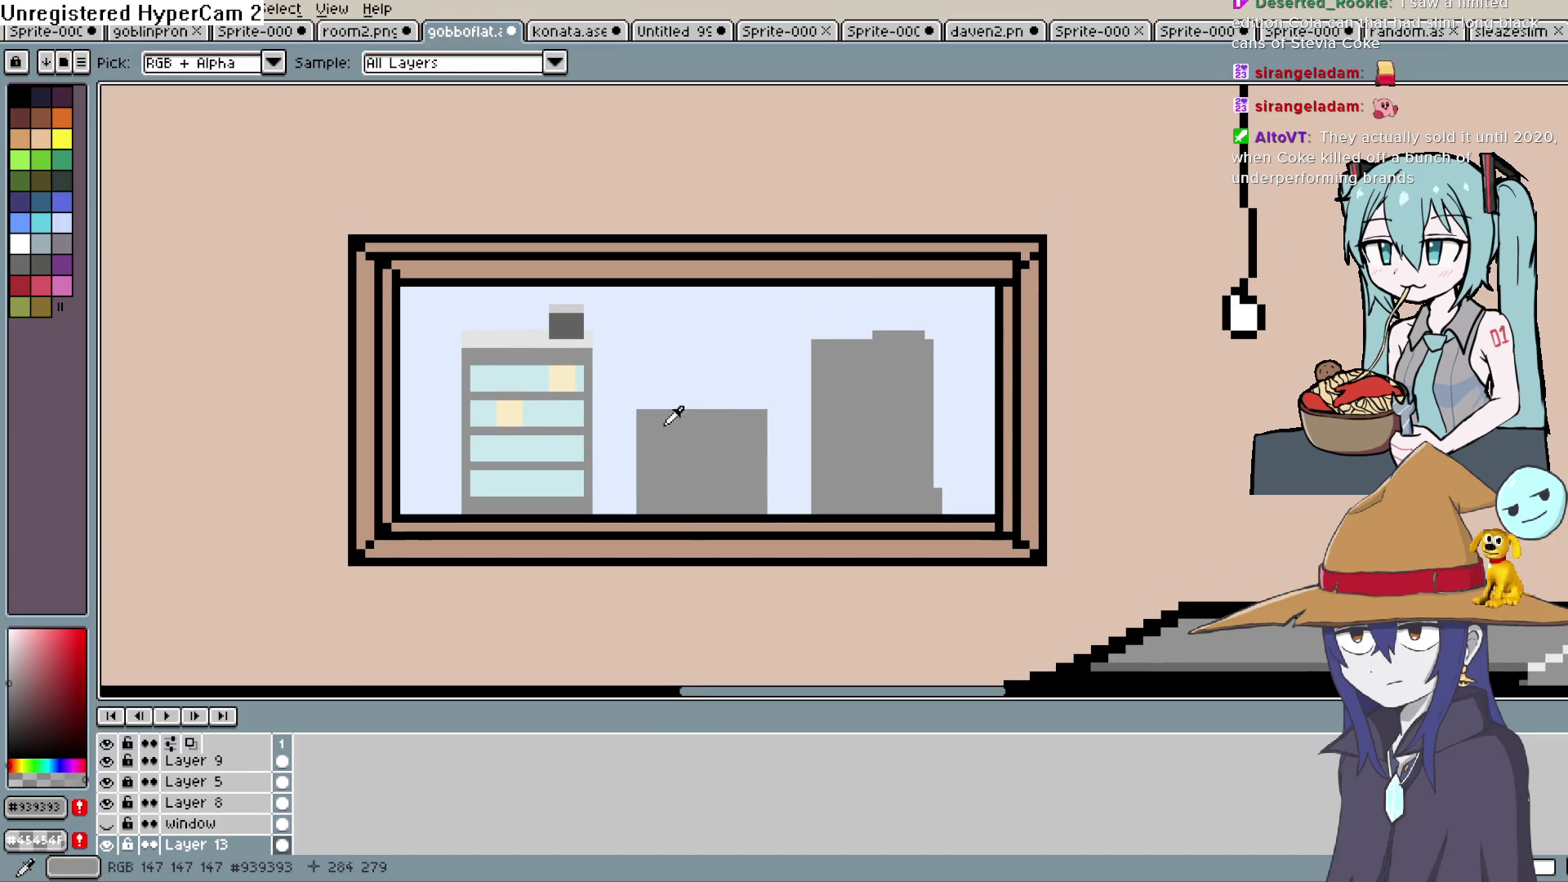
click(543, 337)
key(b)
drag(754, 414, 656, 416)
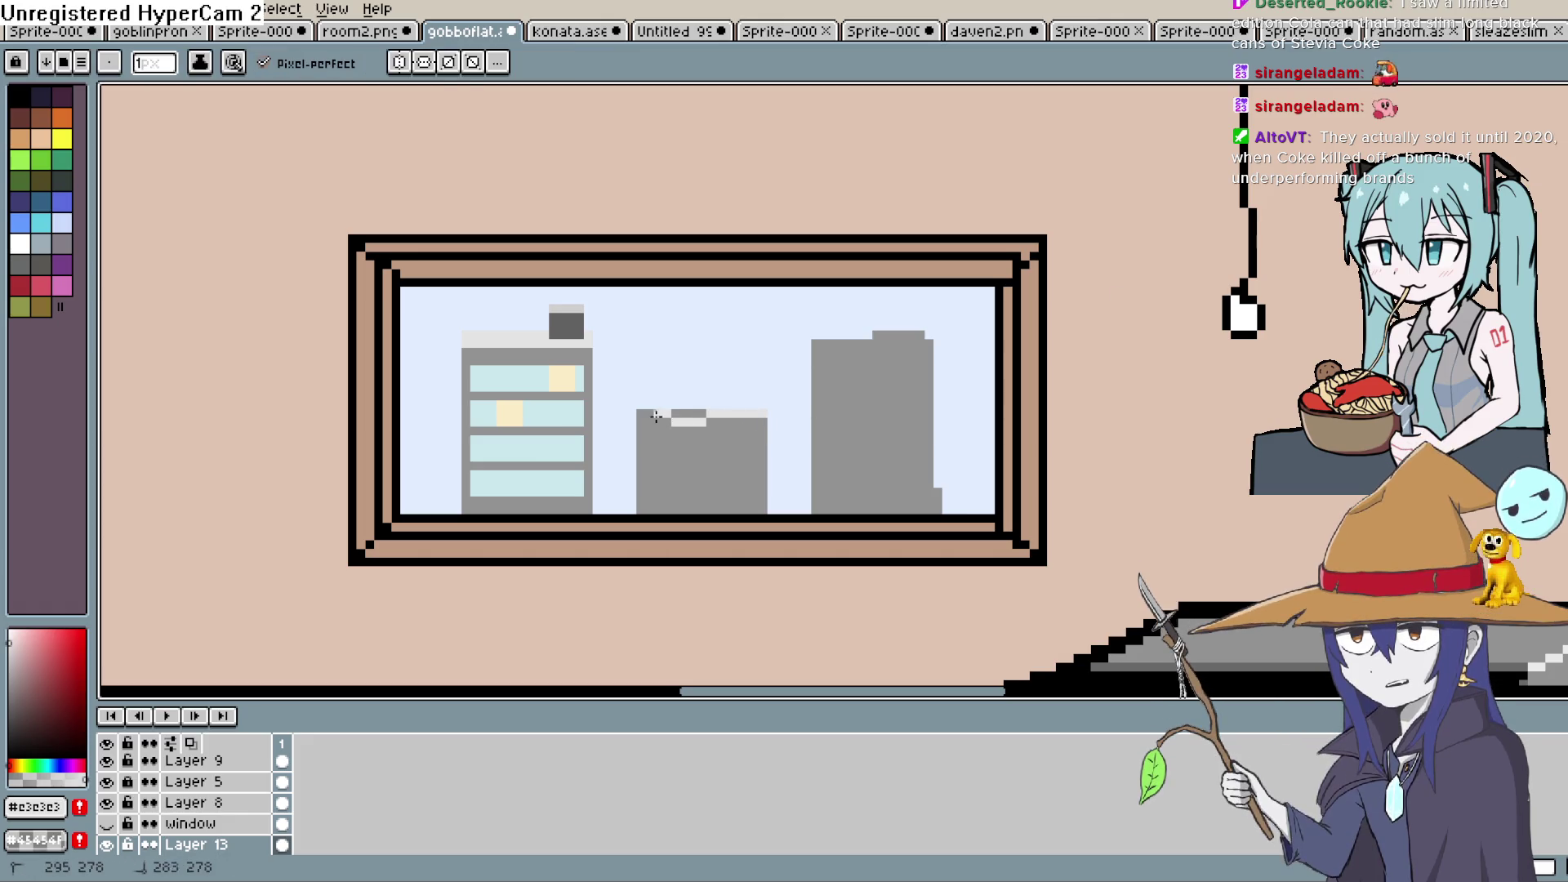
click(702, 418)
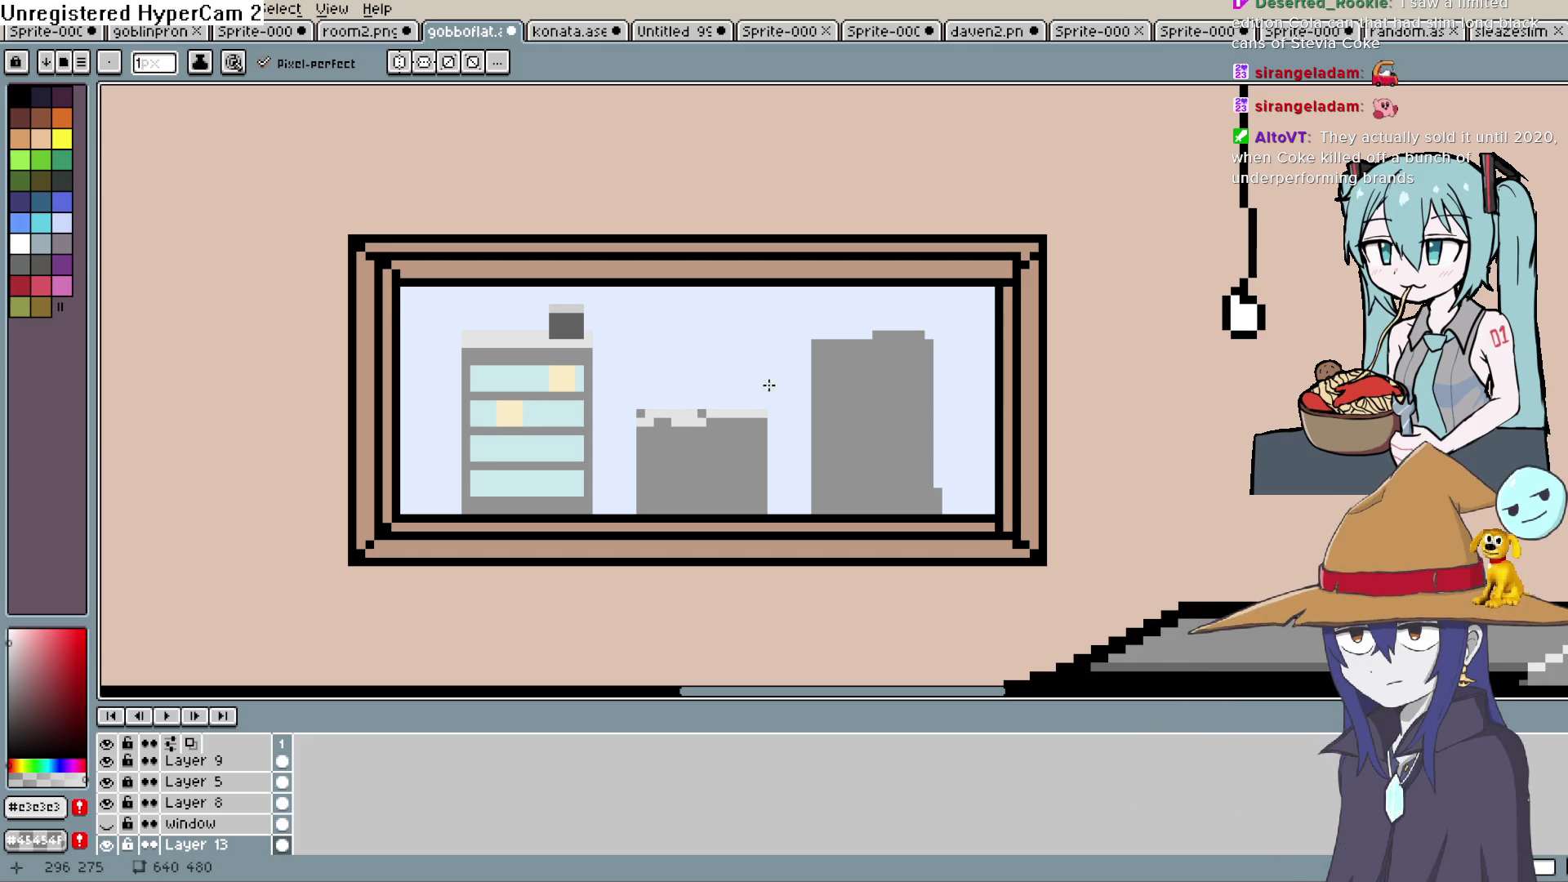
mouse_move(704, 421)
mouse_down()
mouse_move(657, 423)
mouse_move(764, 418)
mouse_up()
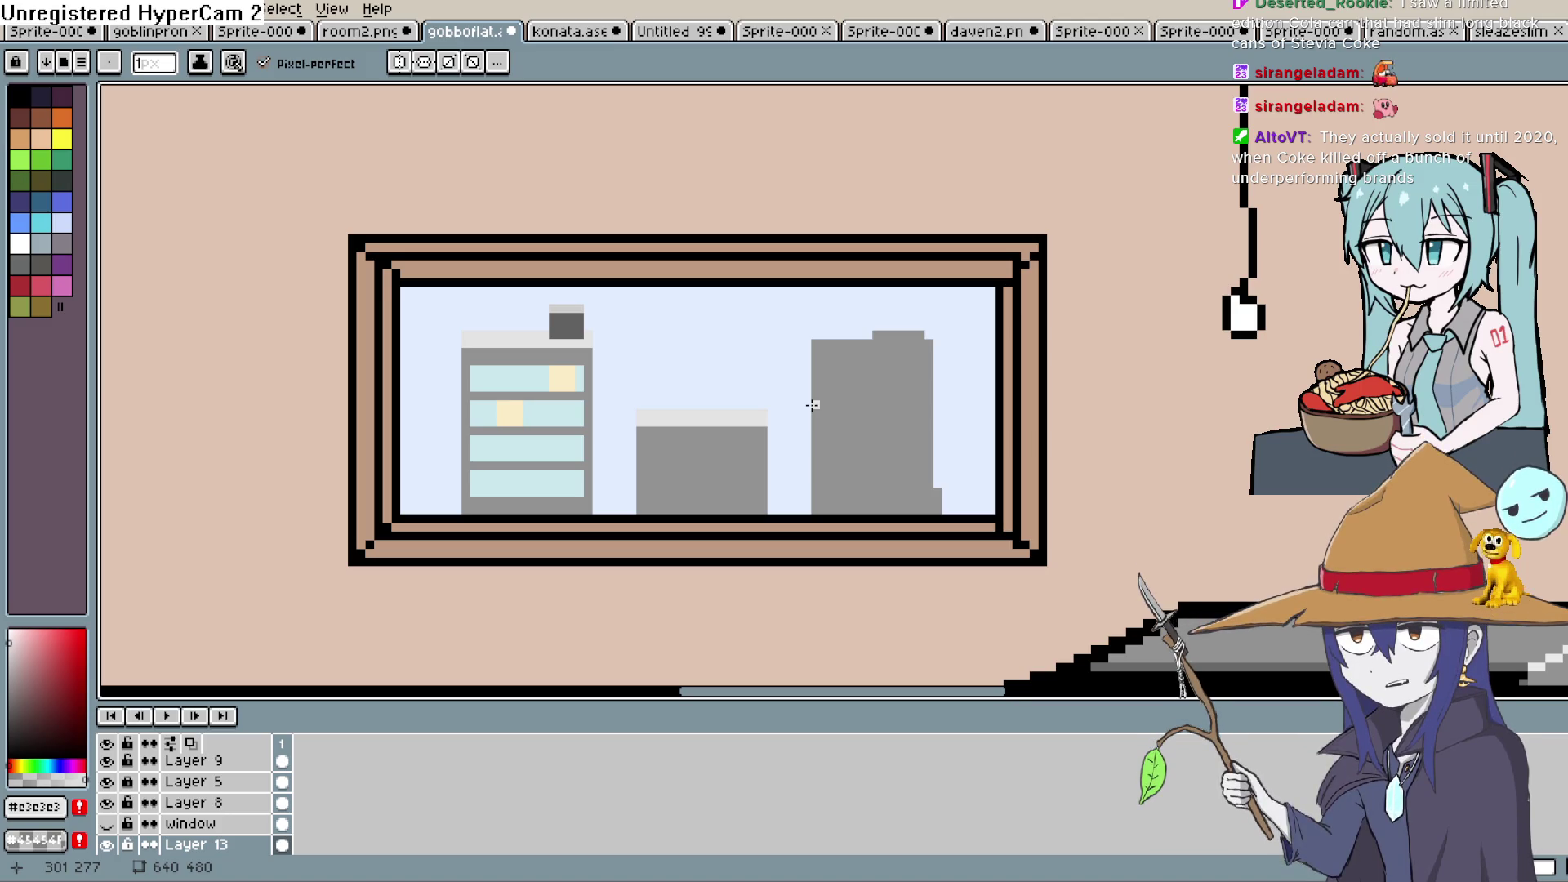
key(i)
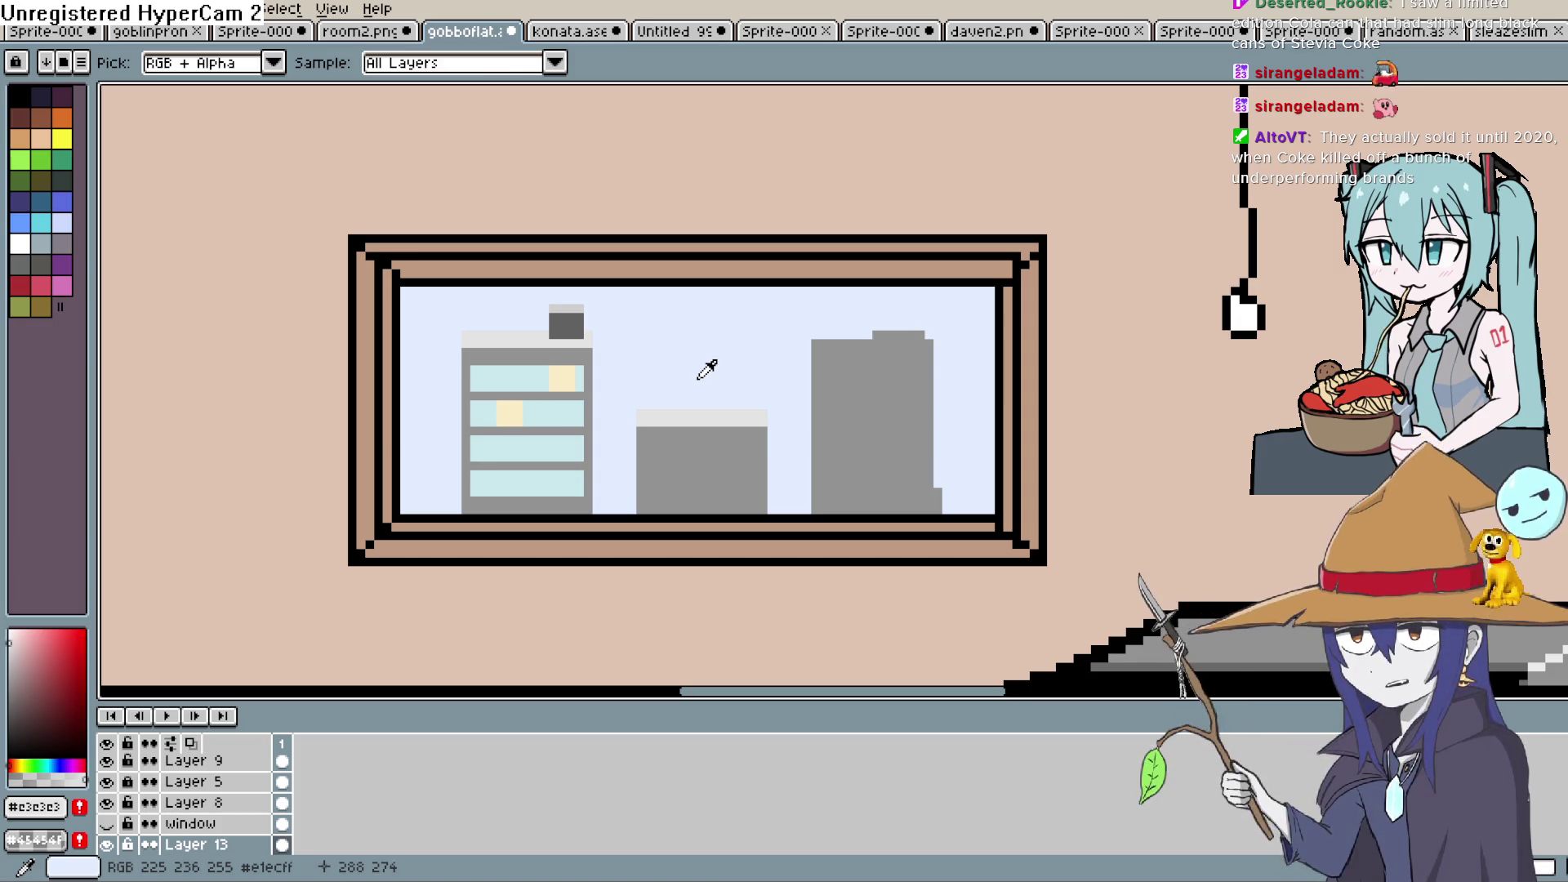
Eyedrop the building grey, sky blue and frame brown, ending on the frame border's black #000000
click(726, 472)
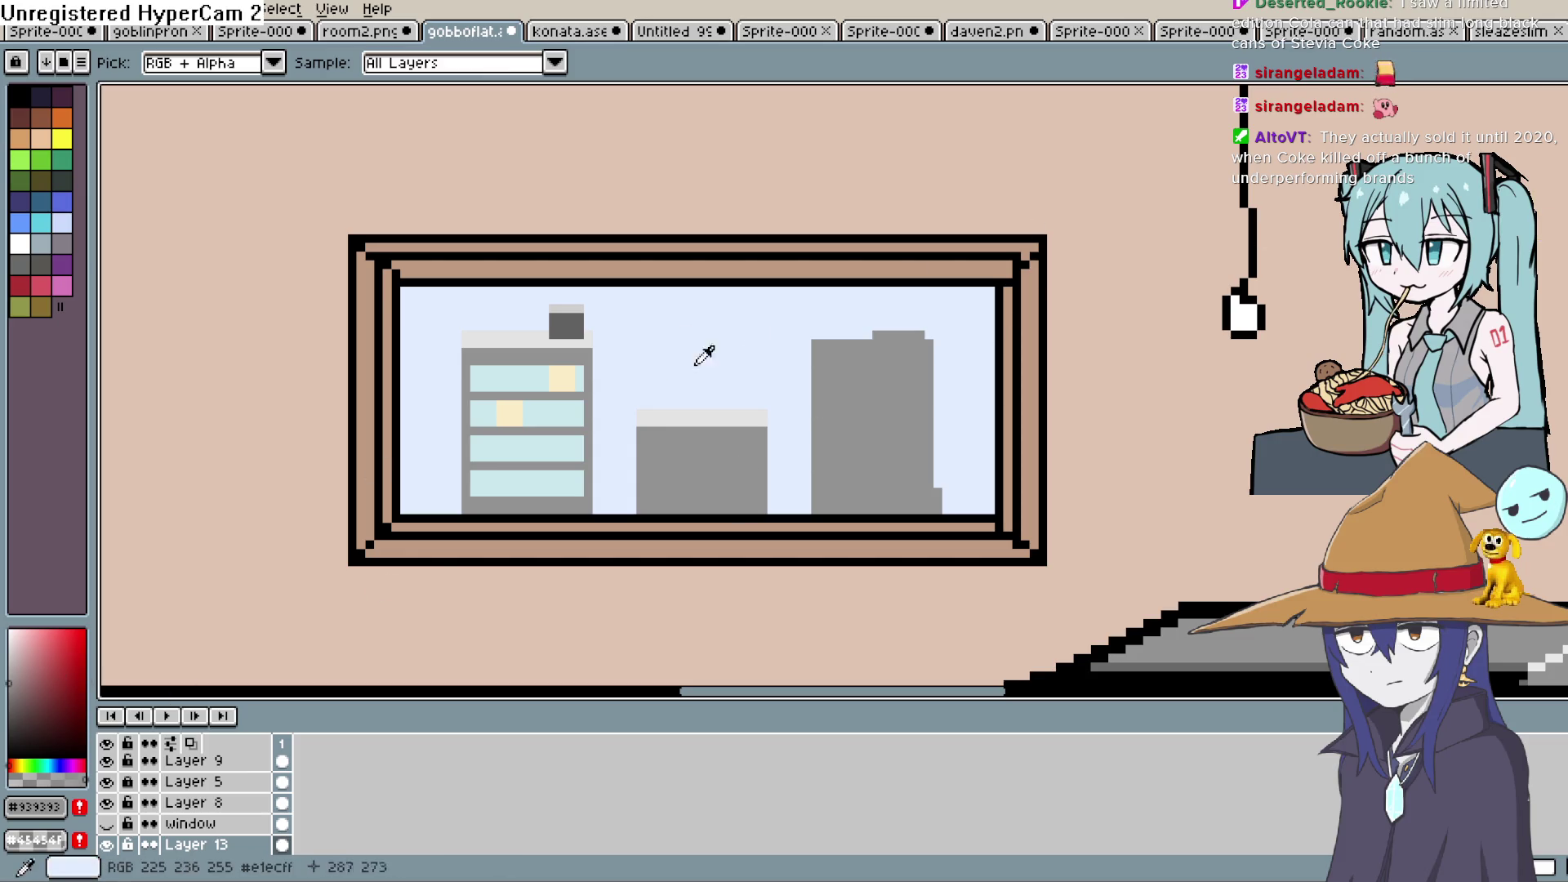
click(679, 315)
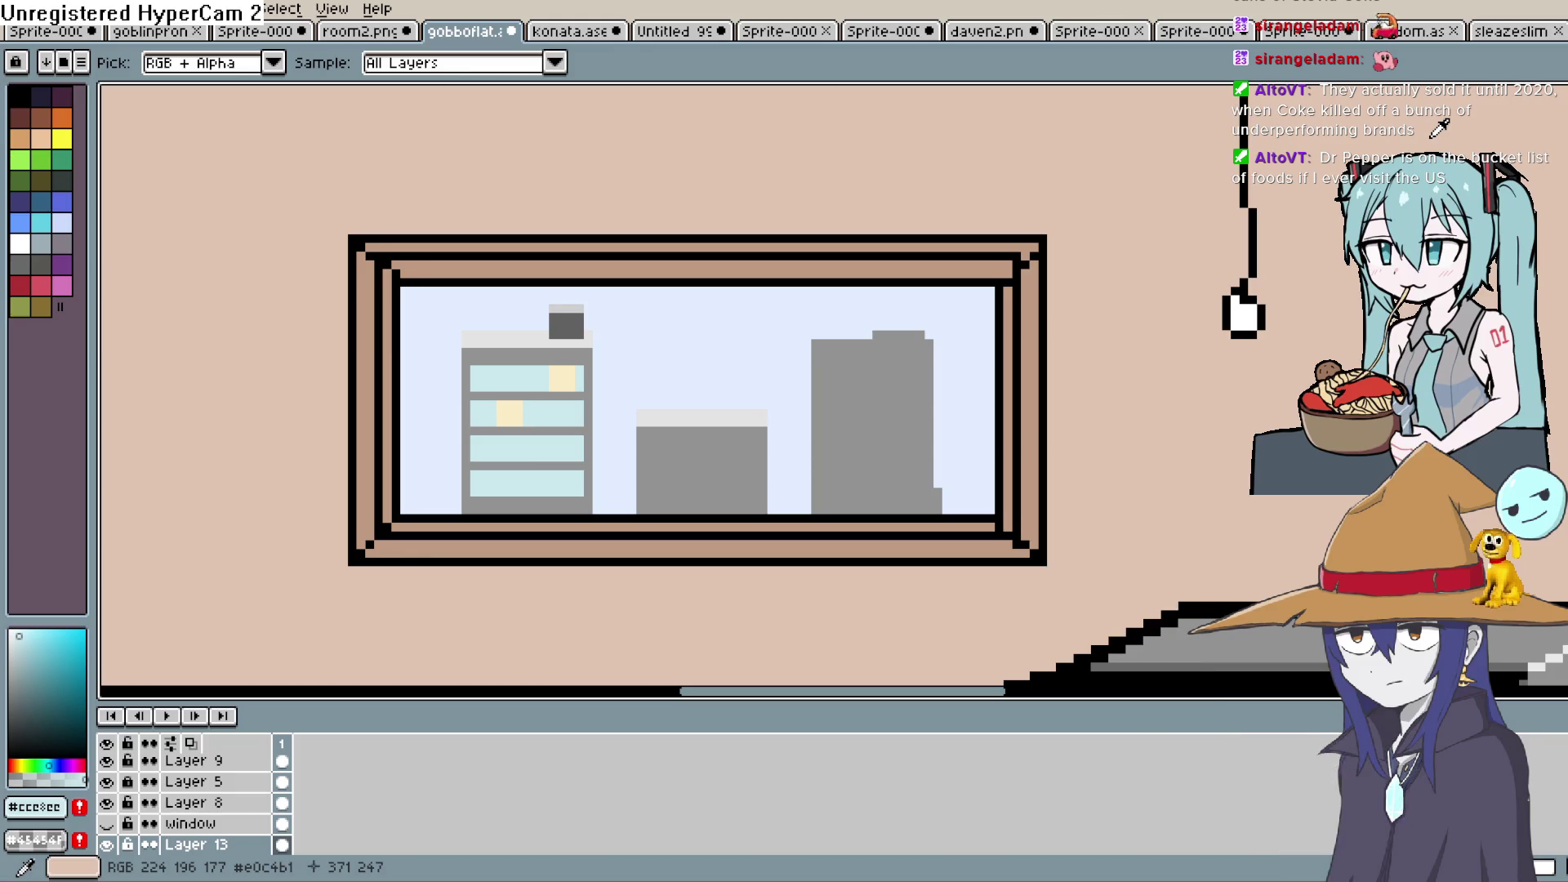
click(927, 247)
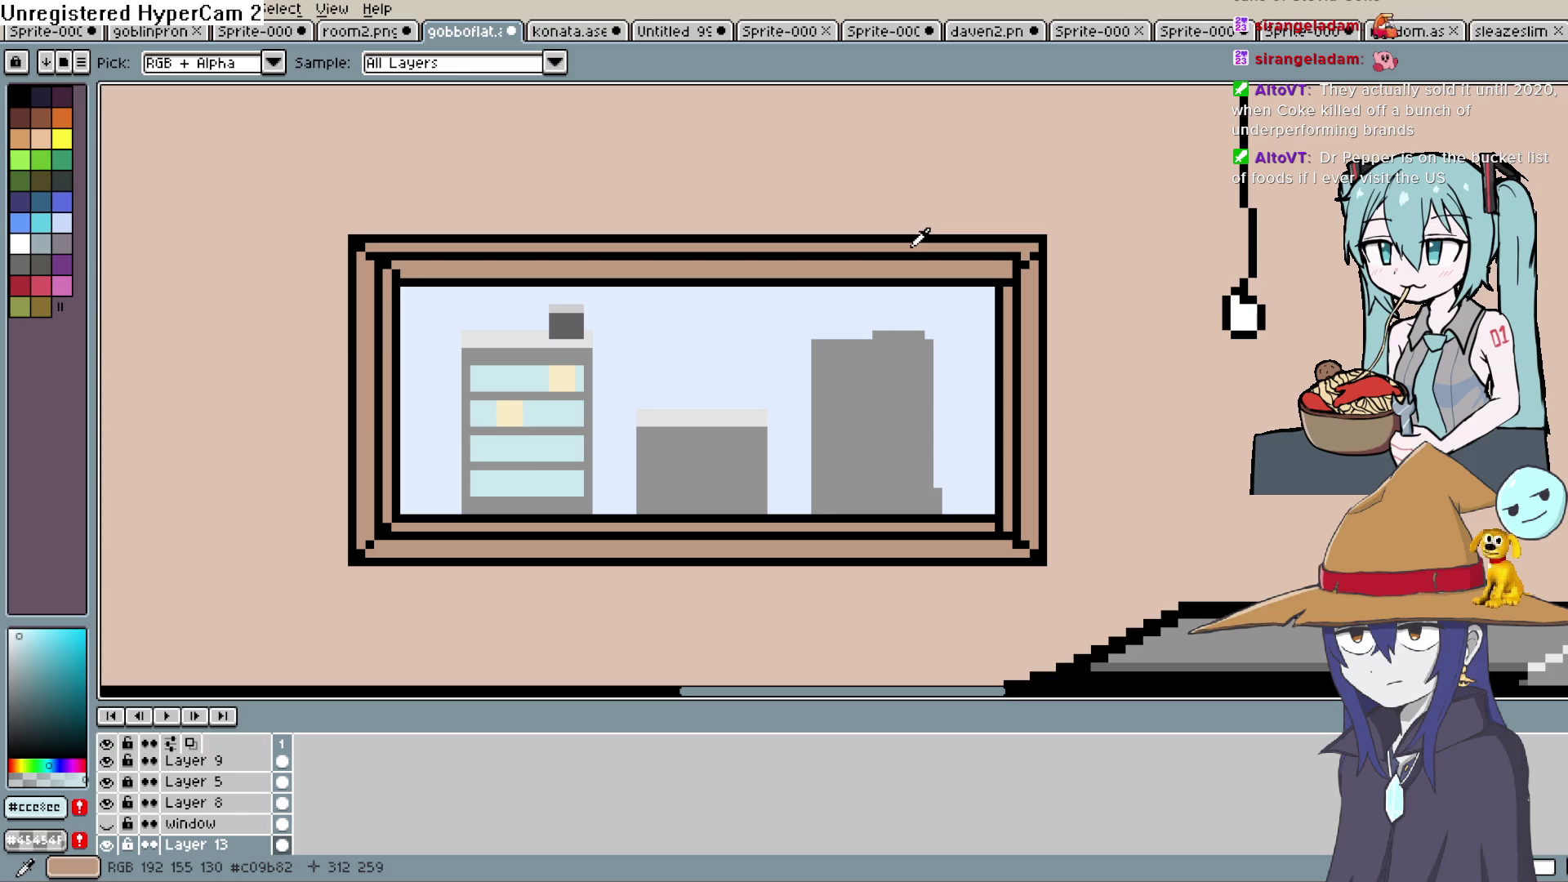
click(917, 237)
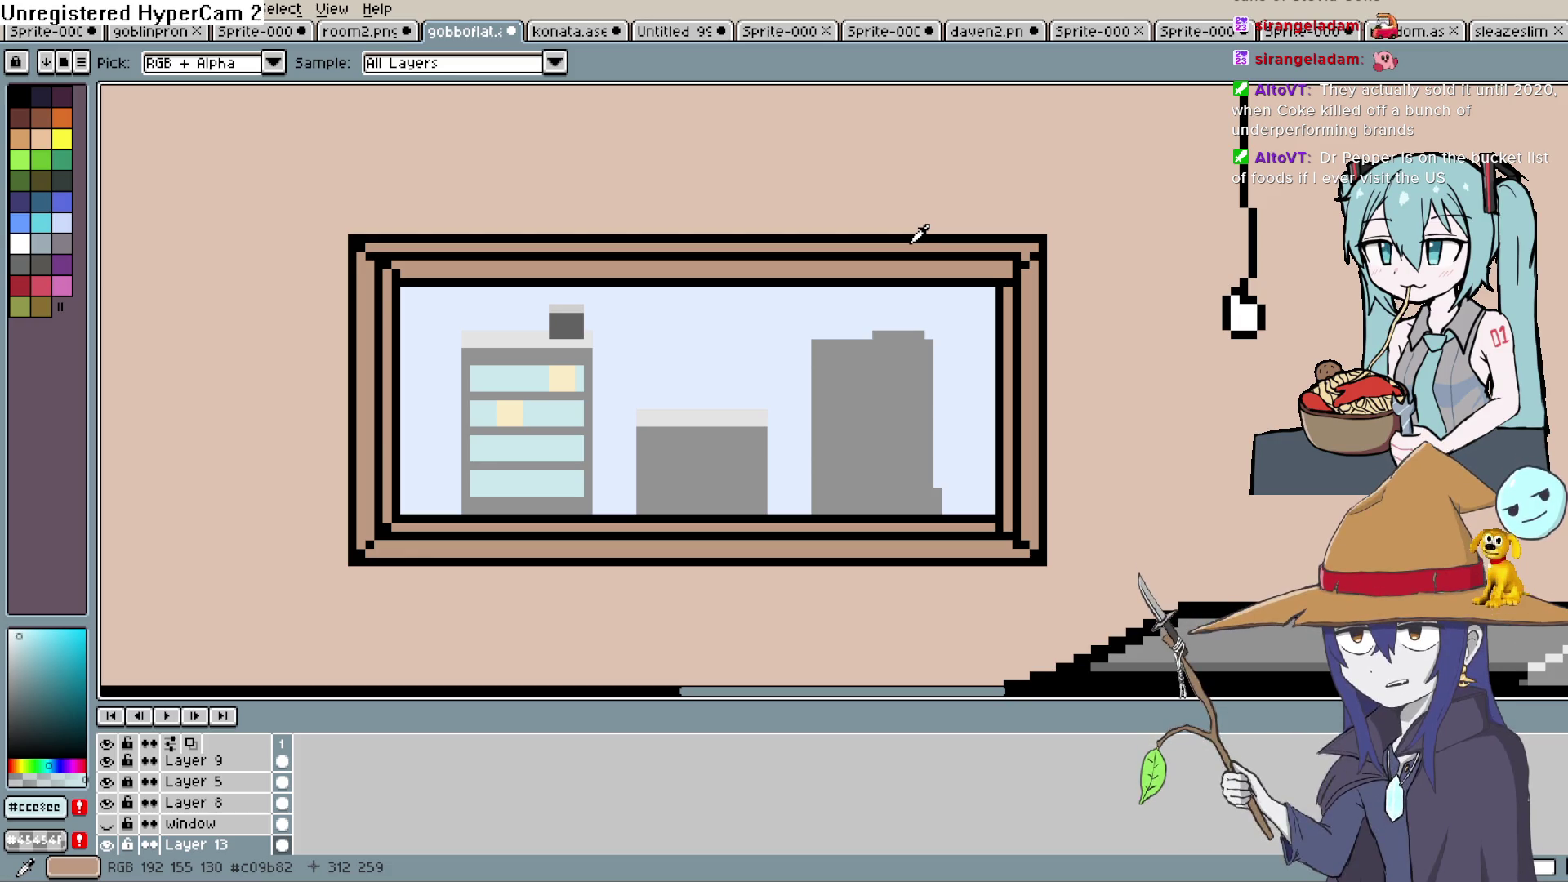
click(921, 232)
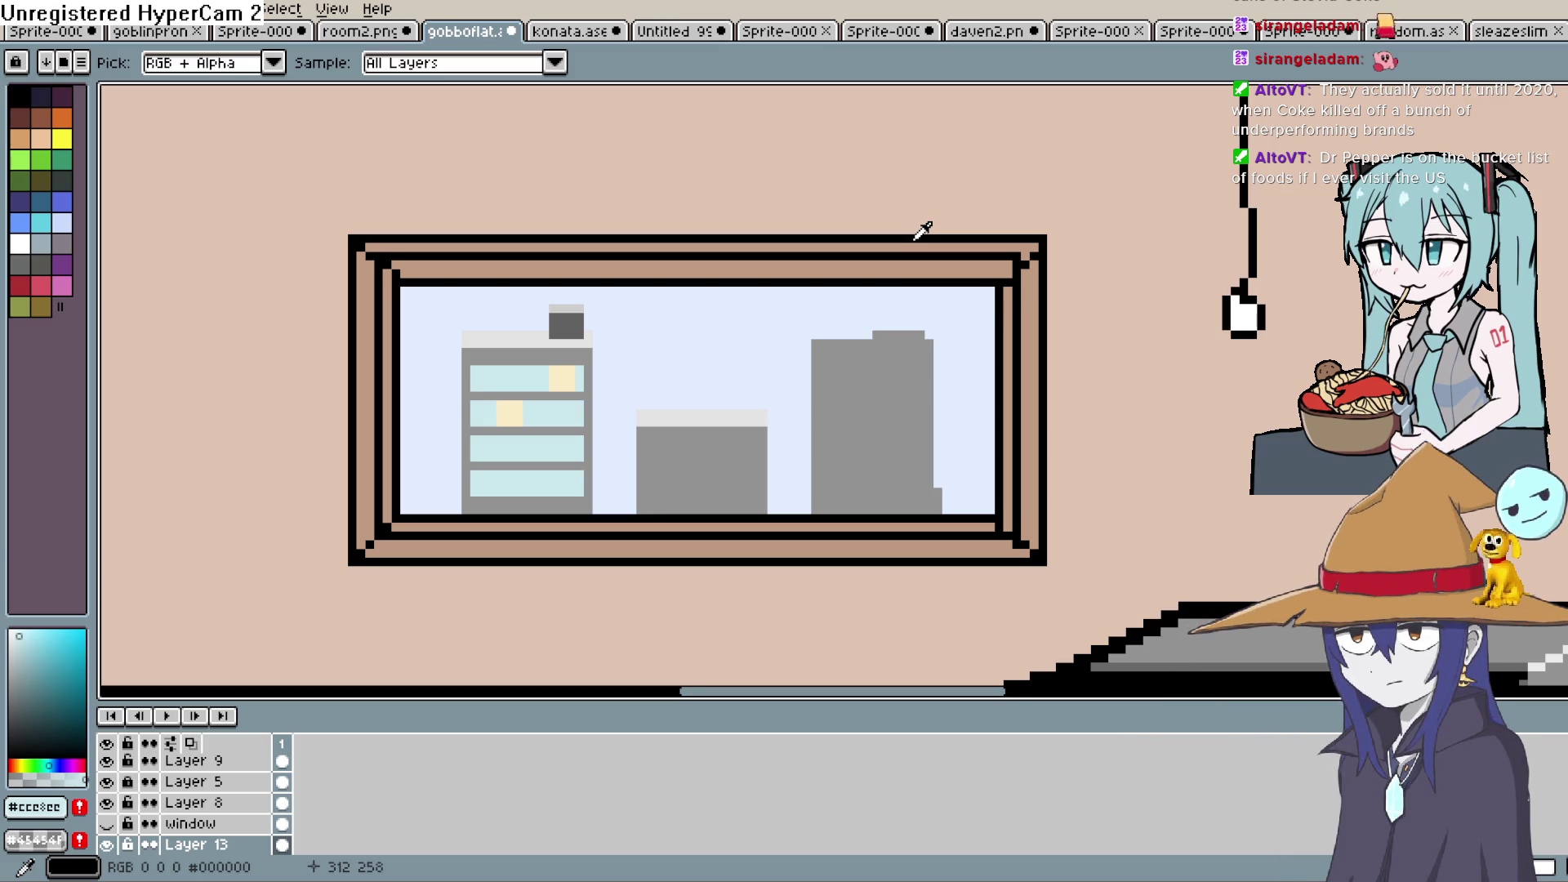
drag(865, 406, 923, 354)
Pencil a three-by-three grid of small pale cyan windows onto the middle grey building
scroll(898, 360, down, 1)
scroll(816, 383, up, 3)
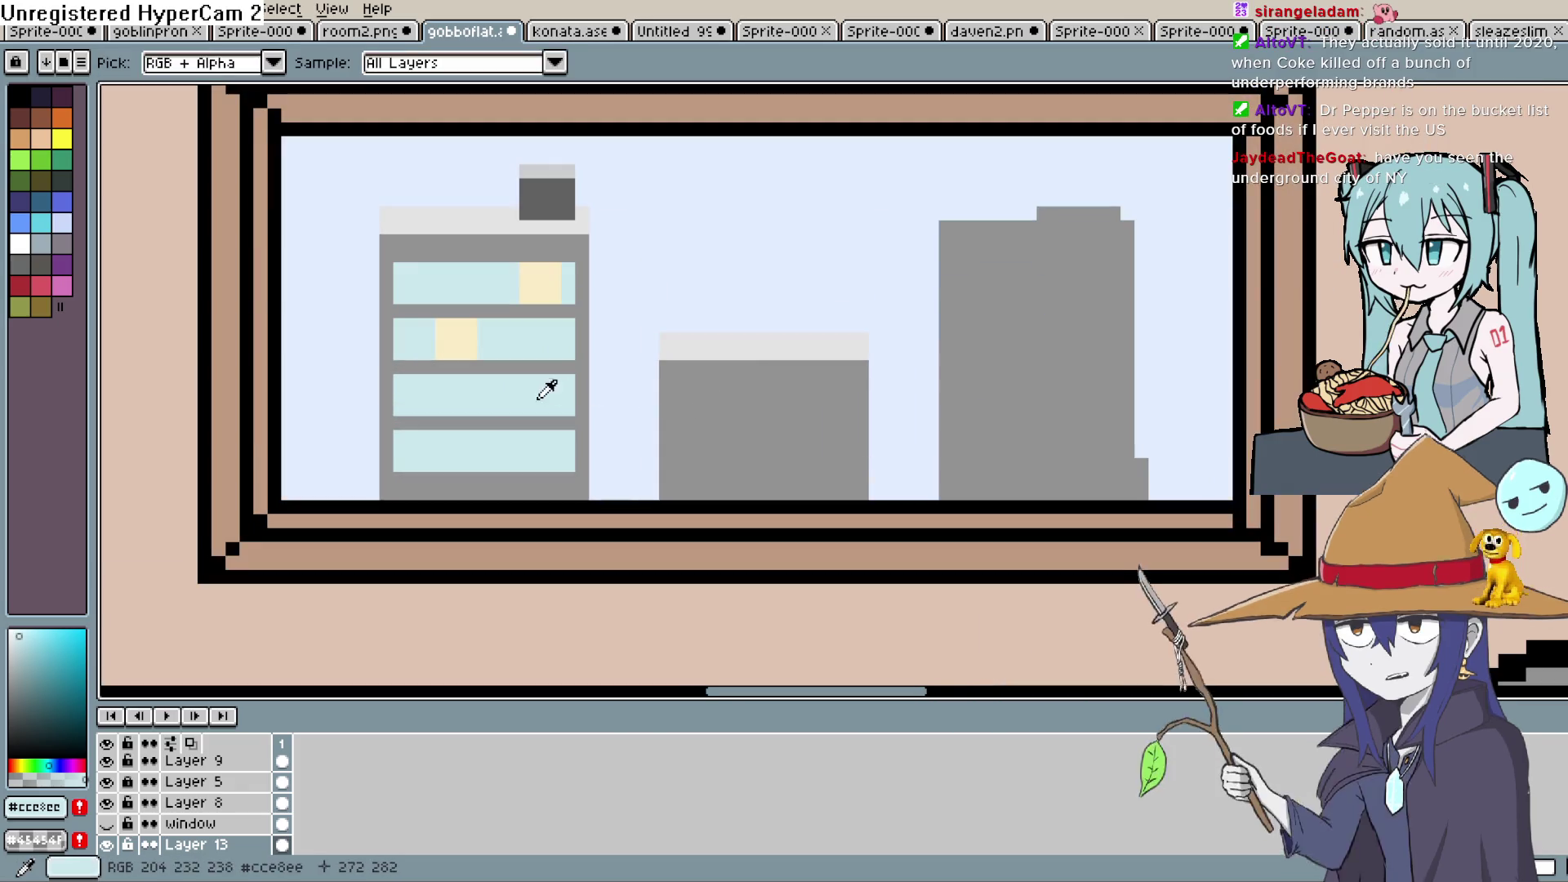
key(b)
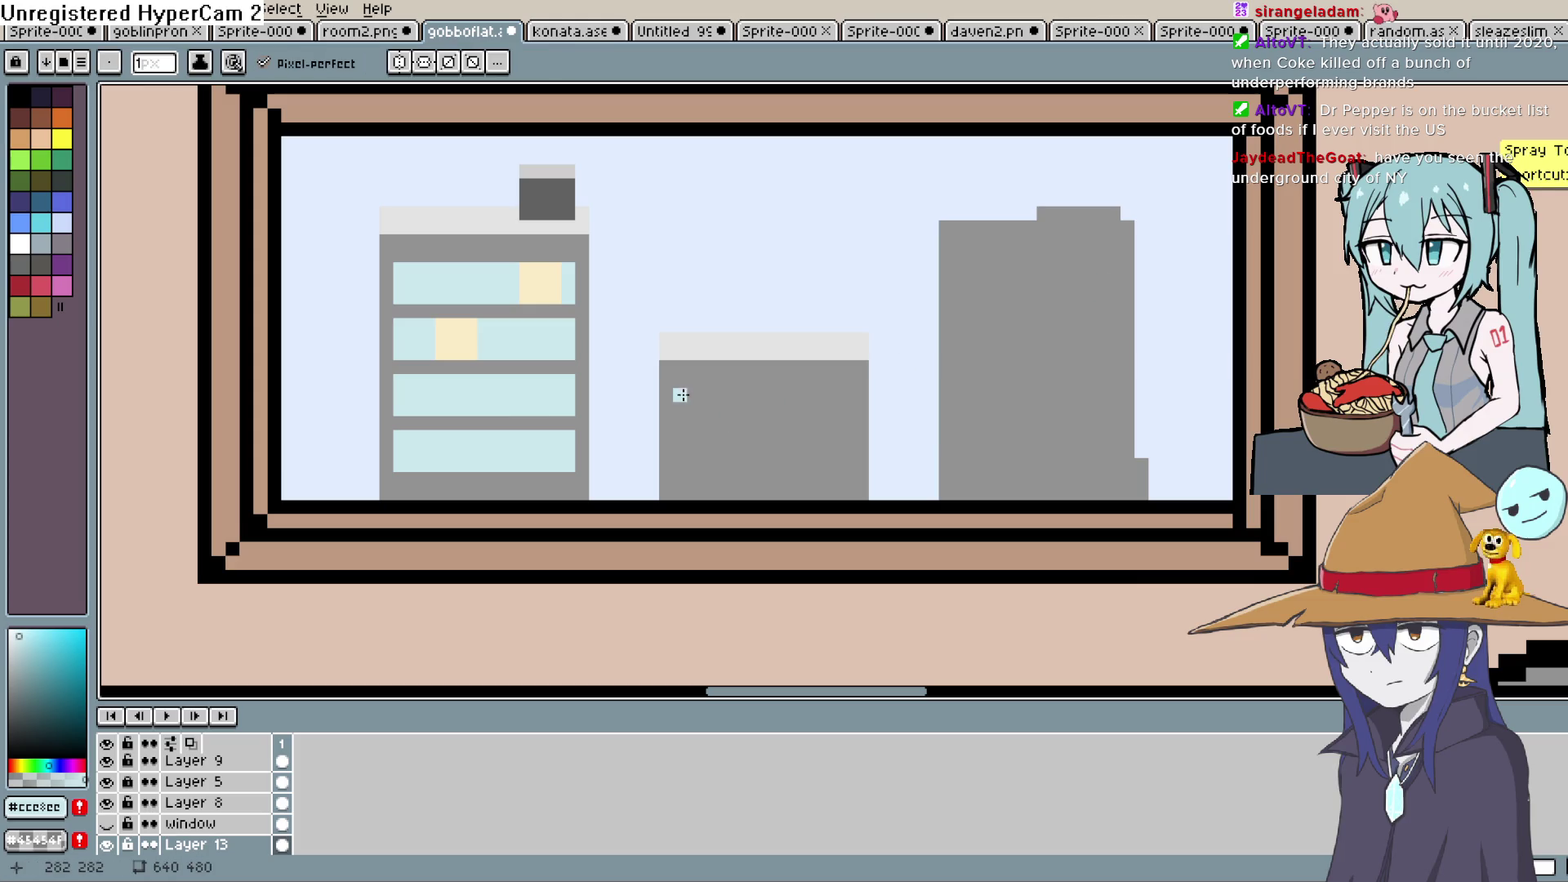
drag(681, 394, 685, 432)
key(ctrl+z)
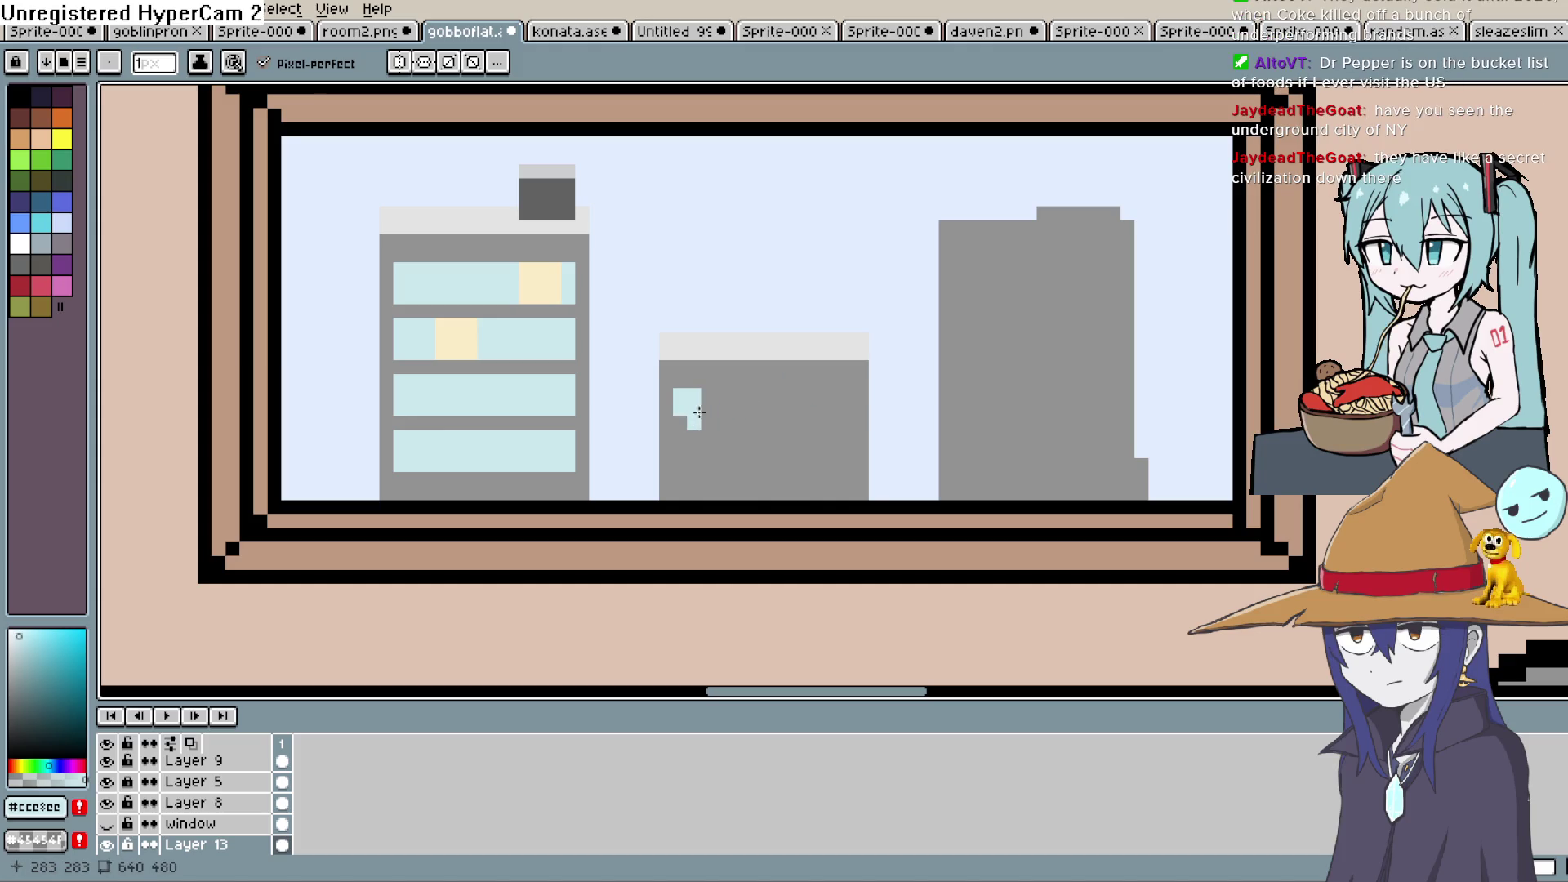
key(ctrl+z)
drag(763, 394, 835, 408)
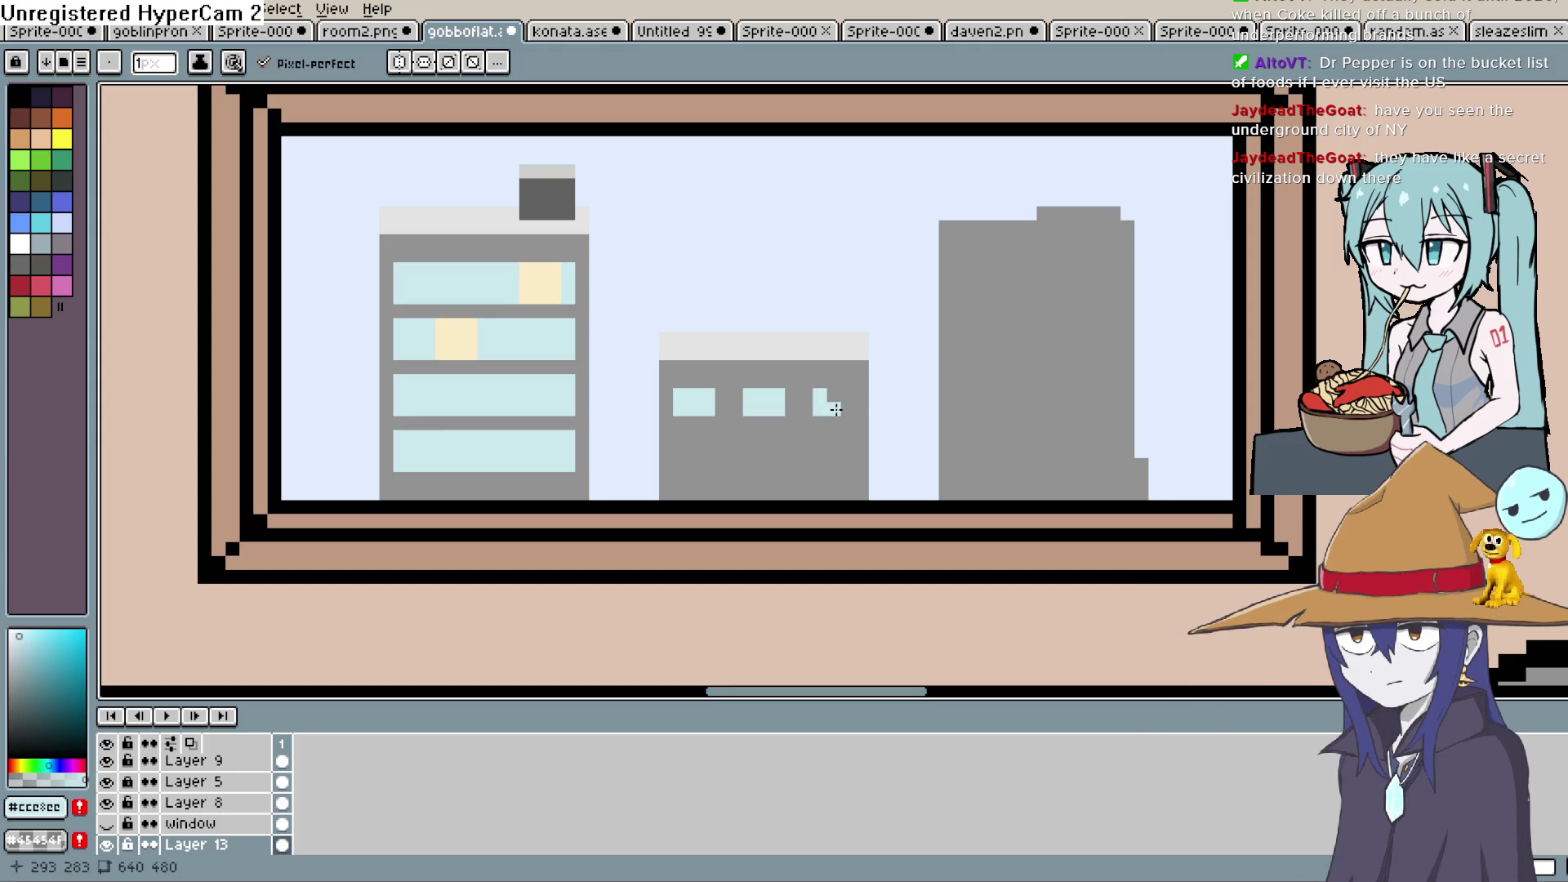
click(834, 394)
click(679, 437)
drag(684, 440, 708, 439)
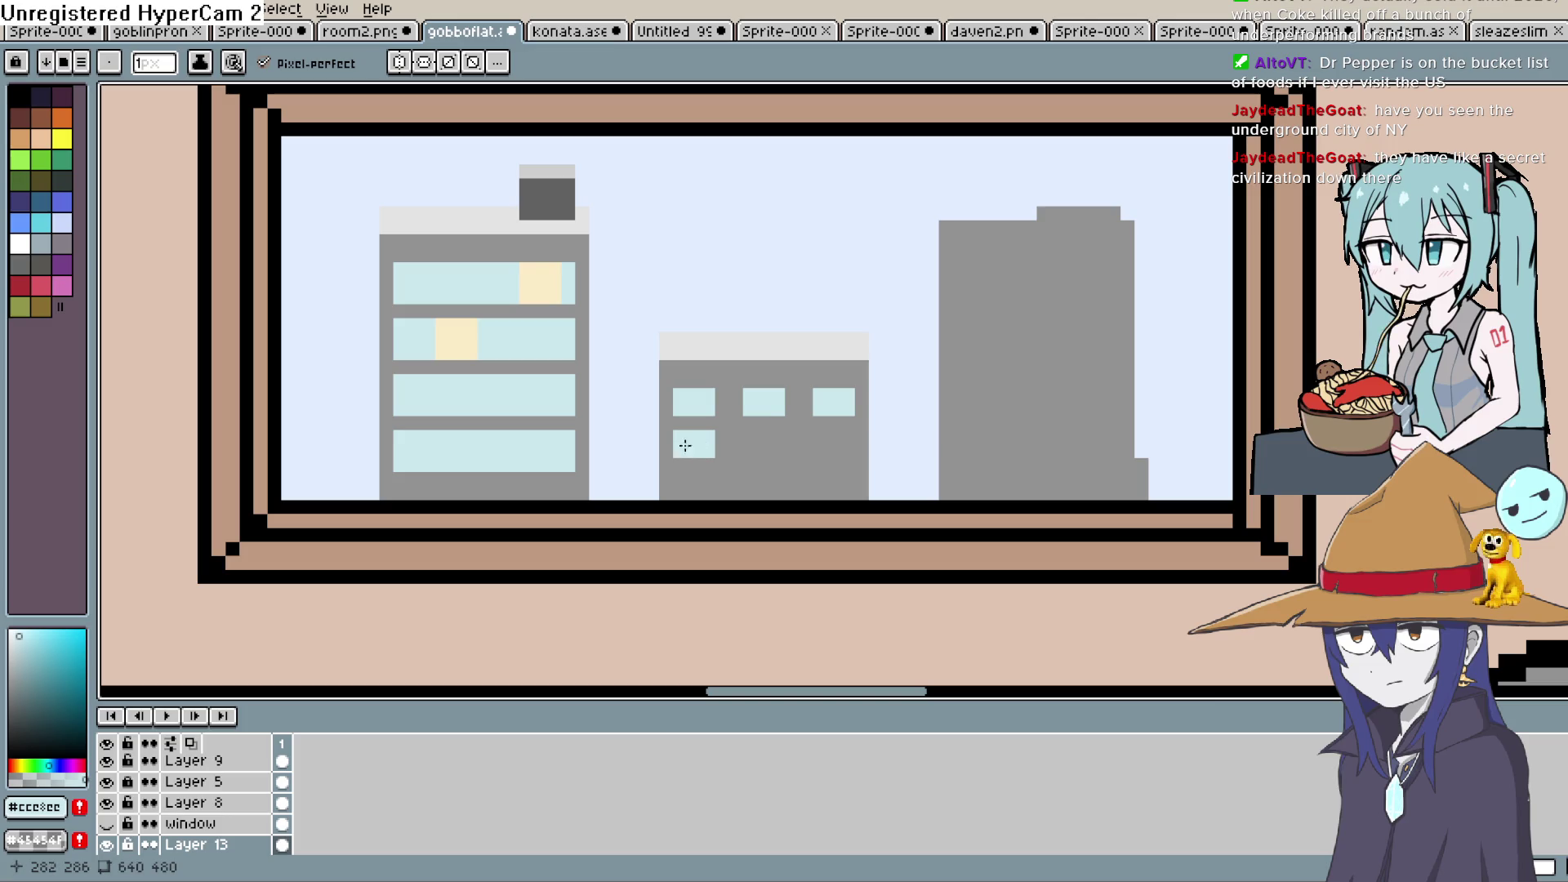
click(754, 453)
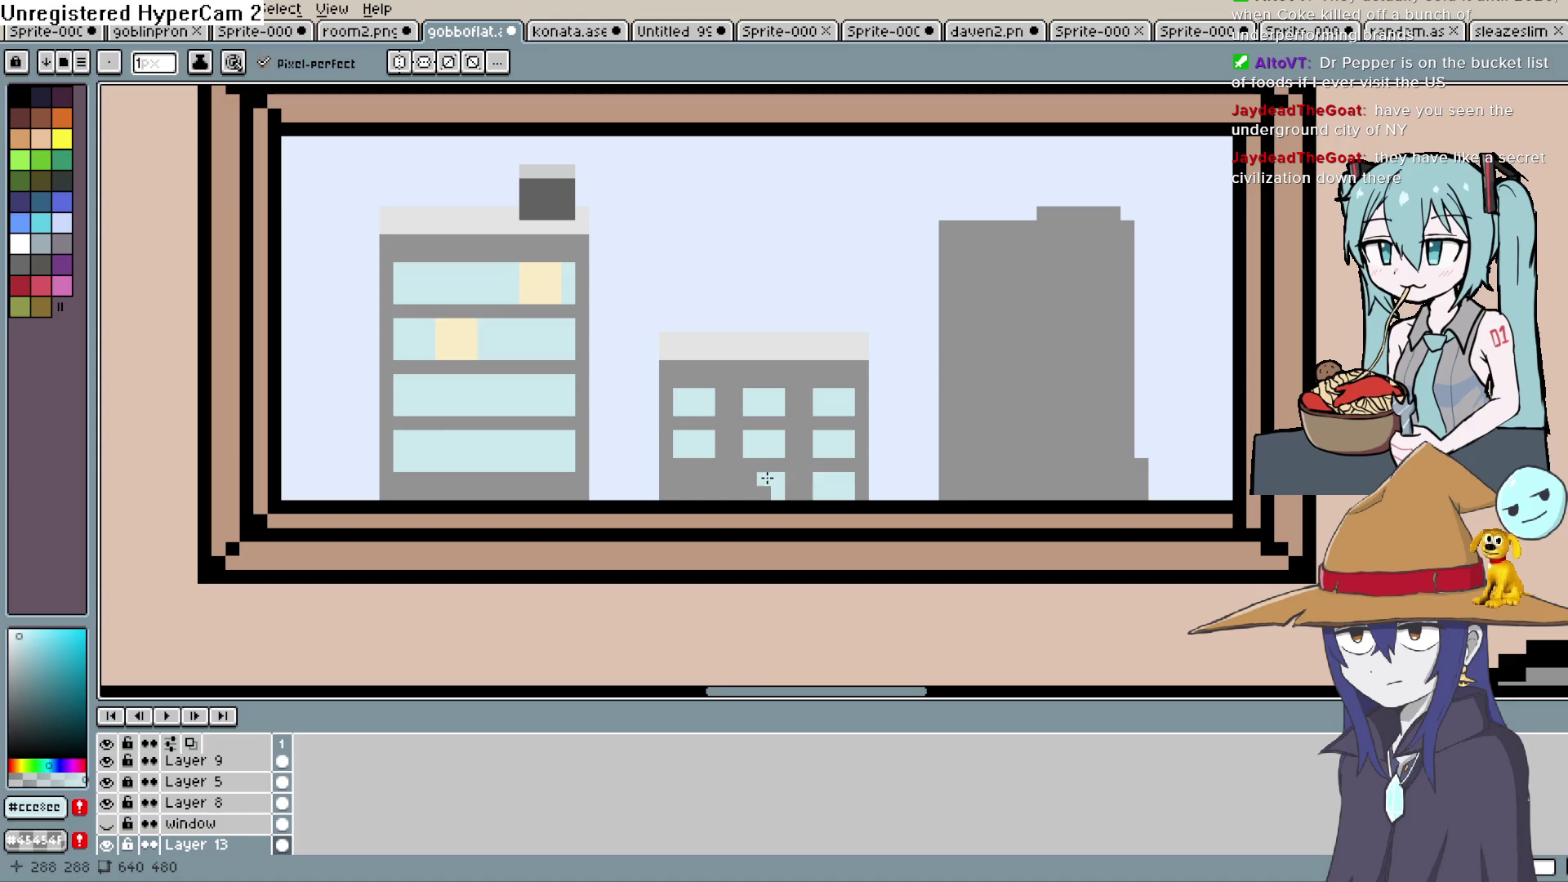
drag(706, 489, 681, 491)
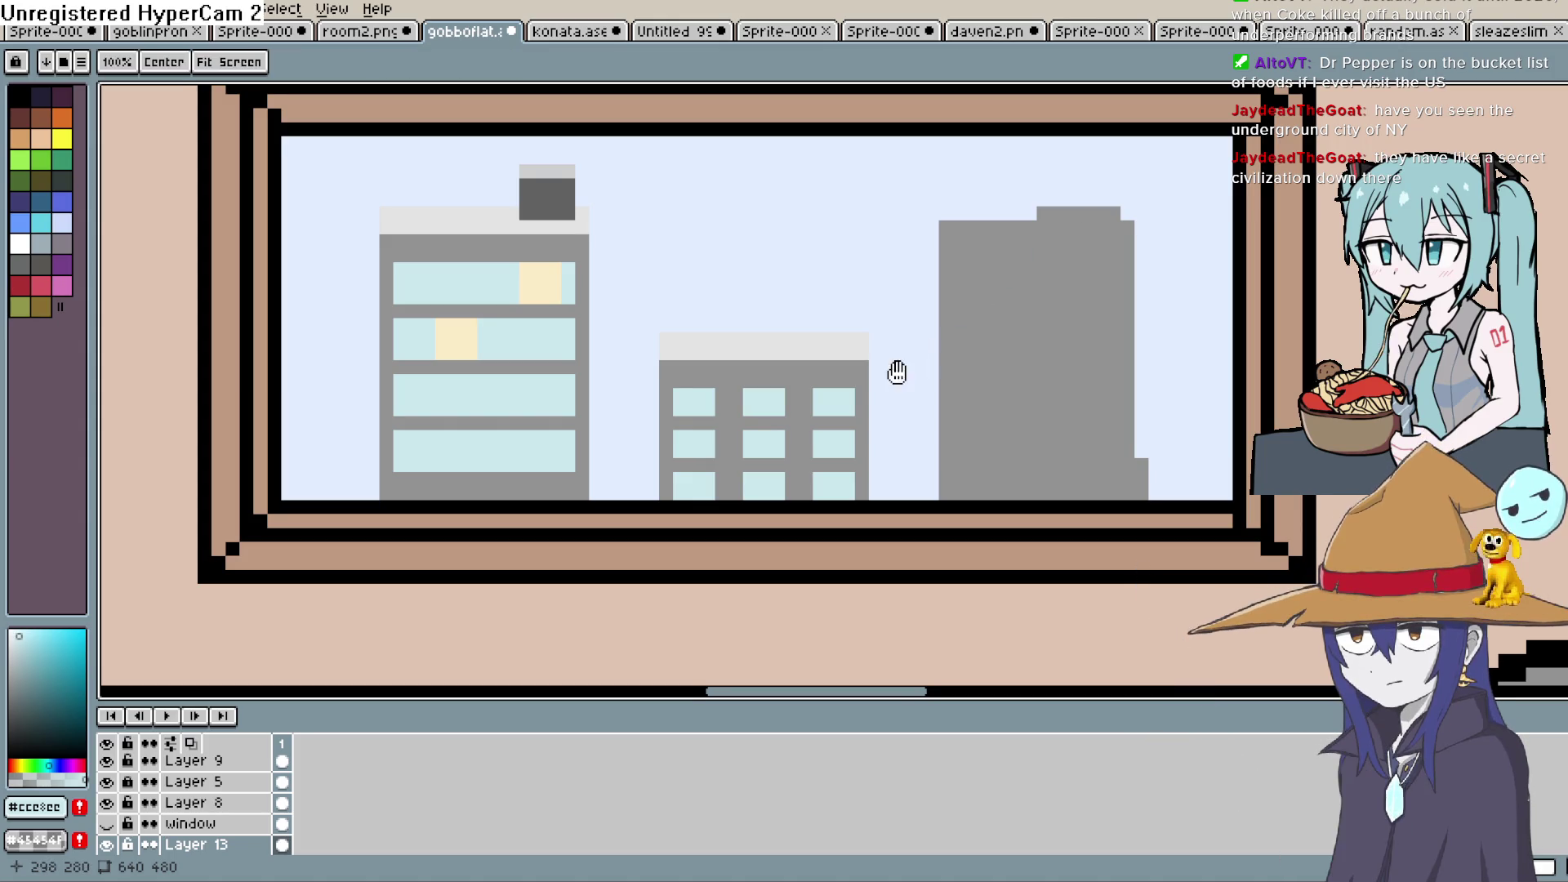
Touch up a skyline pixel with the sampled pale sky colour
drag(893, 368, 875, 350)
key(b)
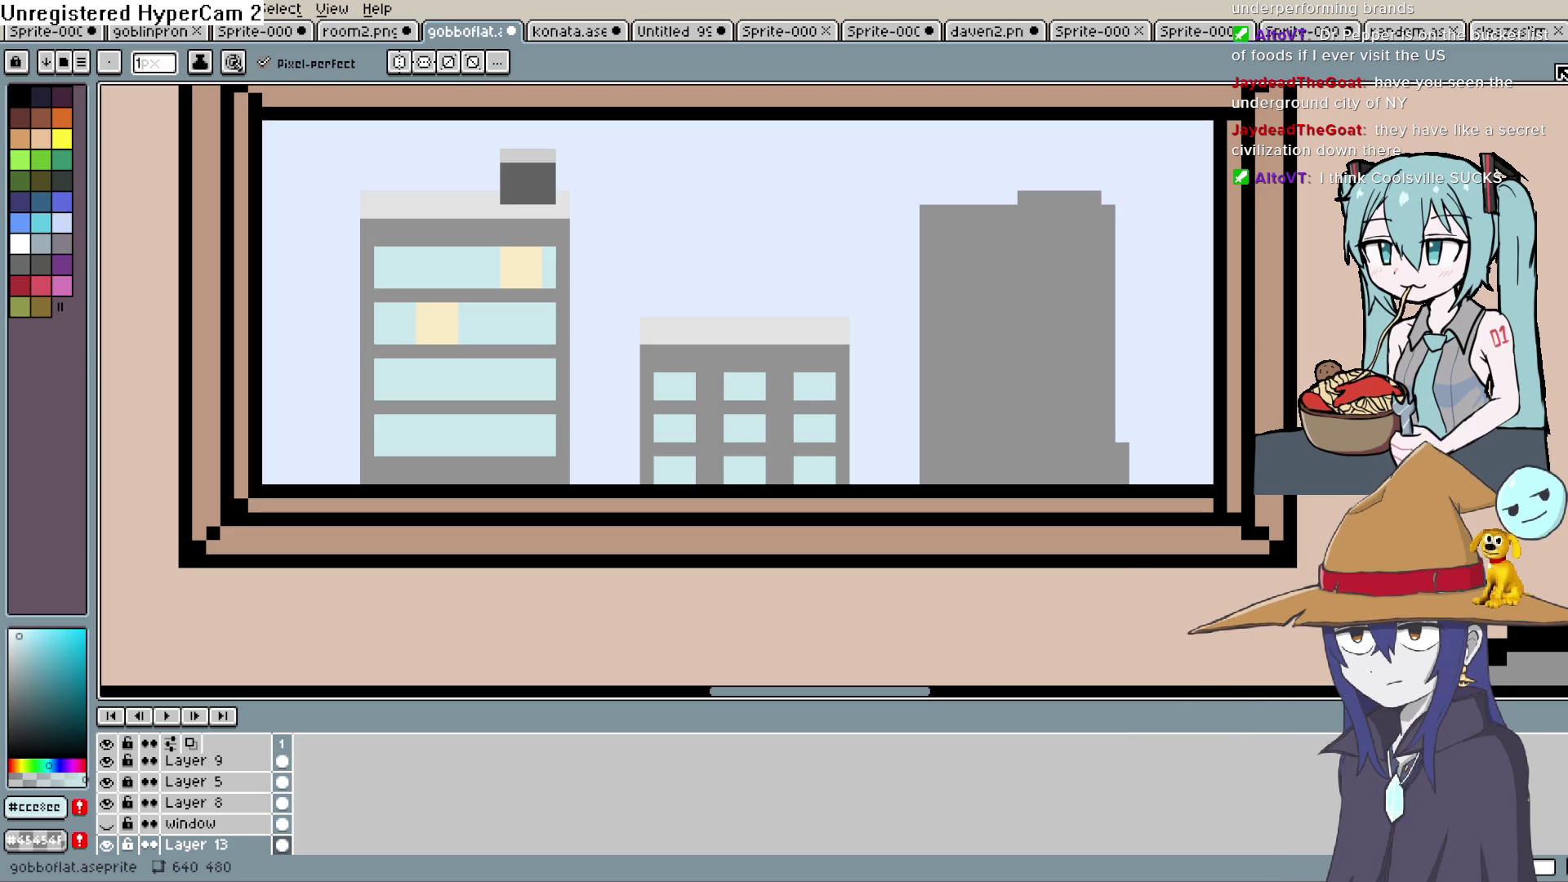
drag(1057, 332, 963, 259)
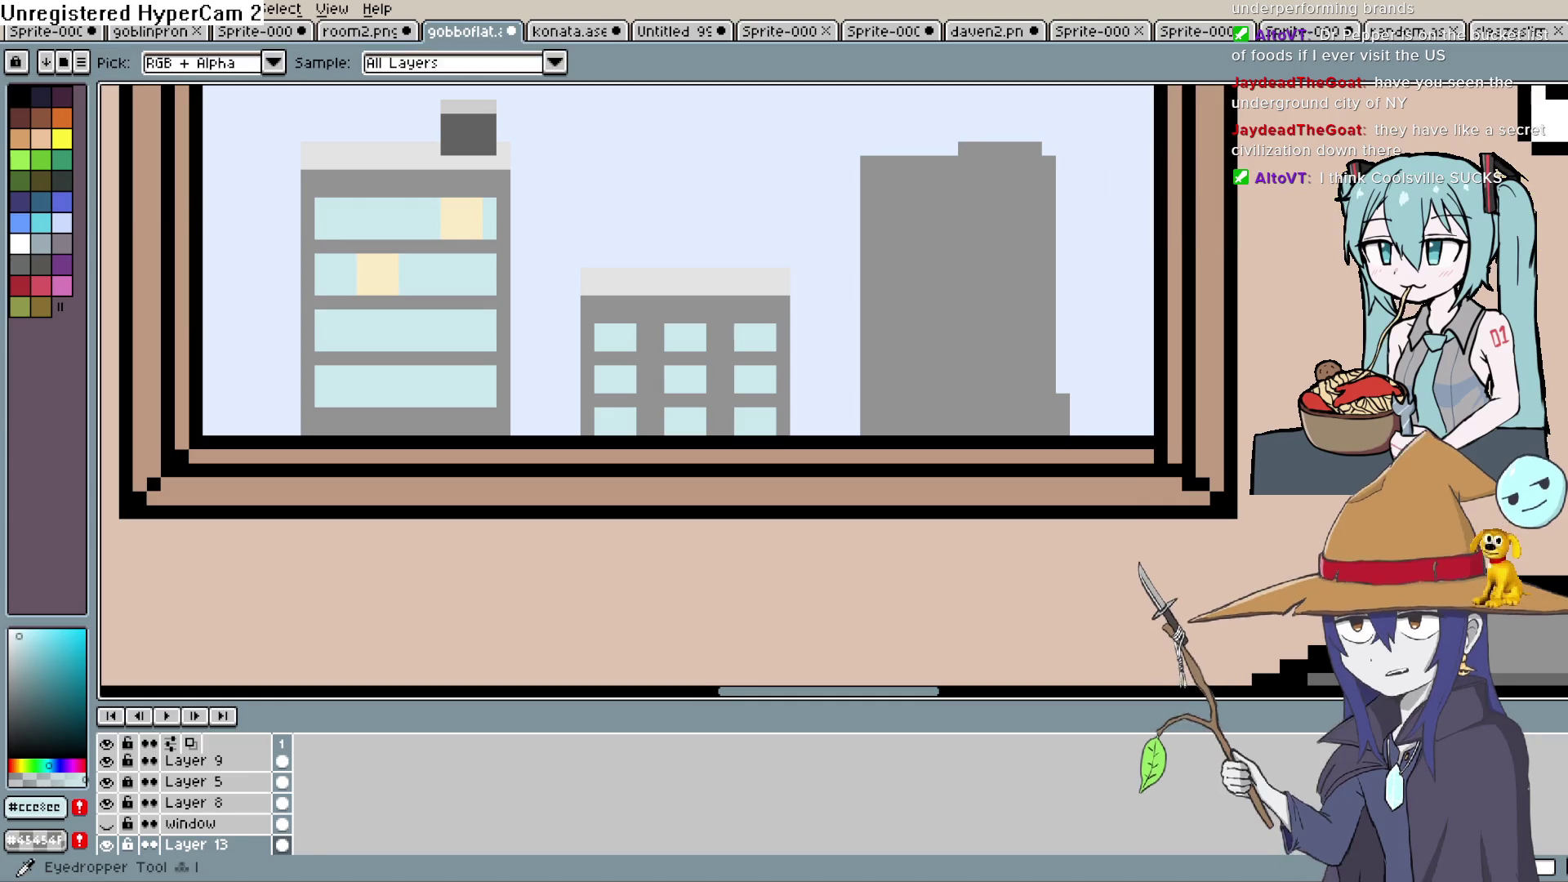
alt+click(1095, 276)
click(1064, 396)
scroll(1069, 412, up, 3)
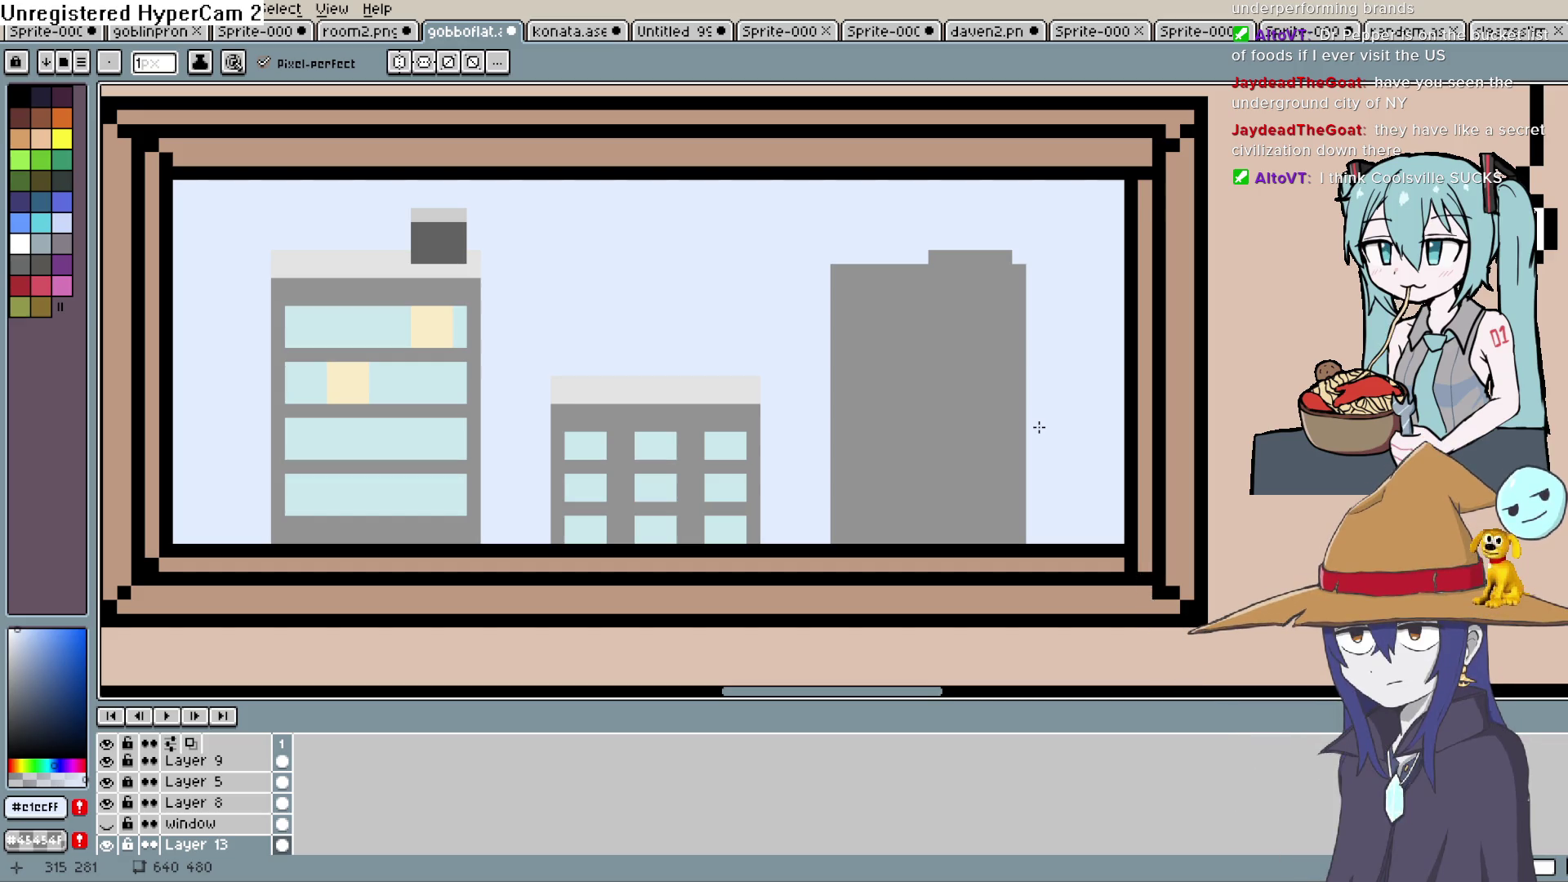
Draw a one-pixel light-grey roof line on the tall right building, clearing its corner pixel
drag(1038, 427, 969, 507)
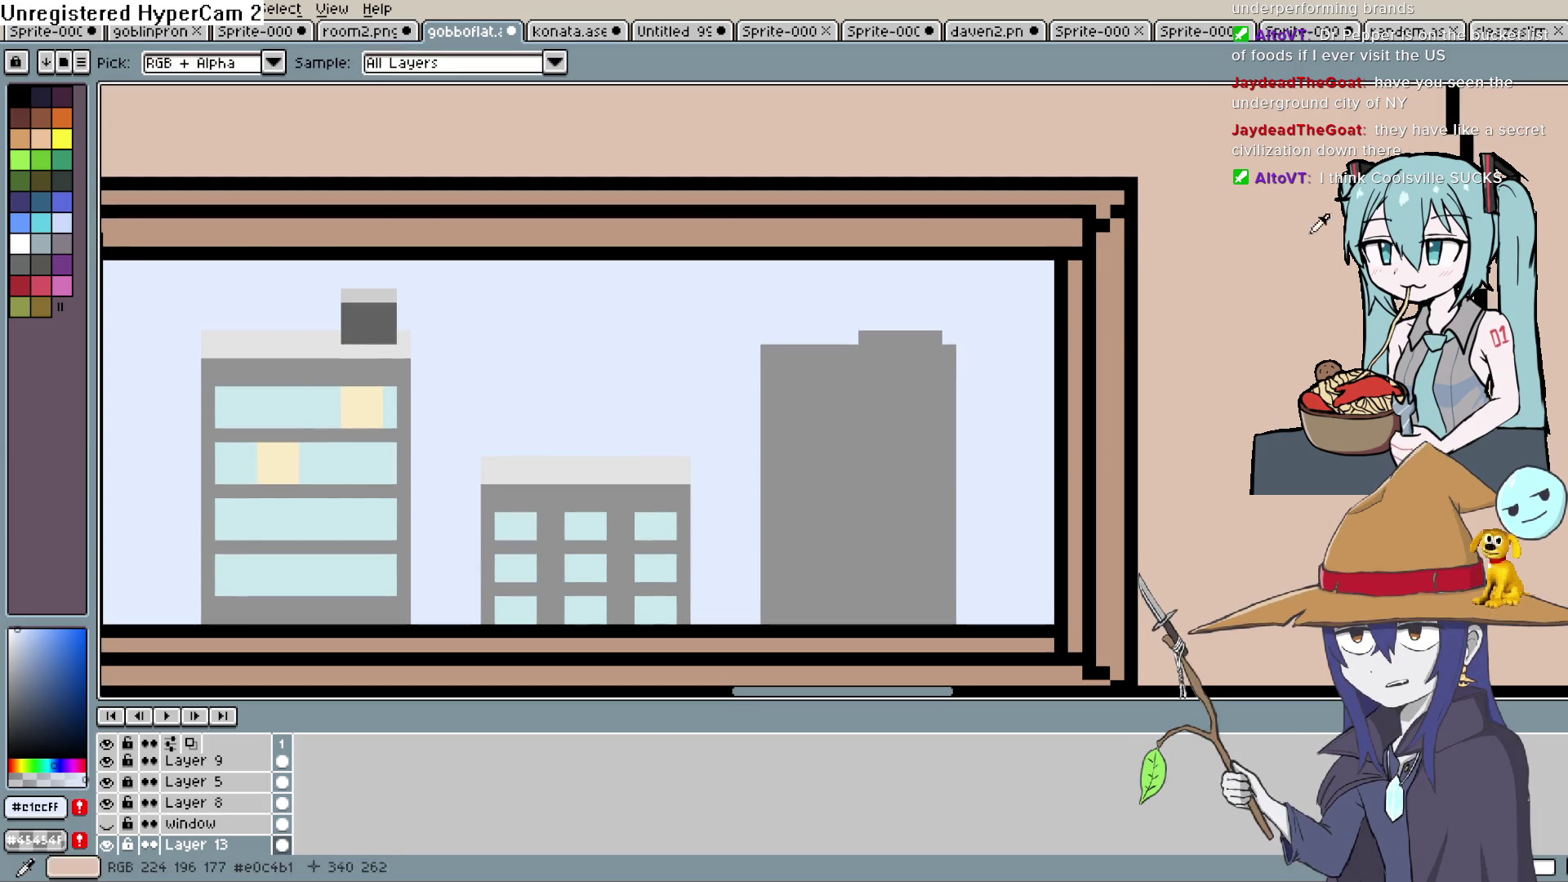
alt+click(603, 466)
drag(943, 337, 837, 345)
key(ctrl+z)
mouse_move(950, 351)
mouse_down()
mouse_move(768, 353)
mouse_move(943, 332)
mouse_up()
right_click(943, 333)
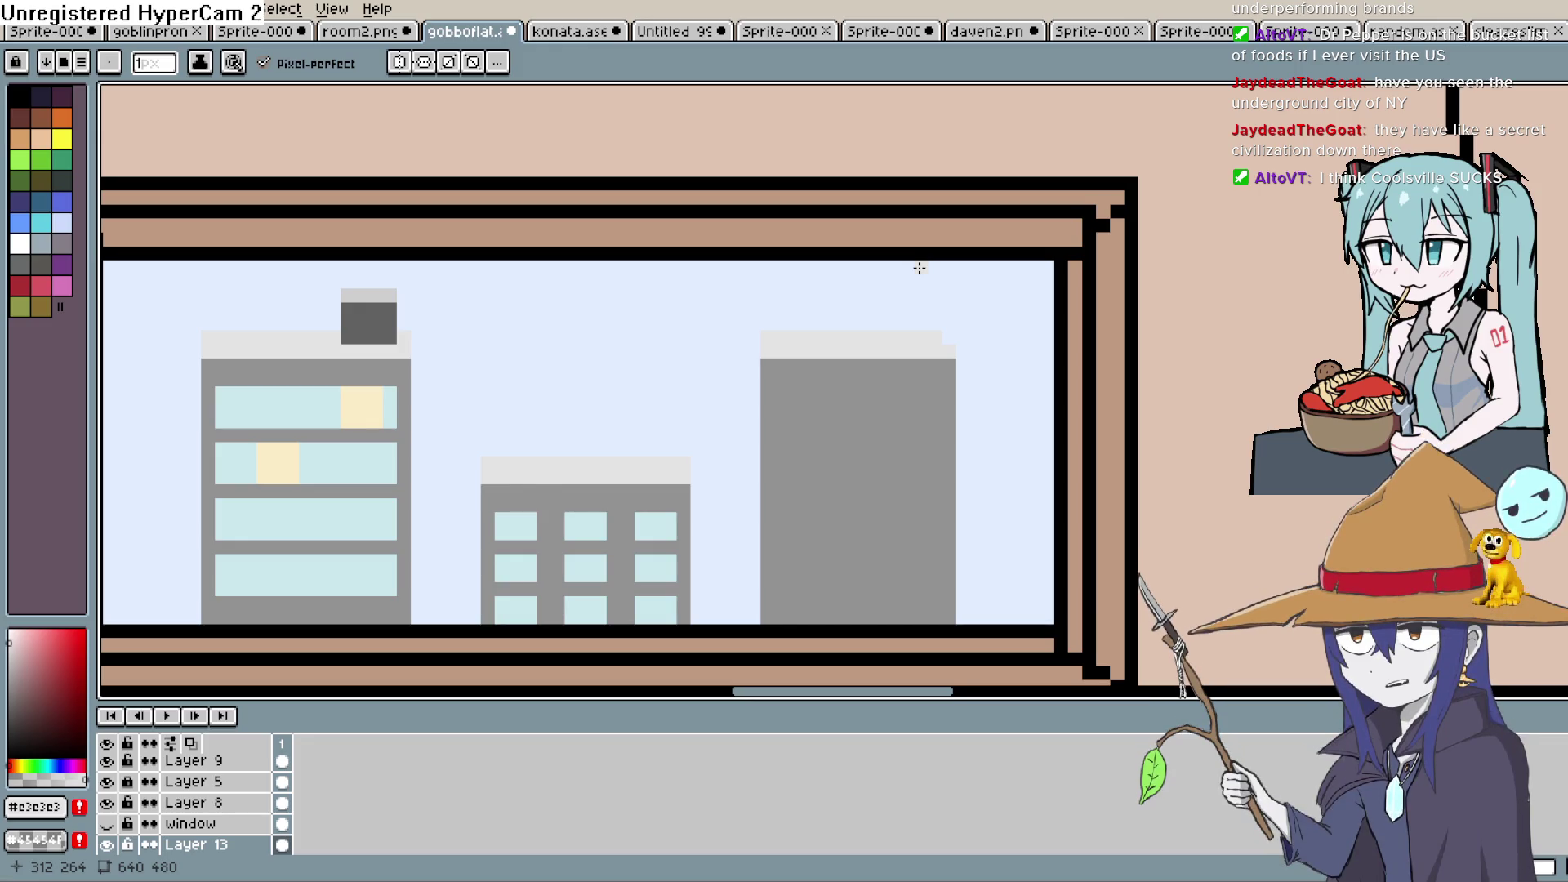
scroll(829, 517, down, 5)
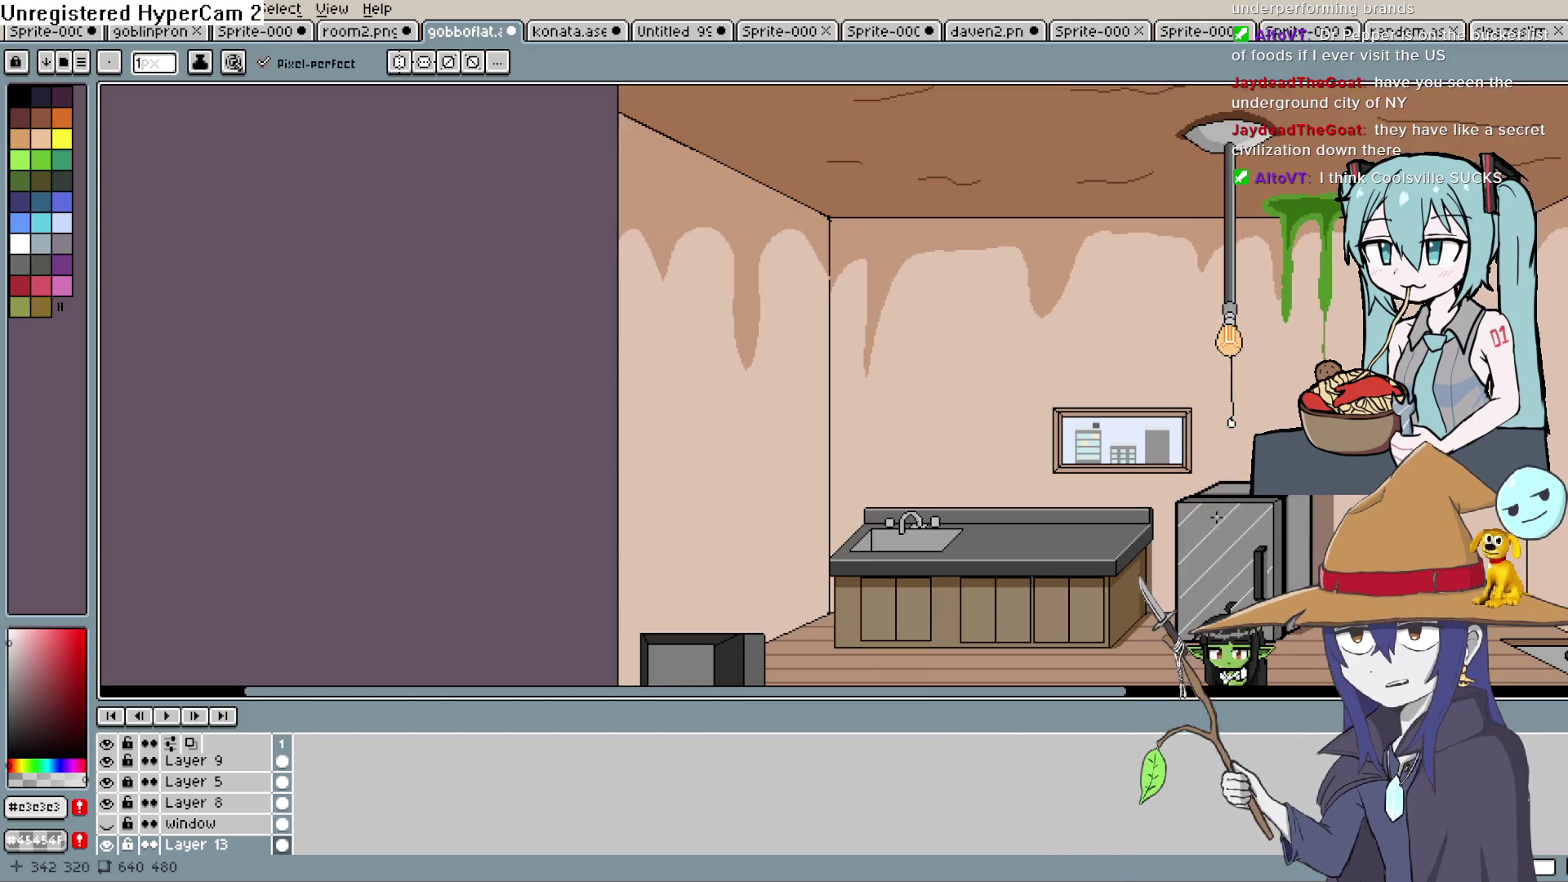
Pan and zoom in on the open laptop, white bottle and green futon on the floor
key(space)
drag(1217, 517, 999, 280)
scroll(833, 525, up, 2)
drag(833, 525, 1004, 337)
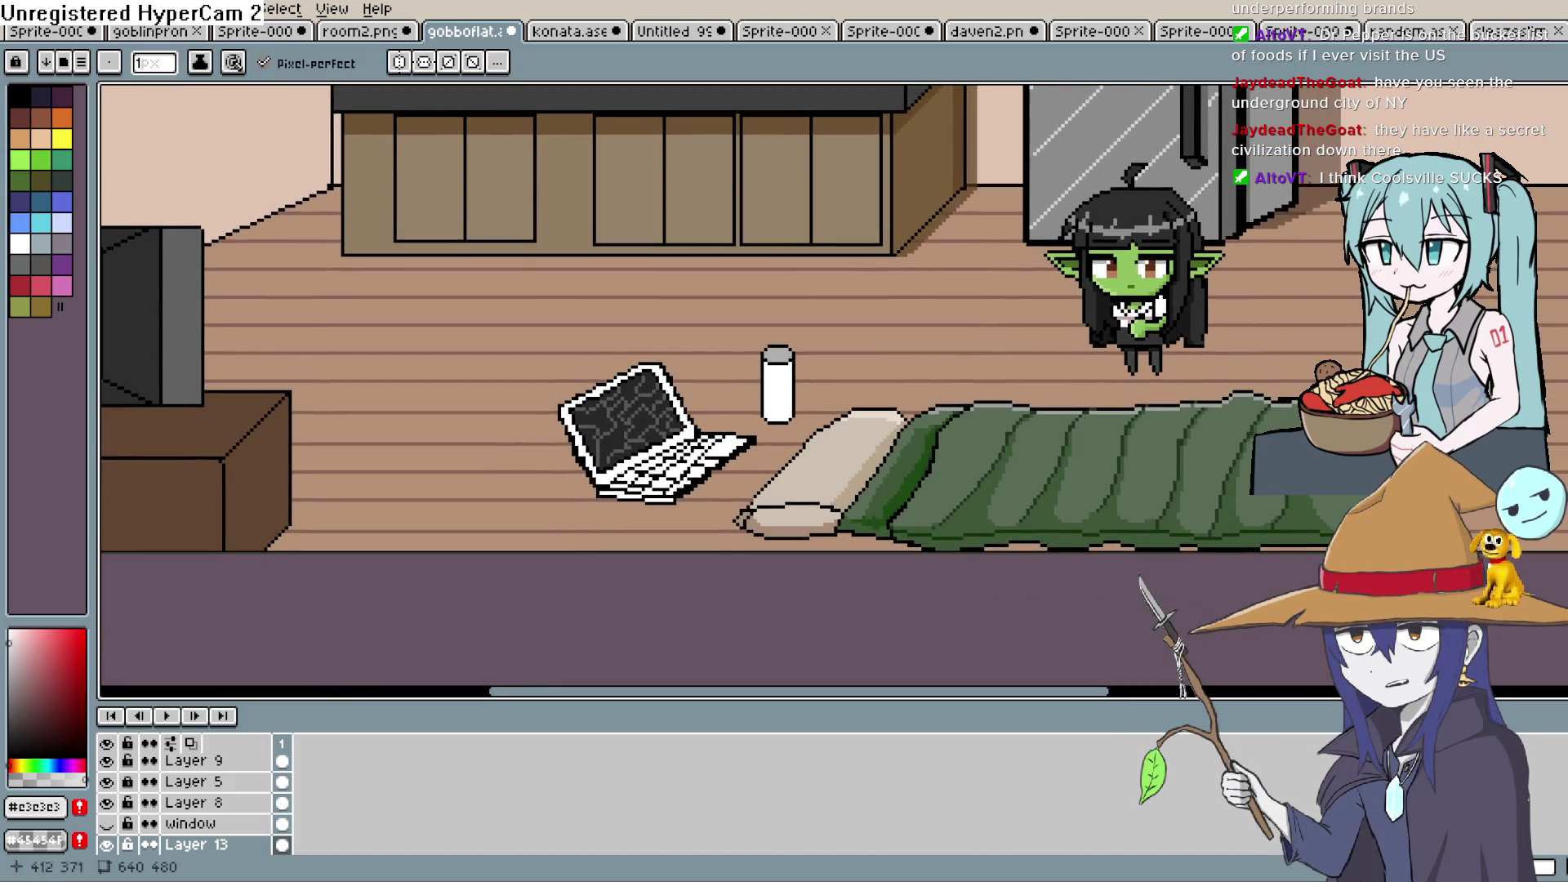
key(space)
drag(1035, 390, 990, 411)
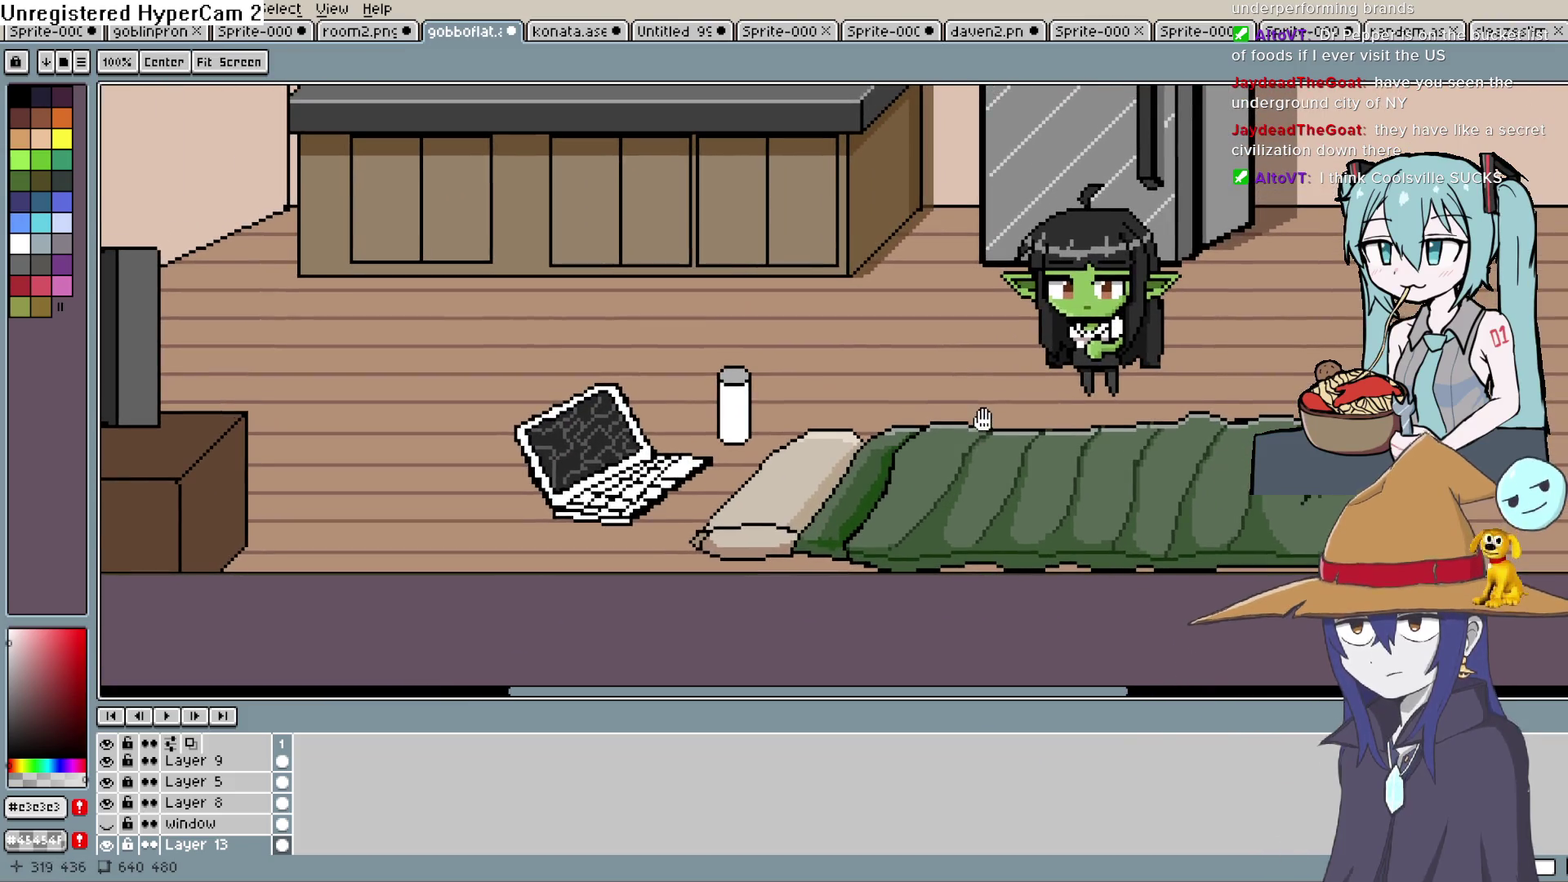
key(space)
drag(945, 490, 1015, 360)
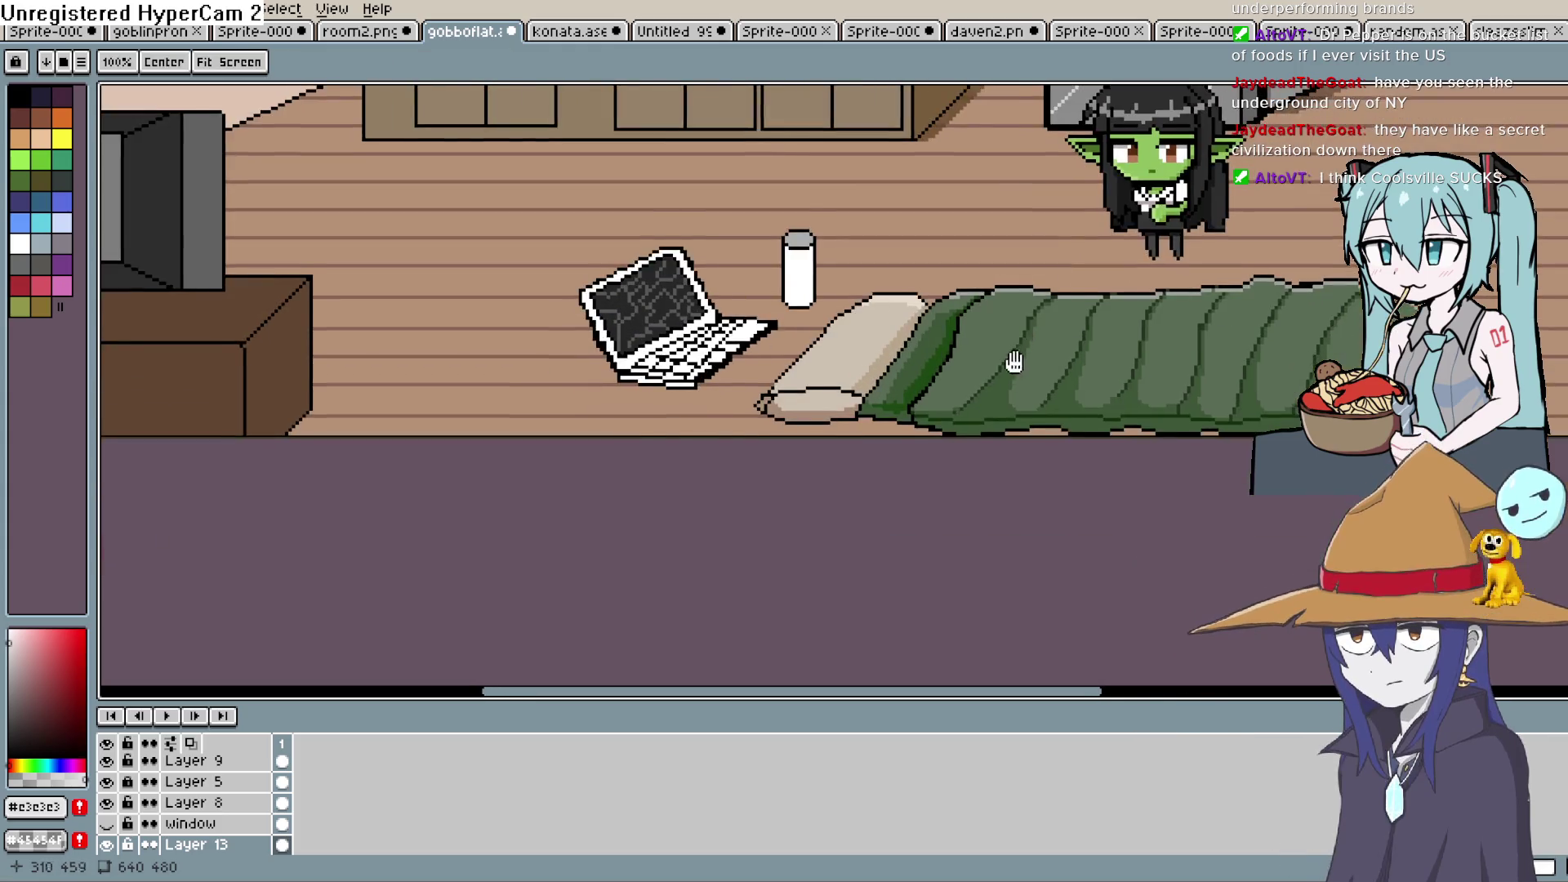
scroll(1028, 315, up, 1)
drag(846, 306, 841, 412)
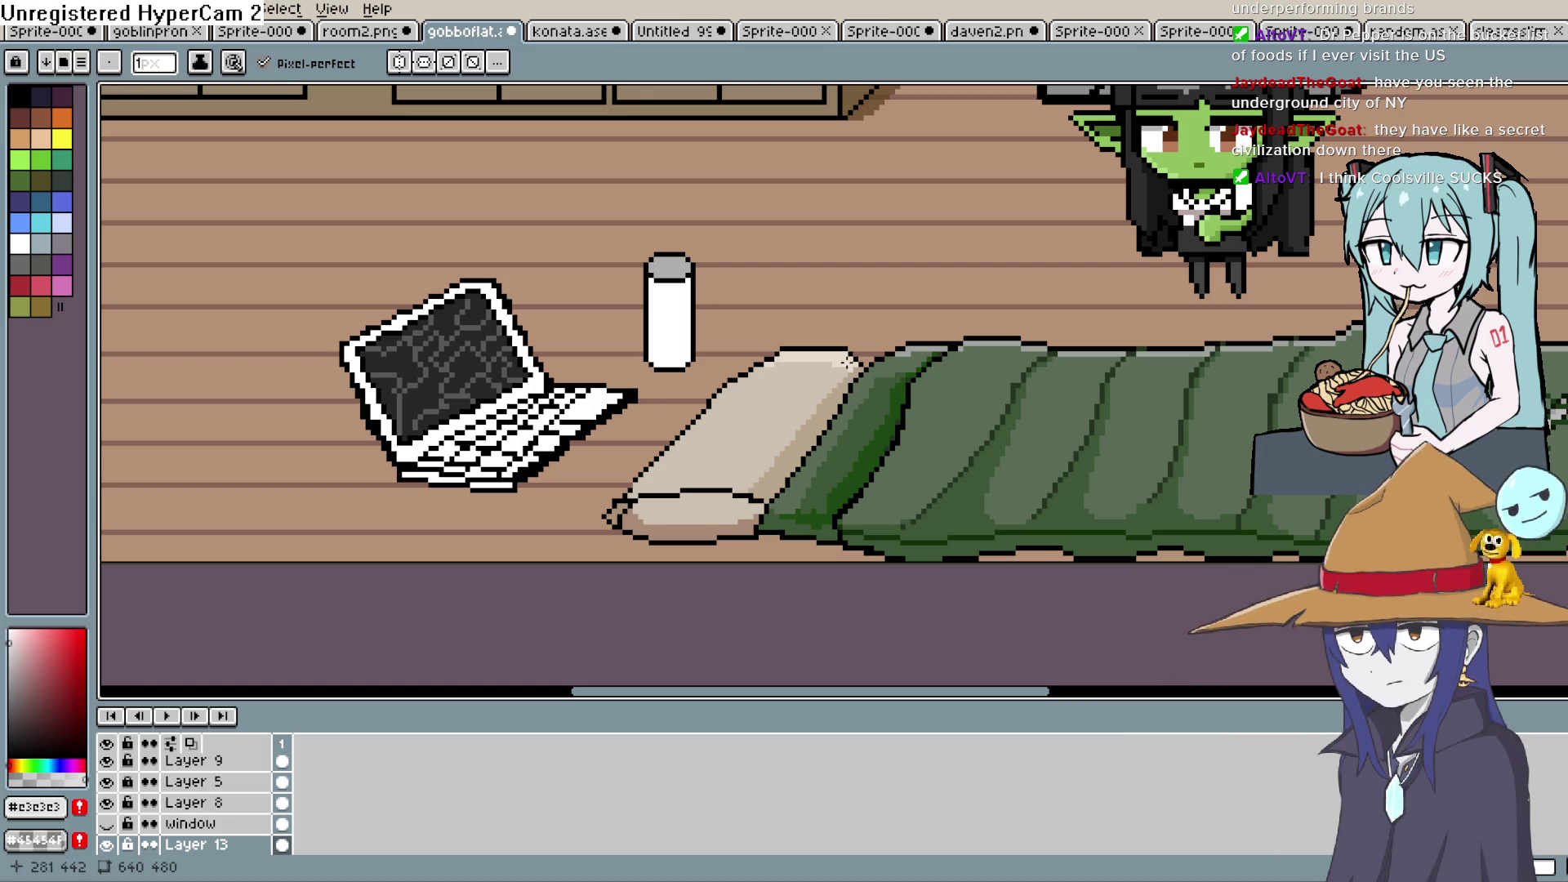
mouse_move(623, 437)
mouse_down()
mouse_move(776, 420)
mouse_move(843, 392)
mouse_up()
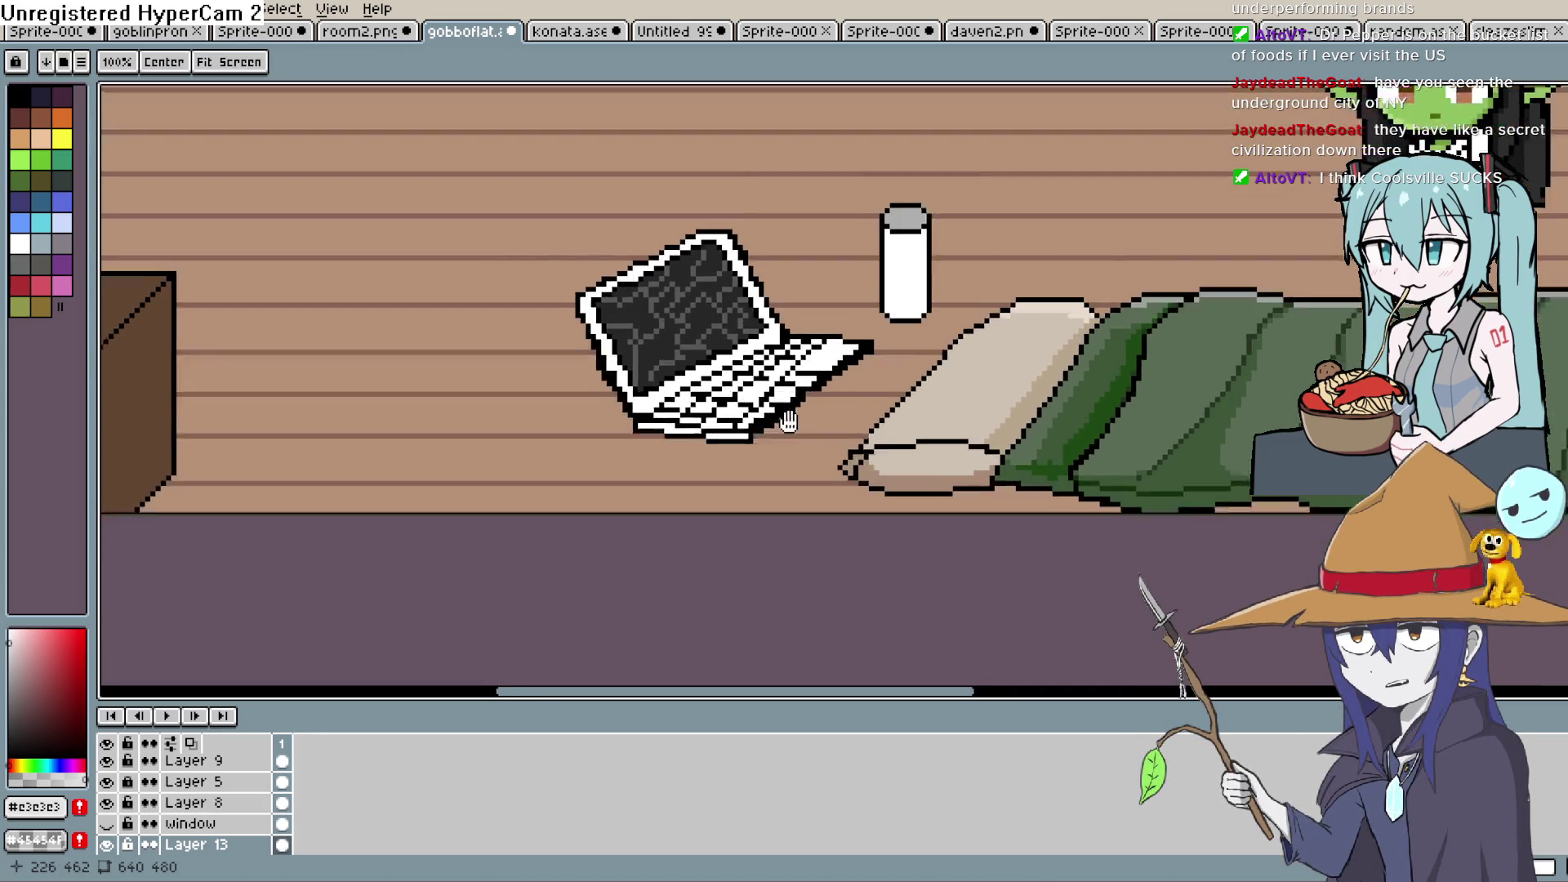
drag(1086, 232, 990, 281)
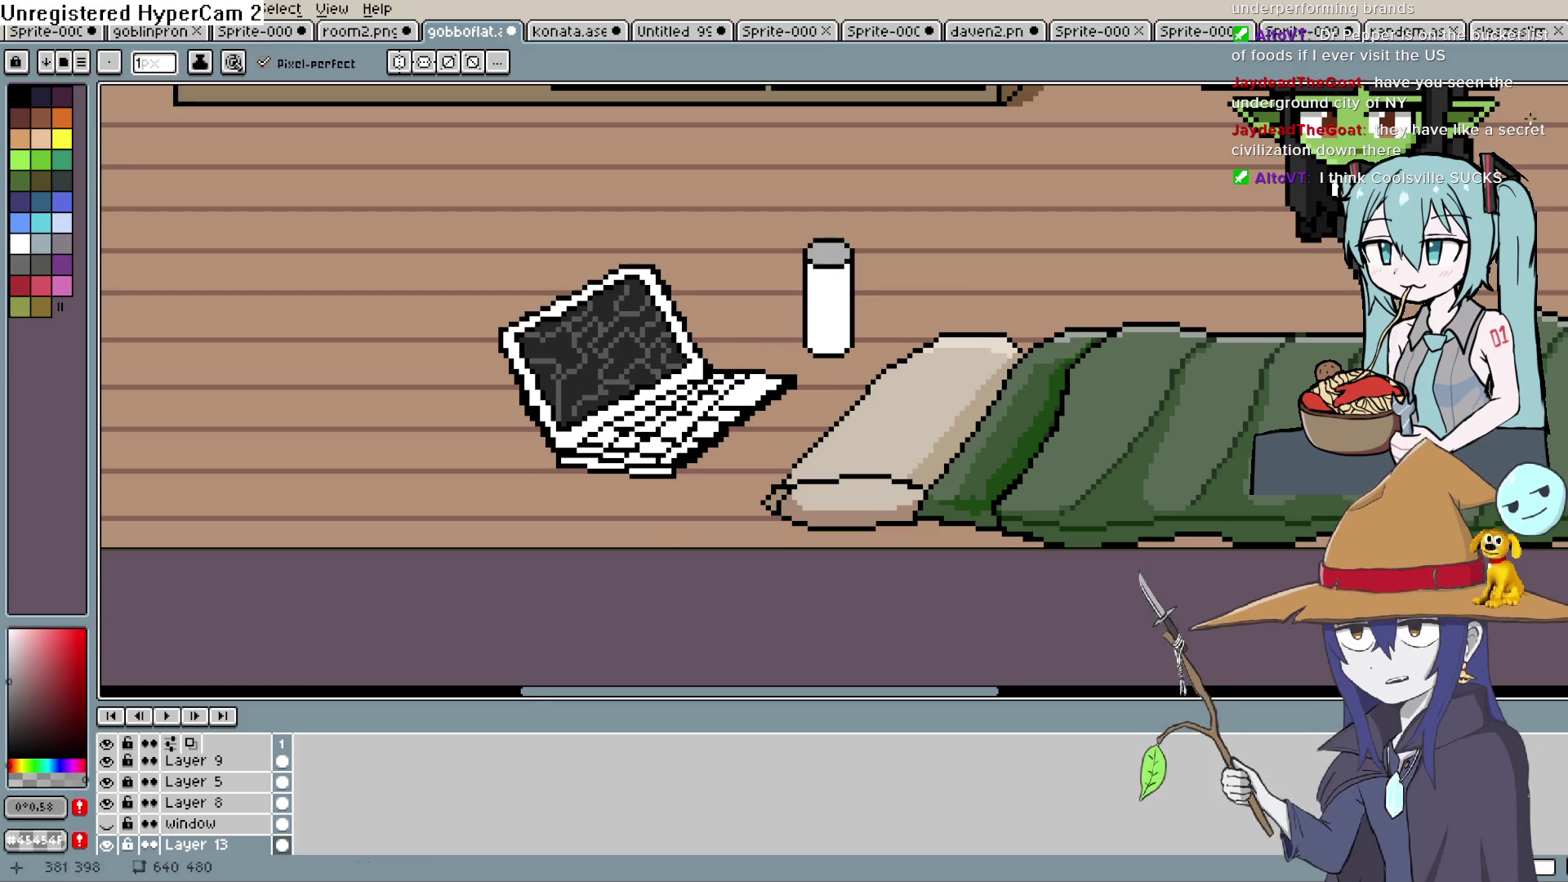
scroll(799, 273, up, 1)
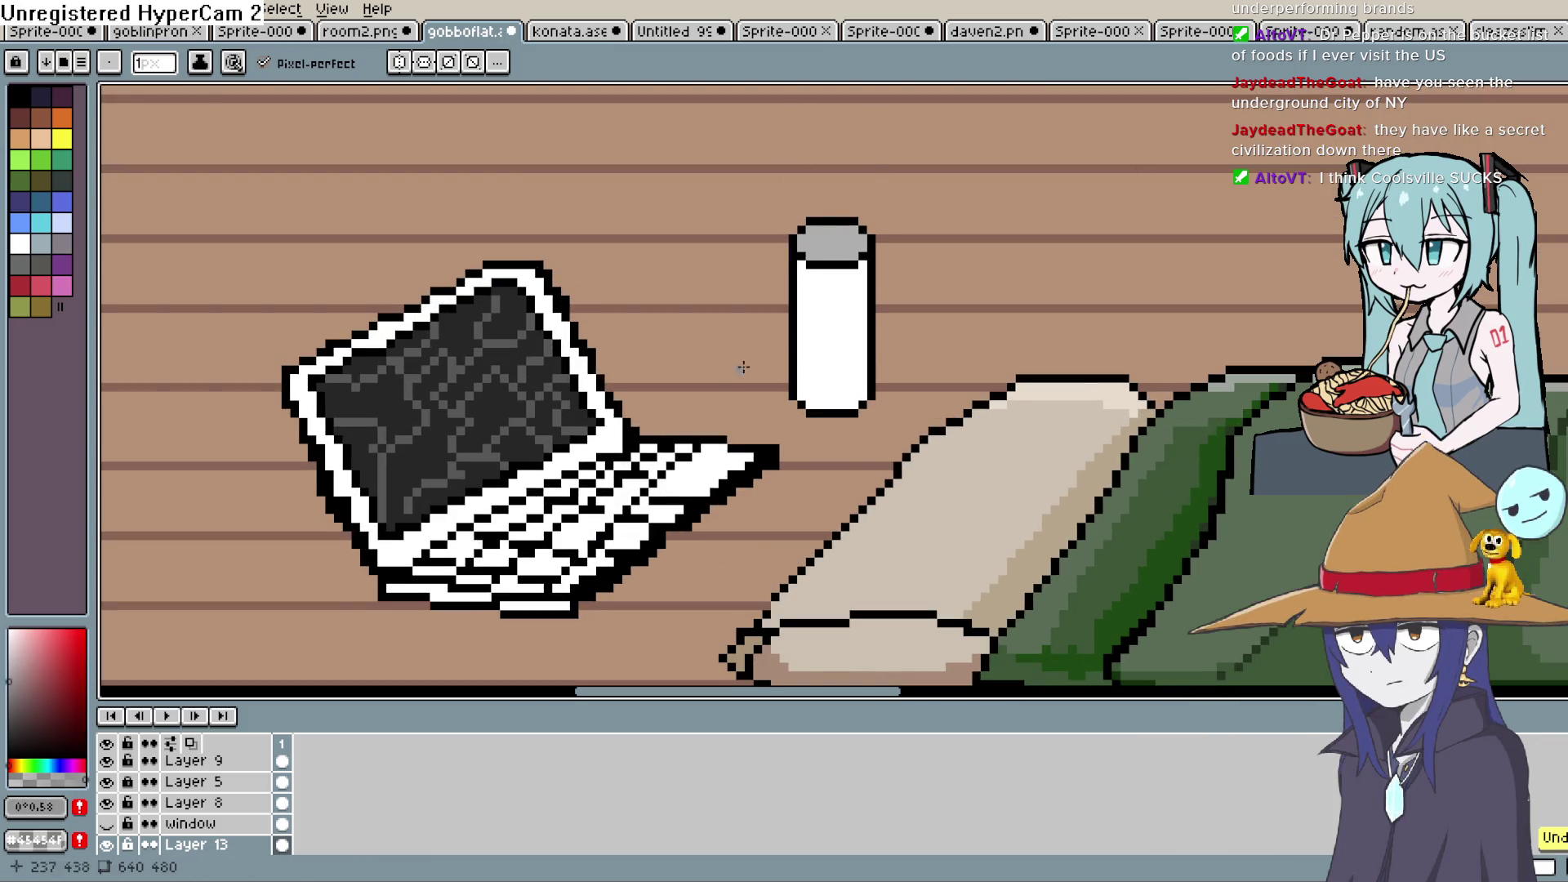
scroll(196, 800, up, 3)
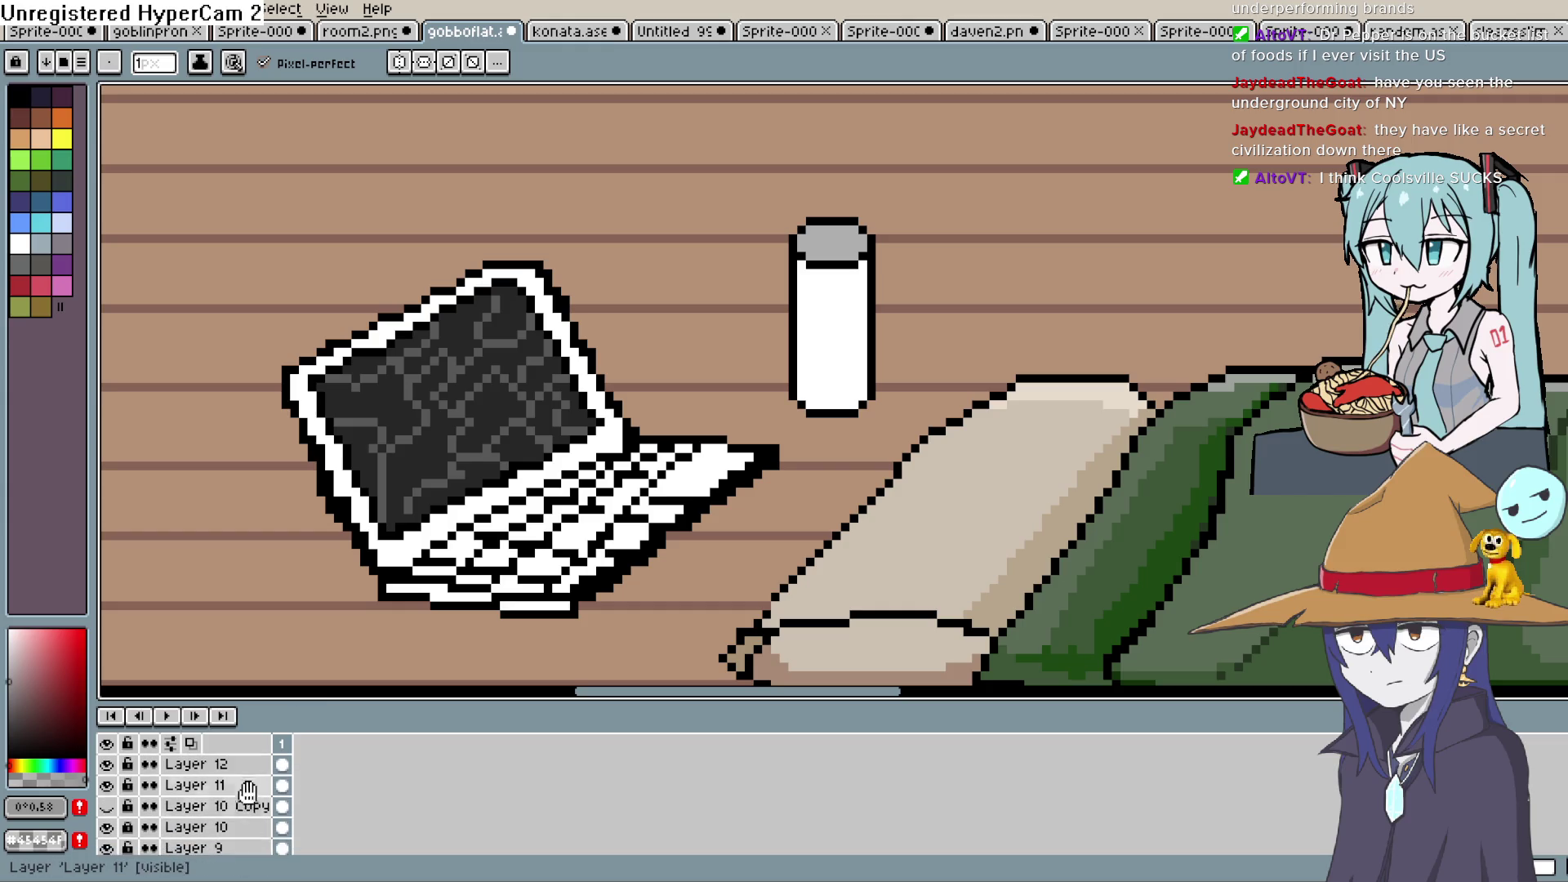
Shade the bottle's left edge with a grey stripe sampled from its cap
click(107, 764)
click(106, 764)
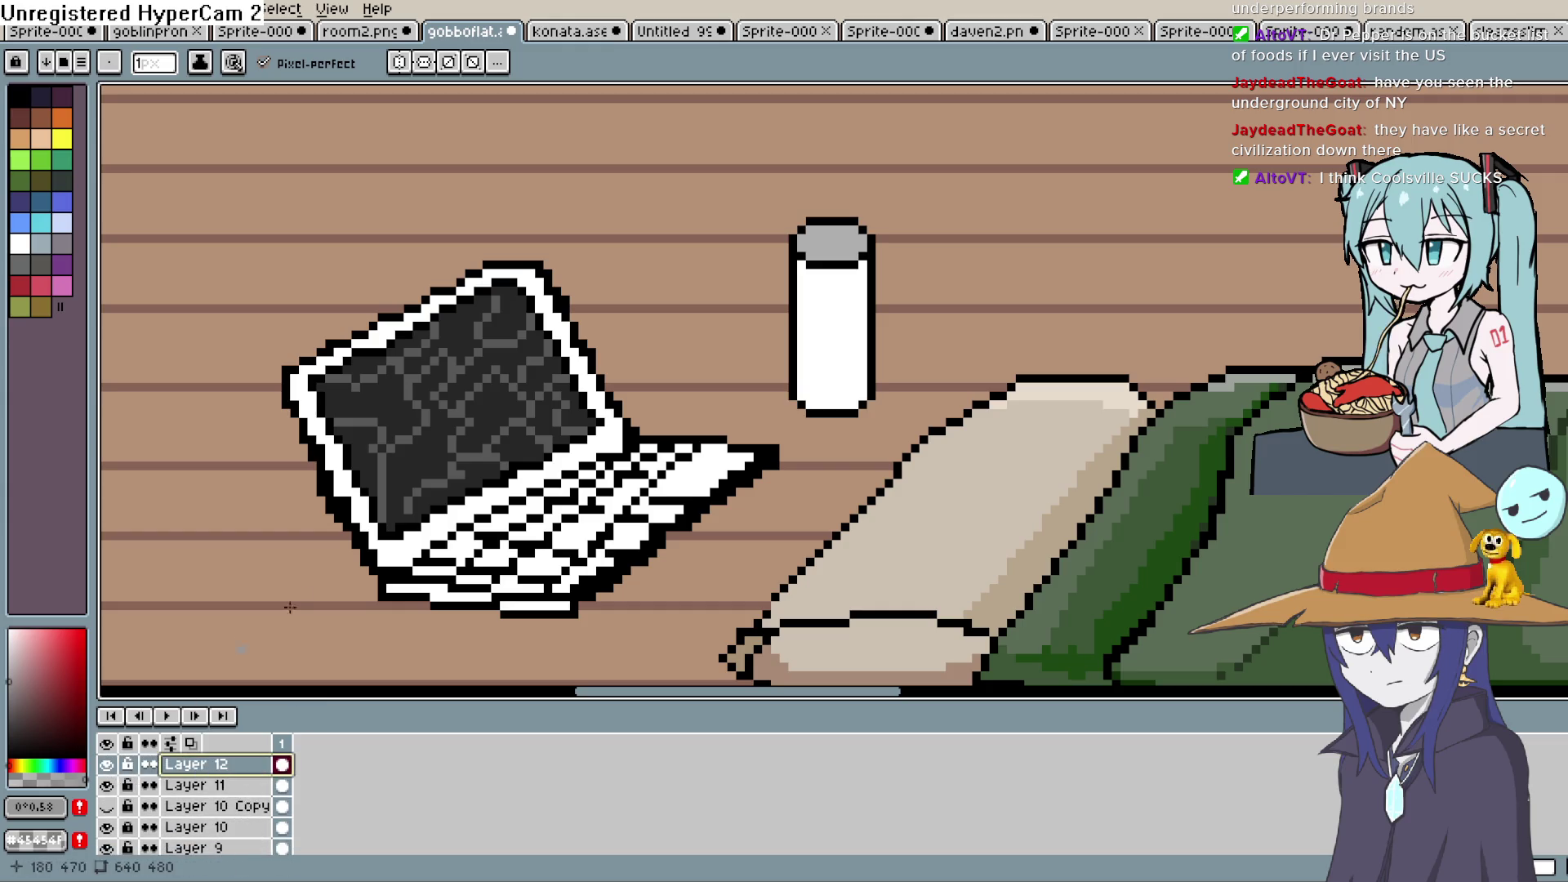
alt+click(799, 266)
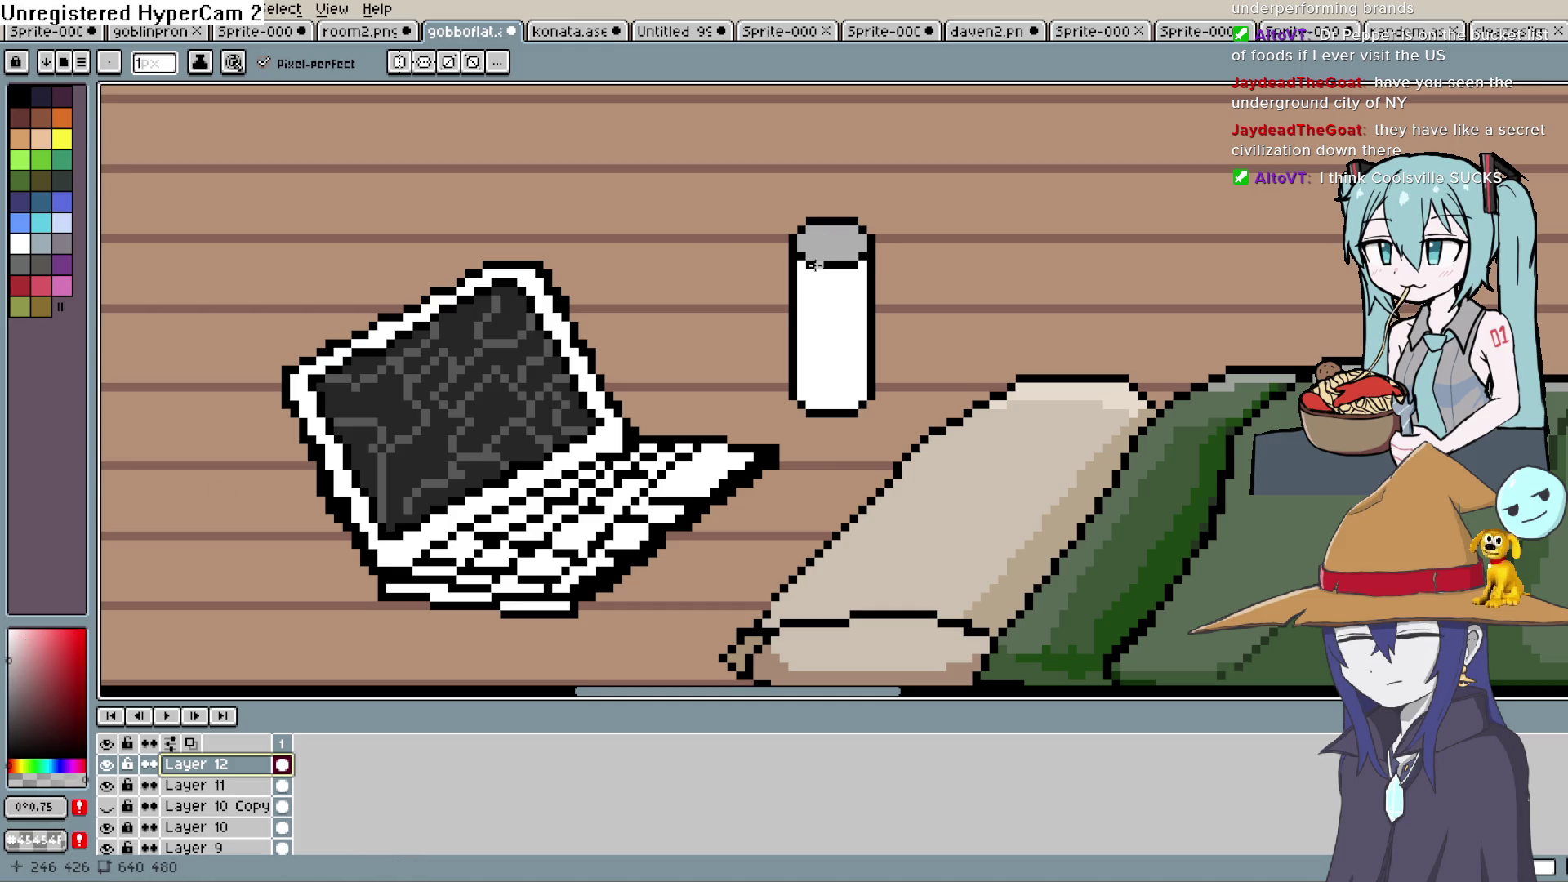
click(811, 402)
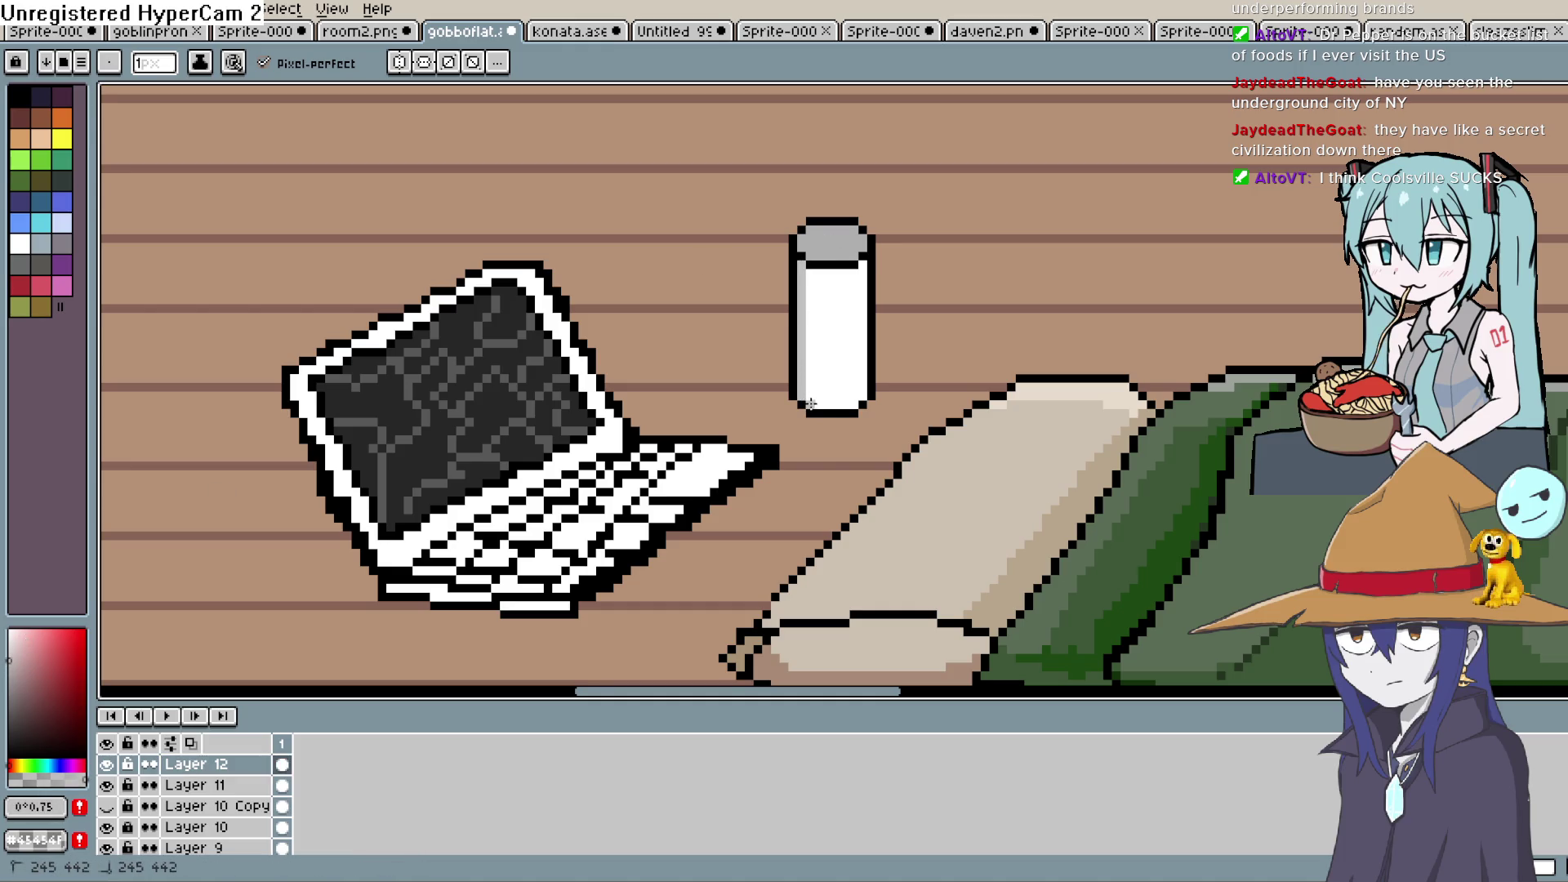
click(850, 404)
drag(806, 341, 806, 296)
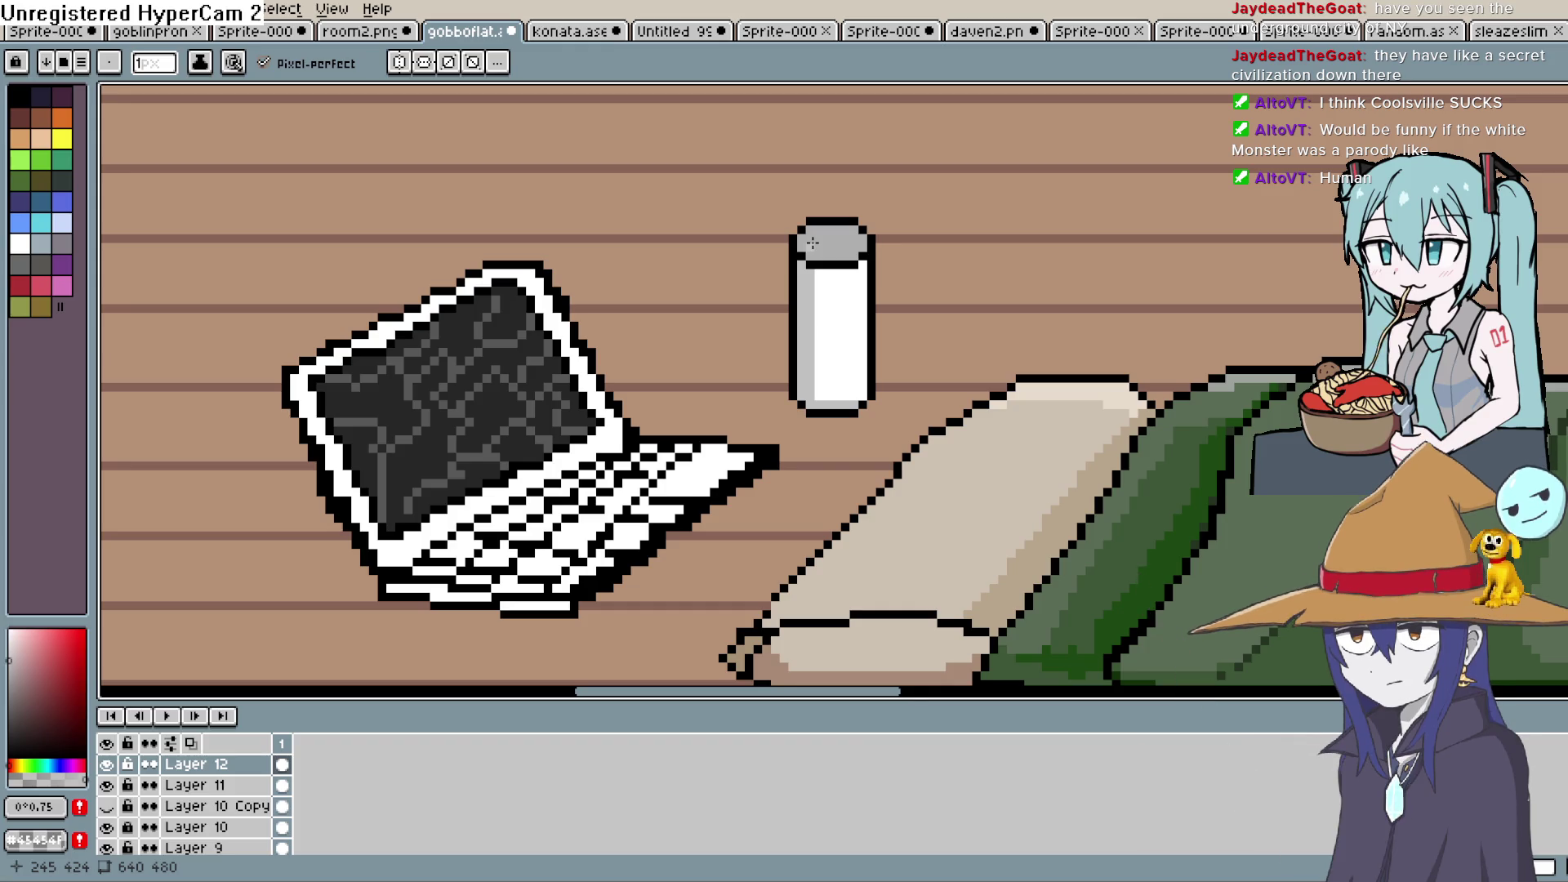
Choose a slightly darker mid grey from the palette for shading
alt+click(857, 282)
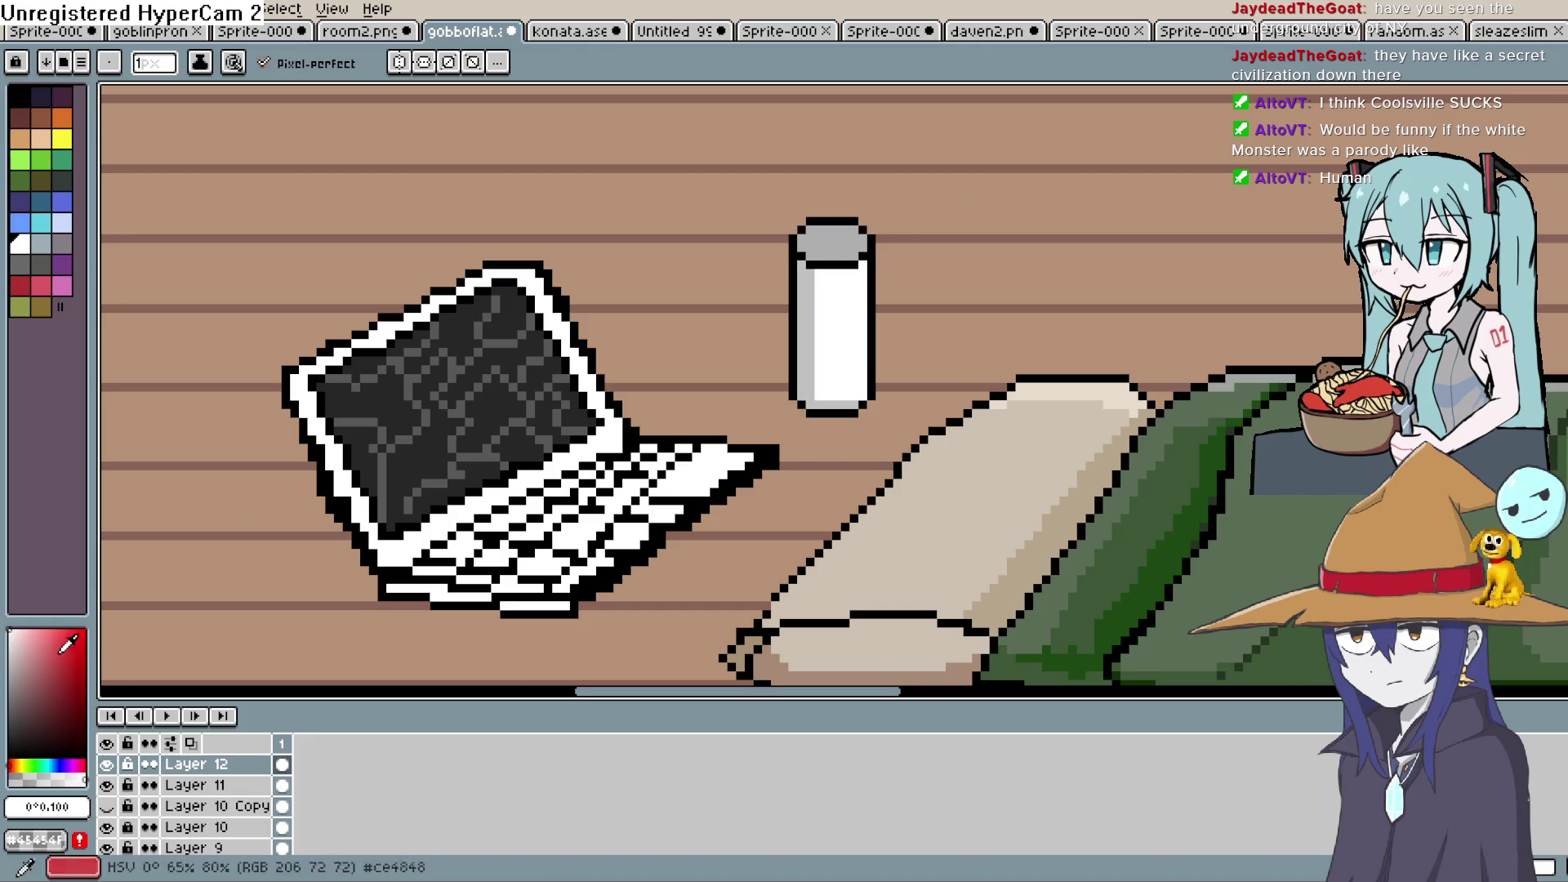
click(1555, 210)
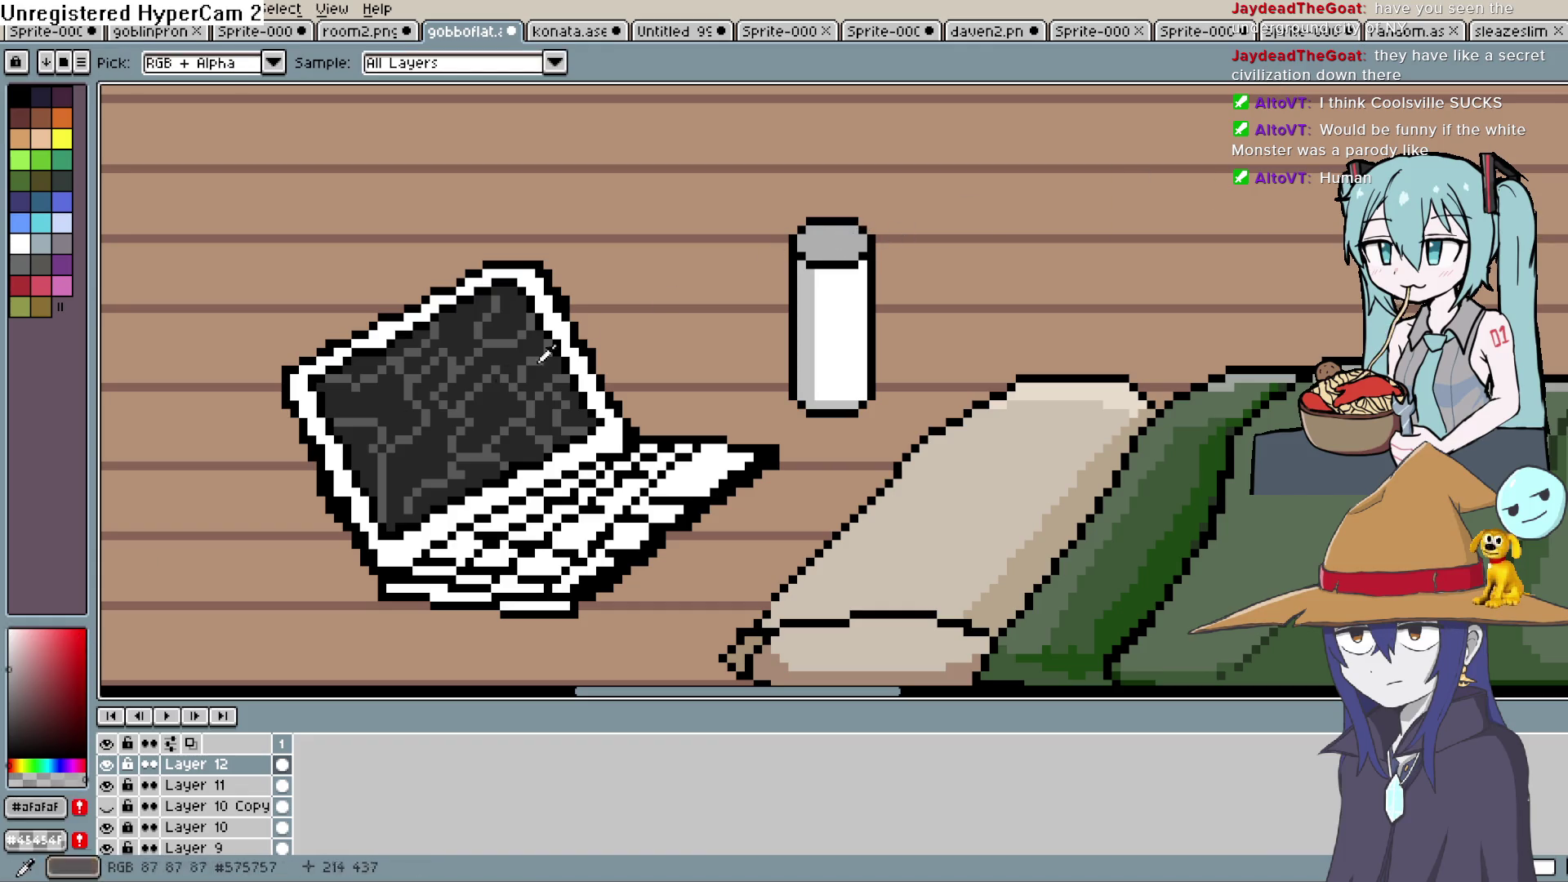
click(11, 671)
drag(11, 671, 8, 690)
Zoom in and pencil a grey square onto the bottle cap
key(w)
key(b)
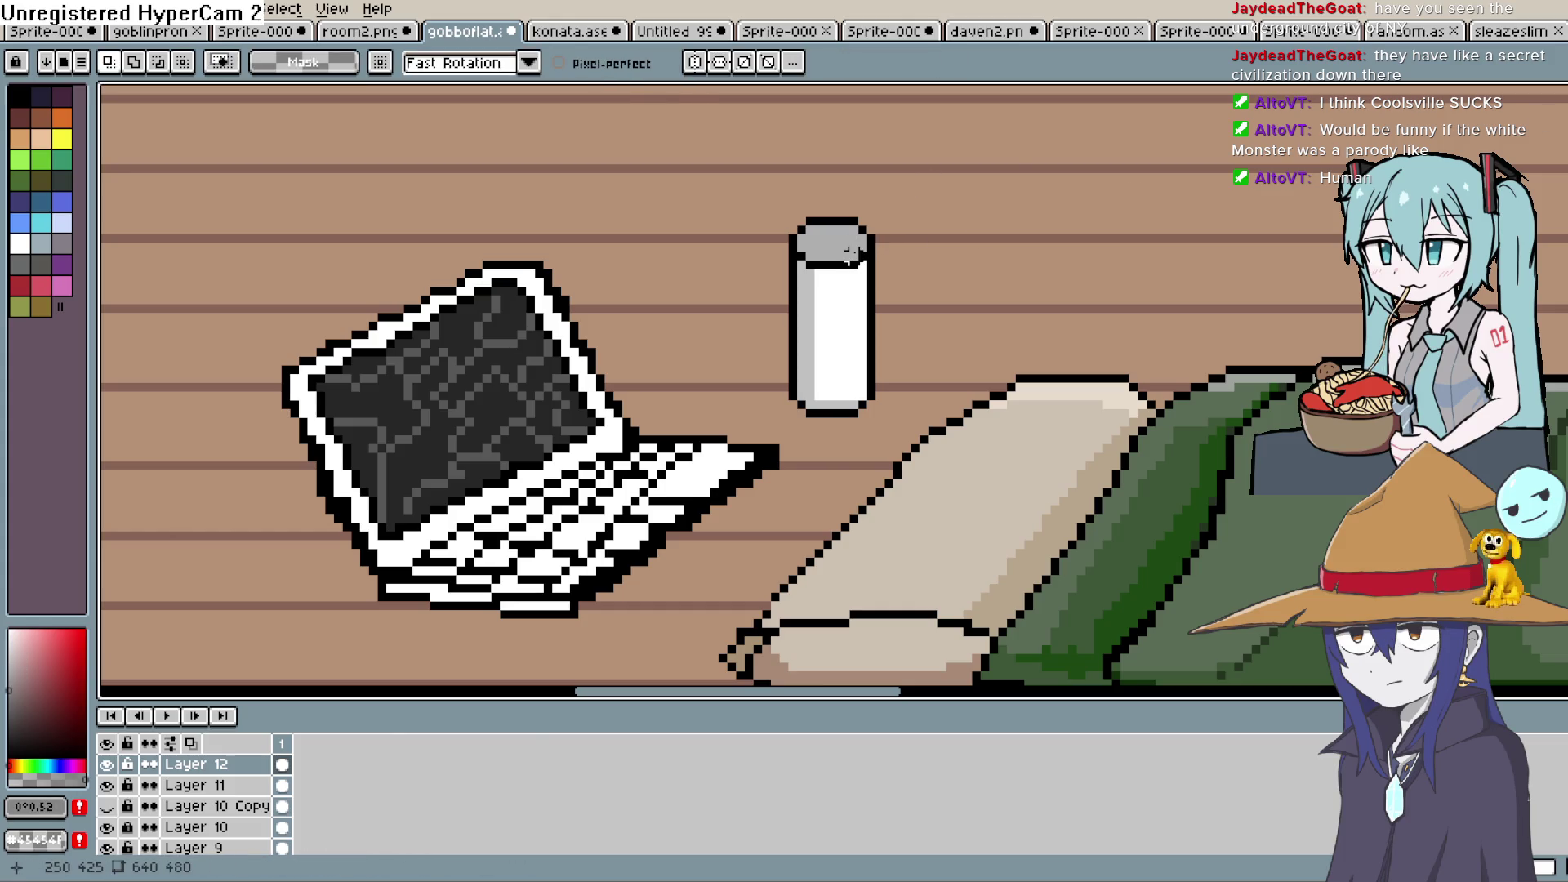
scroll(849, 249, down, 1)
scroll(849, 249, up, 2)
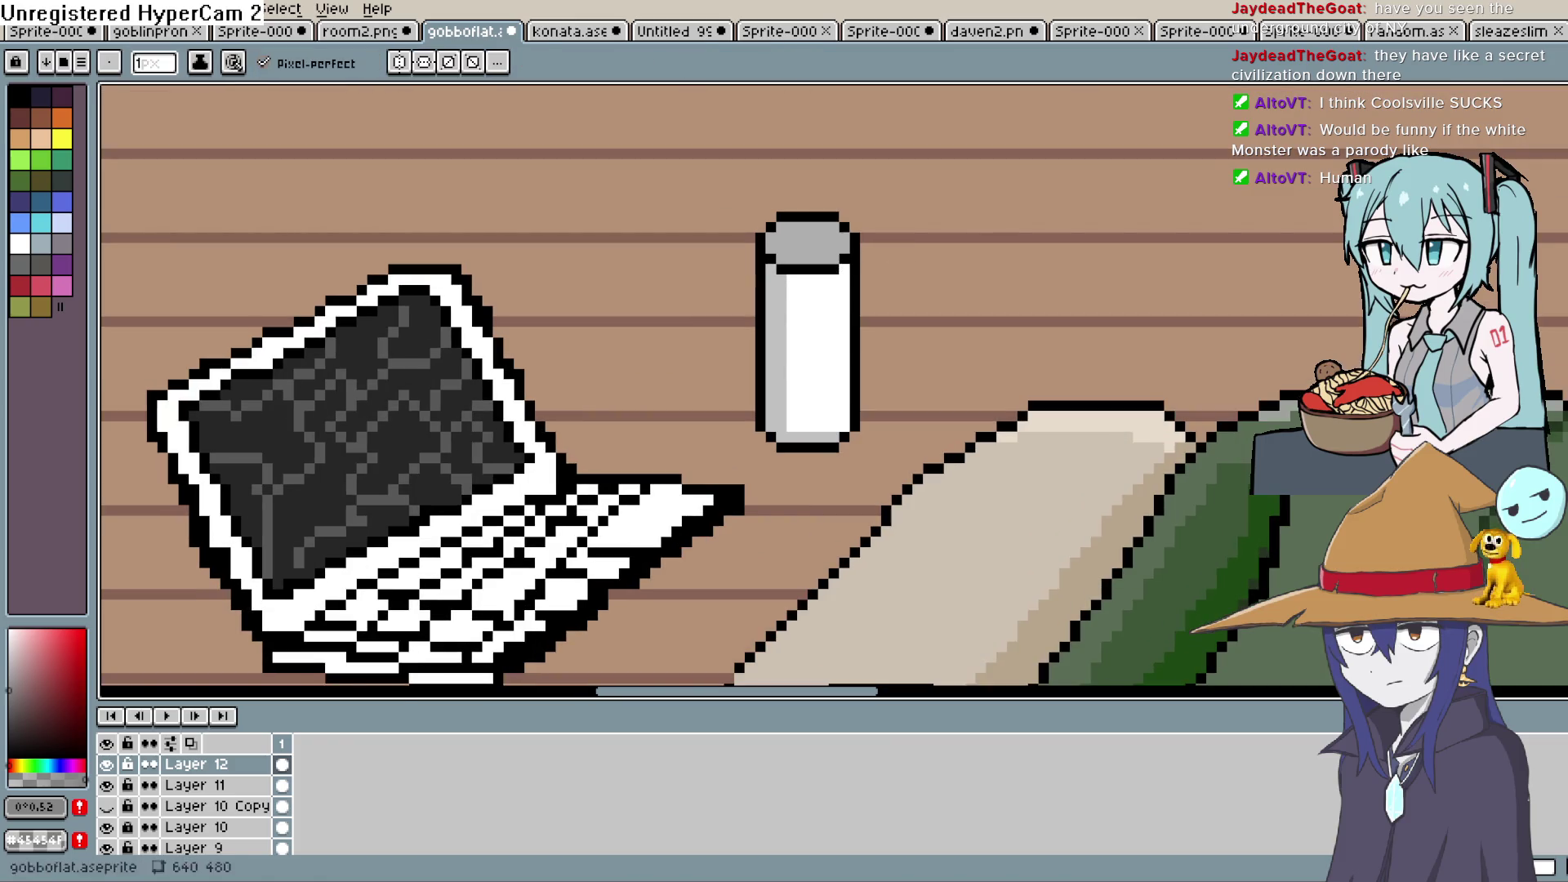
scroll(850, 355, up, 1)
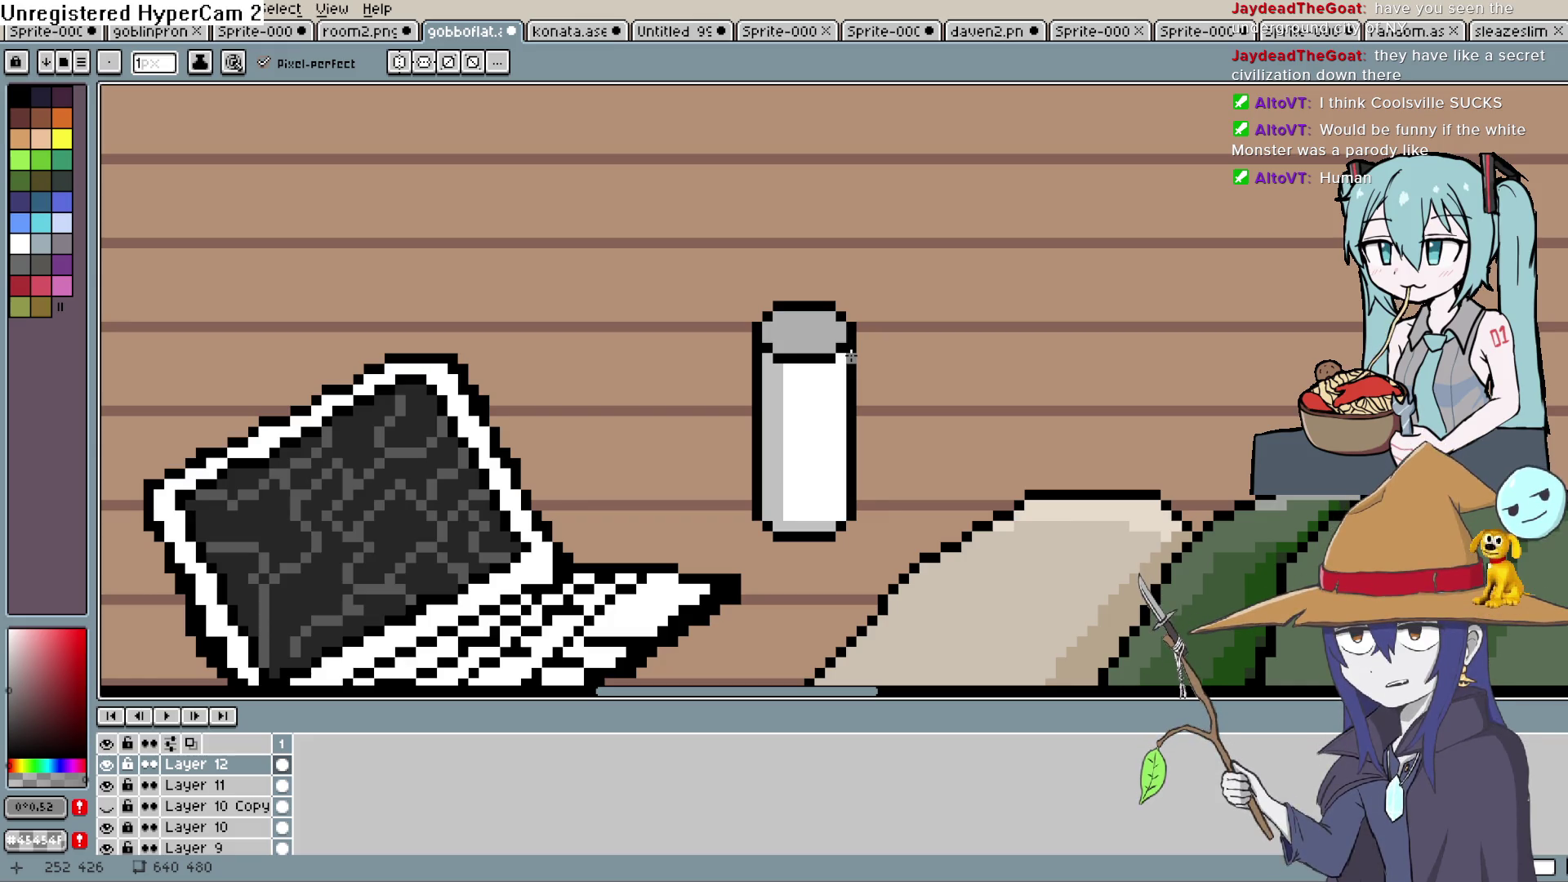
scroll(850, 356, up, 1)
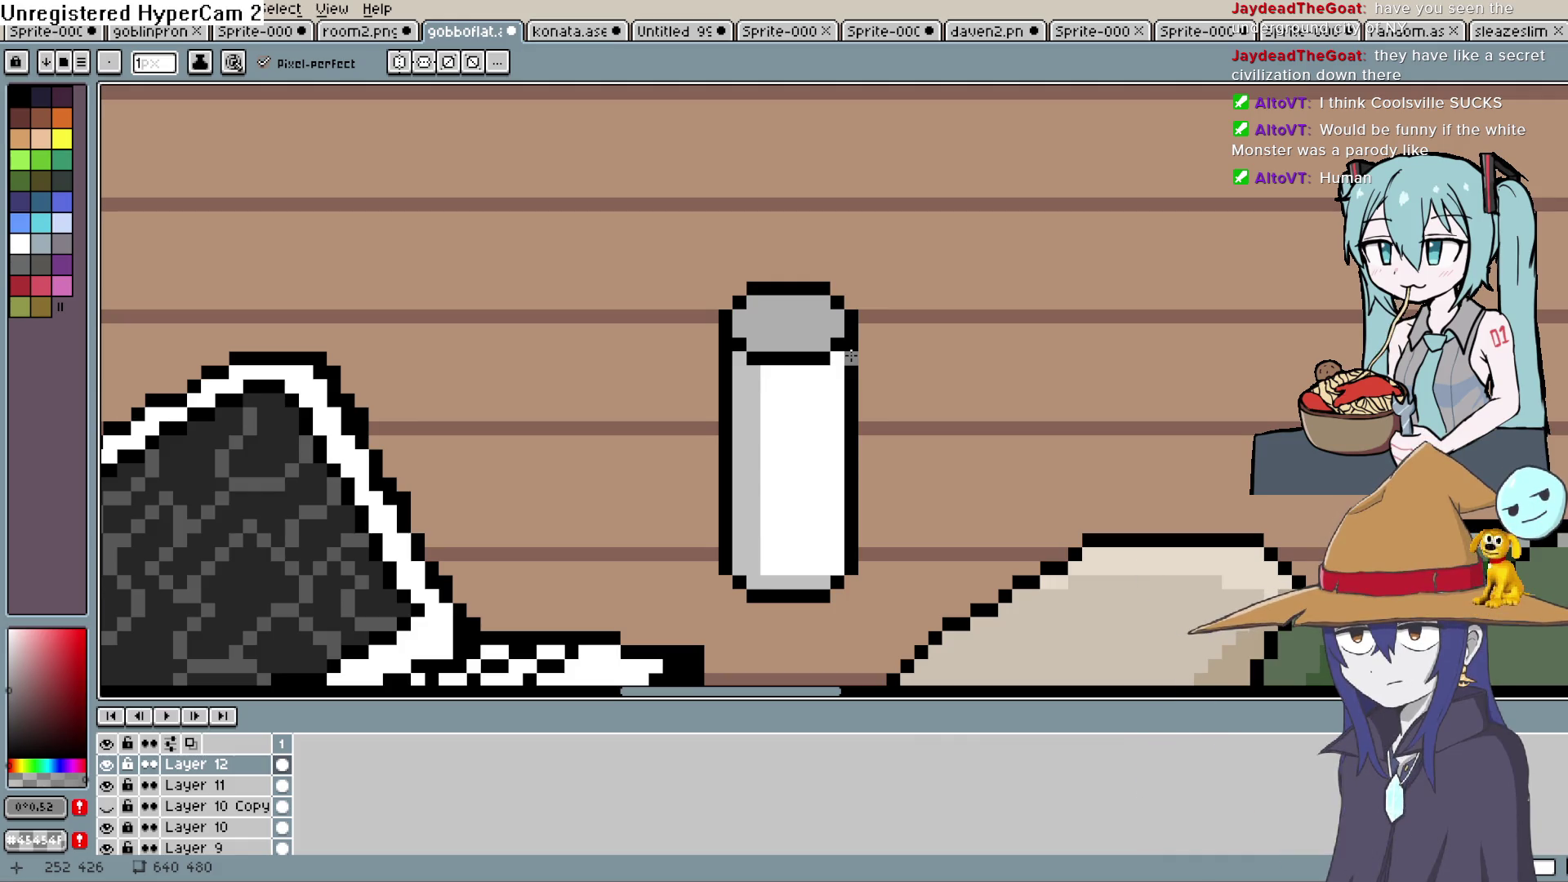
click(808, 316)
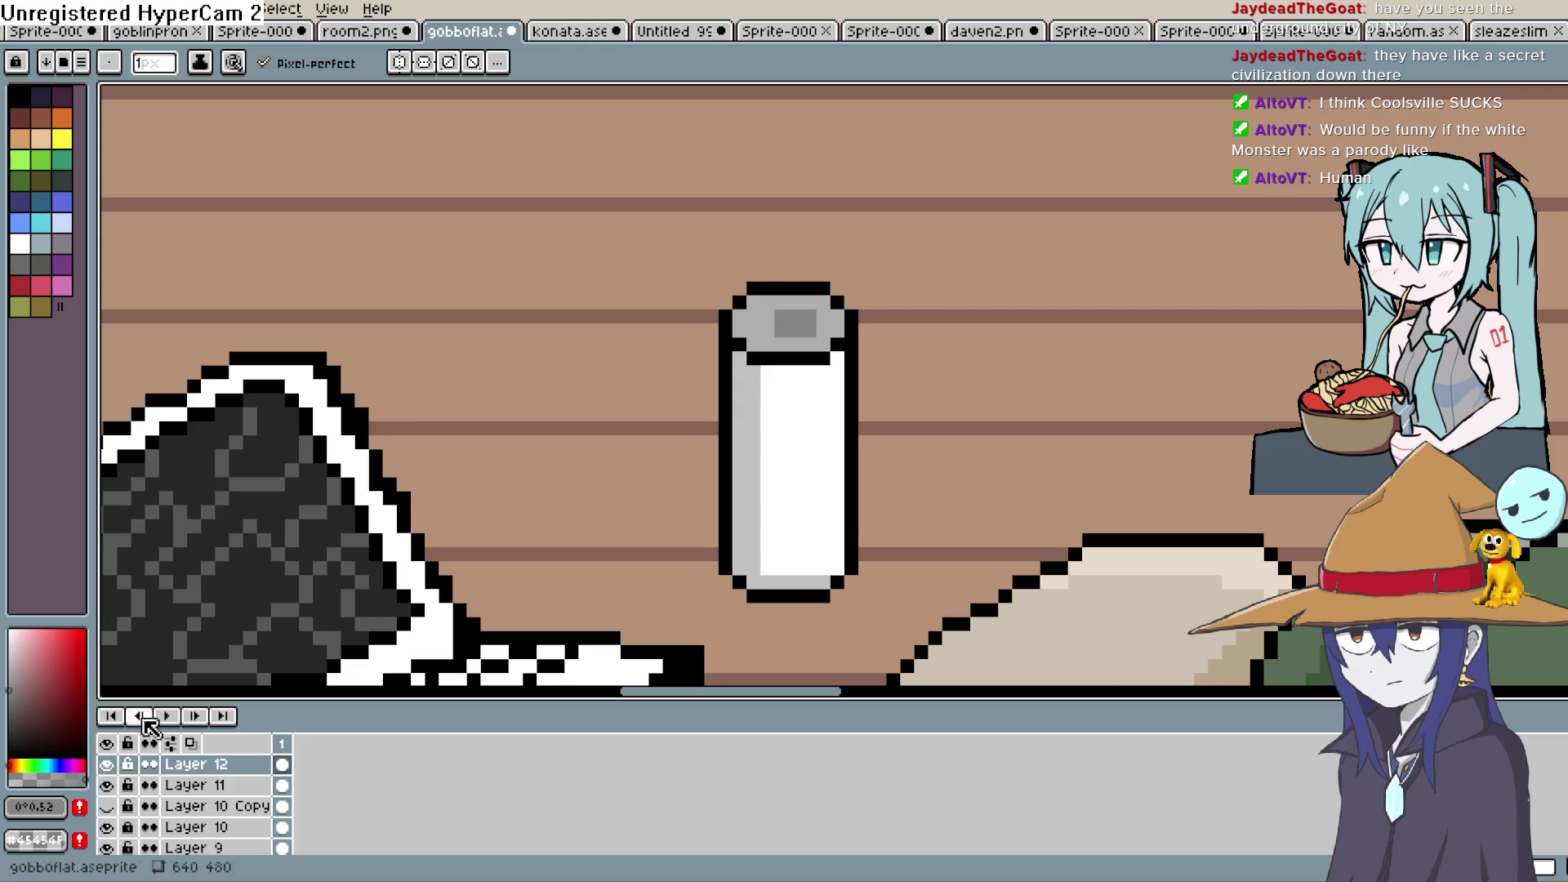
Fill the cap's square with dark grey, then paint it solid black as the opening
key(i)
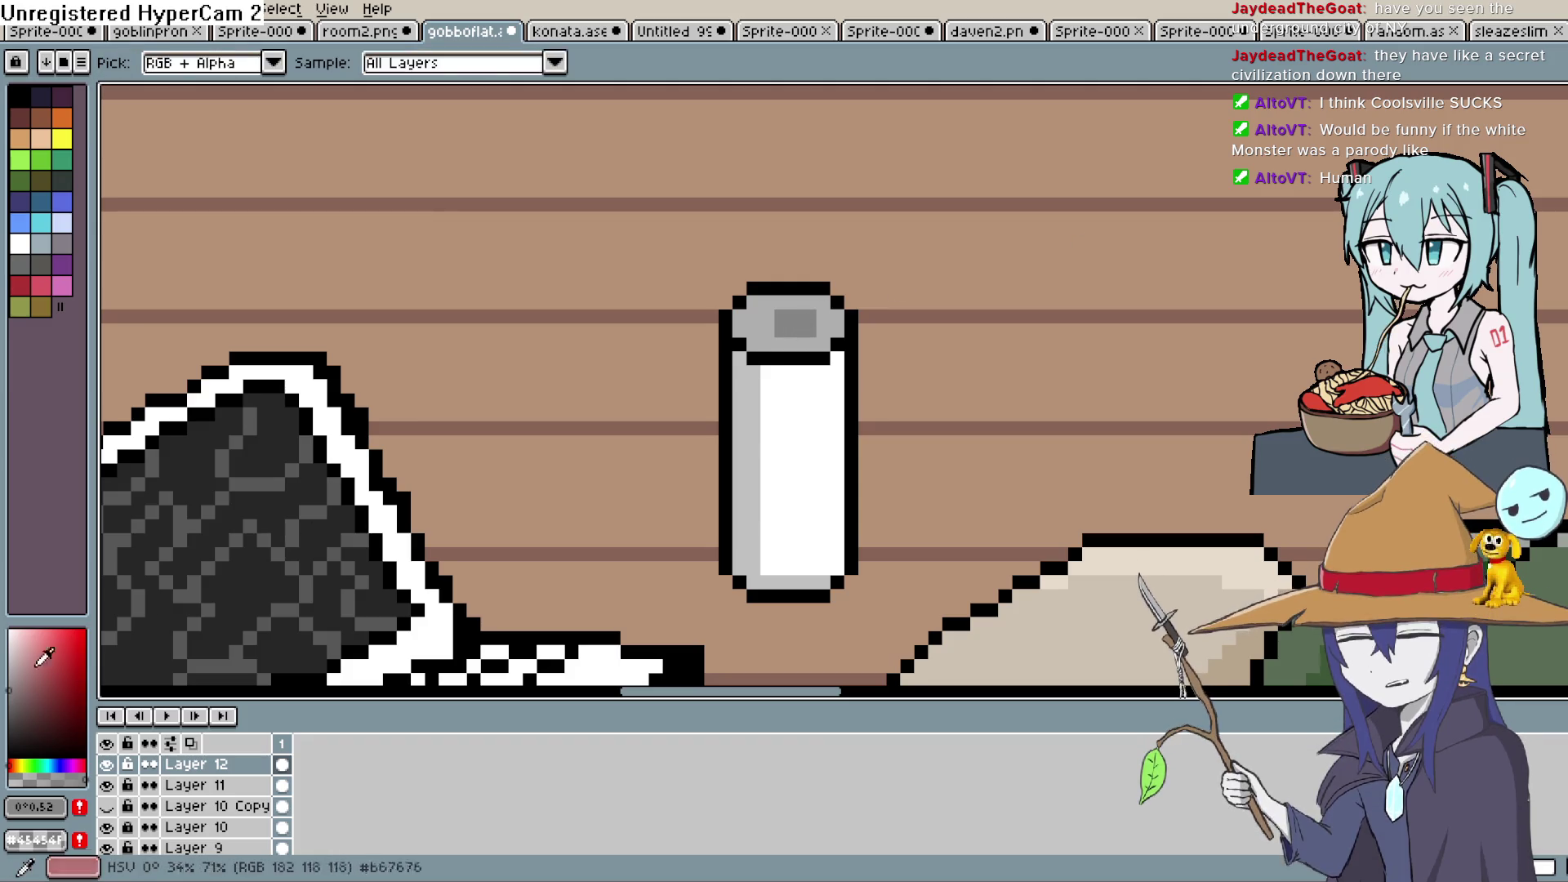
click(9, 747)
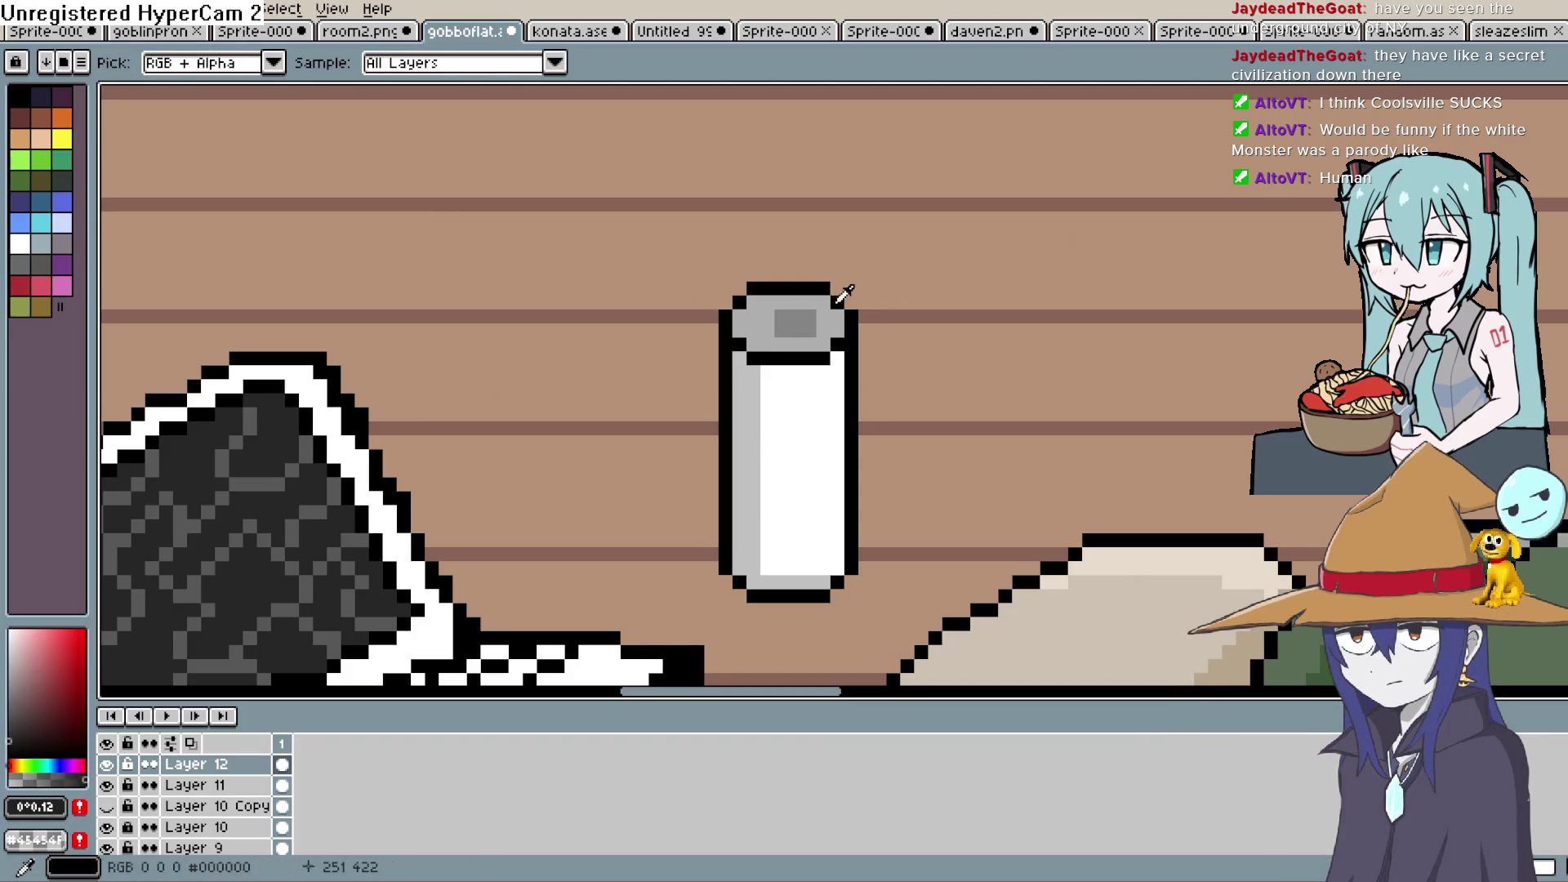
key(b)
click(796, 318)
click(806, 317)
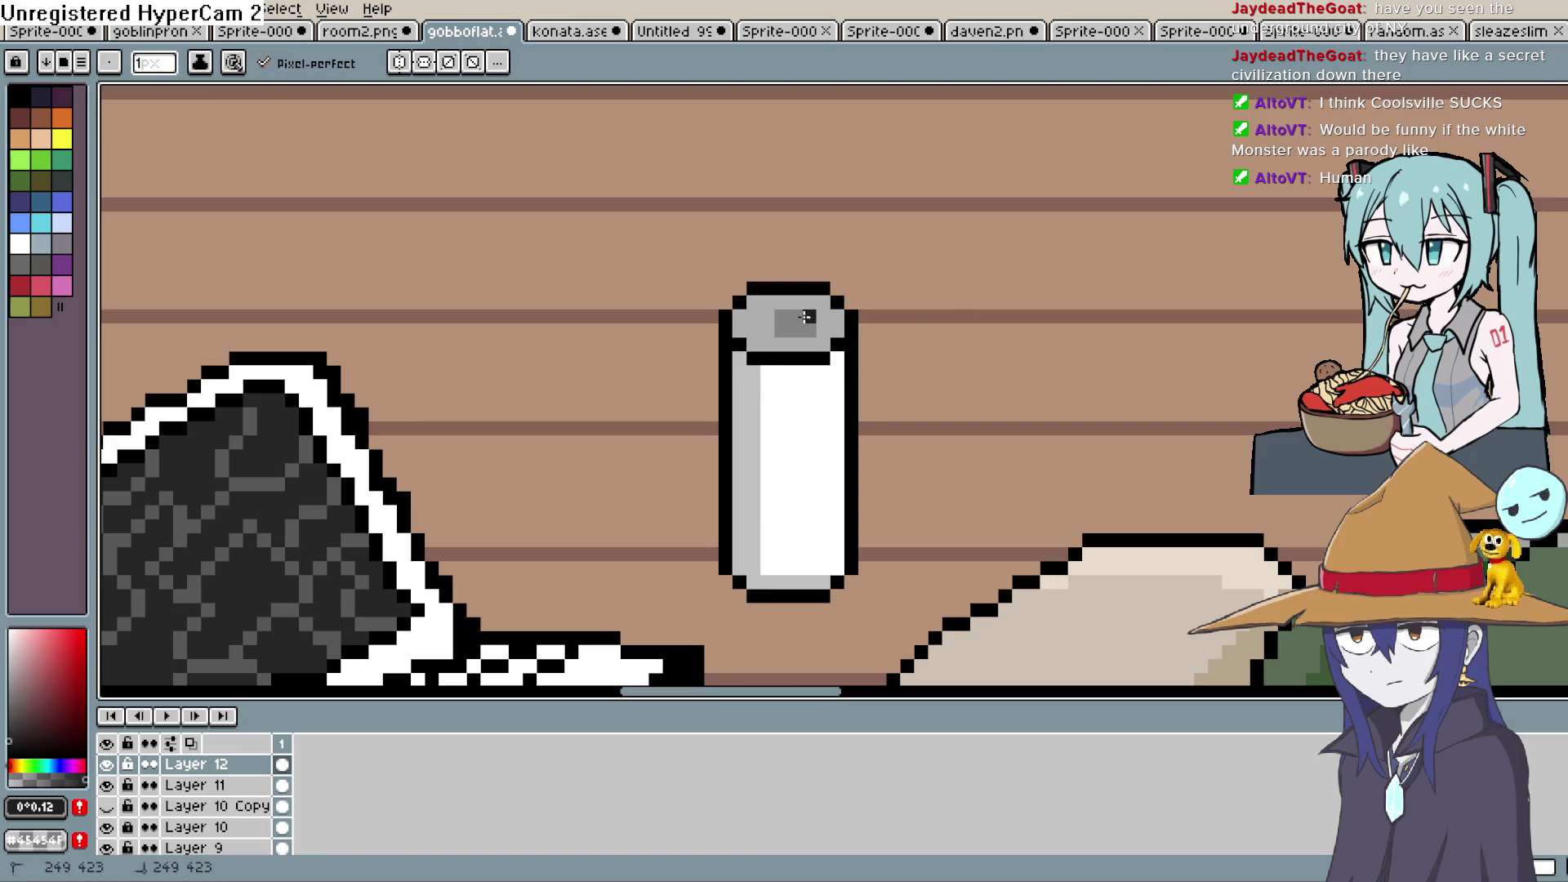
drag(805, 327, 792, 324)
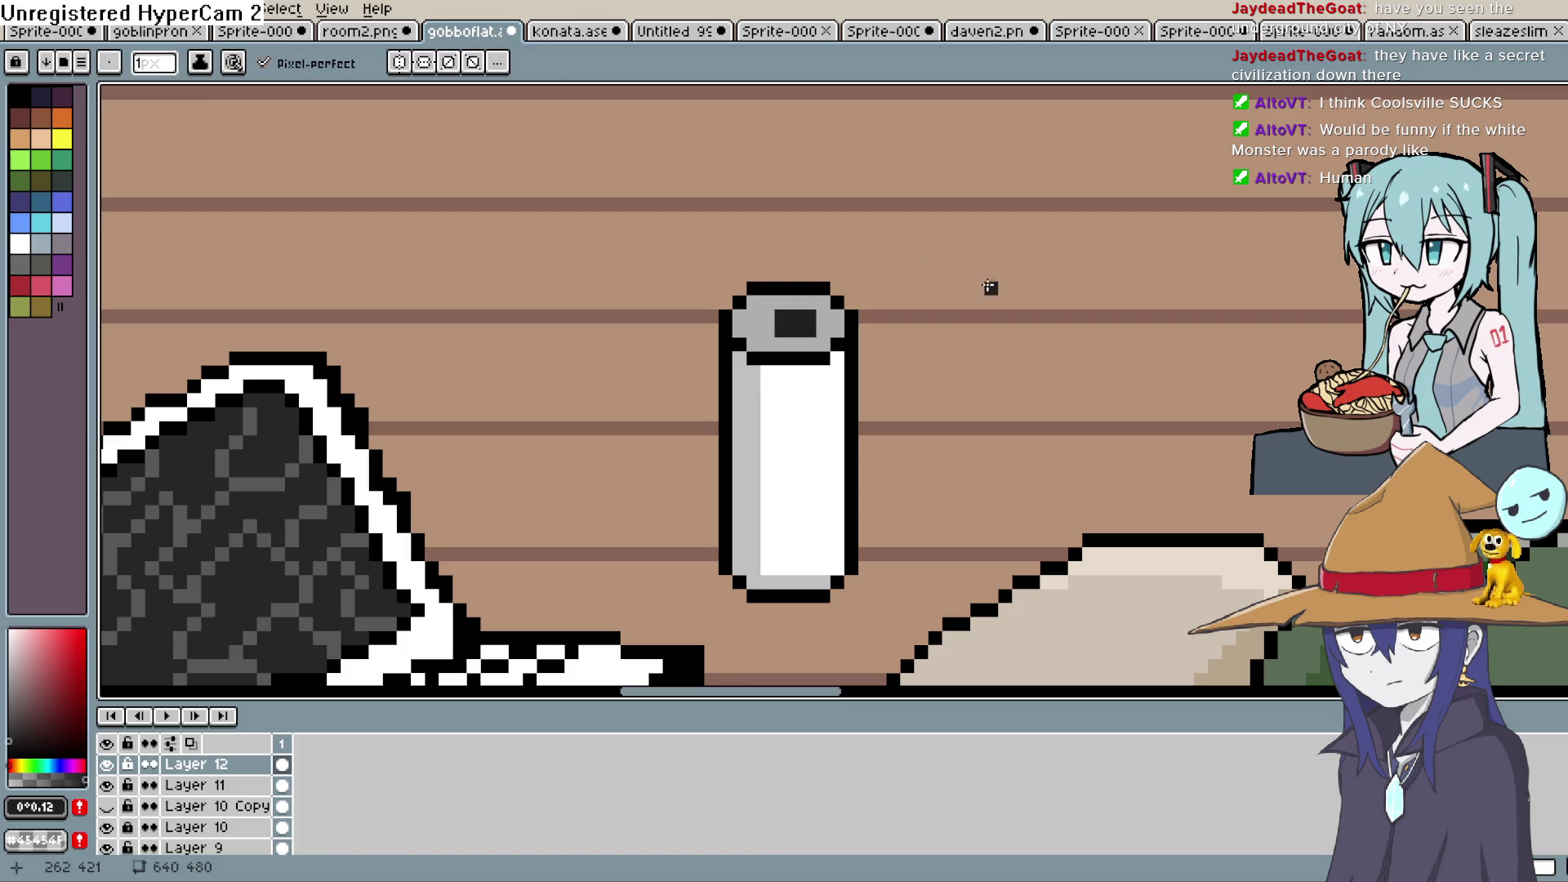
click(20, 96)
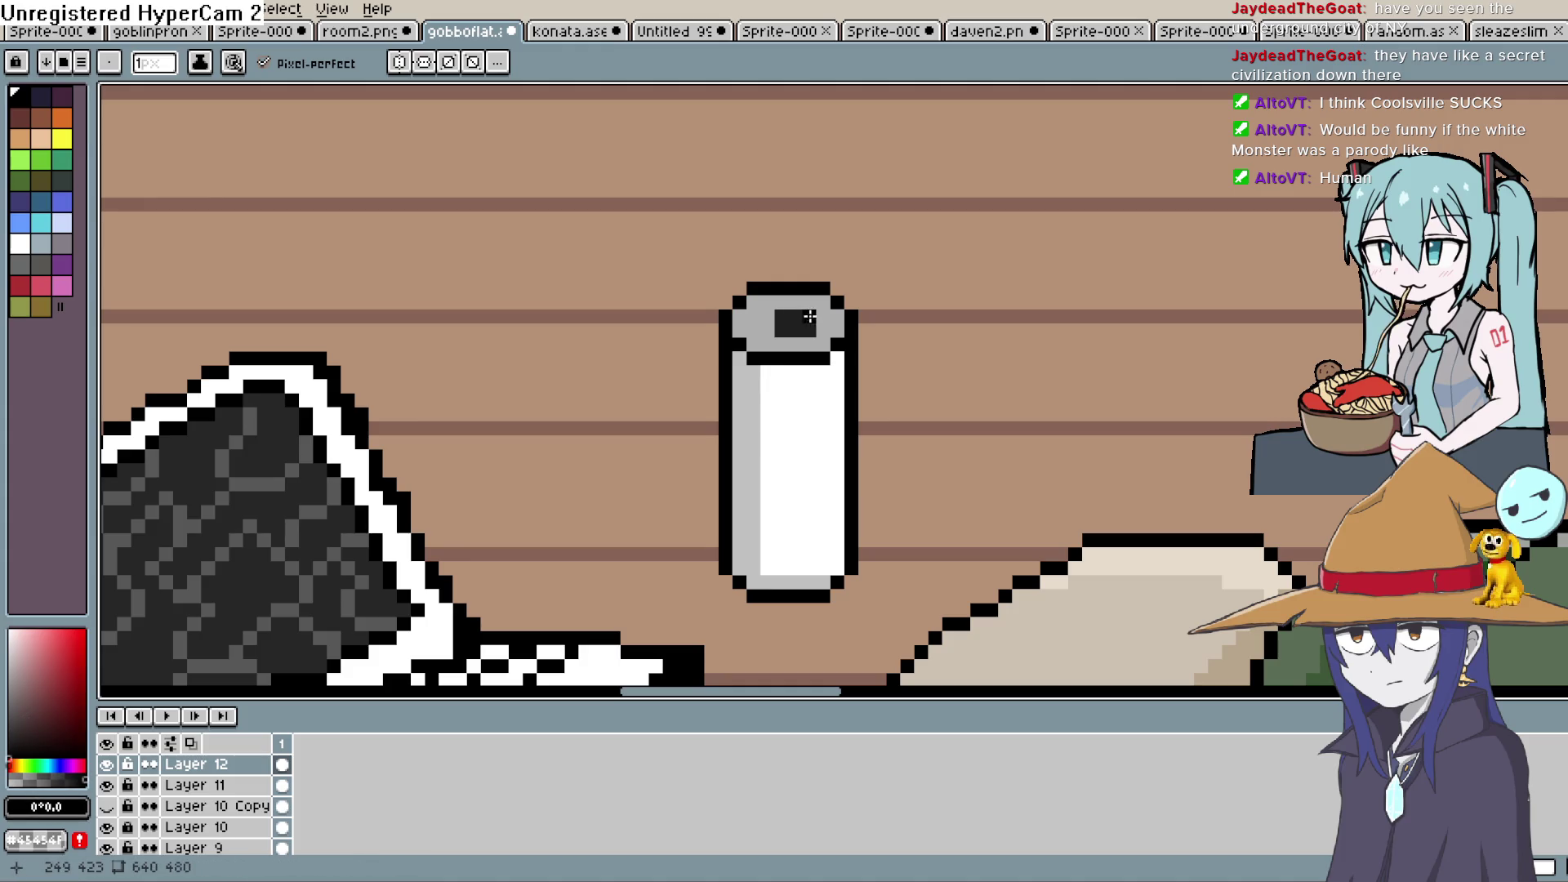
drag(783, 328, 804, 320)
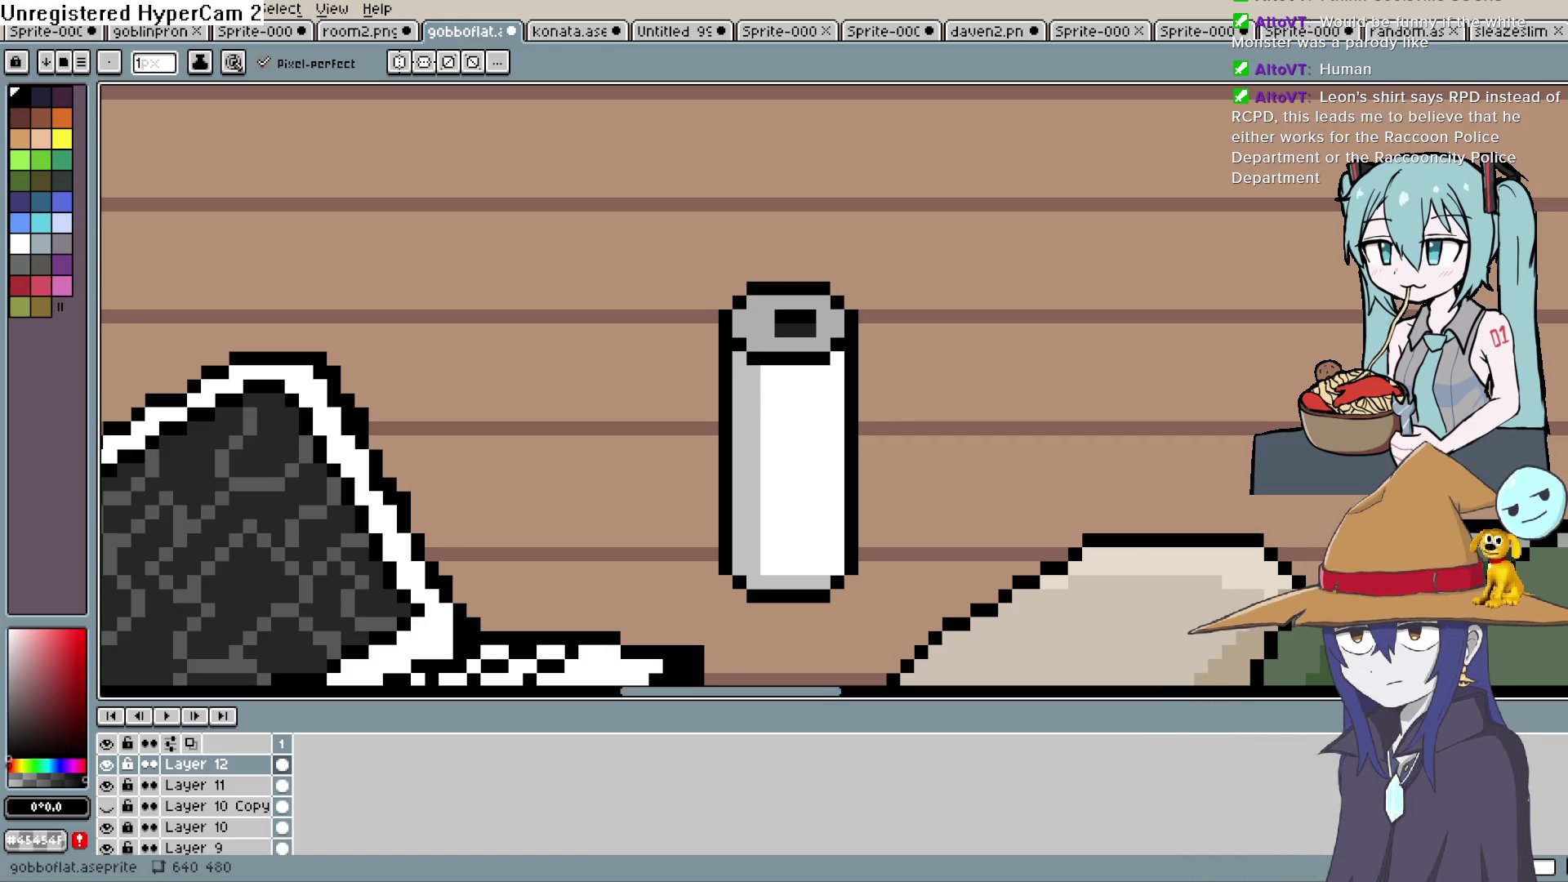
Select a mid grey from the palette and readjust the zoom
click(8, 693)
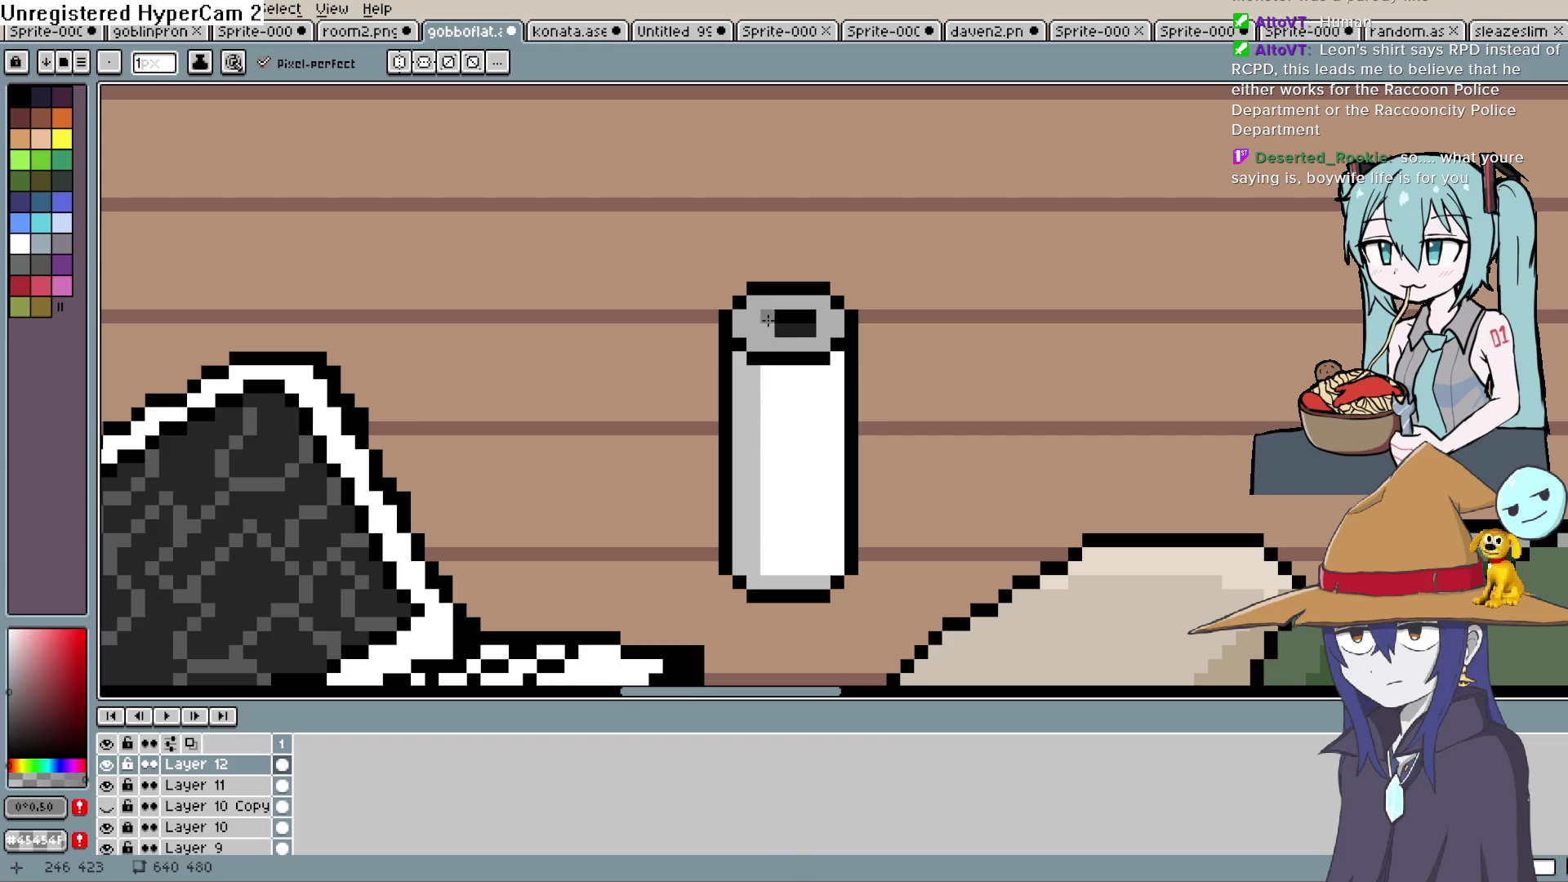
scroll(947, 286, down, 2)
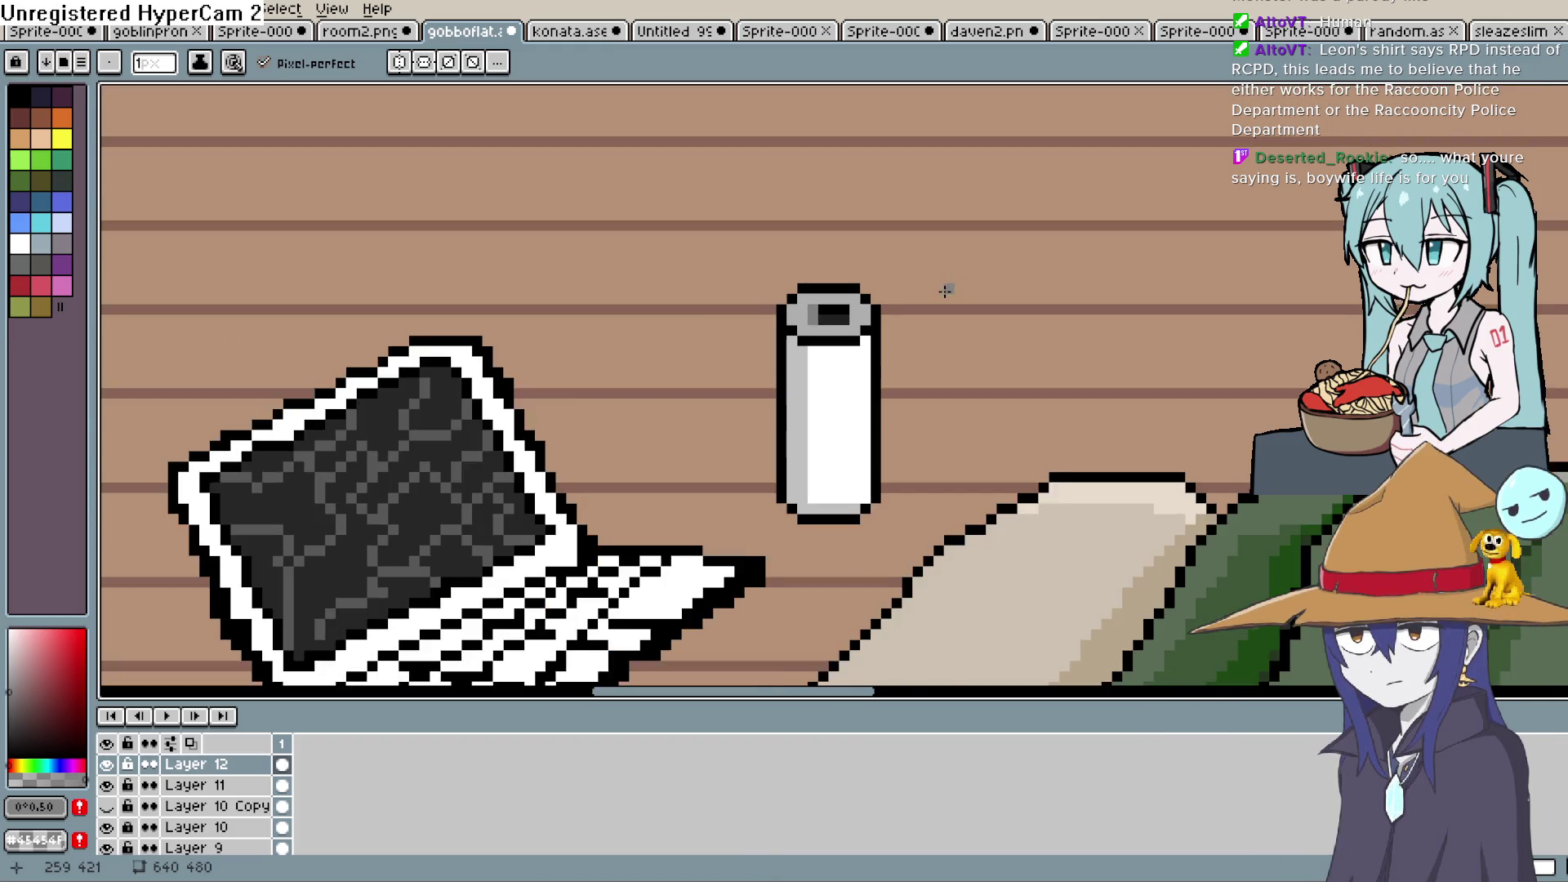
scroll(951, 295, down, 3)
scroll(947, 302, up, 5)
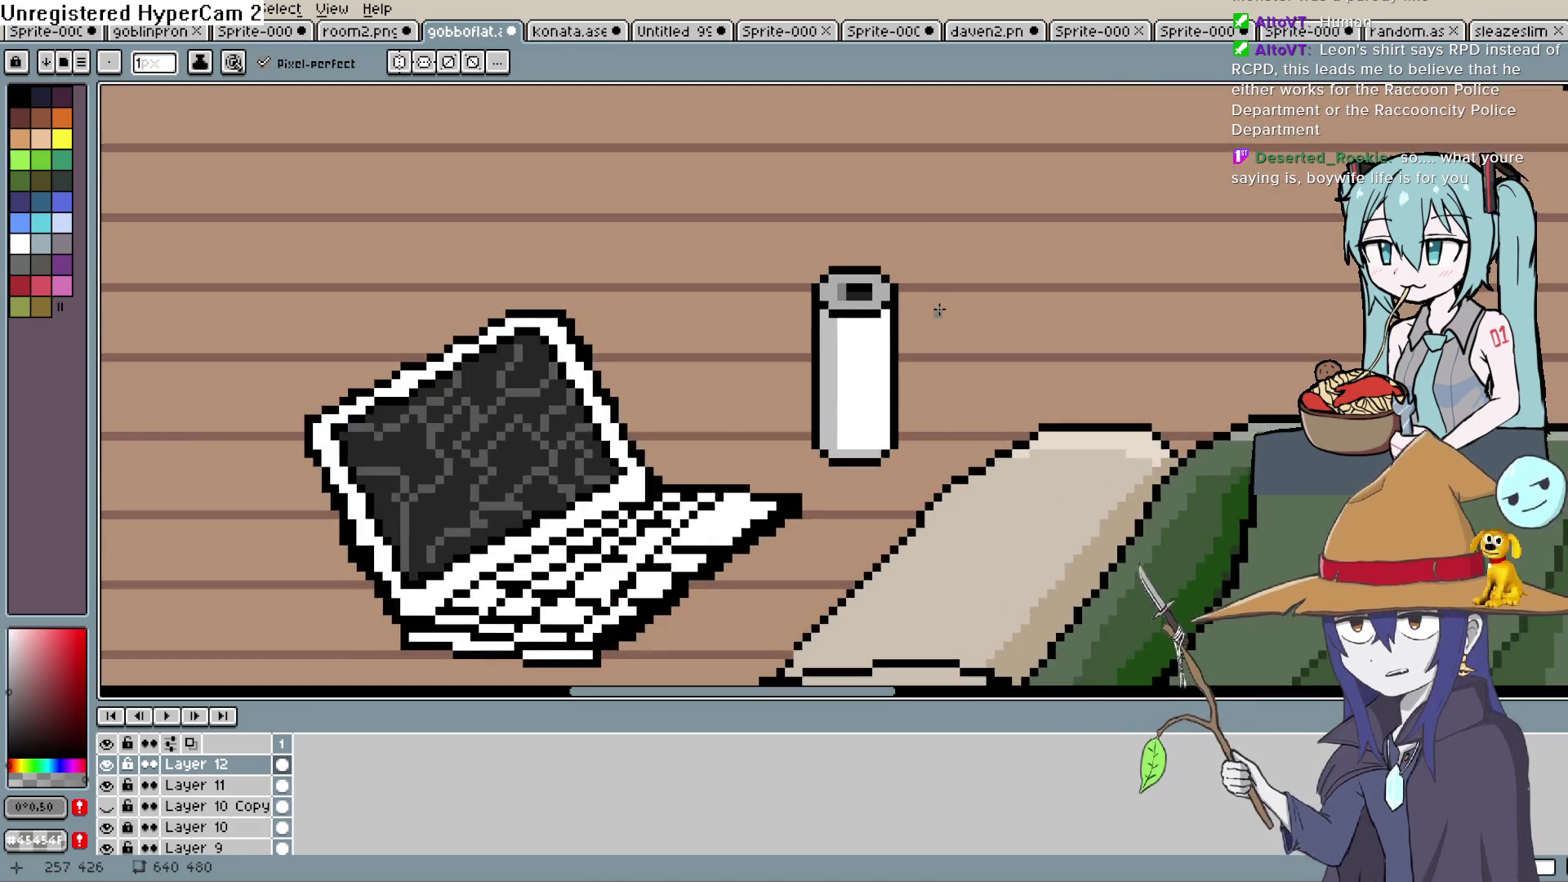
scroll(930, 318, up, 3)
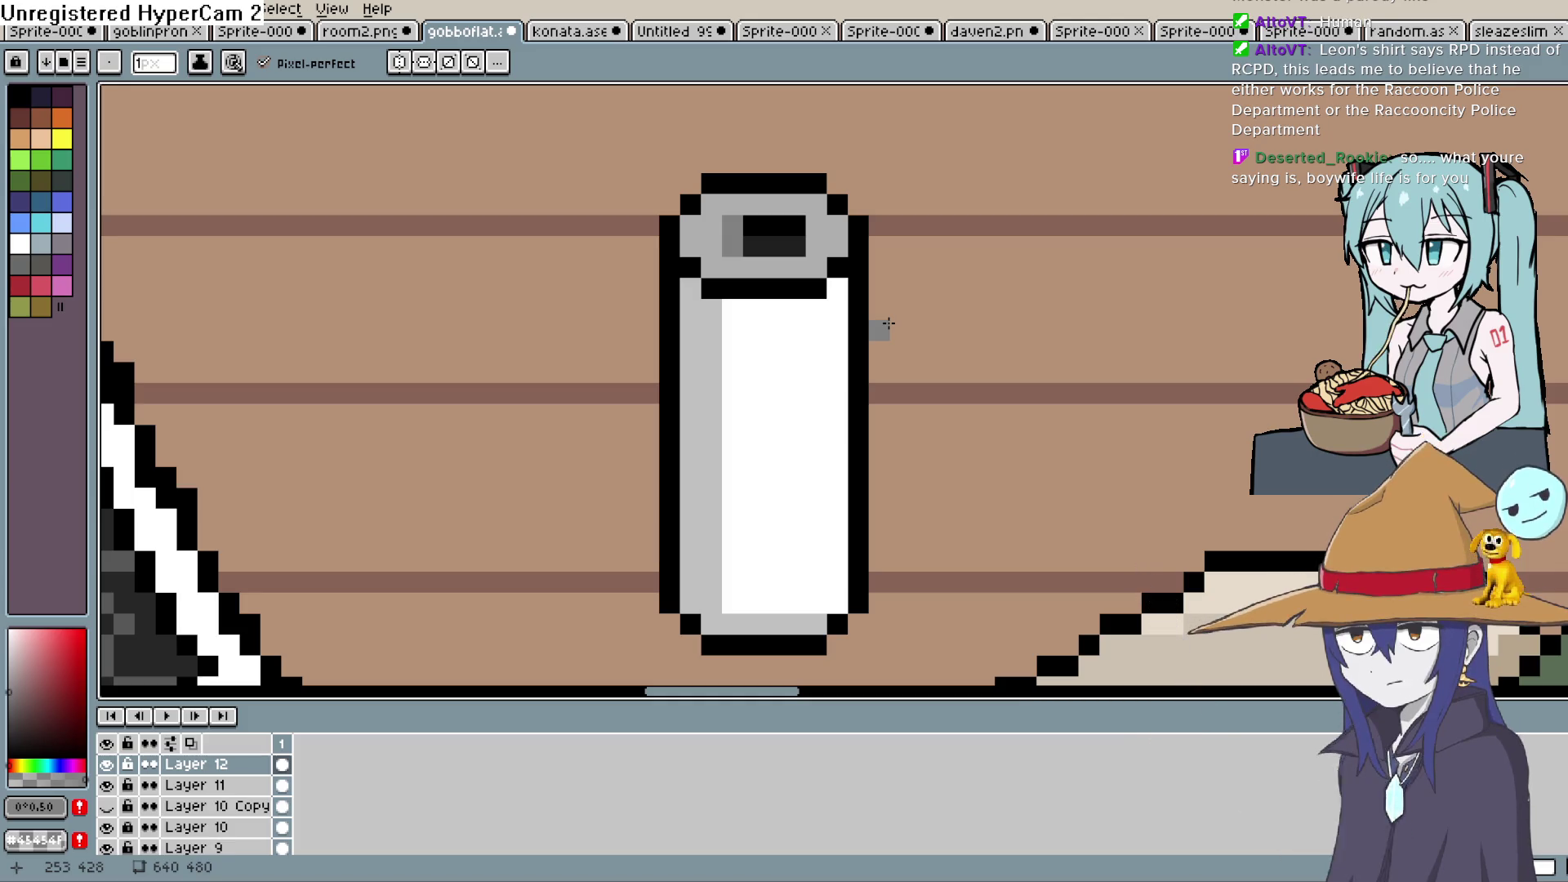
Pencil a dark grey letter H onto the bottle's white label
click(8, 725)
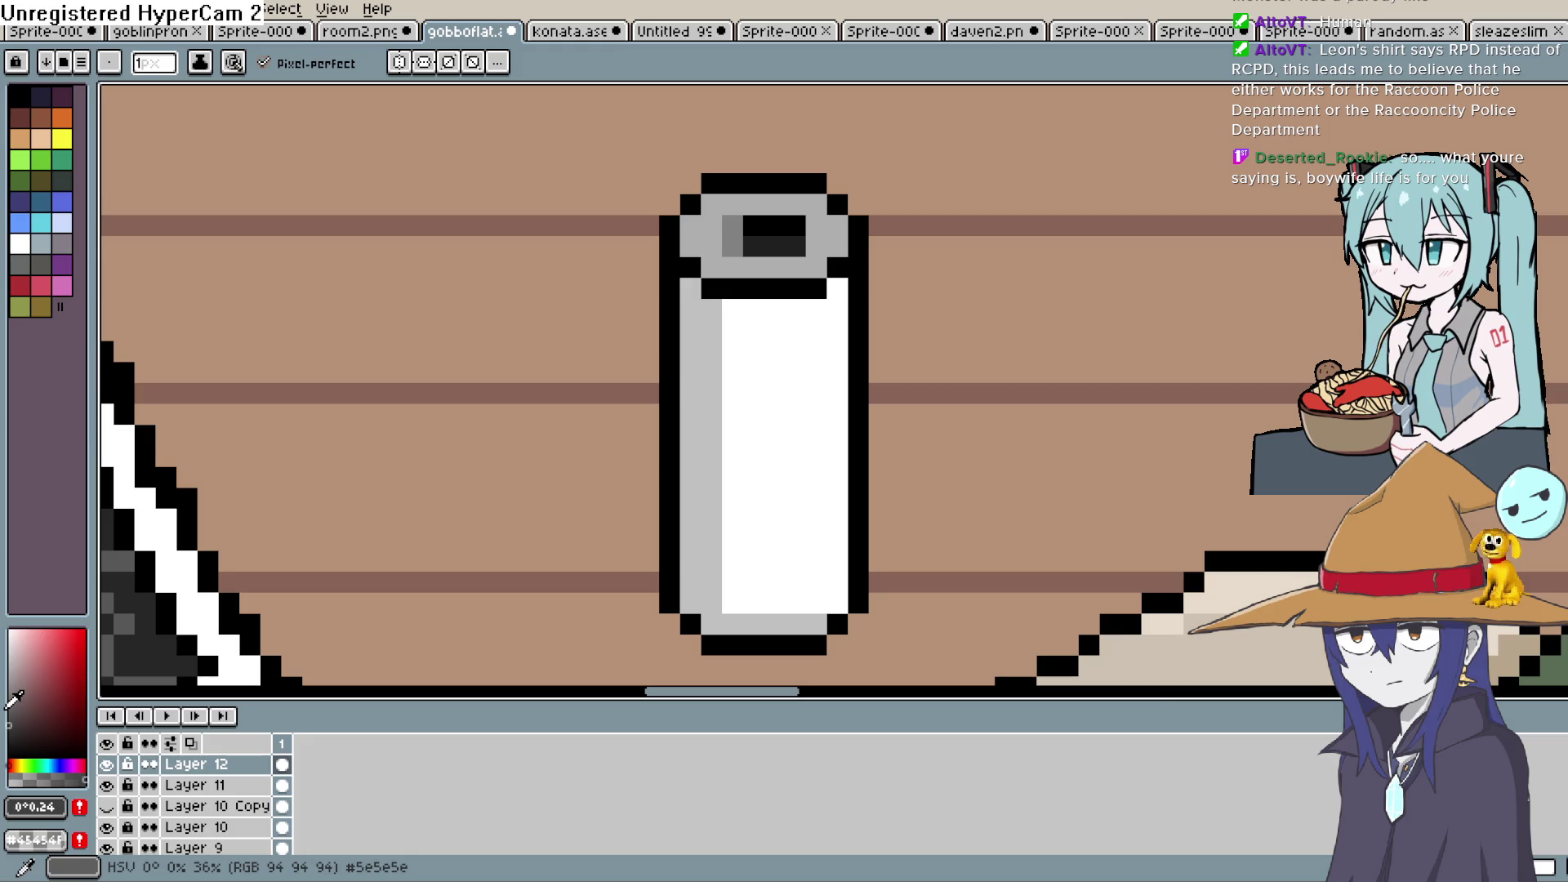
mouse_move(777, 413)
mouse_down()
mouse_move(768, 376)
mouse_move(790, 369)
mouse_move(770, 389)
mouse_up()
drag(826, 329, 833, 407)
key(ctrl+z)
mouse_move(824, 359)
mouse_down()
mouse_move(782, 360)
mouse_move(770, 315)
mouse_move(832, 315)
mouse_up()
click(855, 392)
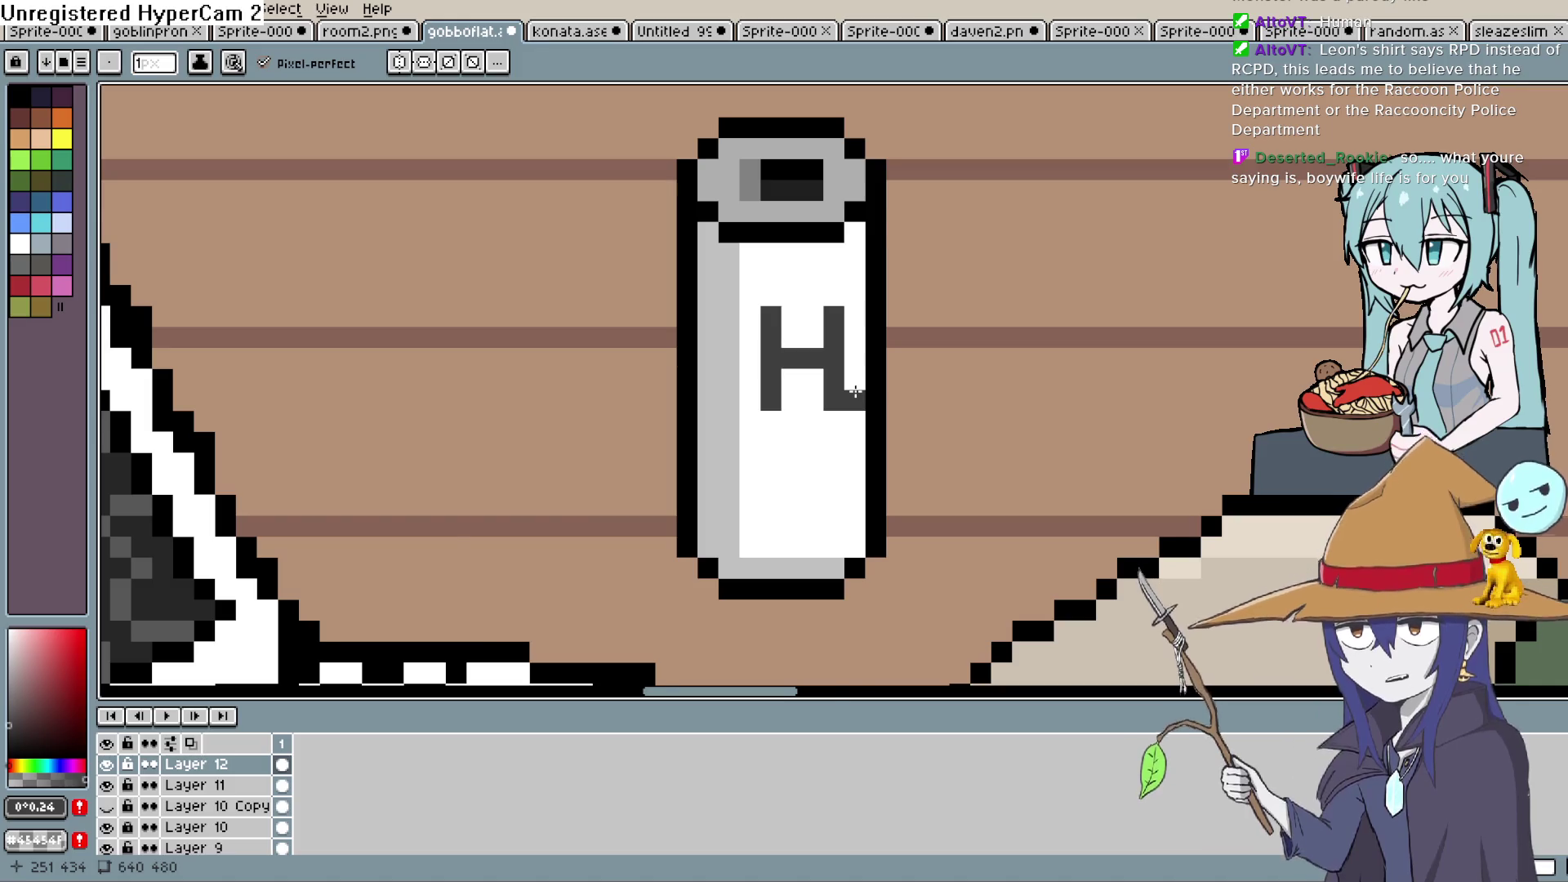
scroll(855, 392, down, 2)
scroll(1080, 360, down, 1)
scroll(1081, 359, down, 1)
mouse_move(1059, 343)
mouse_down()
mouse_move(997, 483)
mouse_move(1026, 434)
mouse_move(861, 447)
mouse_move(836, 549)
mouse_up()
scroll(764, 285, up, 3)
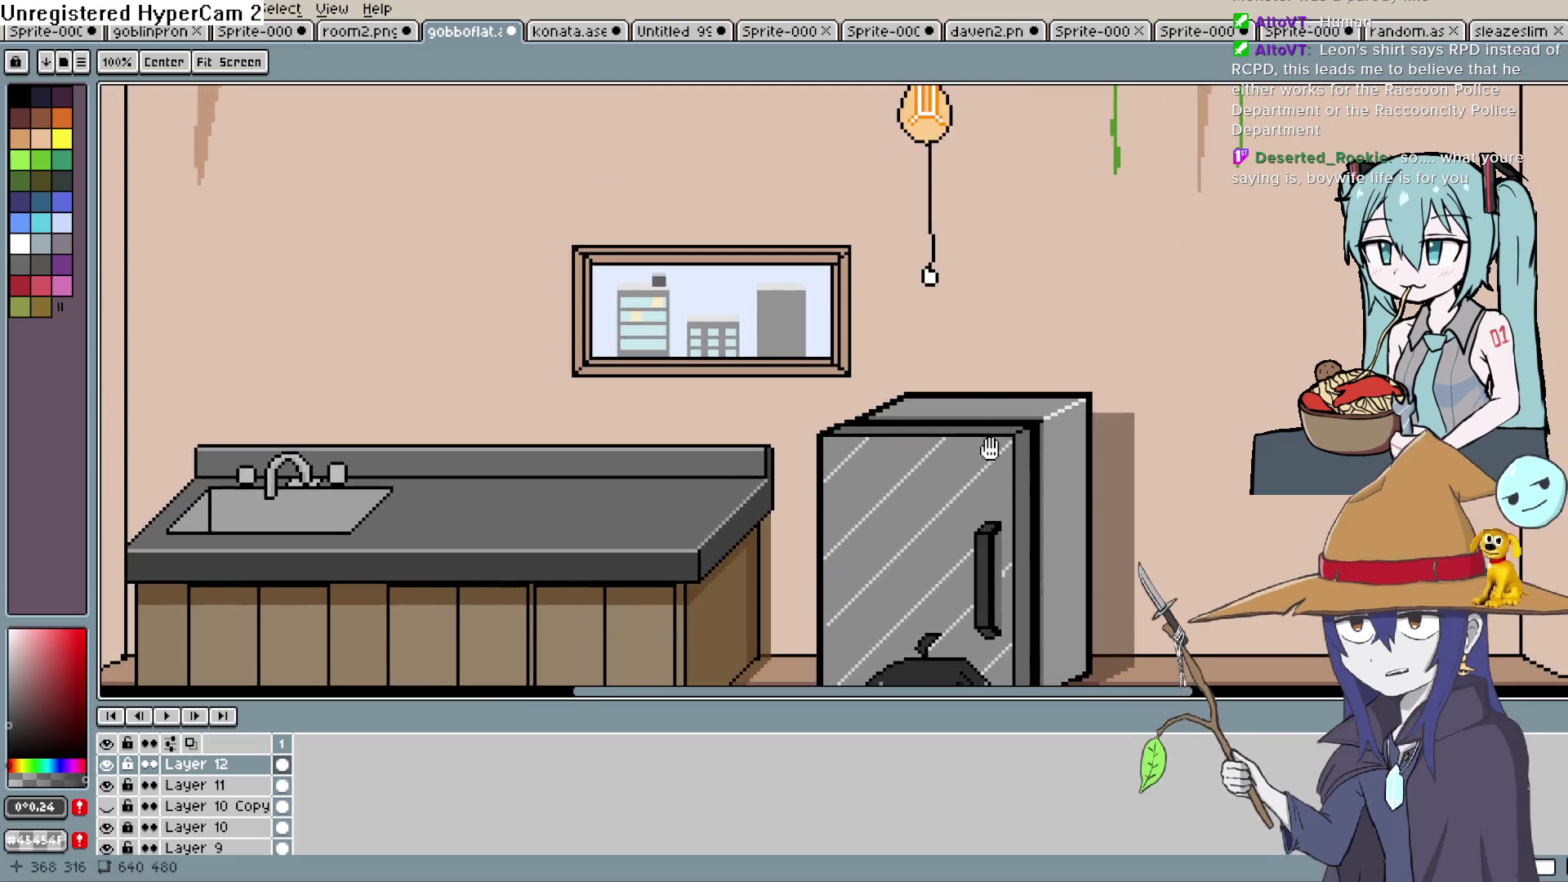
Zoom in on the window's banded tower, gridded middle block and tall building
scroll(763, 286, up, 2)
scroll(1043, 378, down, 2)
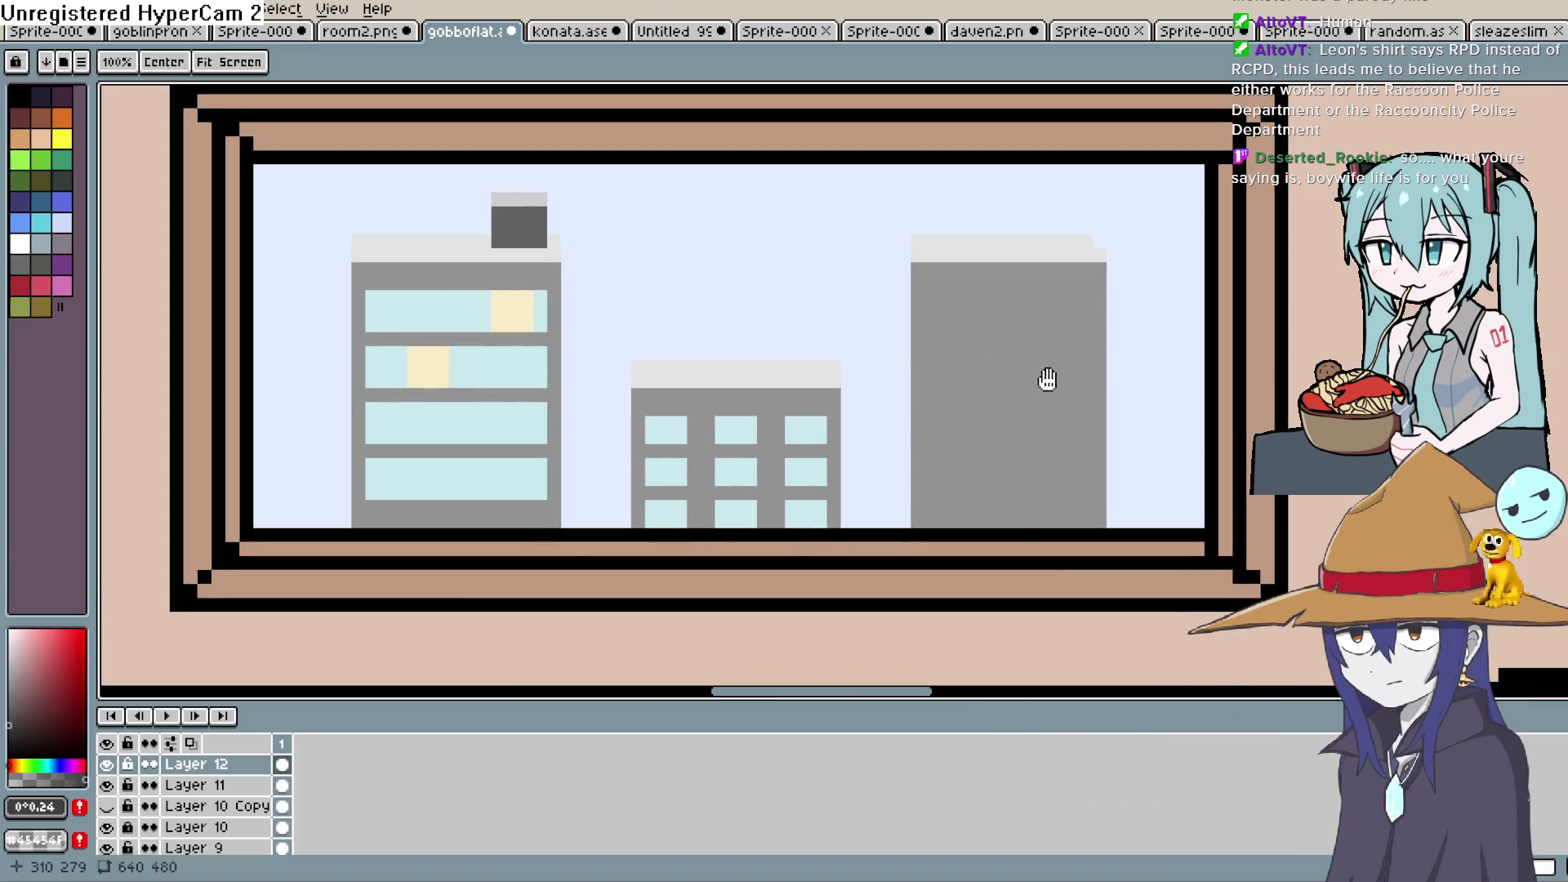
scroll(1021, 420, up, 1)
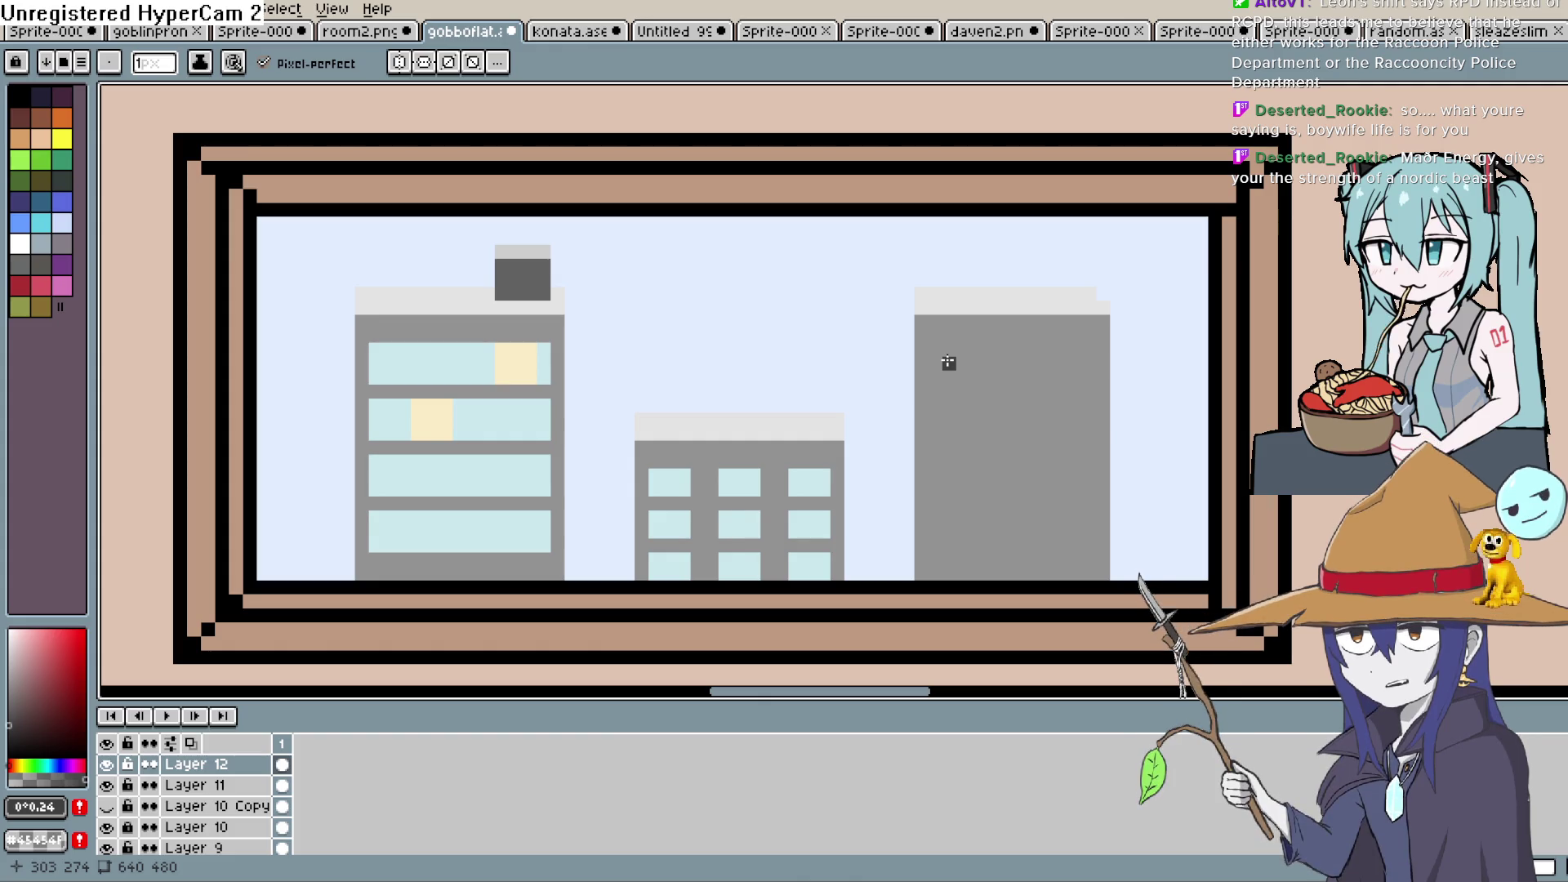
drag(921, 424, 752, 419)
scroll(833, 354, up, 1)
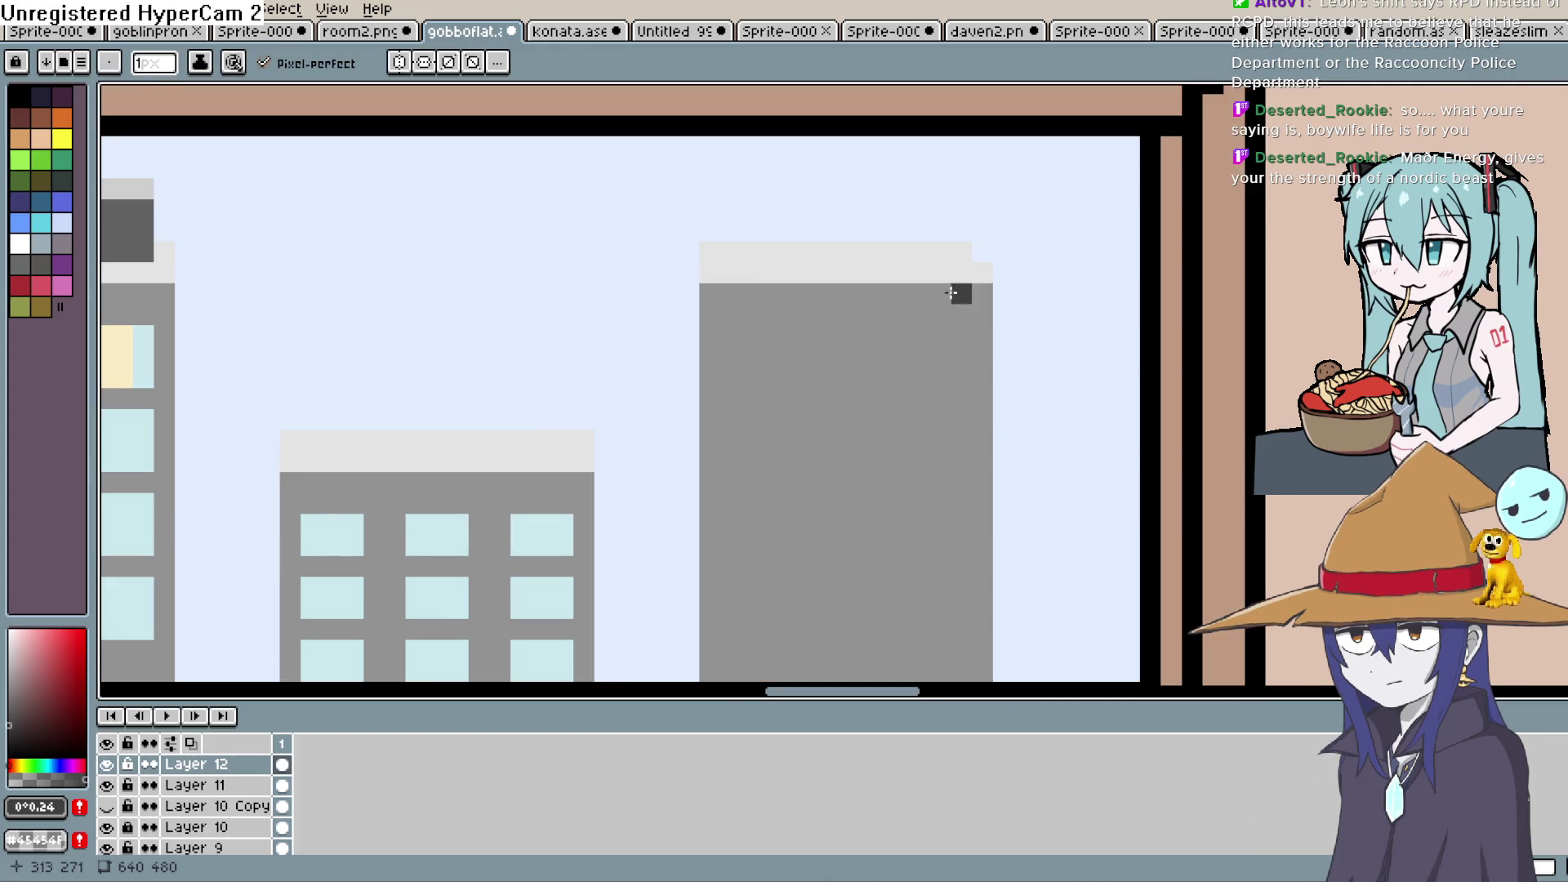
key(i)
click(570, 520)
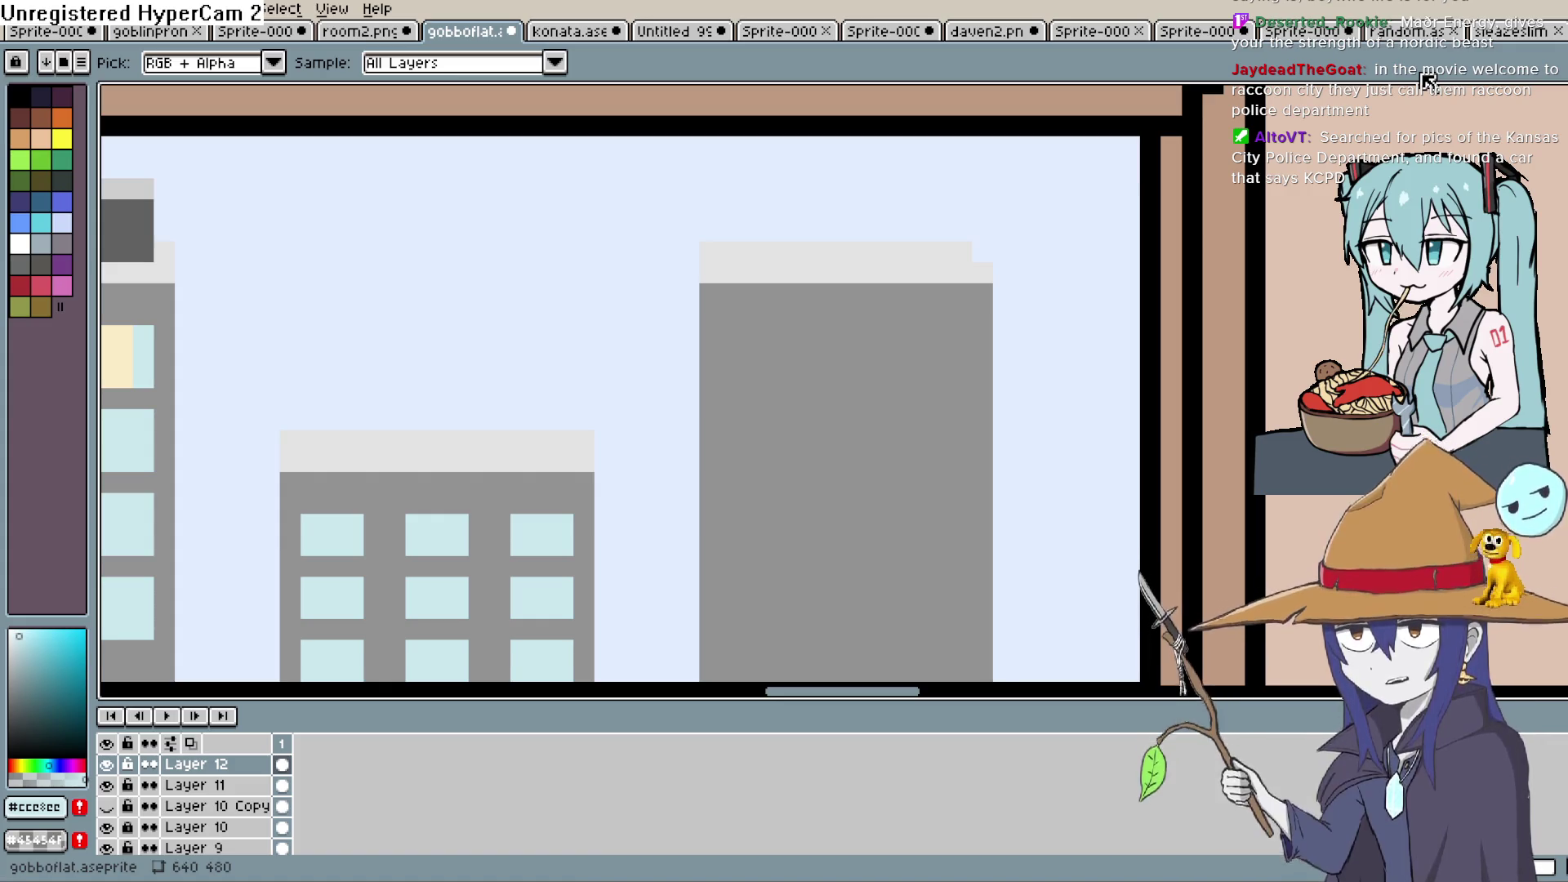
drag(881, 420, 864, 339)
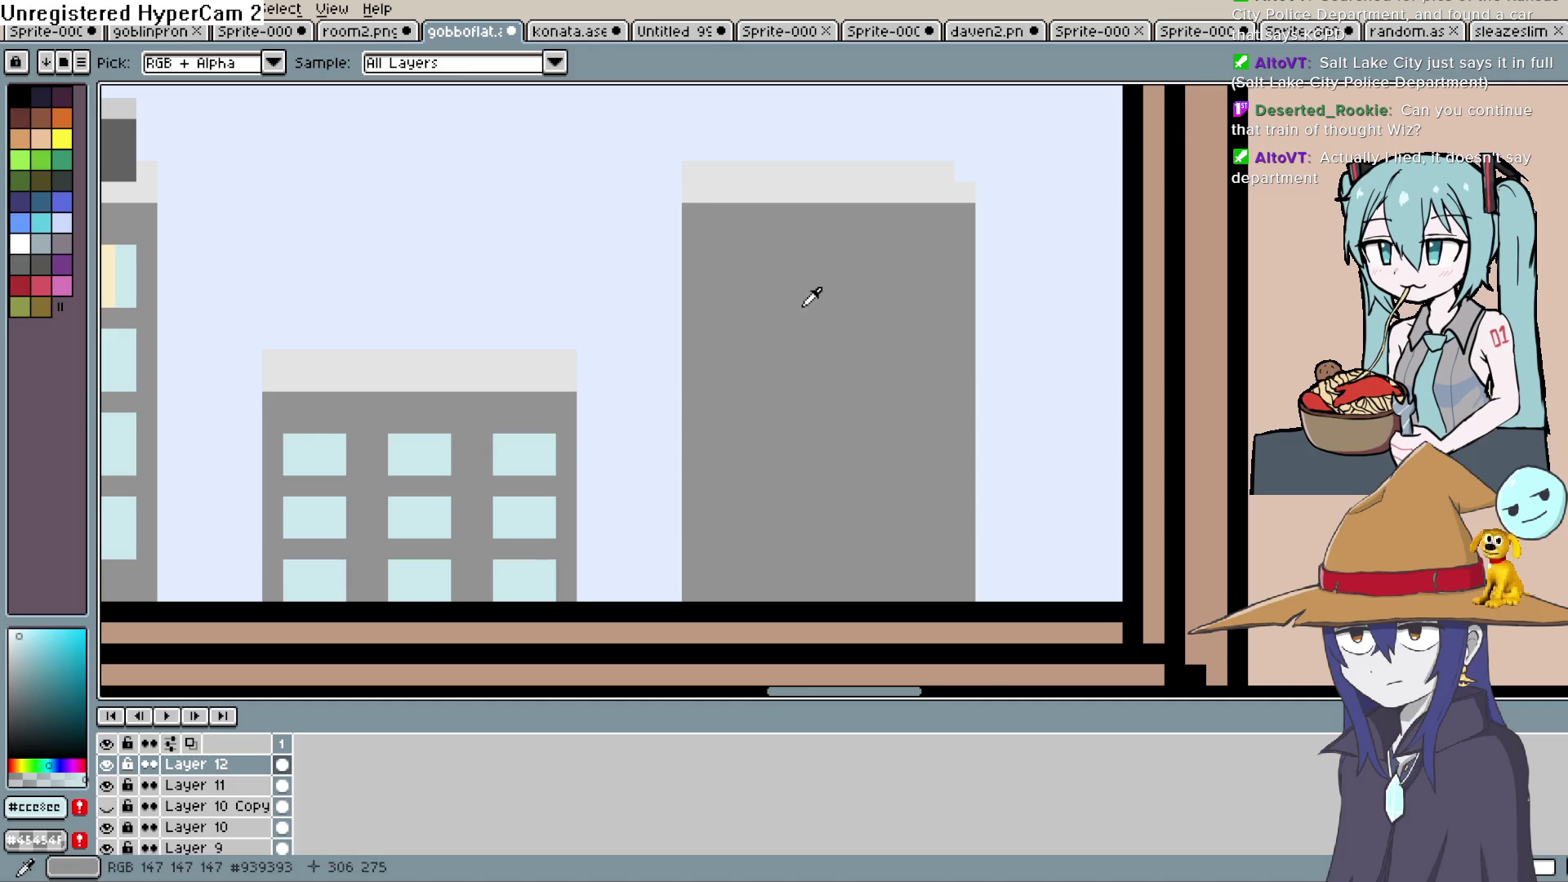
click(951, 184)
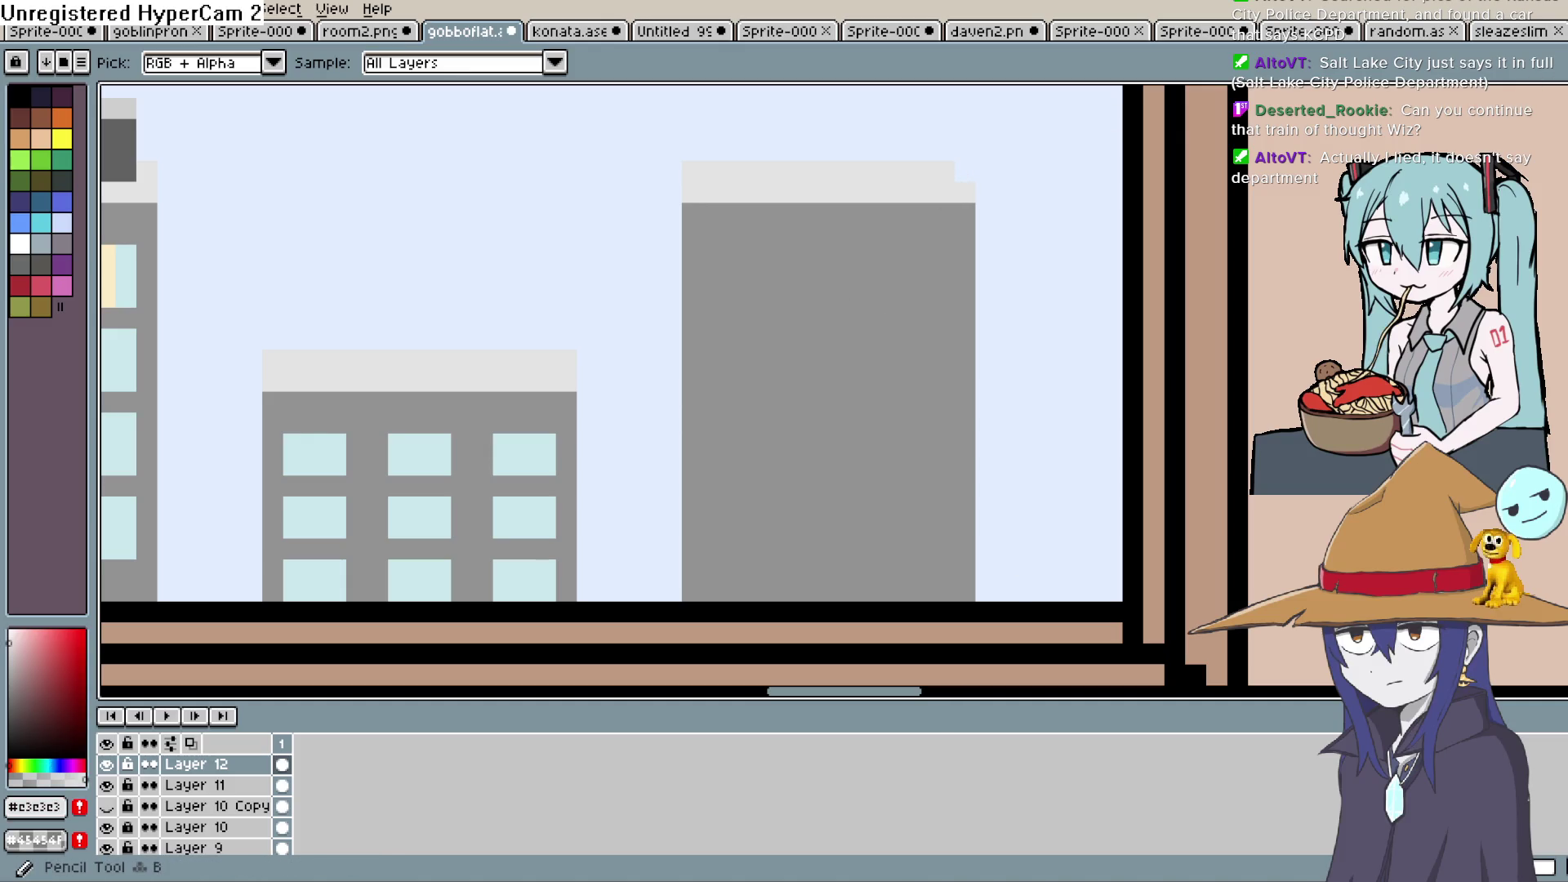
Outline and bucket-fill the tall building with the window's light blue glass colour
drag(807, 356, 816, 301)
click(545, 394)
key(b)
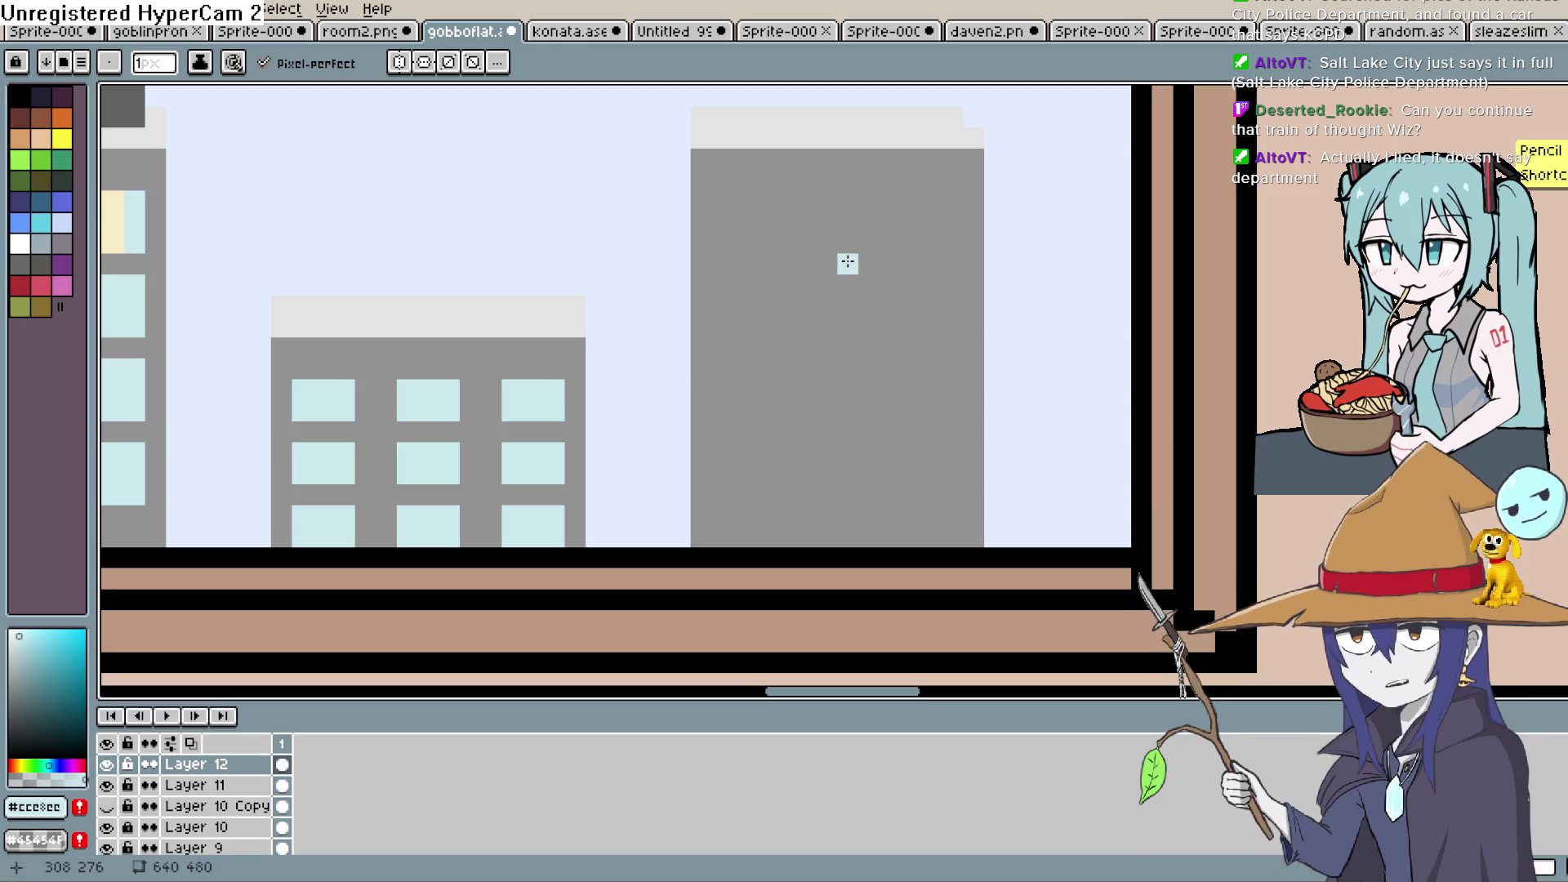
scroll(825, 278, up, 1)
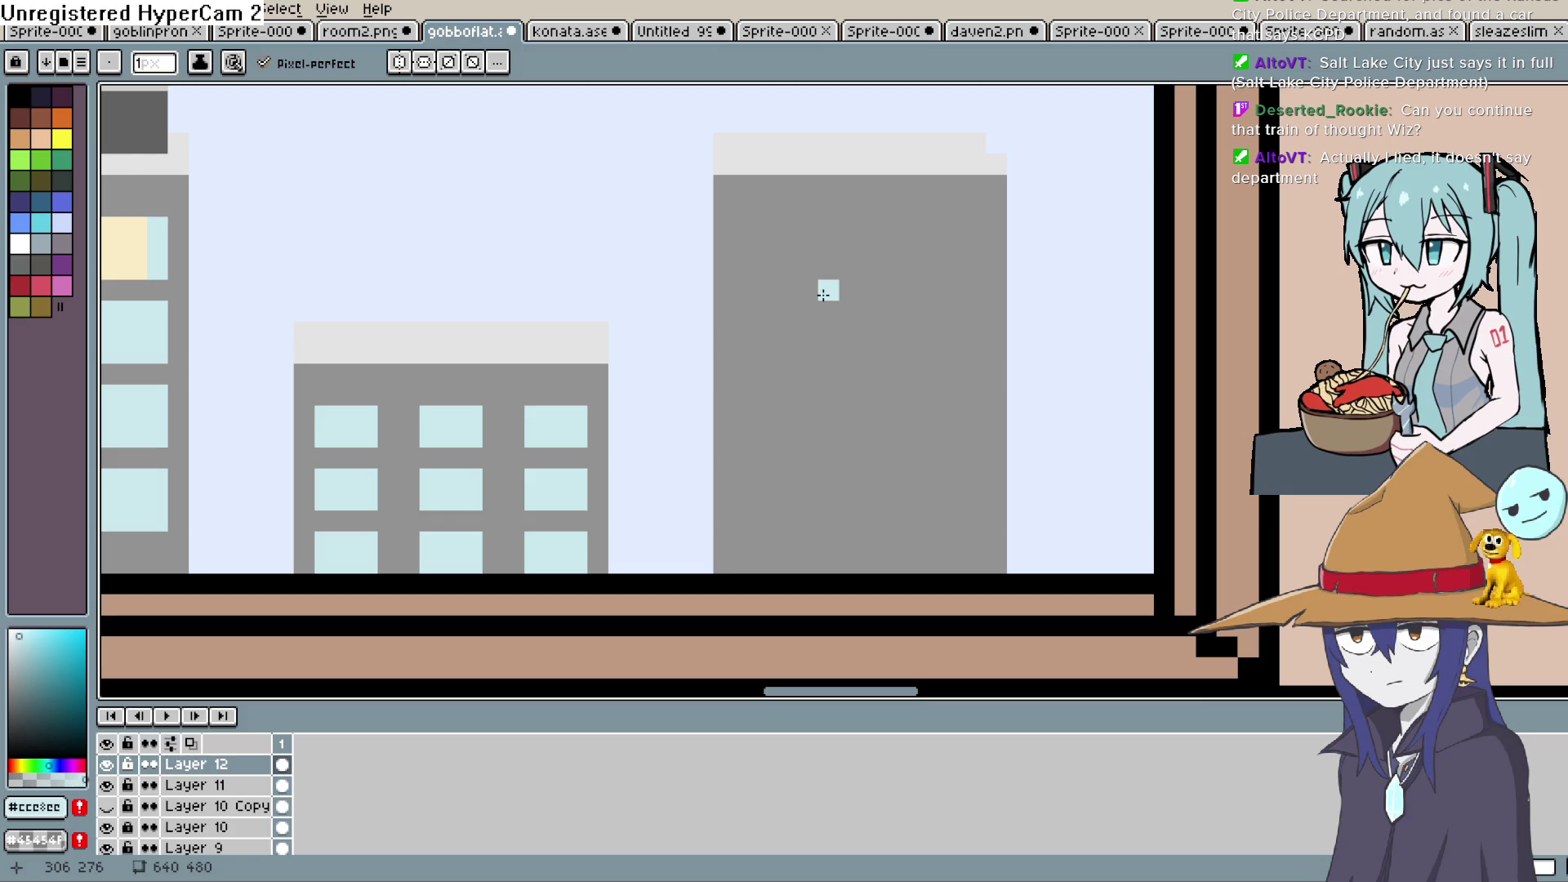
mouse_move(780, 333)
mouse_down()
mouse_move(776, 290)
mouse_move(770, 315)
mouse_move(719, 261)
mouse_move(692, 318)
mouse_move(693, 561)
mouse_up()
mouse_move(700, 215)
mouse_down()
mouse_move(921, 226)
mouse_move(916, 442)
mouse_up()
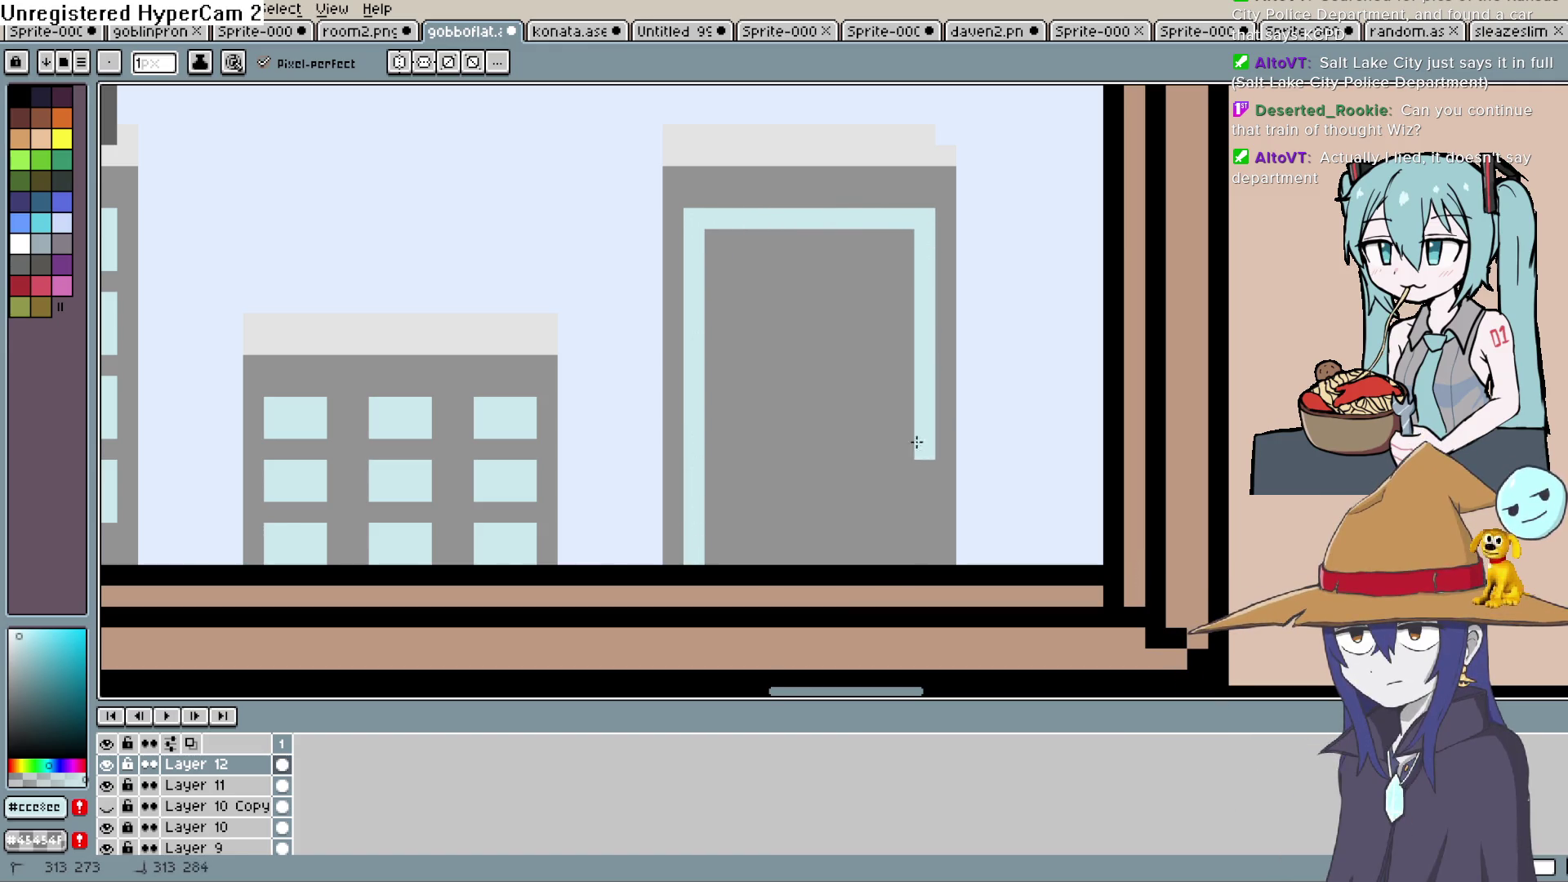
key(g)
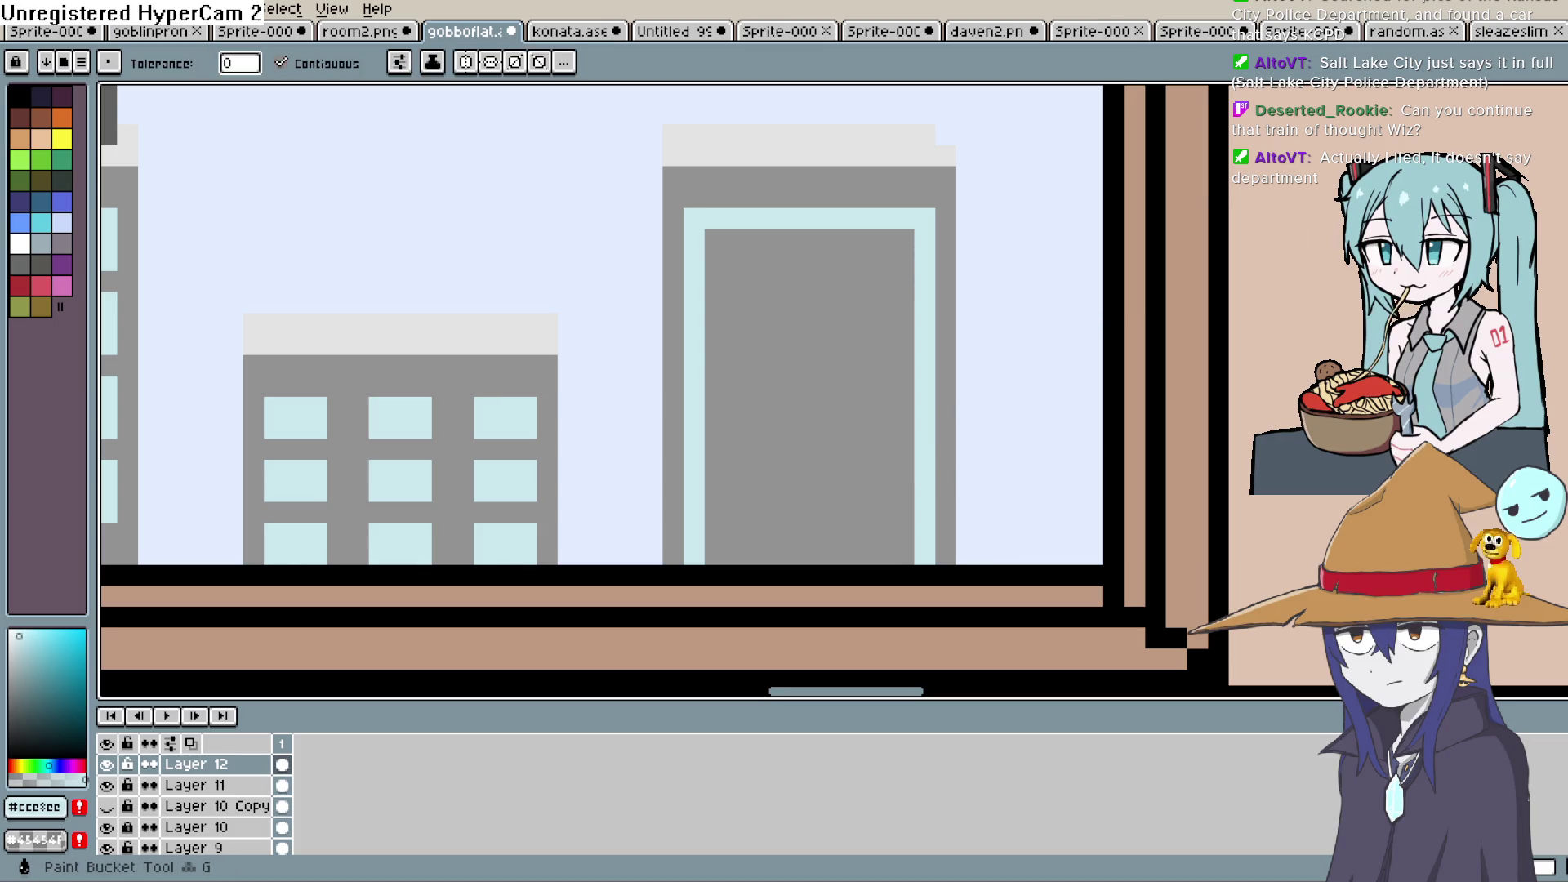
click(854, 378)
Choose a darker slate blue for stripes and zoom in close on the tall building
mouse_move(854, 378)
mouse_down()
mouse_move(917, 384)
mouse_move(917, 462)
mouse_up()
scroll(917, 462, down, 1)
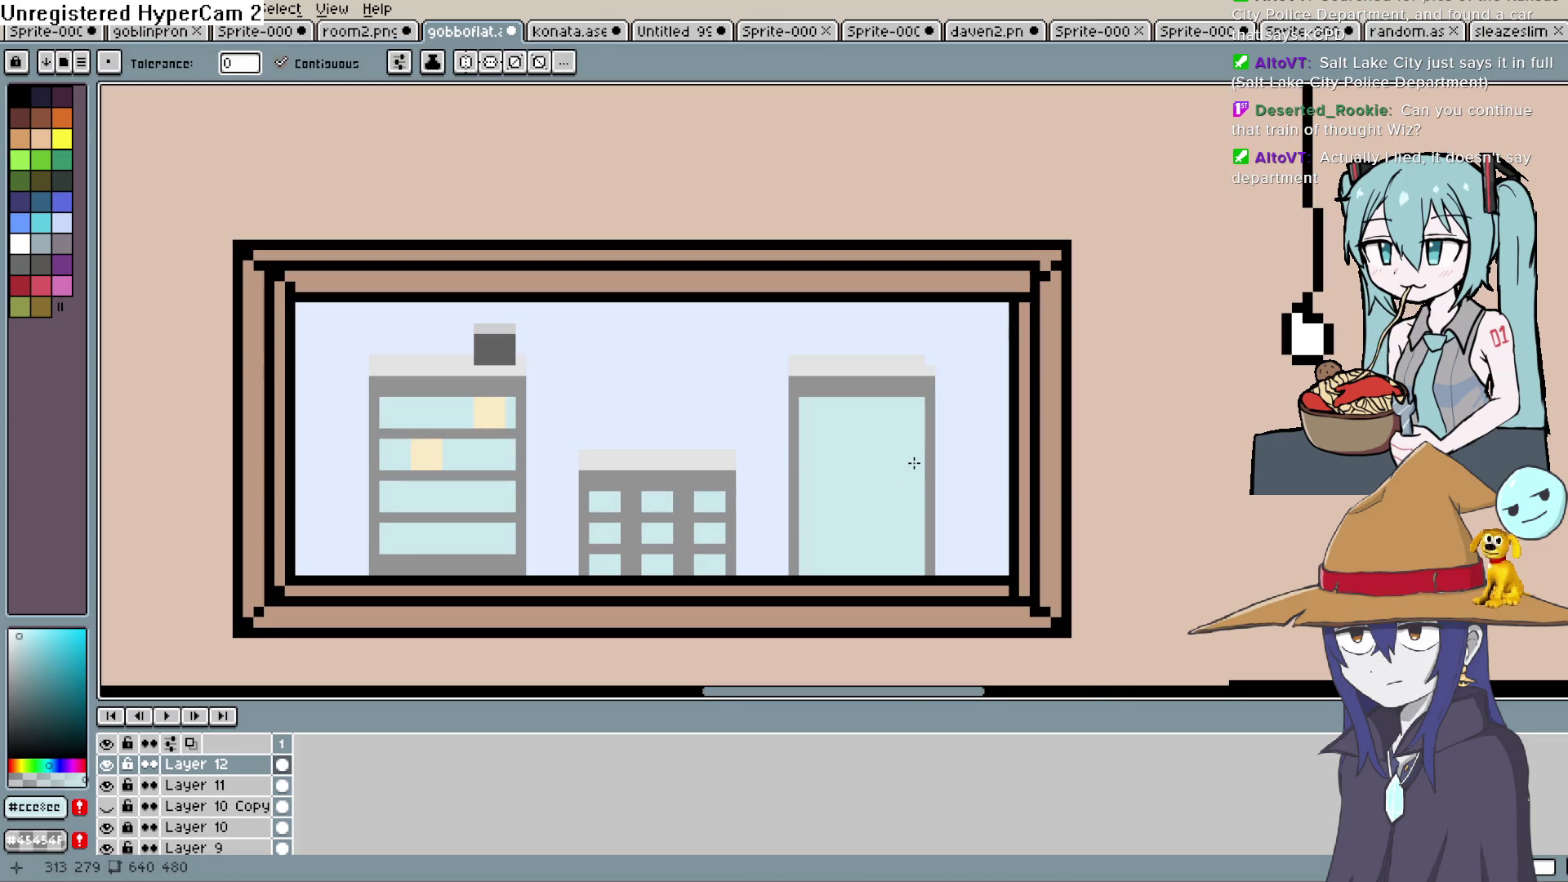
scroll(498, 514, up, 1)
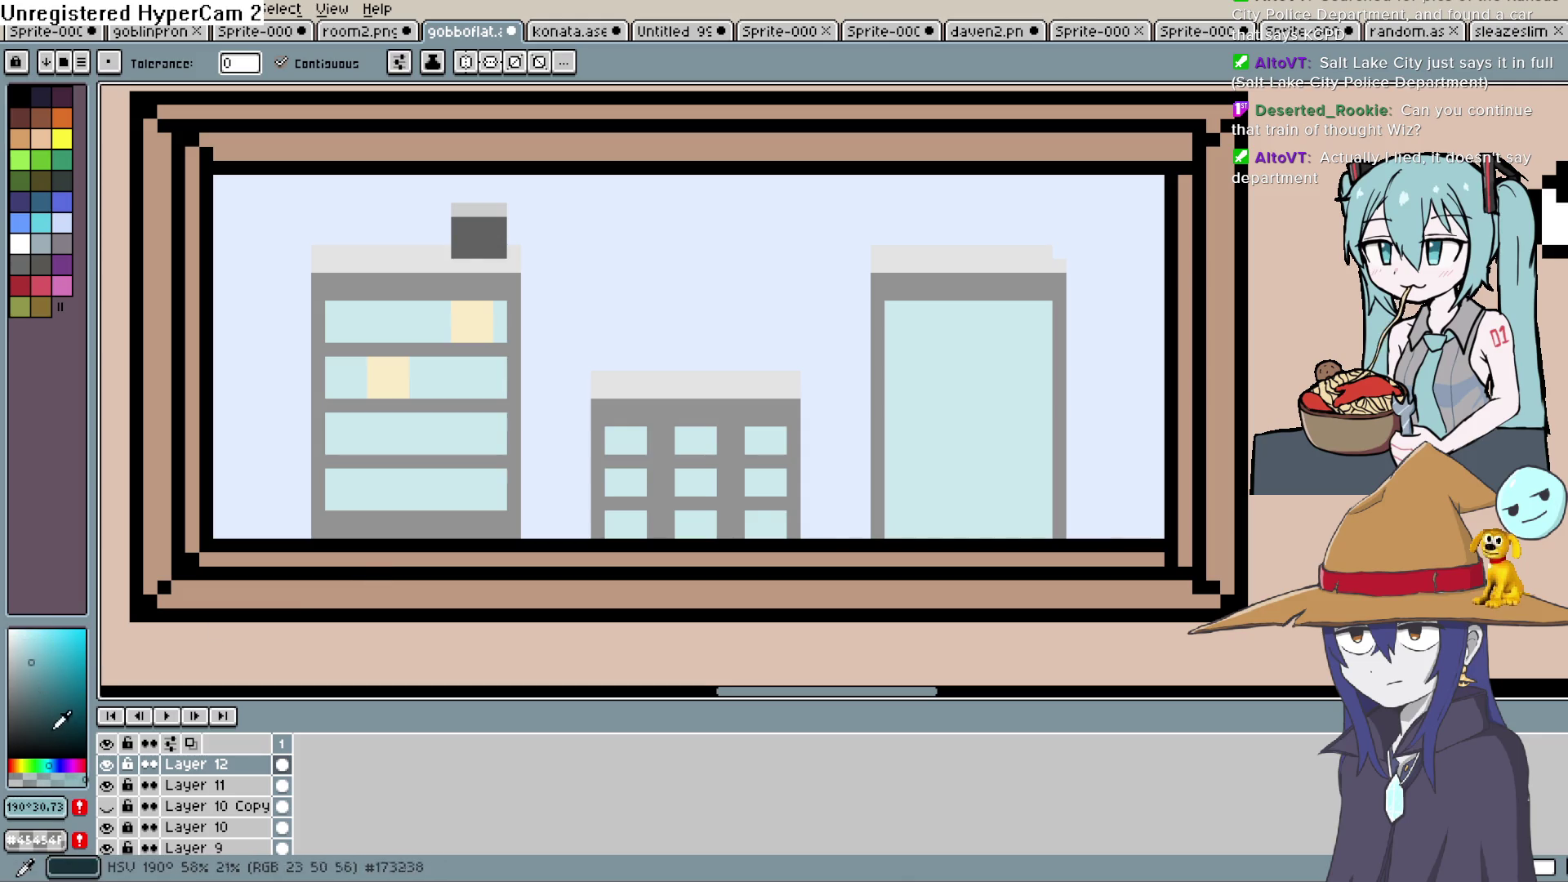
click(58, 759)
key(space)
scroll(879, 340, up, 1)
mouse_move(762, 400)
mouse_down()
mouse_move(763, 307)
mouse_move(1061, 307)
mouse_move(759, 305)
mouse_move(1043, 311)
mouse_move(739, 290)
mouse_up()
key(space)
Paint the top #8491bd dark stripes across the tower, then the first lighter #b2bad5 bands
click(781, 234)
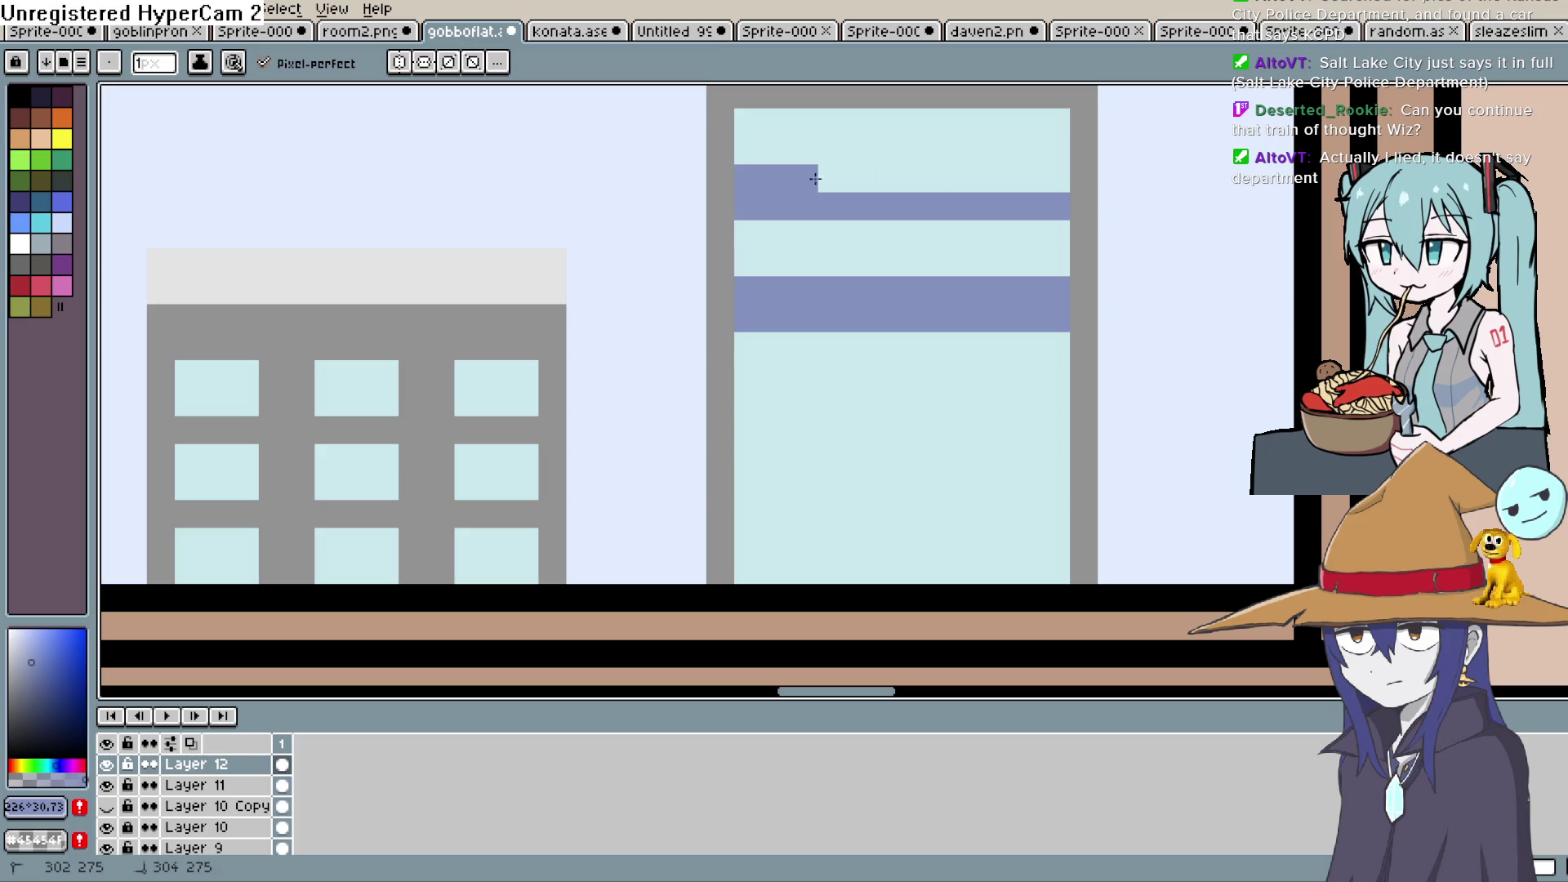
drag(815, 178, 1021, 181)
click(20, 650)
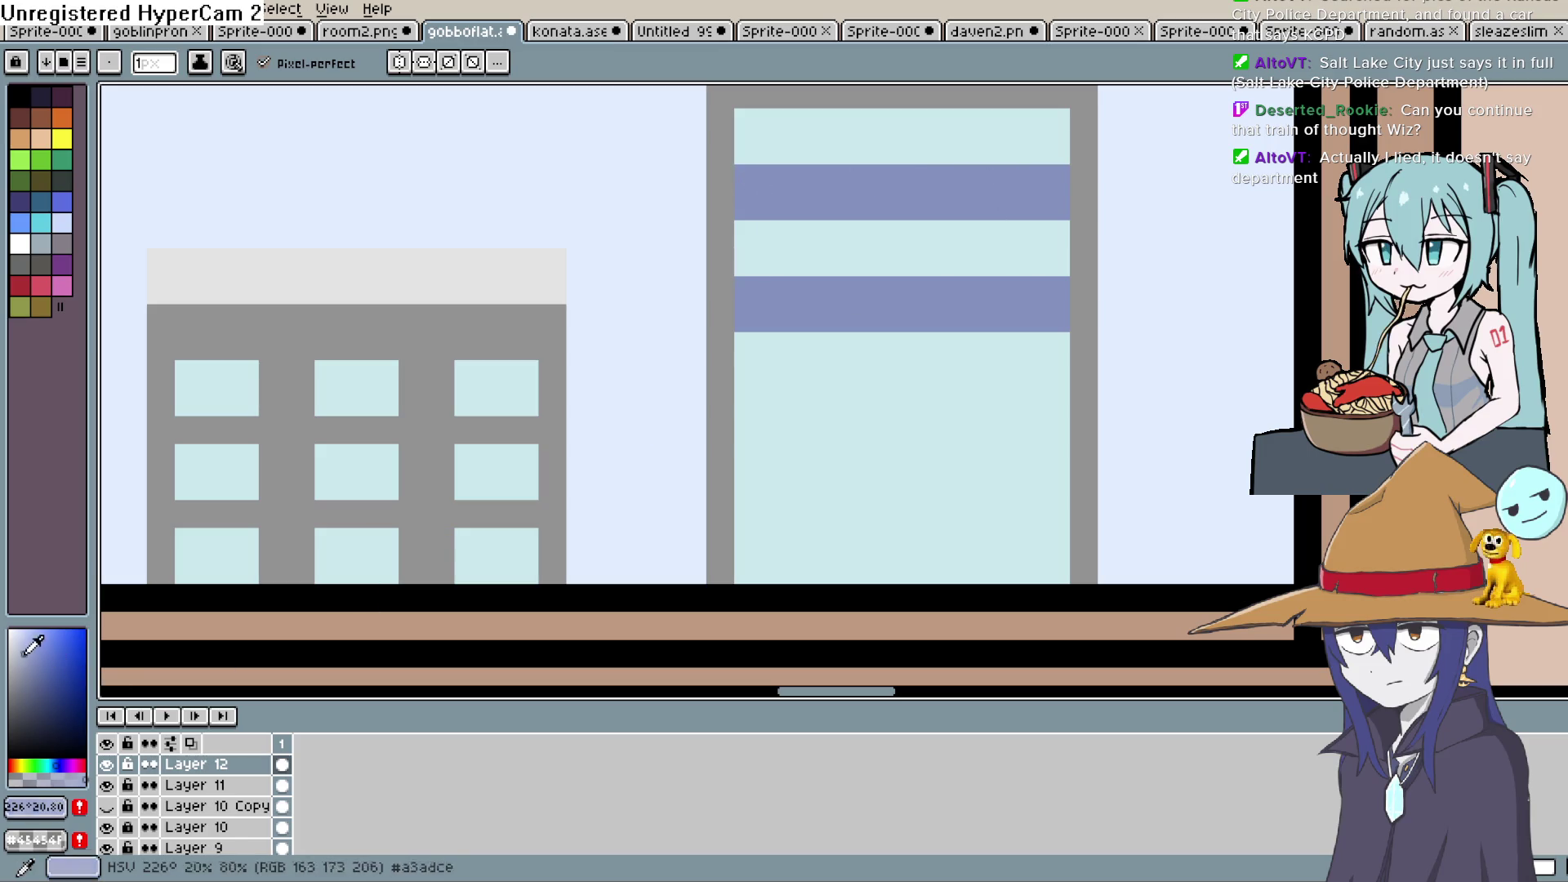
drag(753, 212, 1053, 203)
mouse_move(1056, 318)
mouse_down()
mouse_move(752, 340)
mouse_move(1017, 336)
mouse_up()
Undo the misplaced light band, repaint it one row lower, and add another dark stripe
scroll(779, 352, down, 2)
key(ctrl+z)
drag(724, 360, 1033, 363)
key(i)
click(1026, 217)
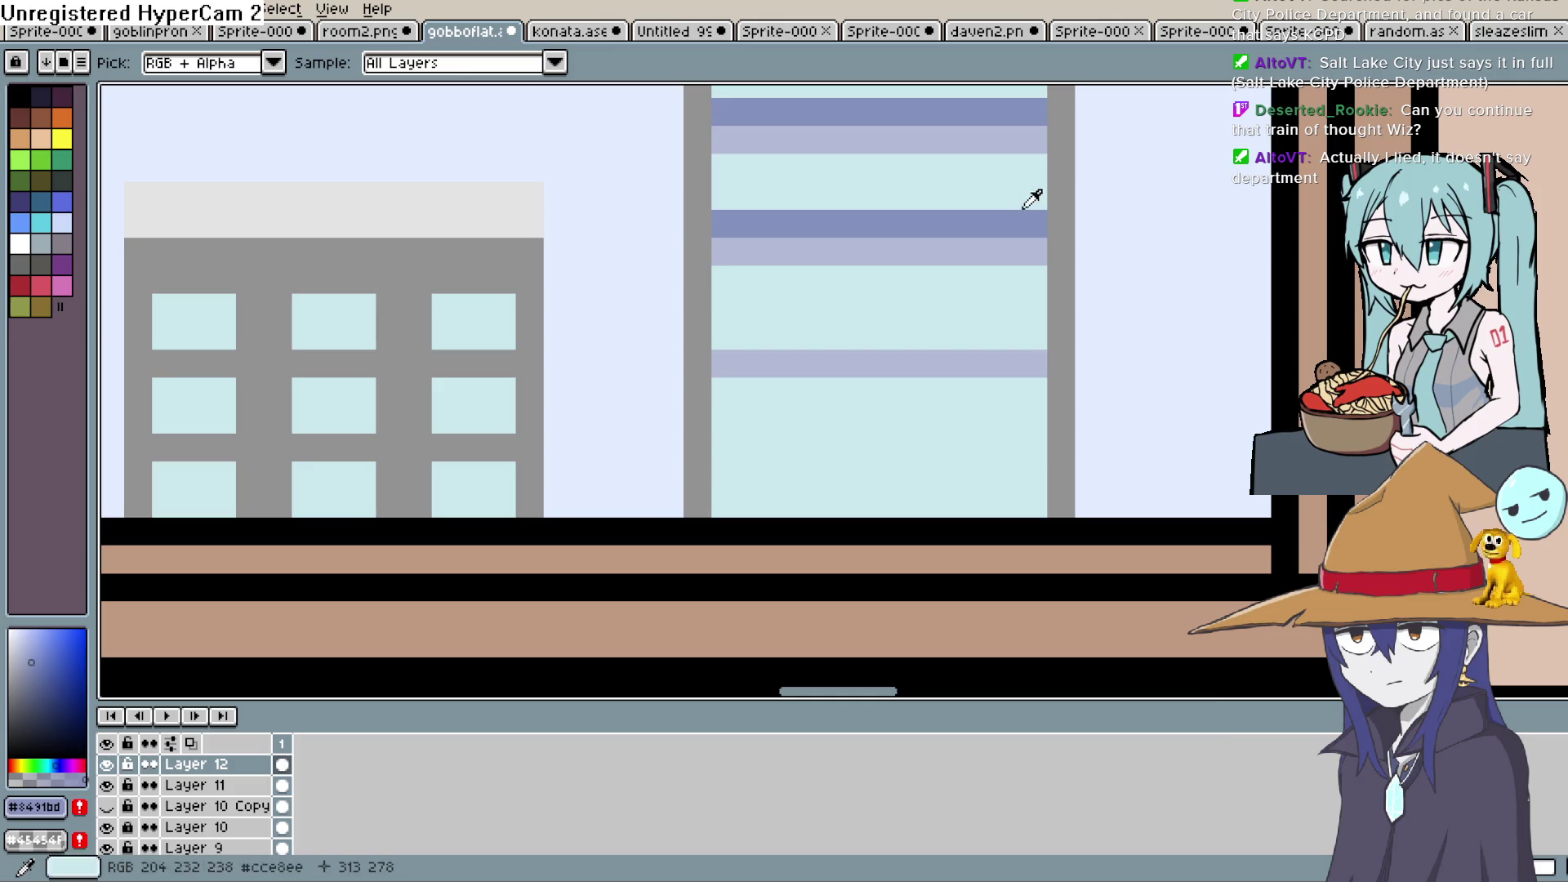
key(b)
drag(1029, 333, 727, 332)
Touch up a pixel on the tower's edge with the light cyan glass colour
scroll(983, 371, down, 3)
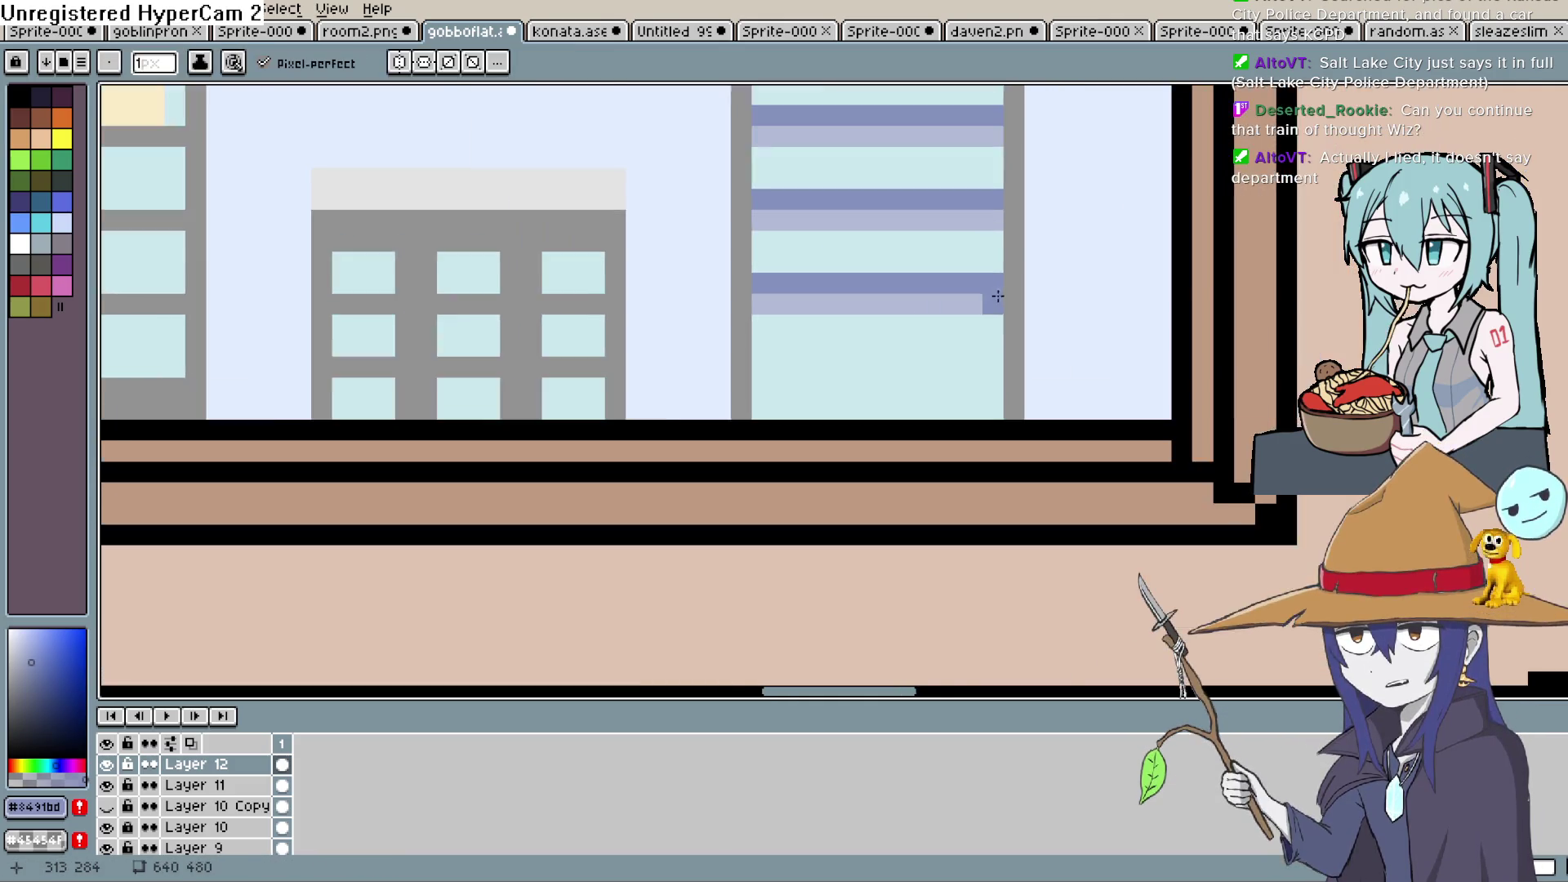
drag(996, 316, 970, 345)
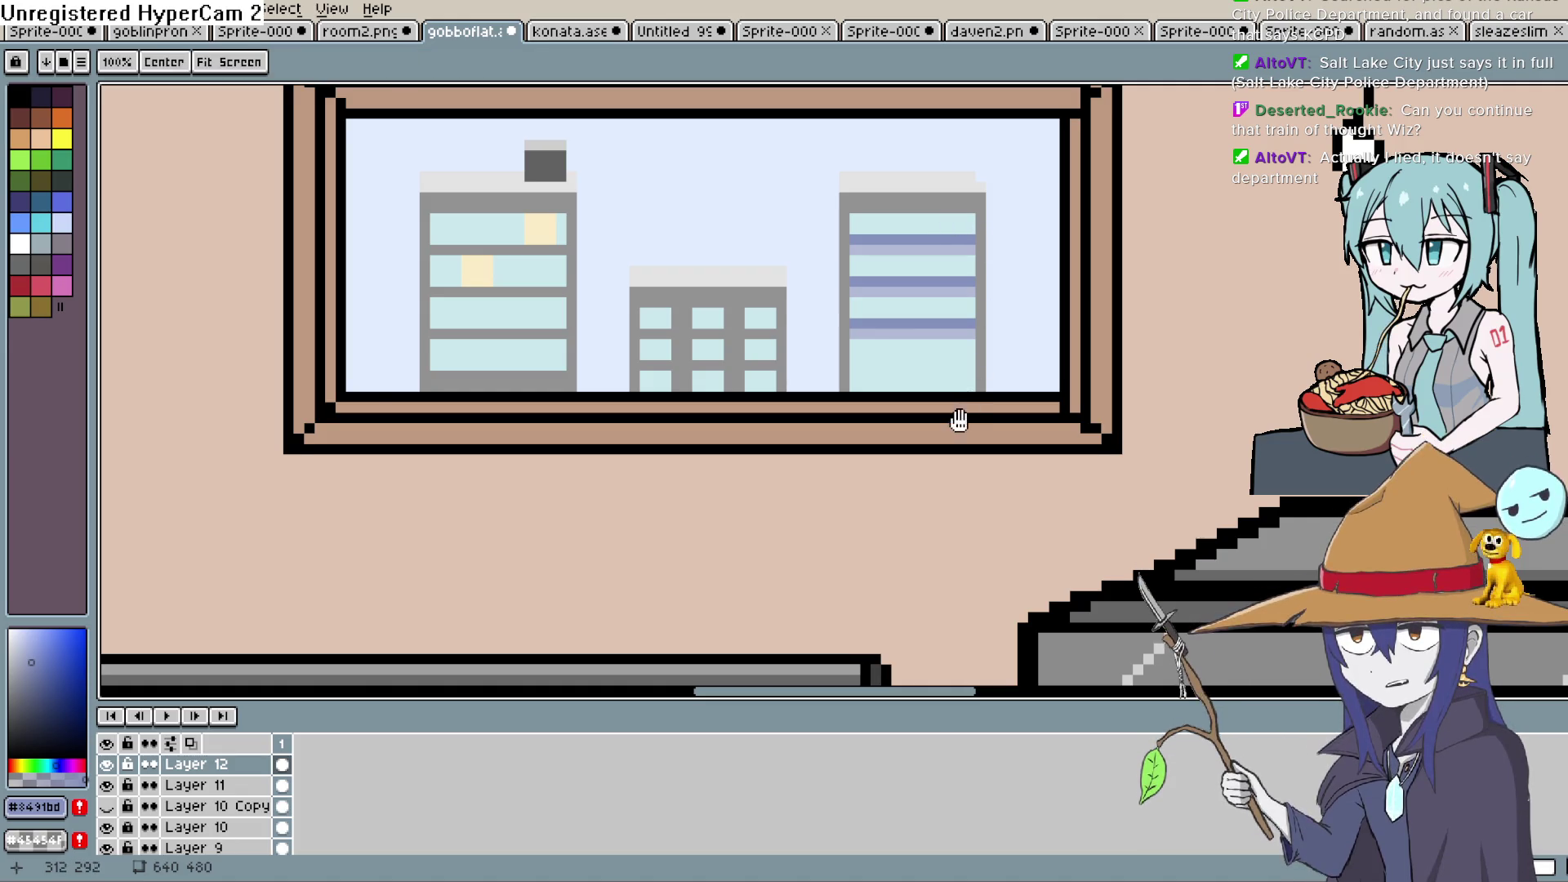
drag(959, 420, 963, 306)
alt+click(952, 231)
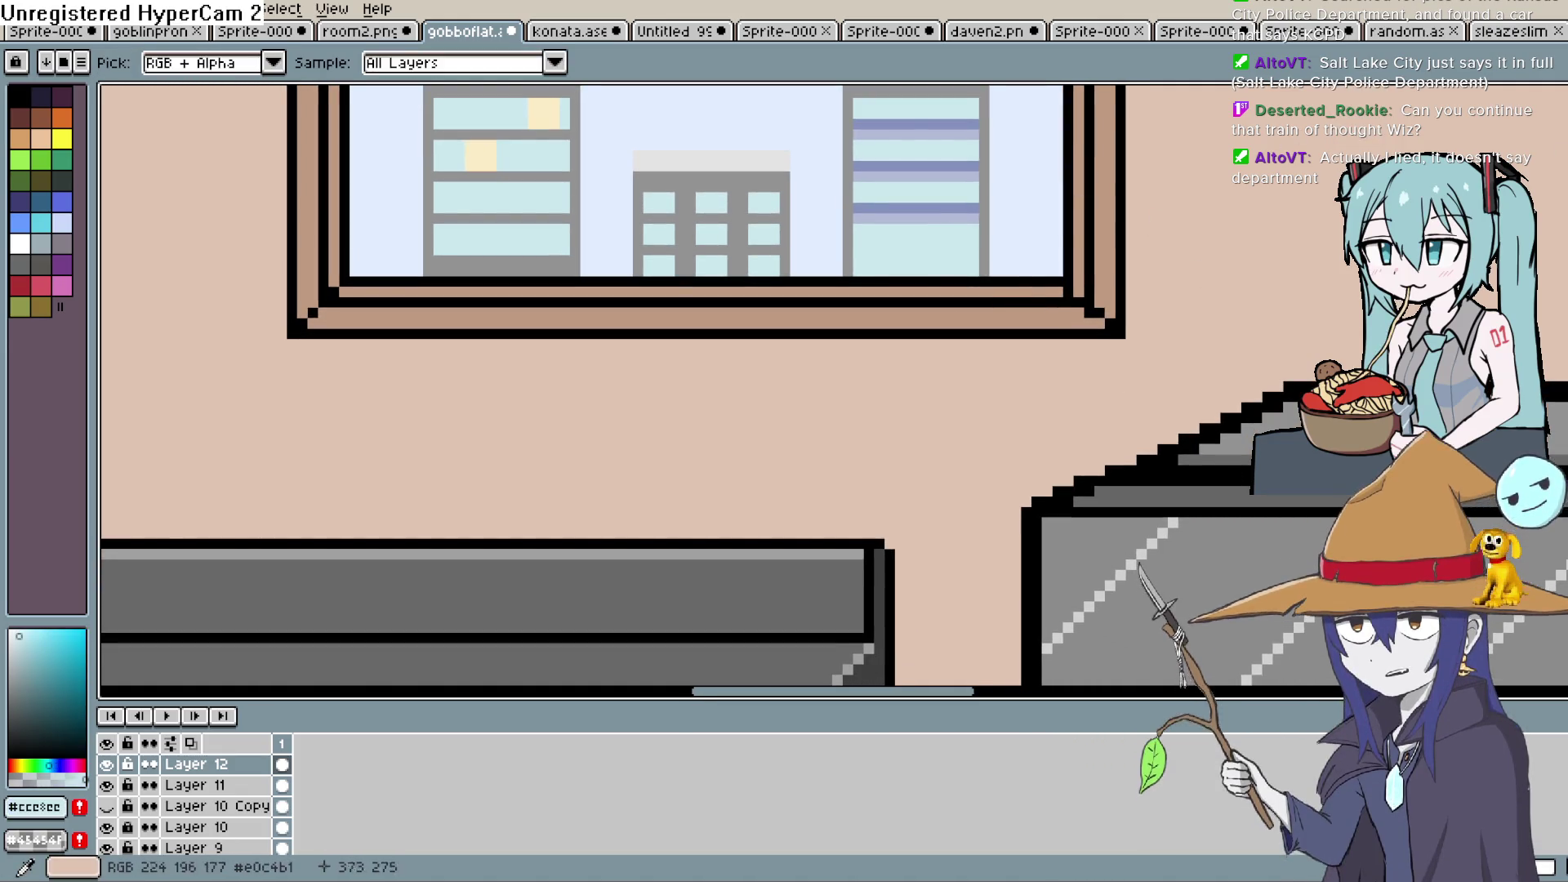
scroll(958, 245, up, 1)
scroll(958, 245, up, 1)
click(1016, 266)
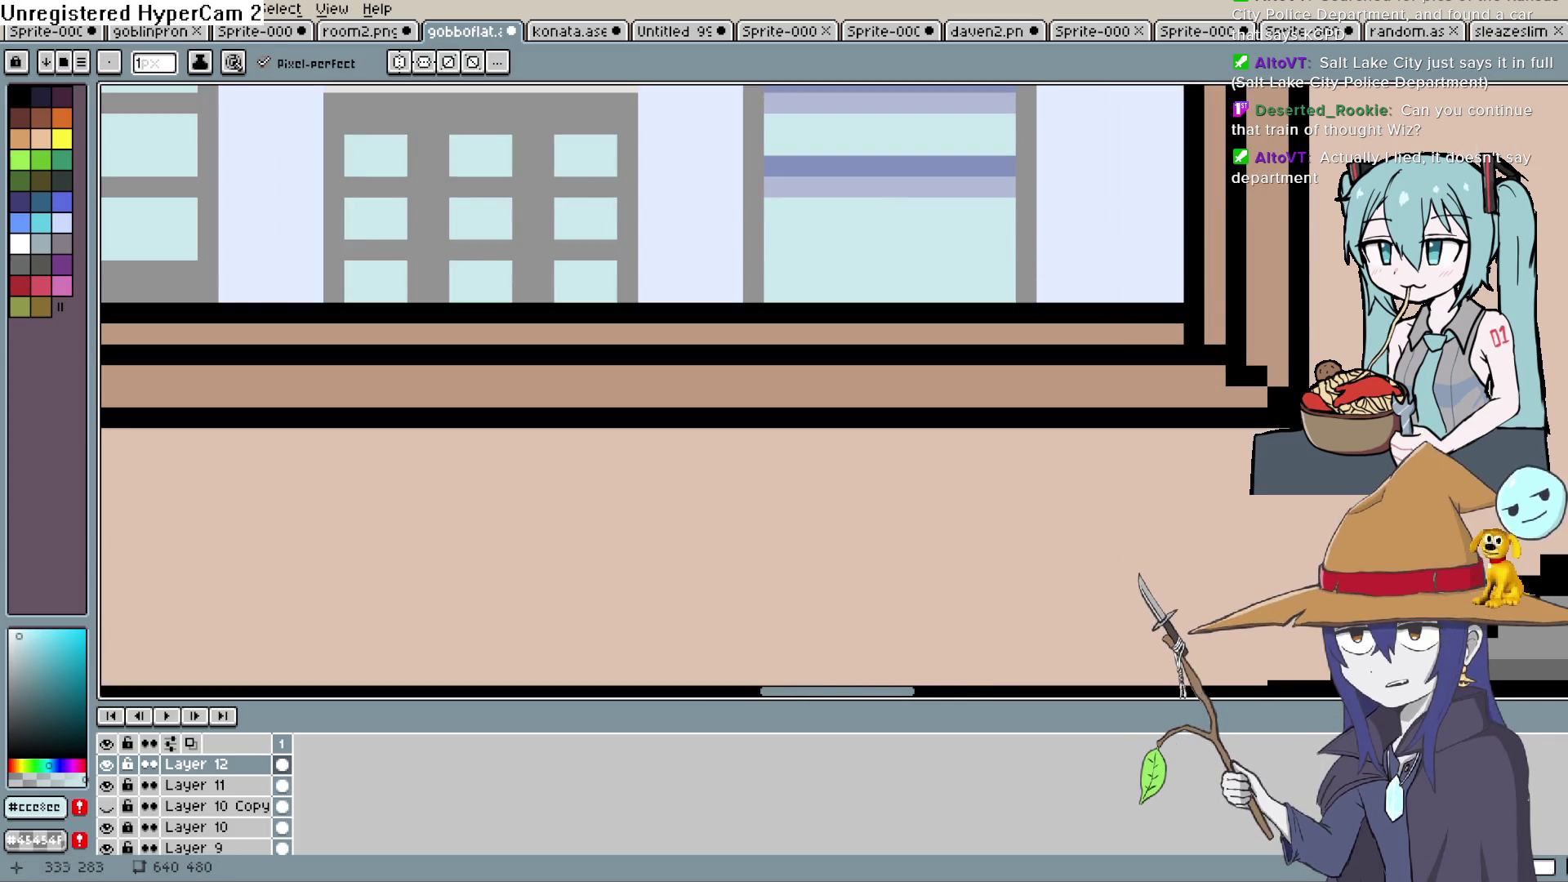
Paint another dark stripe with a light band beneath it lower on the tower
alt+click(996, 165)
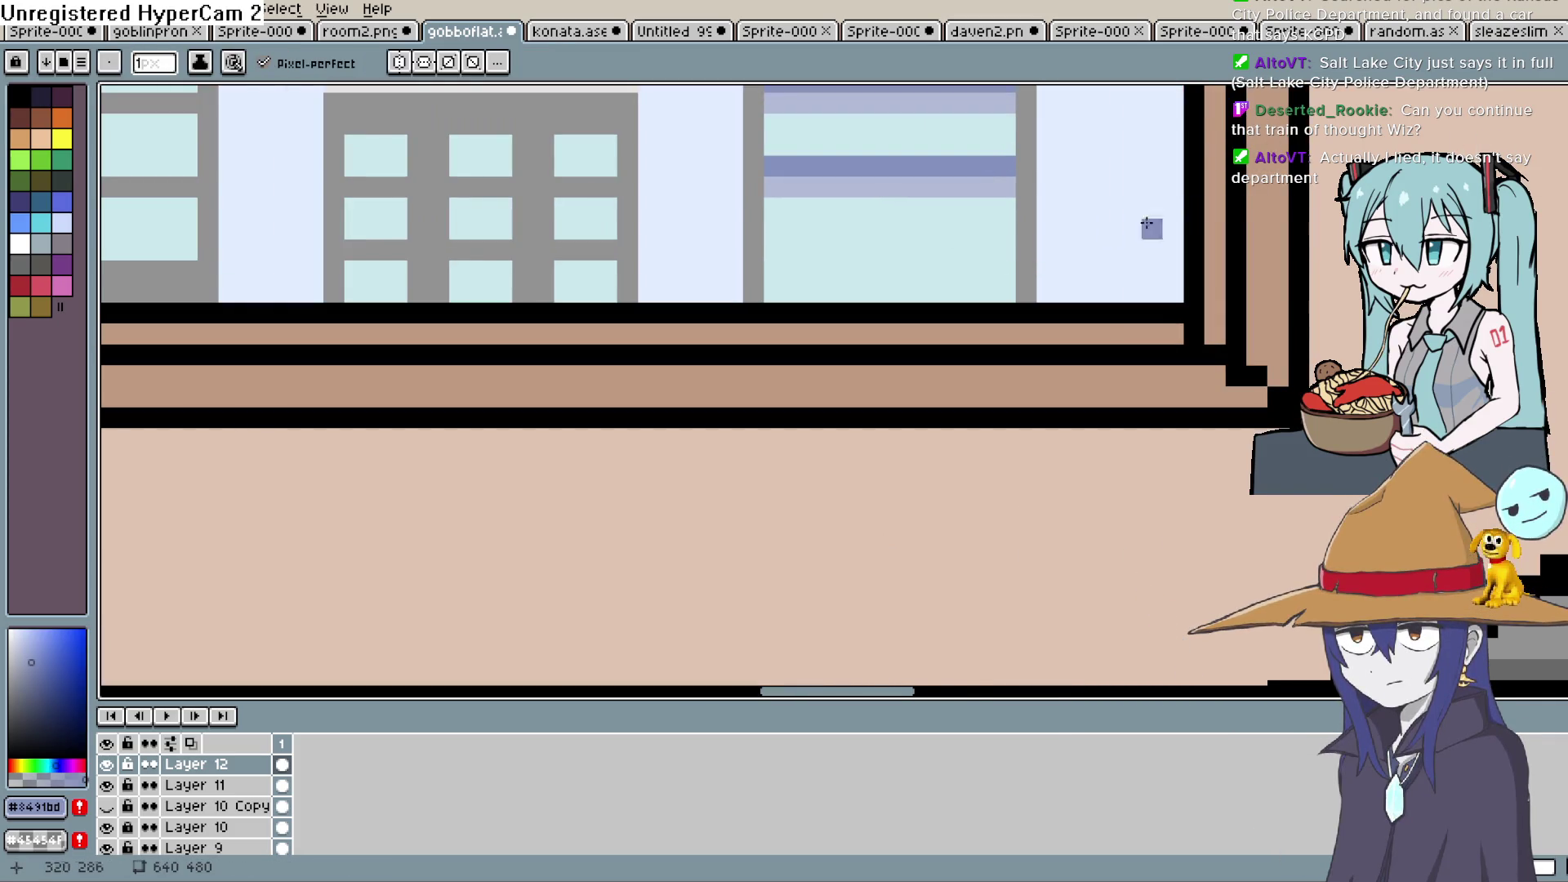
key(b)
drag(1002, 256, 779, 253)
key(alt)
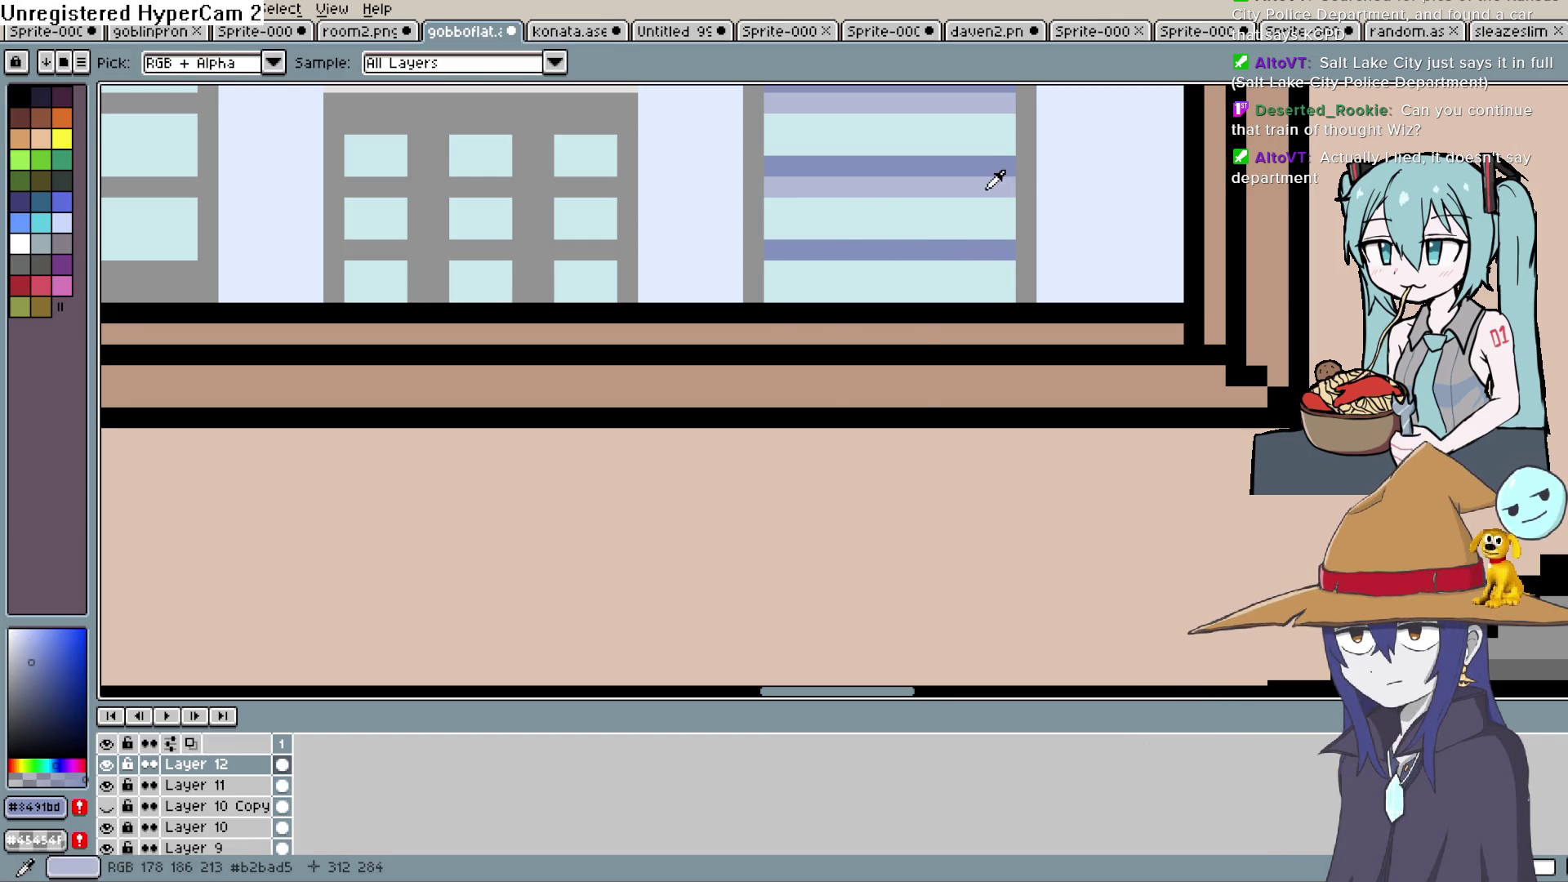
alt+click(995, 180)
drag(1014, 270, 788, 270)
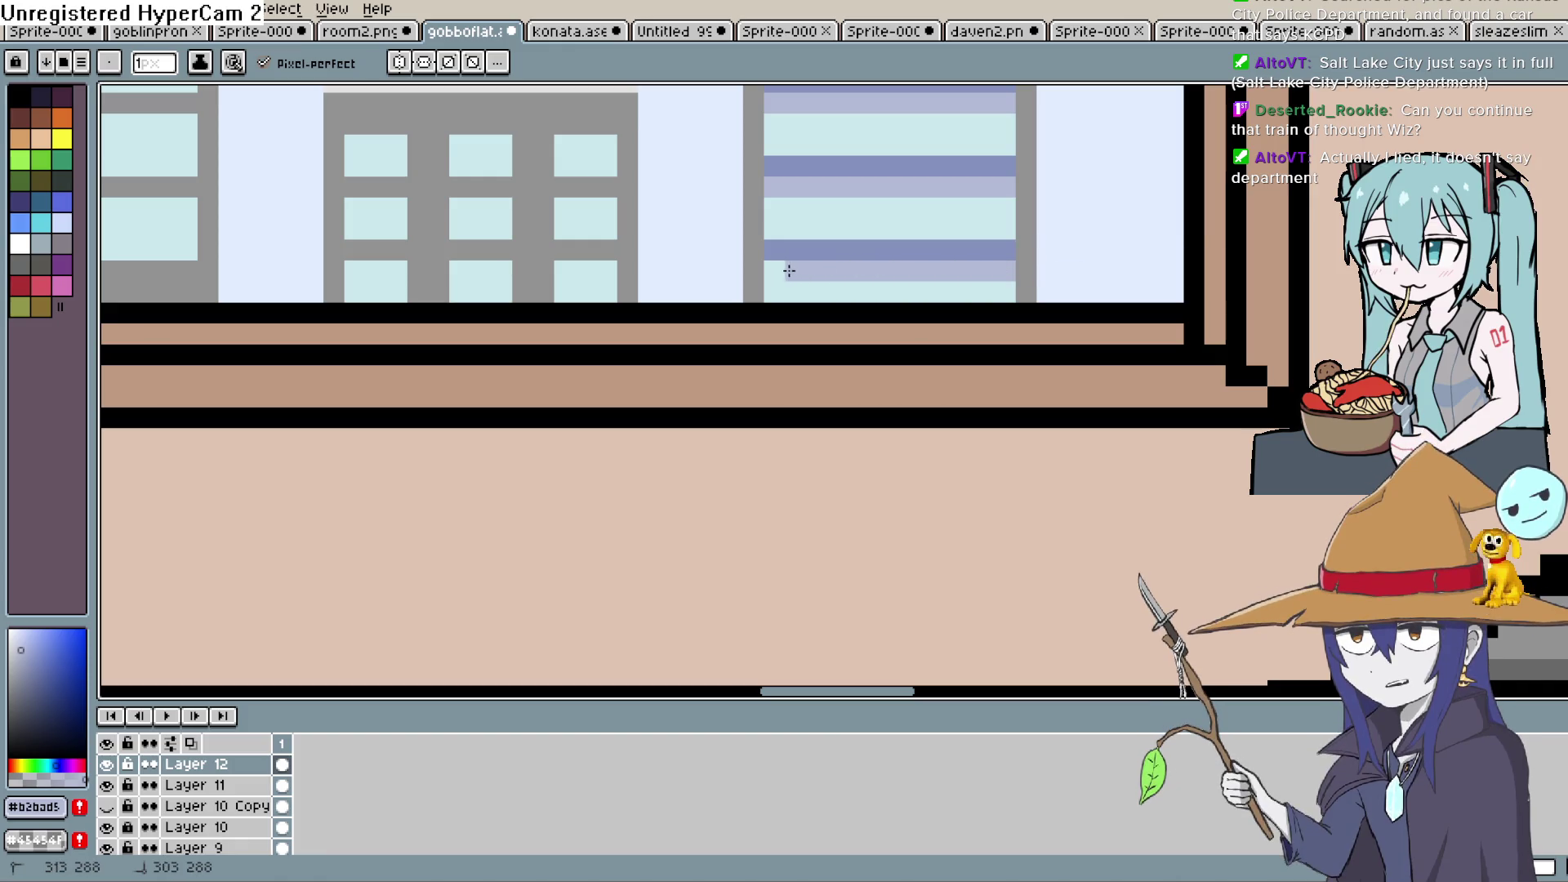
scroll(860, 240, down, 4)
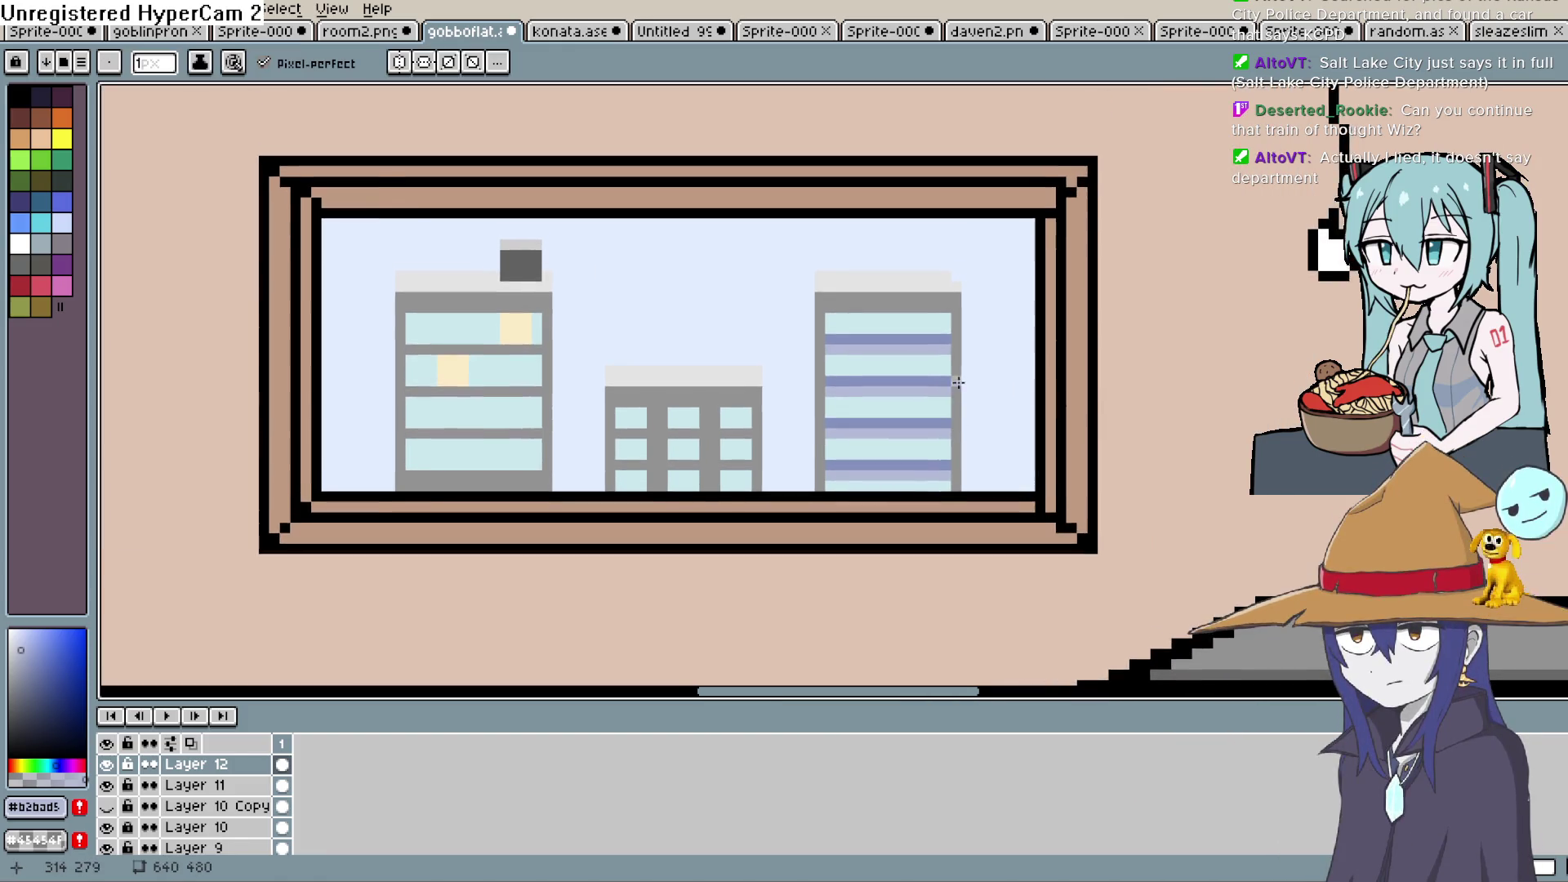
scroll(960, 369, down, 1)
alt+click(917, 266)
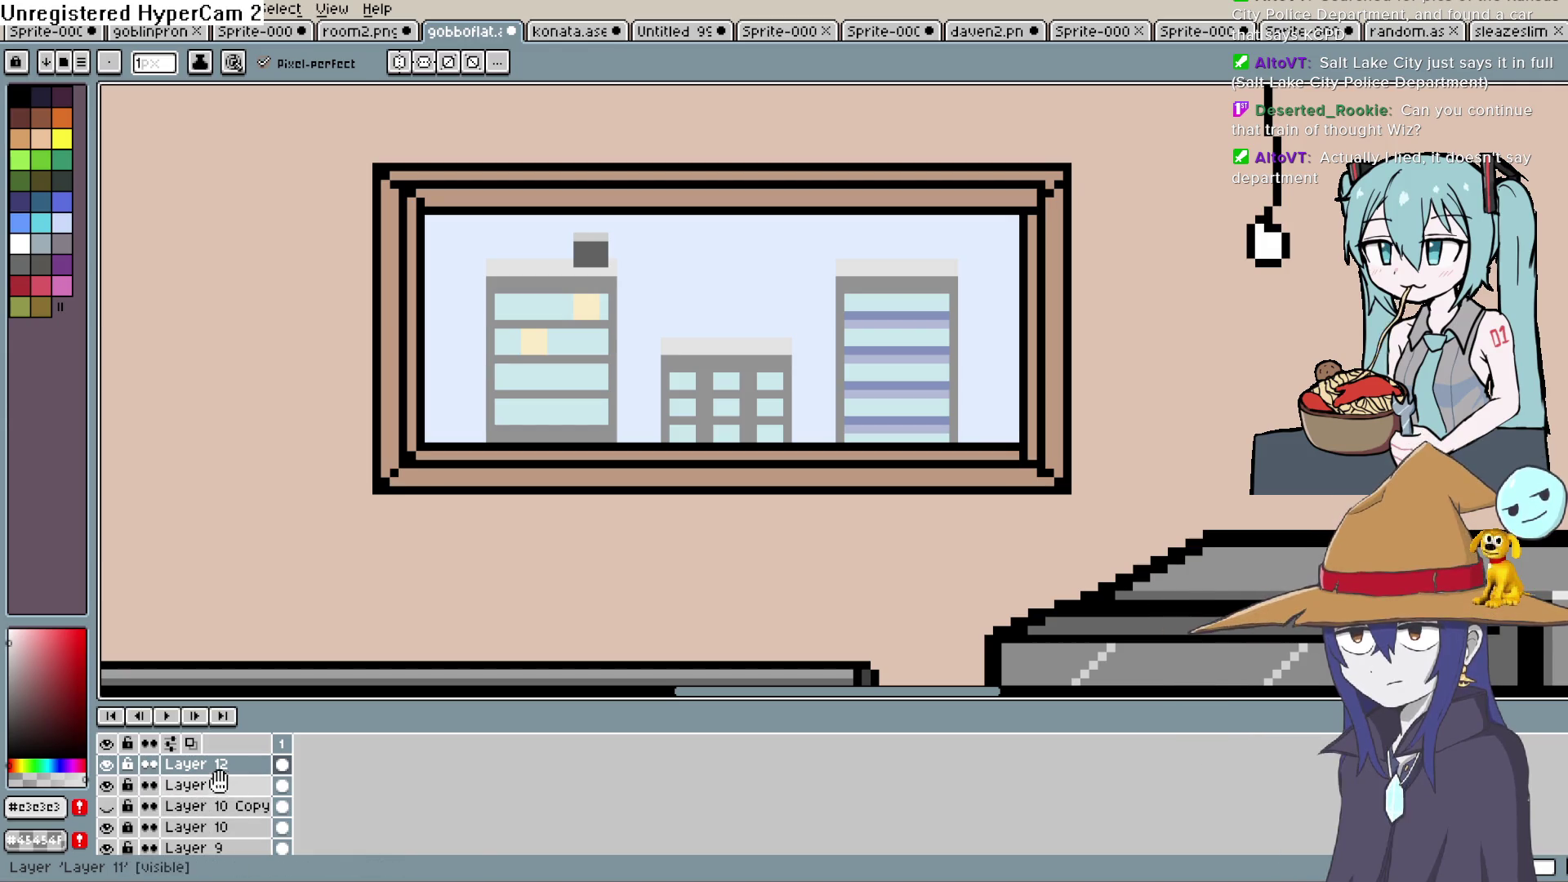
scroll(322, 804, down, 3)
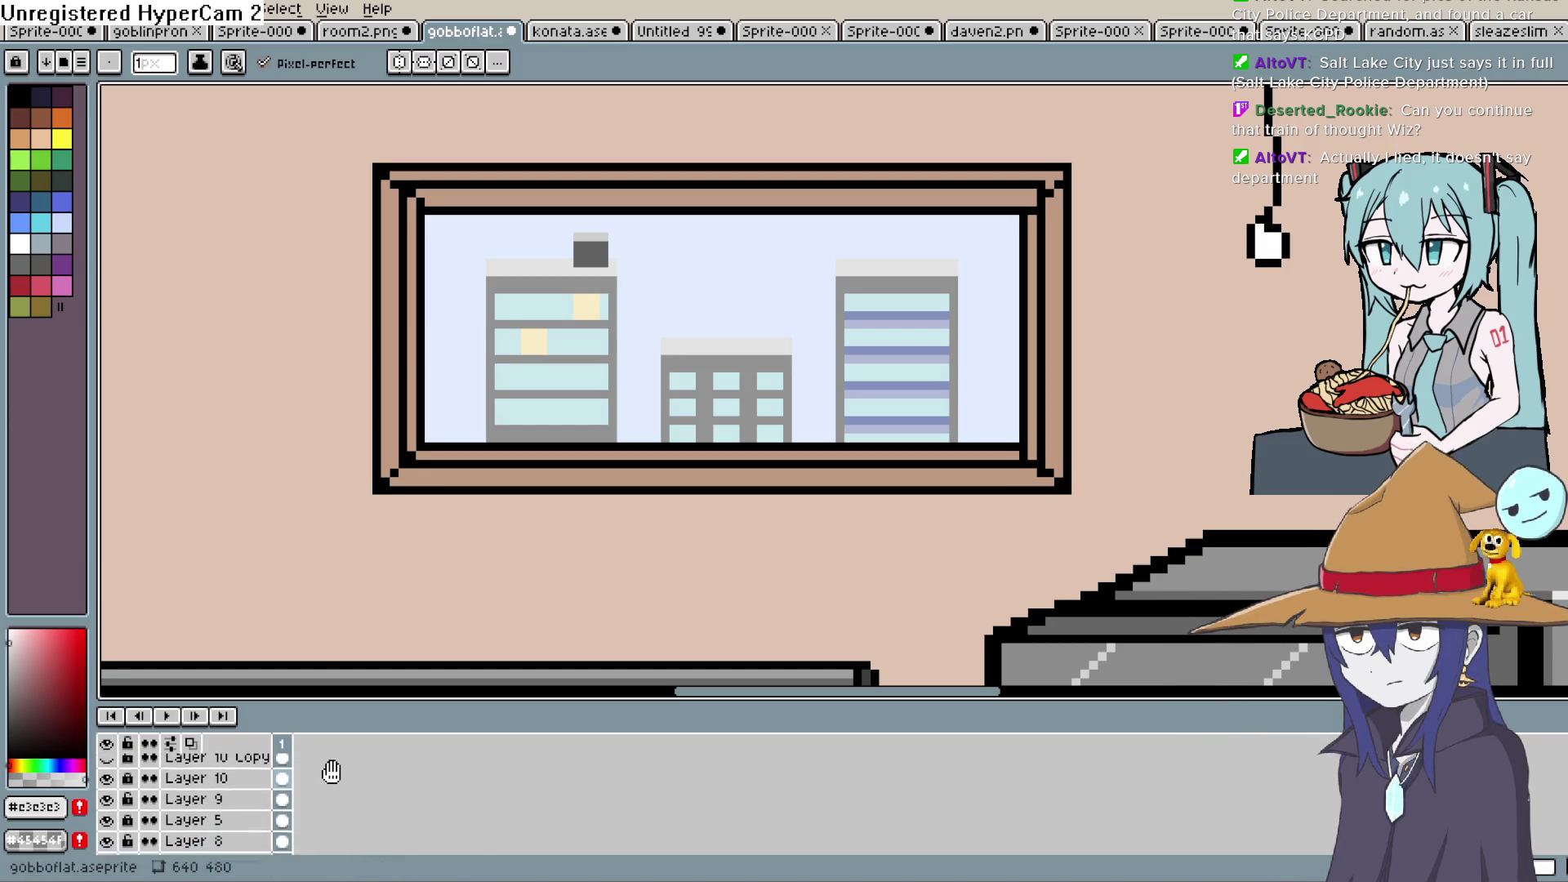
scroll(318, 809, down, 2)
click(114, 780)
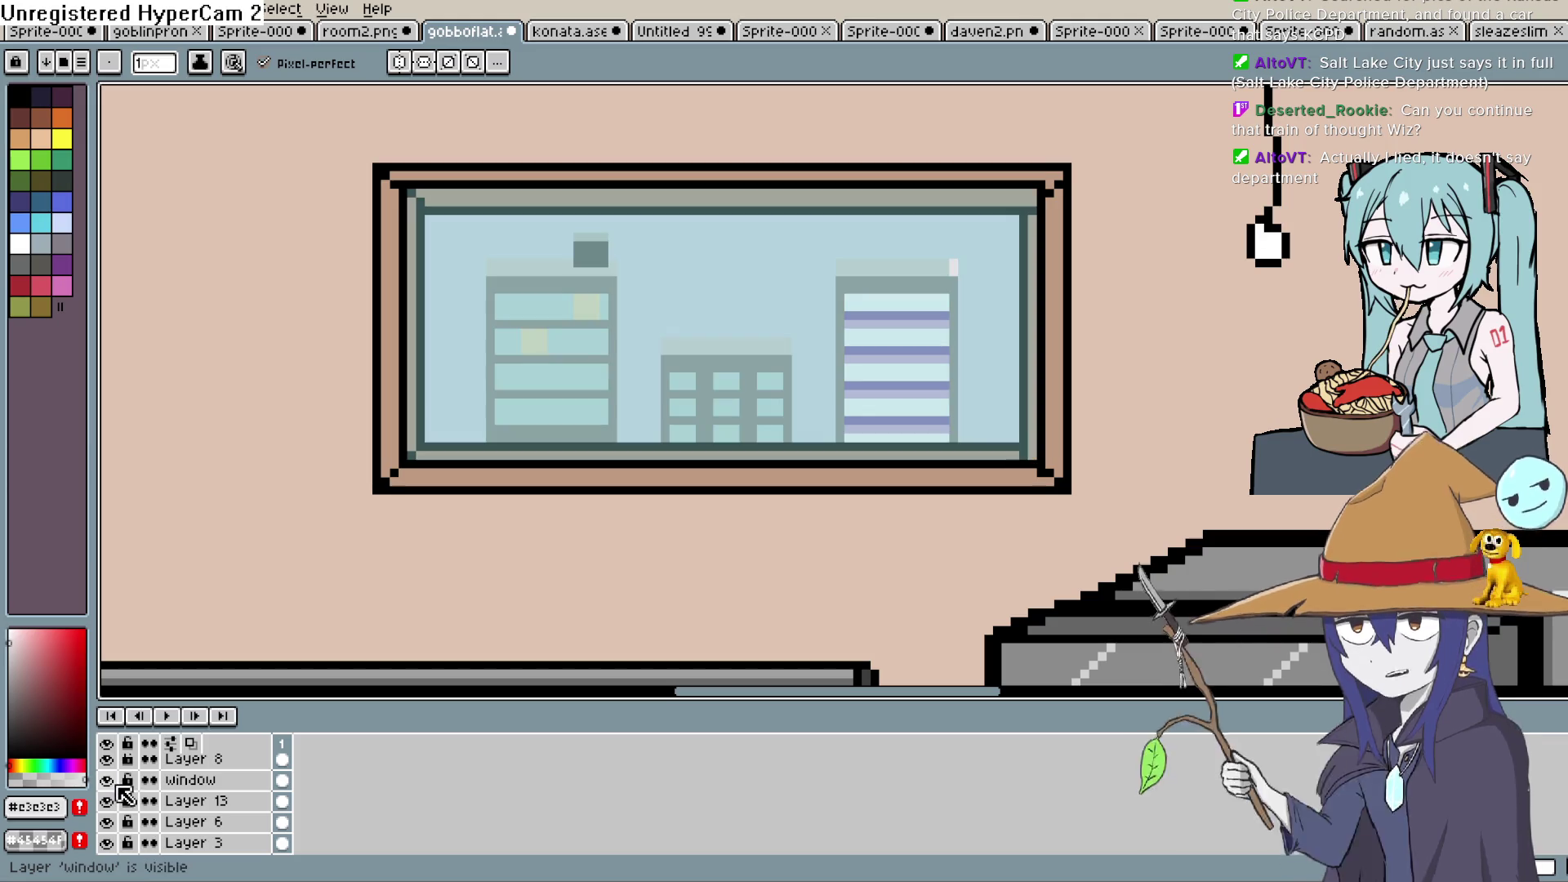
double_click(114, 781)
click(107, 780)
scroll(465, 800, up, 4)
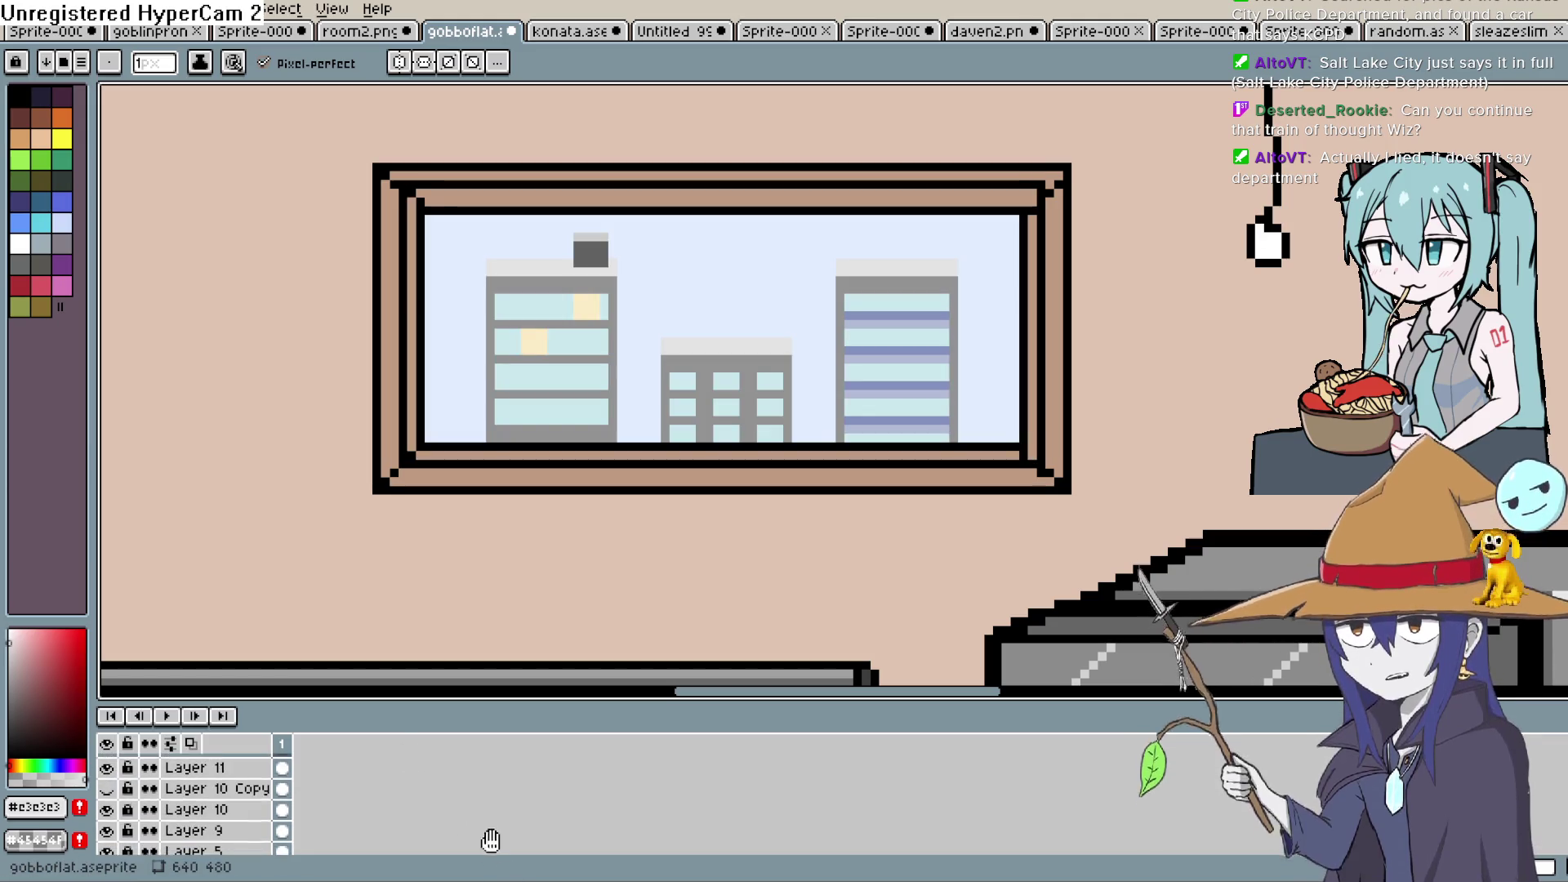
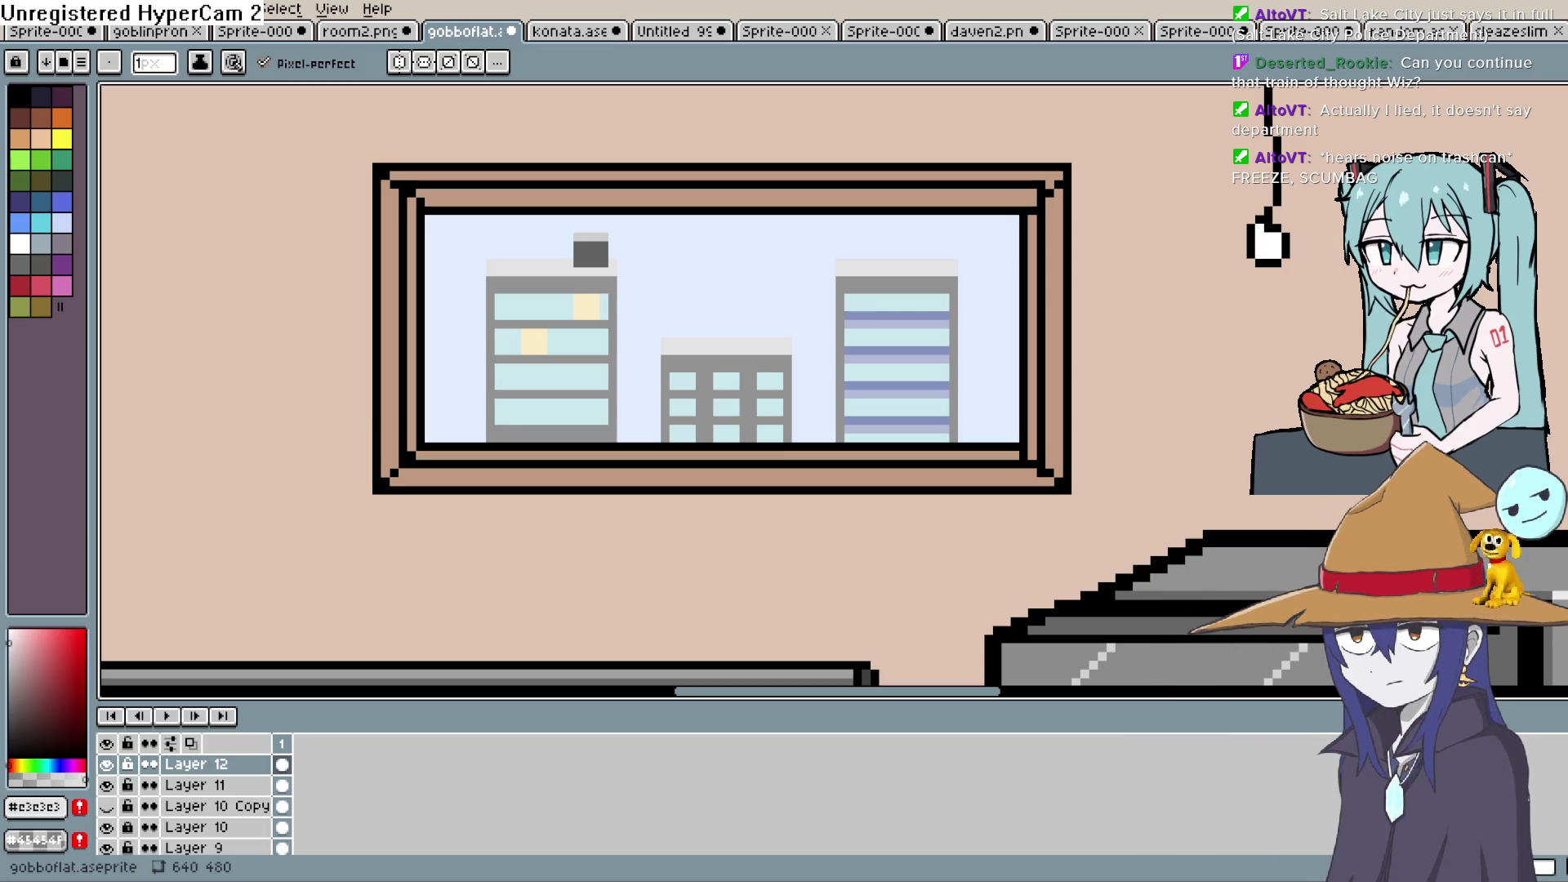
Pick white and draw and fill a wide cloud across the top of the window sky
scroll(954, 327, up, 3)
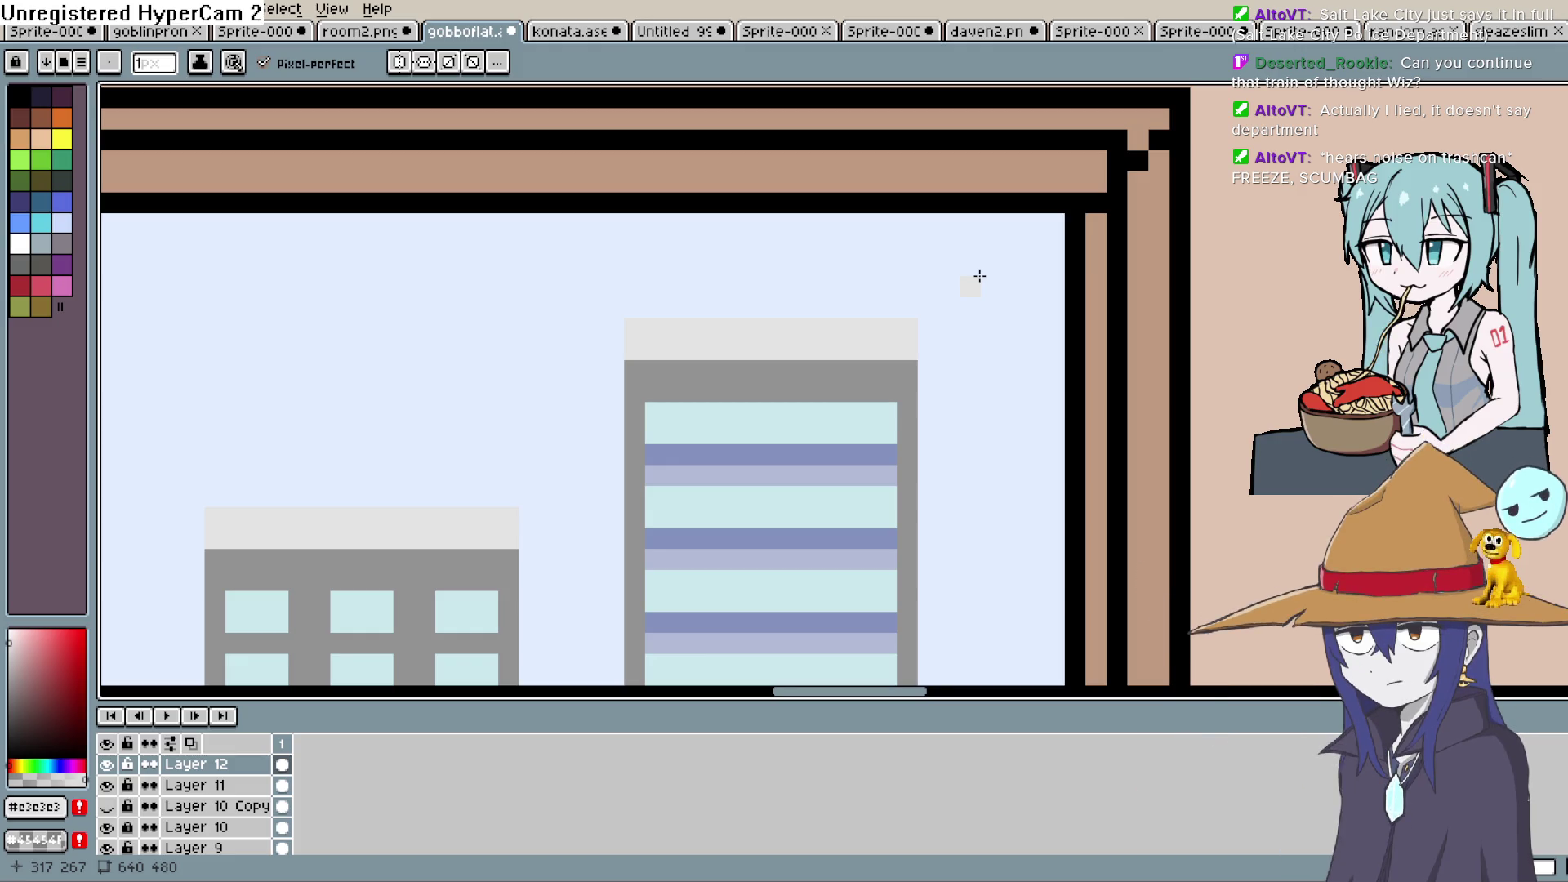
key(h)
mouse_move(853, 483)
mouse_down()
mouse_move(956, 304)
mouse_move(818, 406)
mouse_move(1018, 224)
mouse_up()
key(i)
key(space)
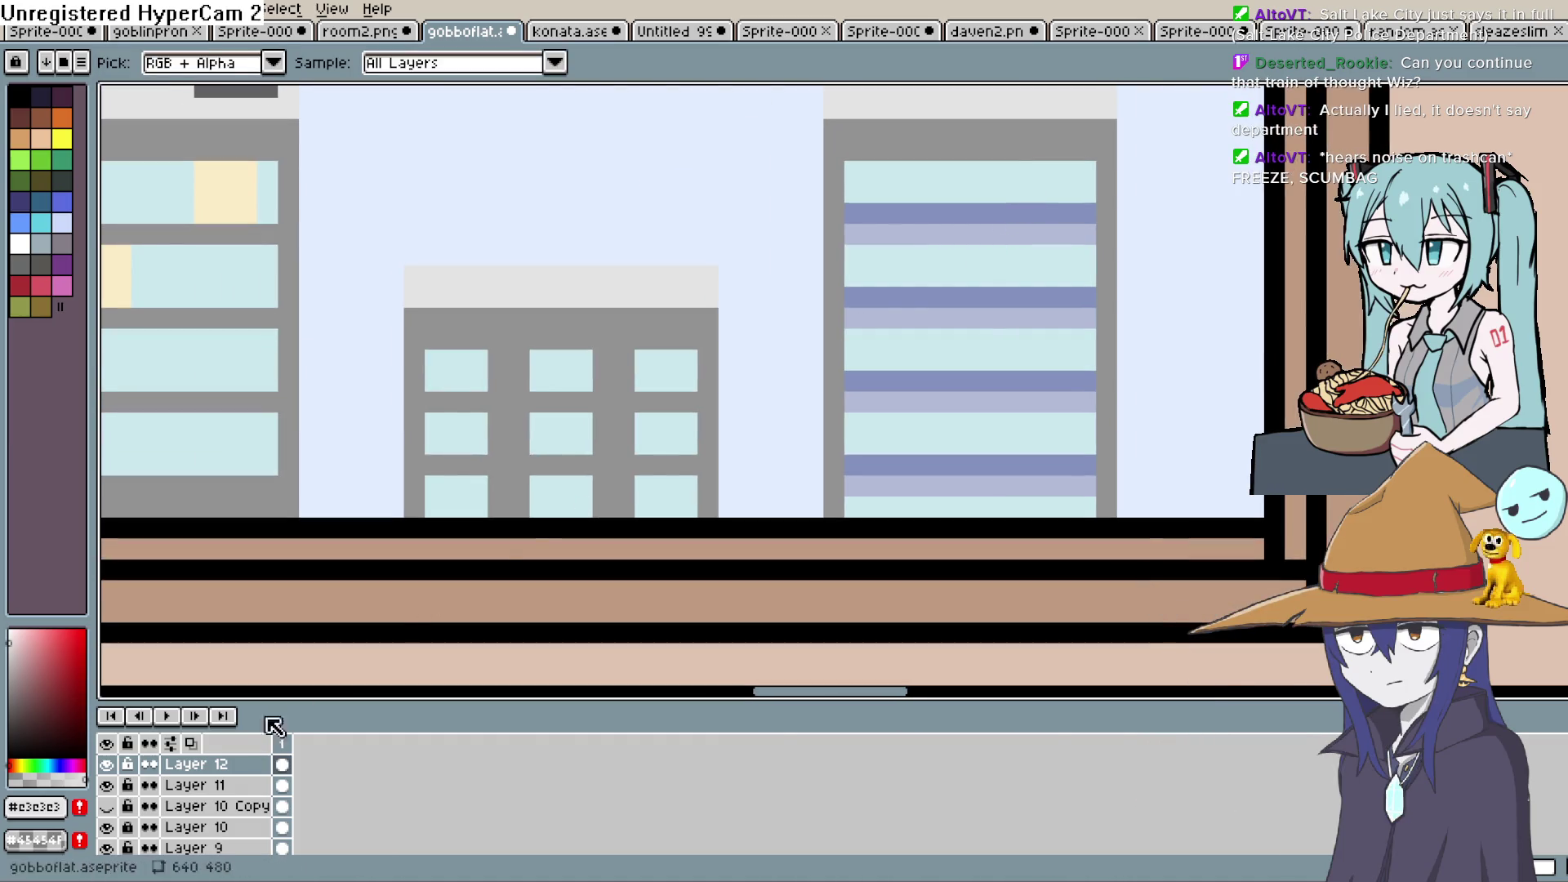
click(10, 630)
key(shift+b)
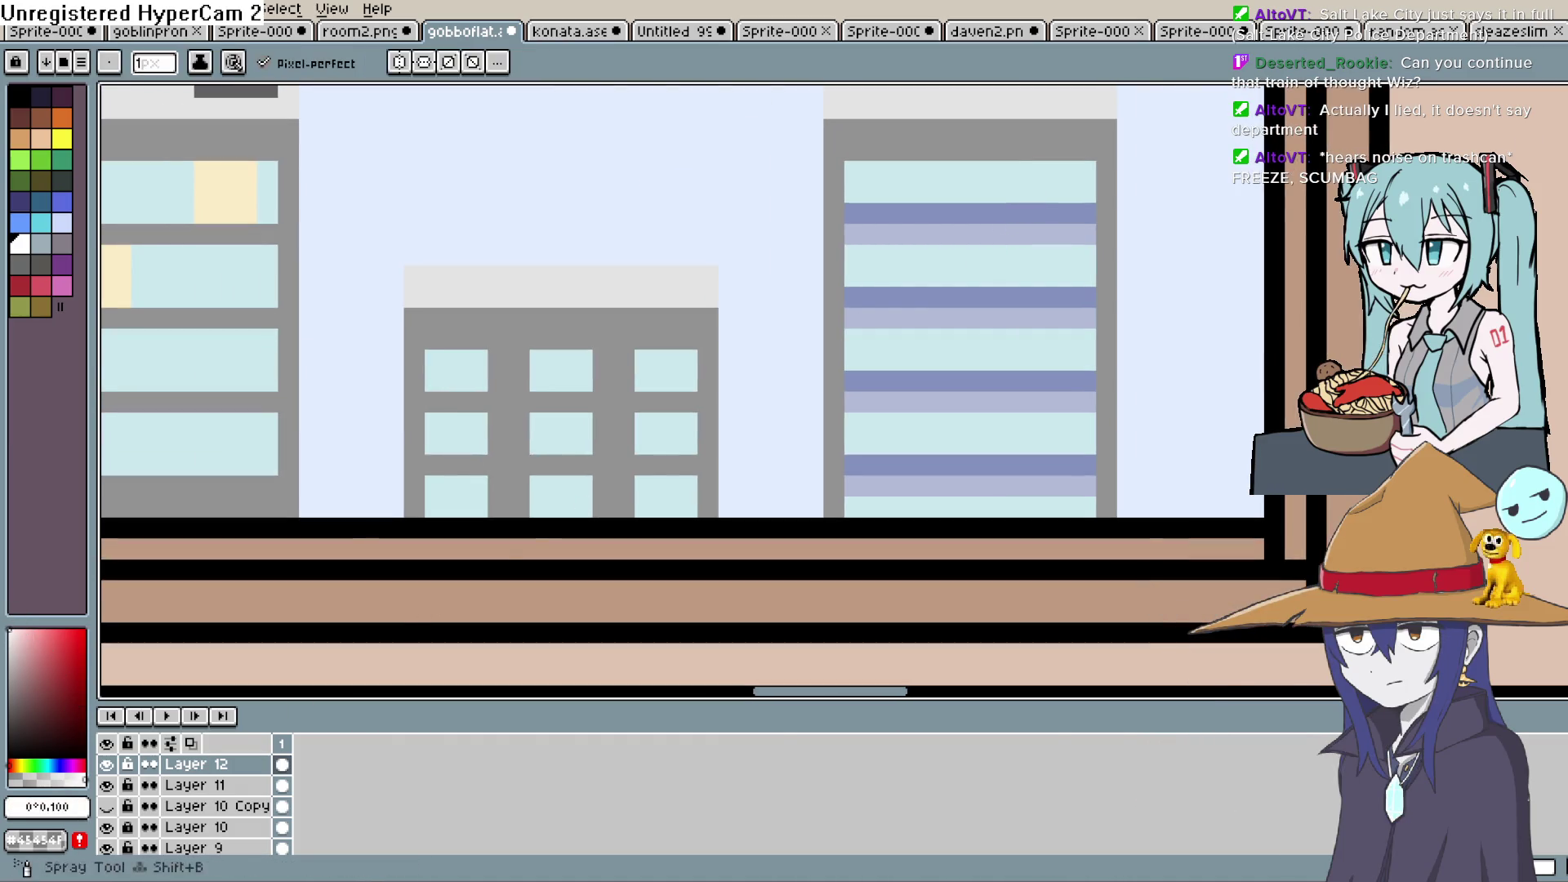
key(space)
drag(779, 366, 1004, 539)
scroll(676, 316, down, 1)
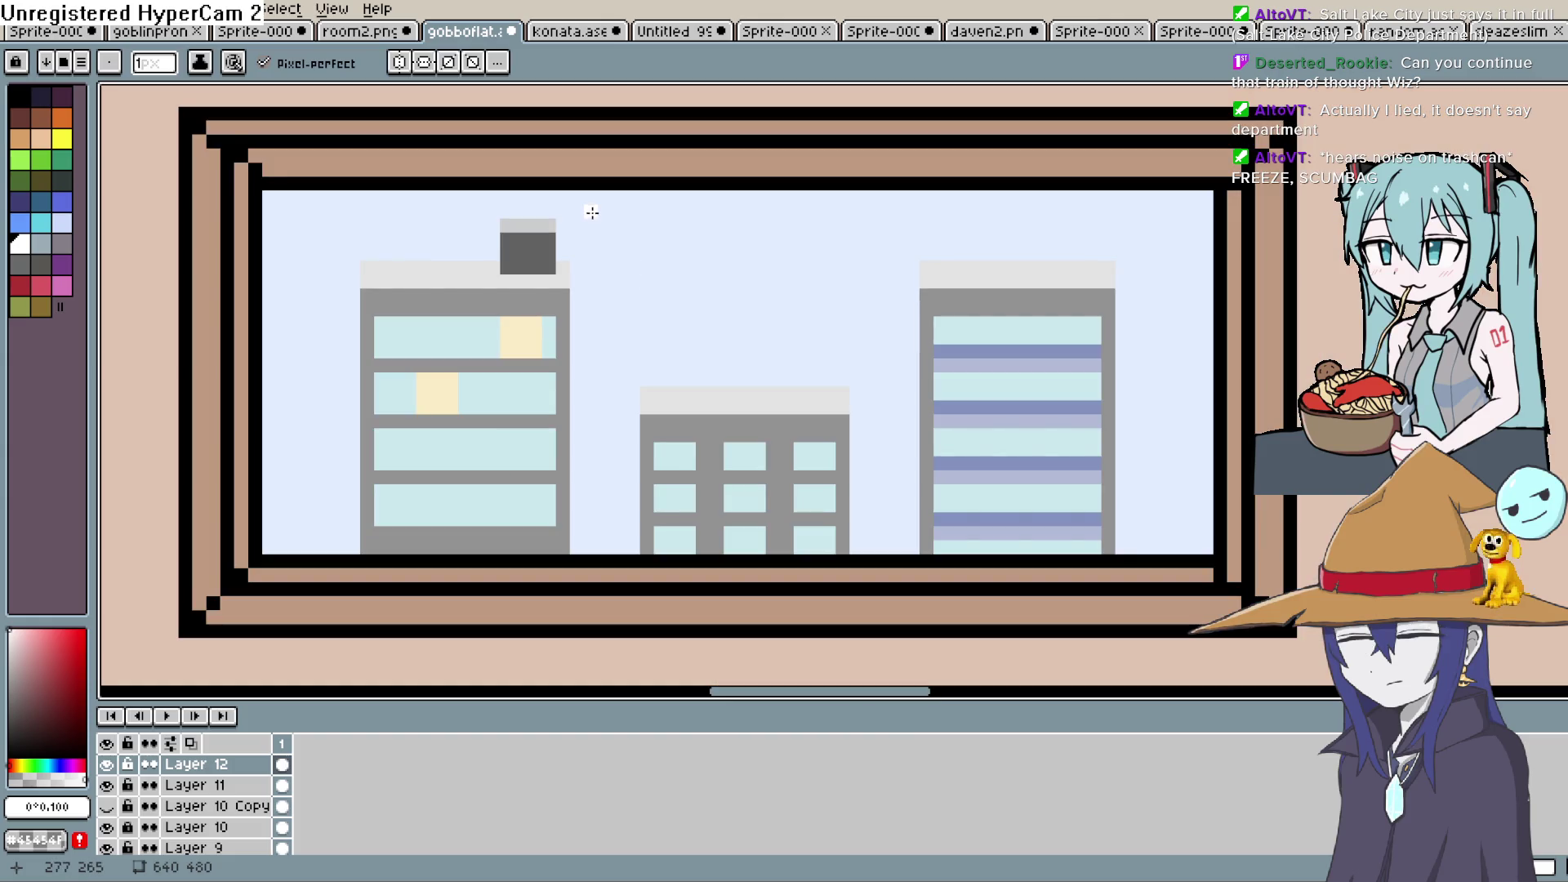
drag(673, 219, 824, 200)
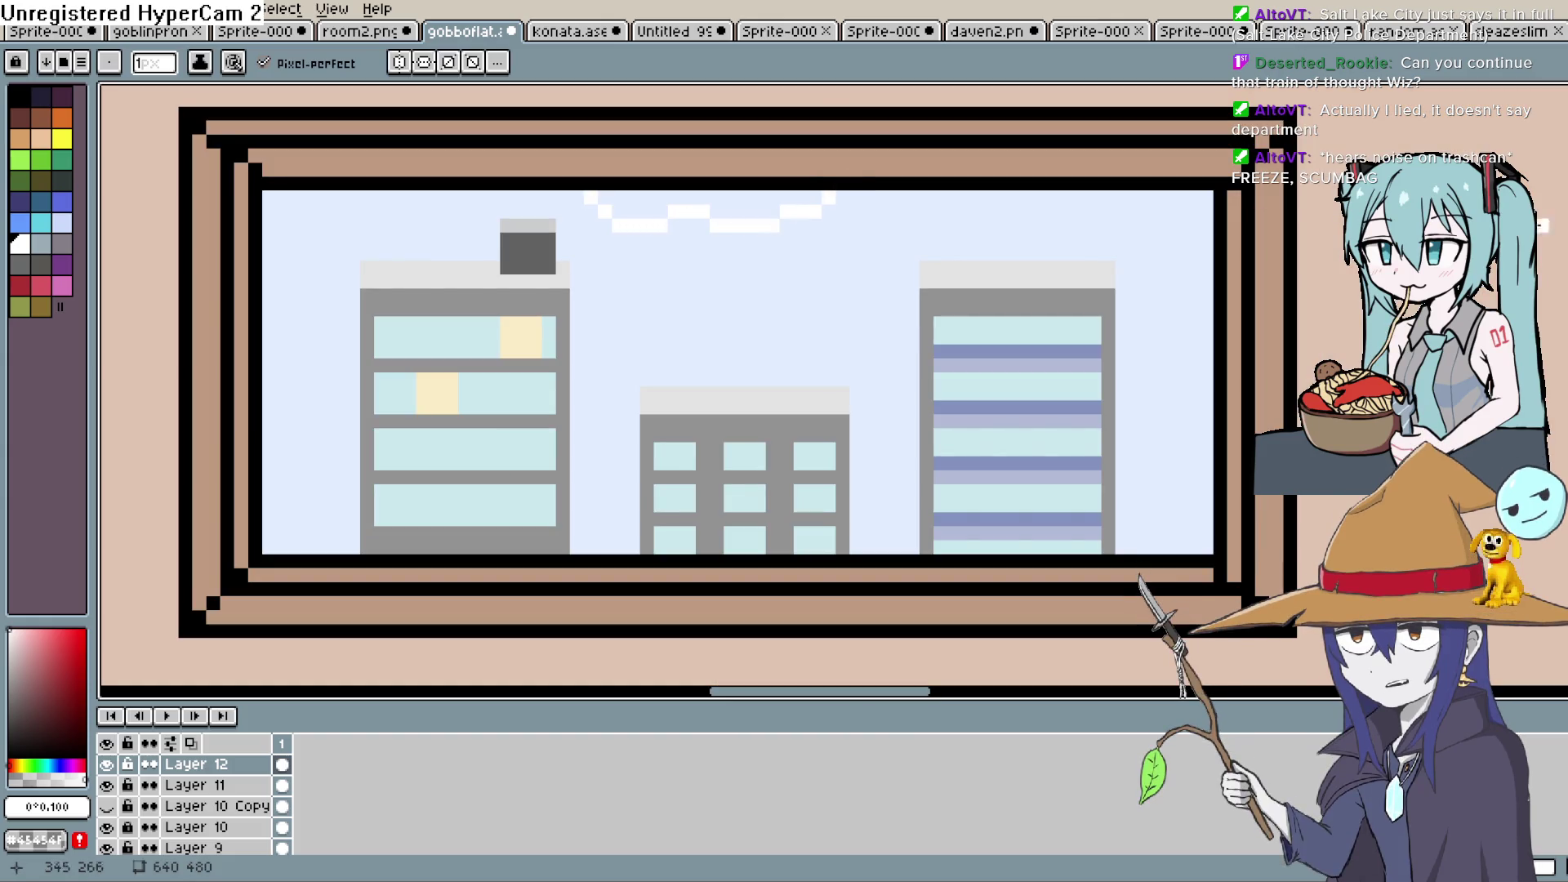
key(g)
click(768, 204)
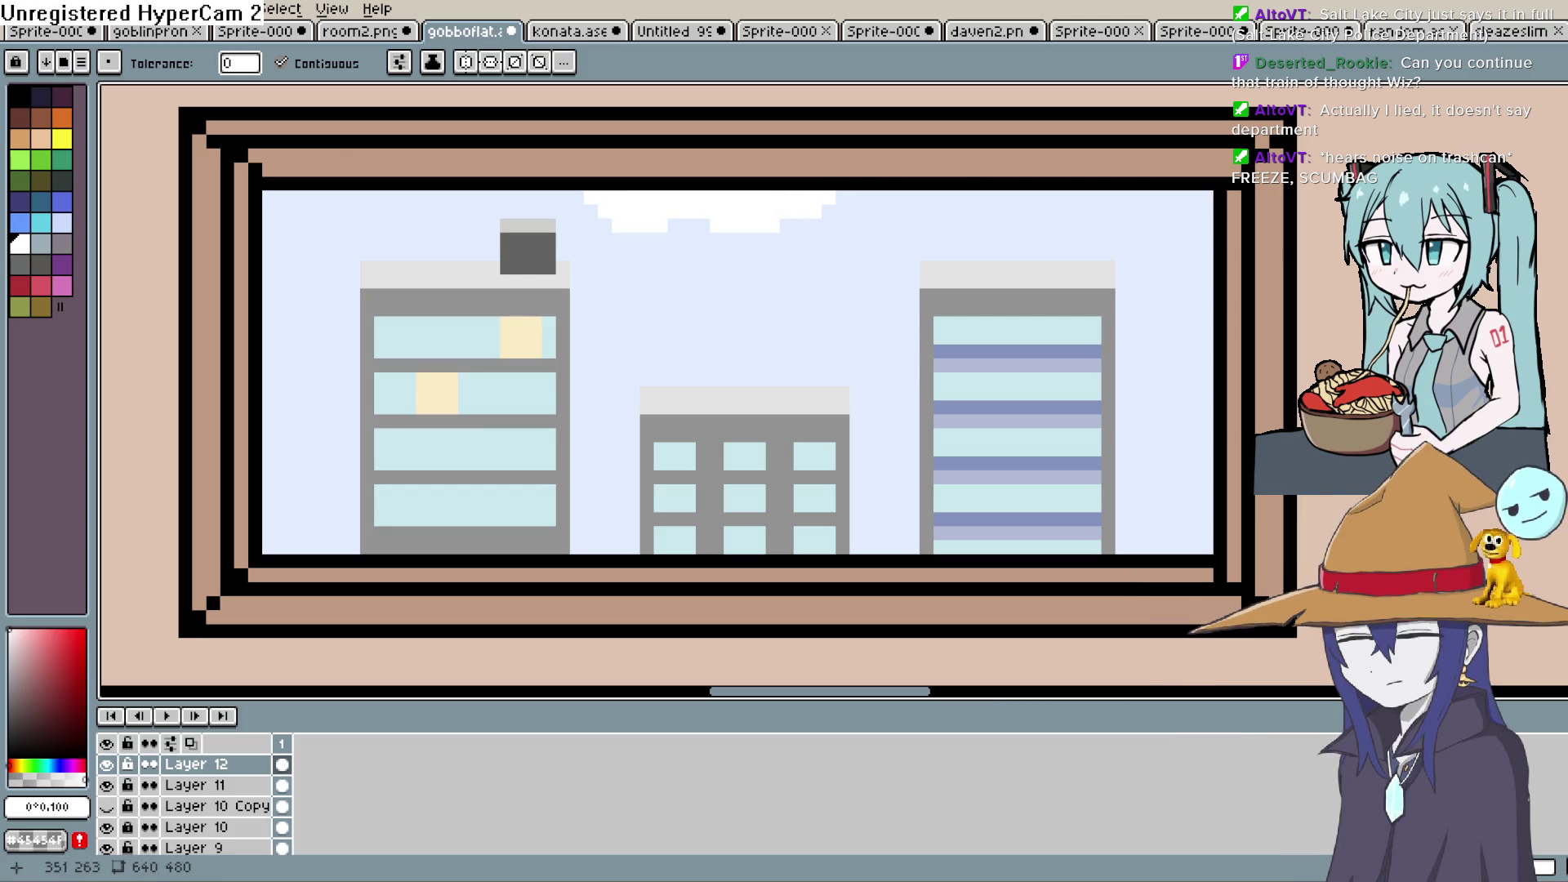
Add a small white cloud at the sky's right and fill it and the remaining sky strip
key(b)
mouse_move(997, 217)
mouse_down()
mouse_move(893, 224)
mouse_move(948, 235)
mouse_up()
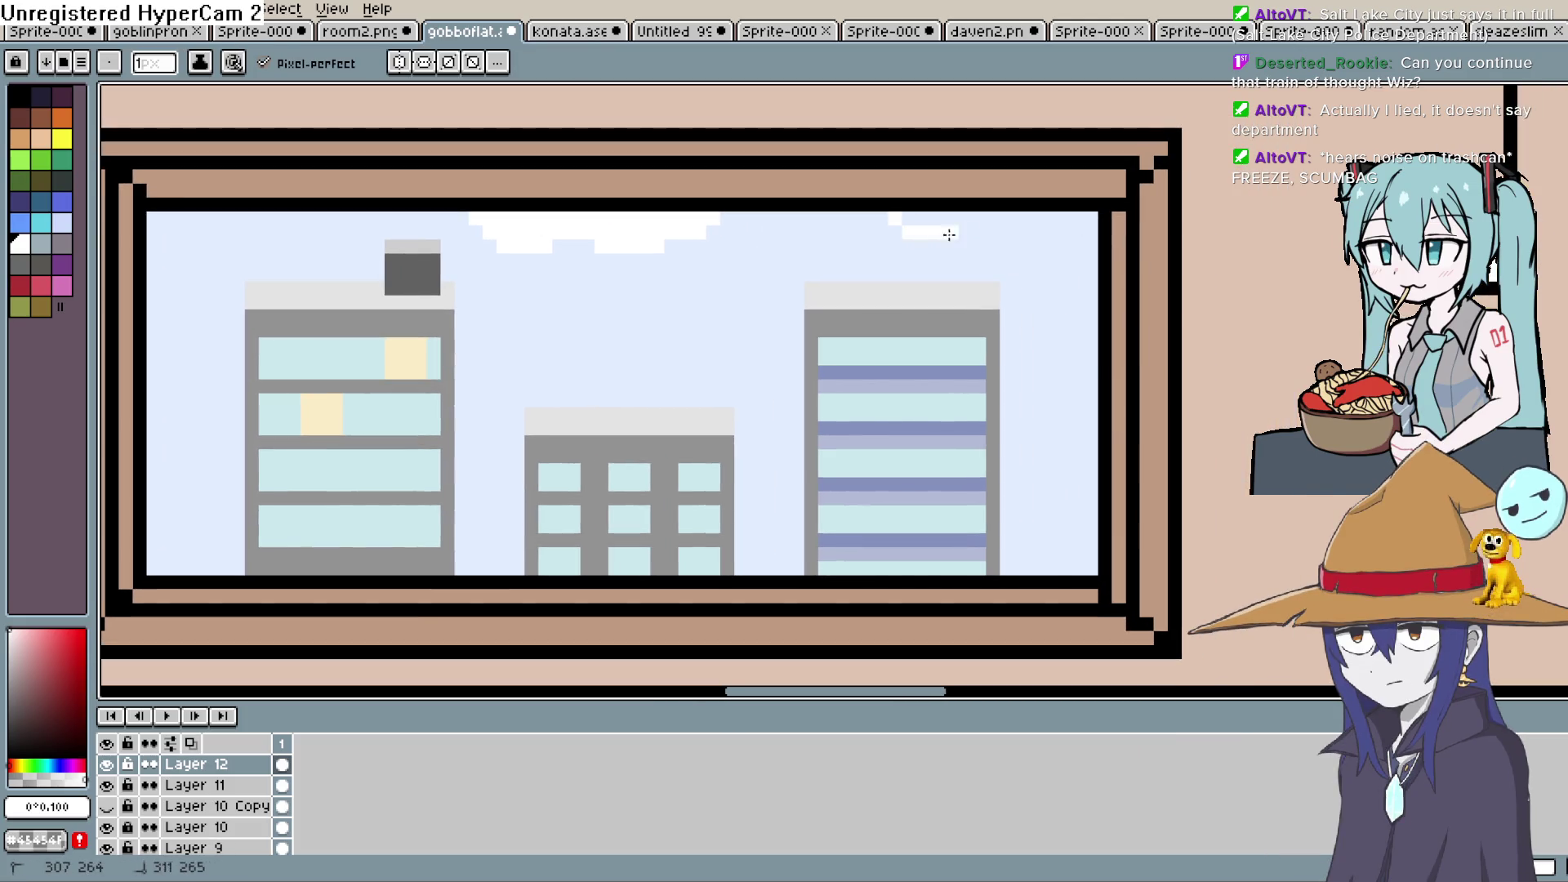
key(g)
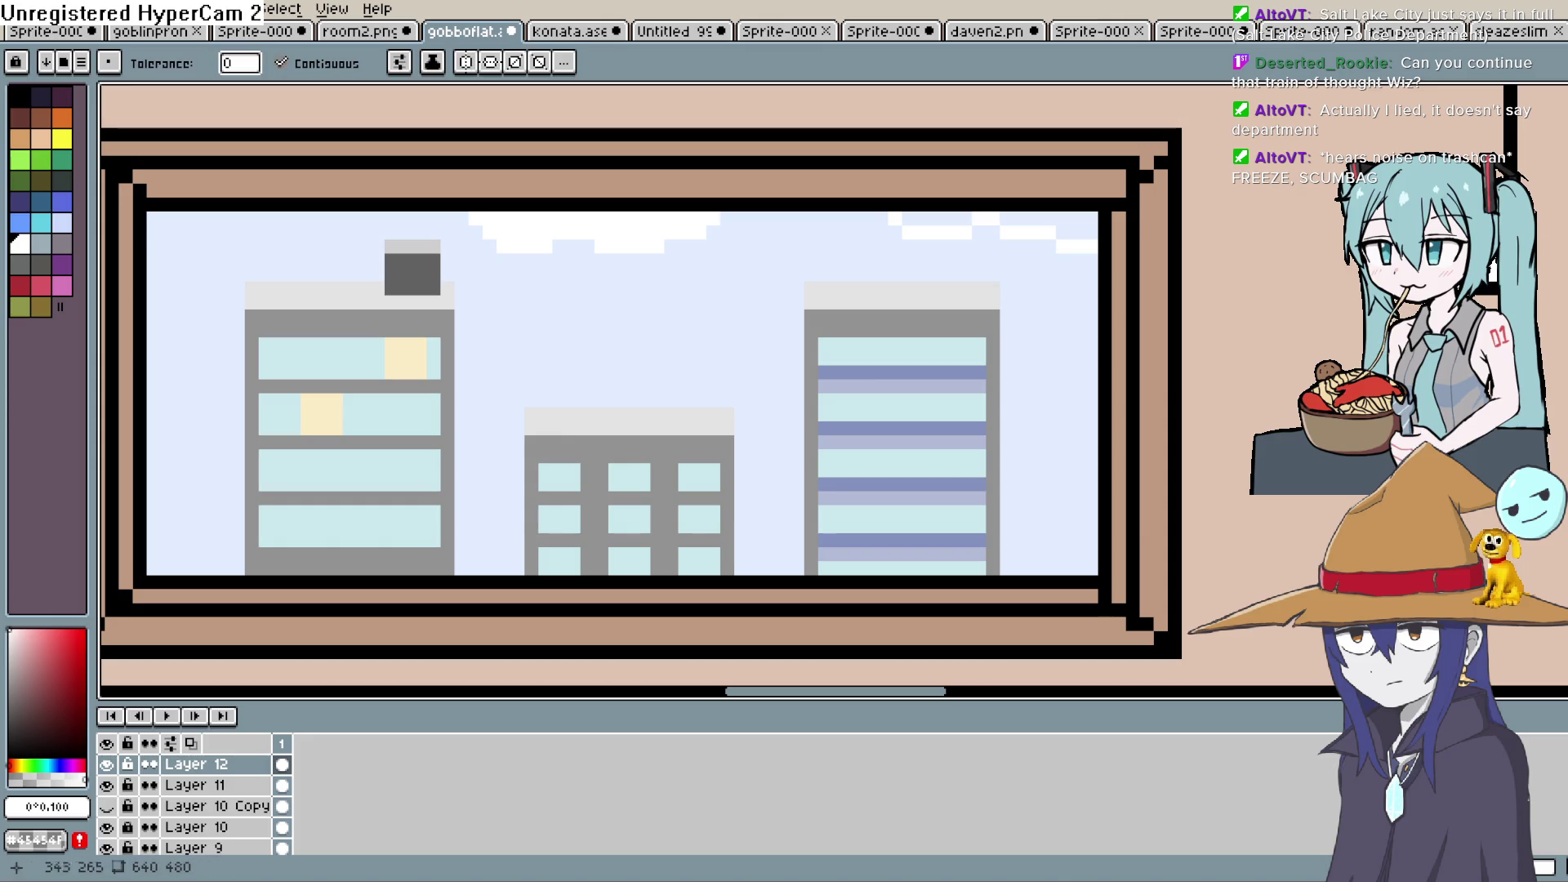
click(1079, 221)
click(950, 218)
mouse_move(1112, 332)
mouse_down()
mouse_move(1019, 364)
mouse_move(1078, 374)
mouse_up()
scroll(1019, 364, down, 1)
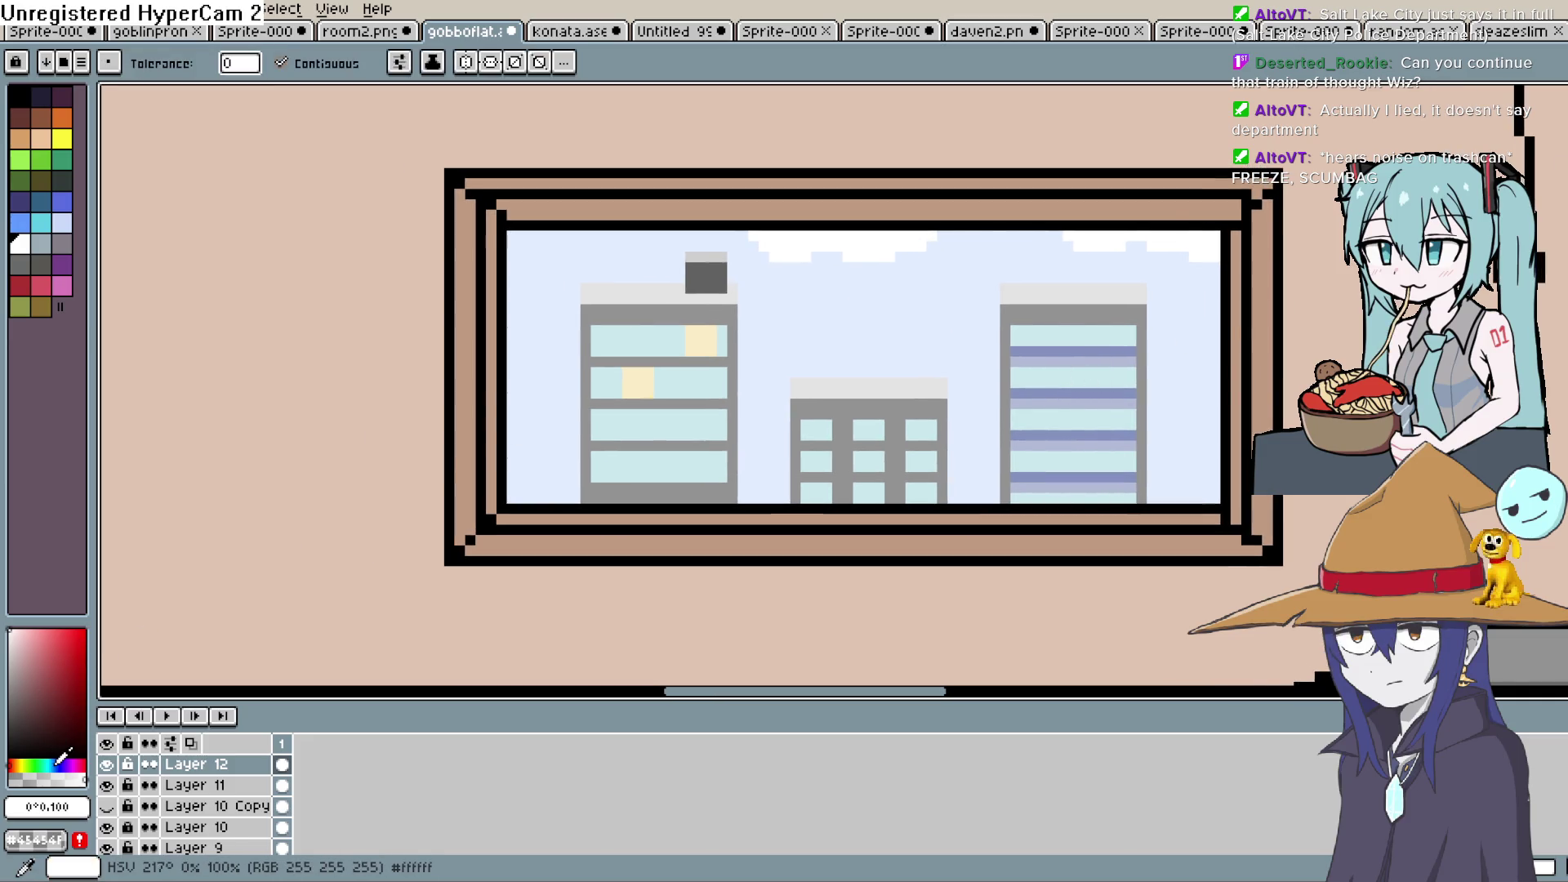
Pick a grey-blue shading tone and paint rows under the first cloud
alt+click(1078, 375)
click(26, 652)
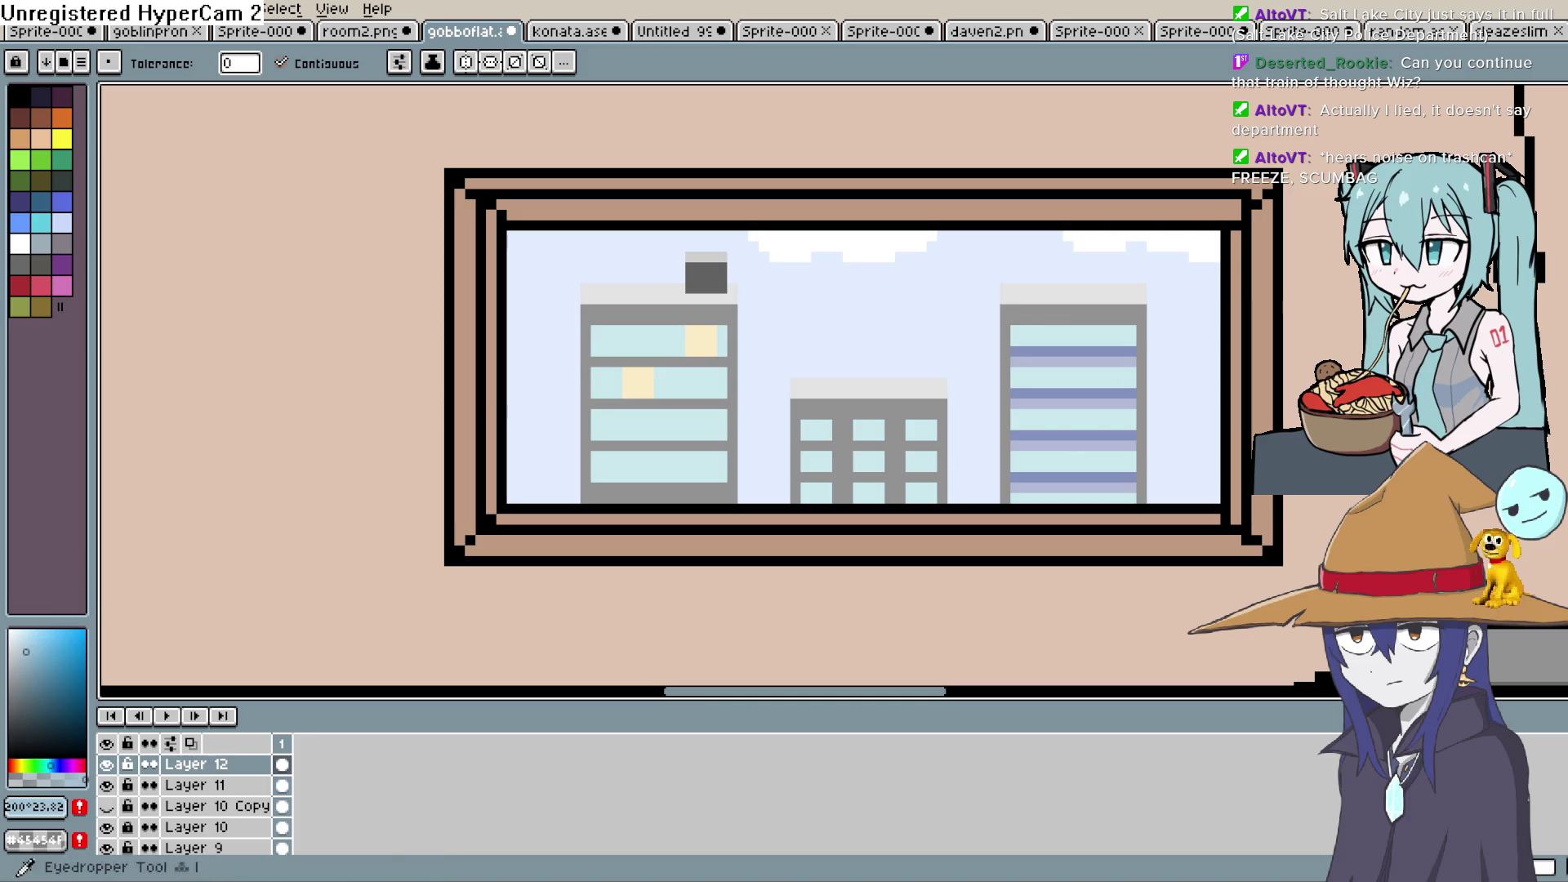
click(1551, 159)
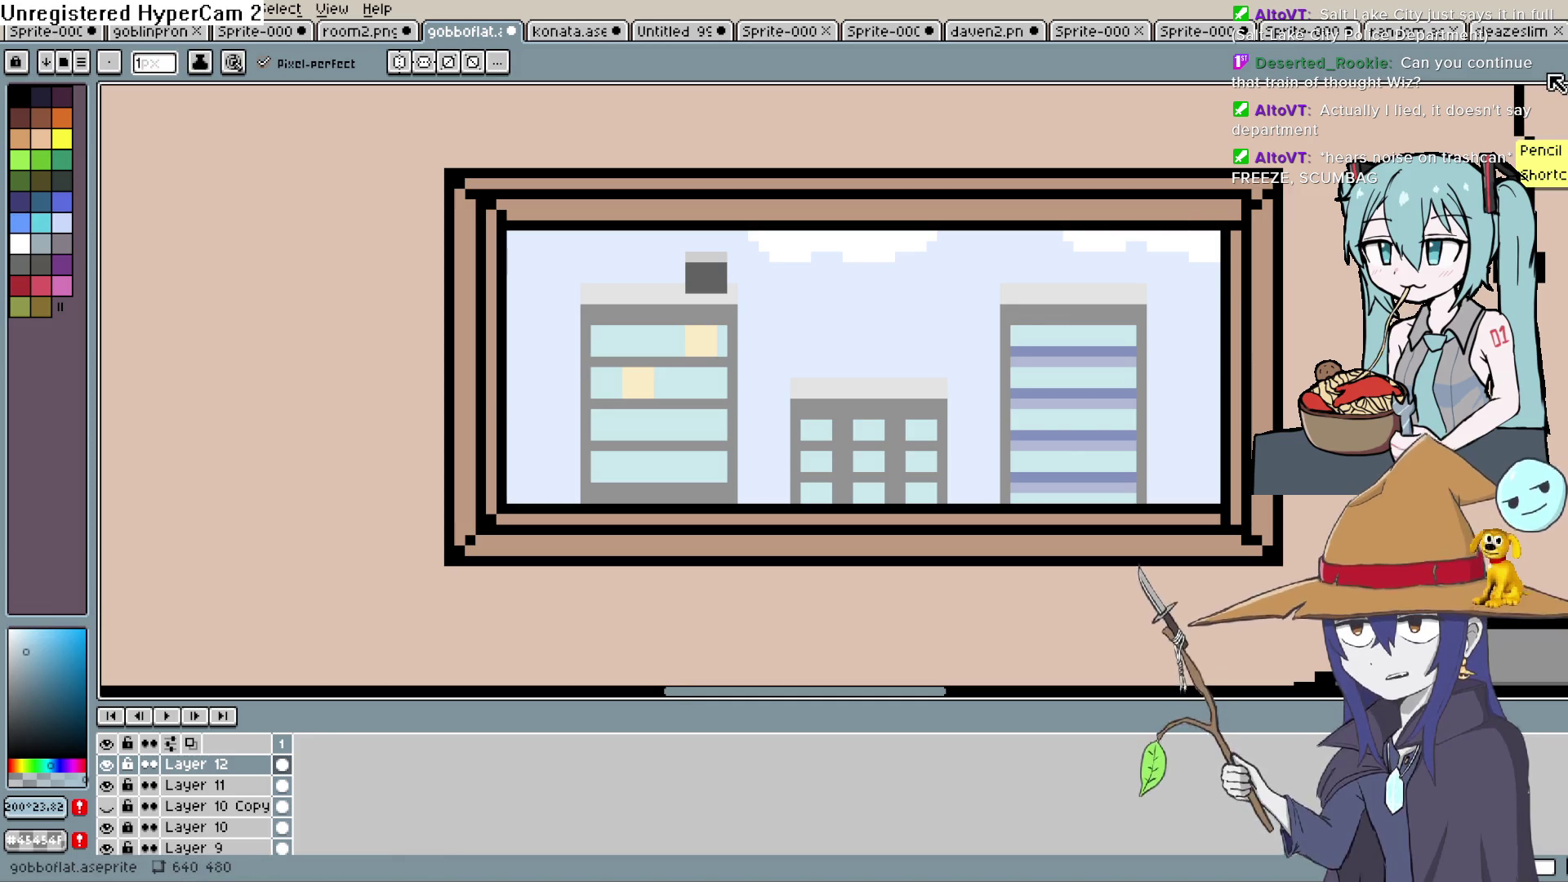
scroll(1554, 81, up, 3)
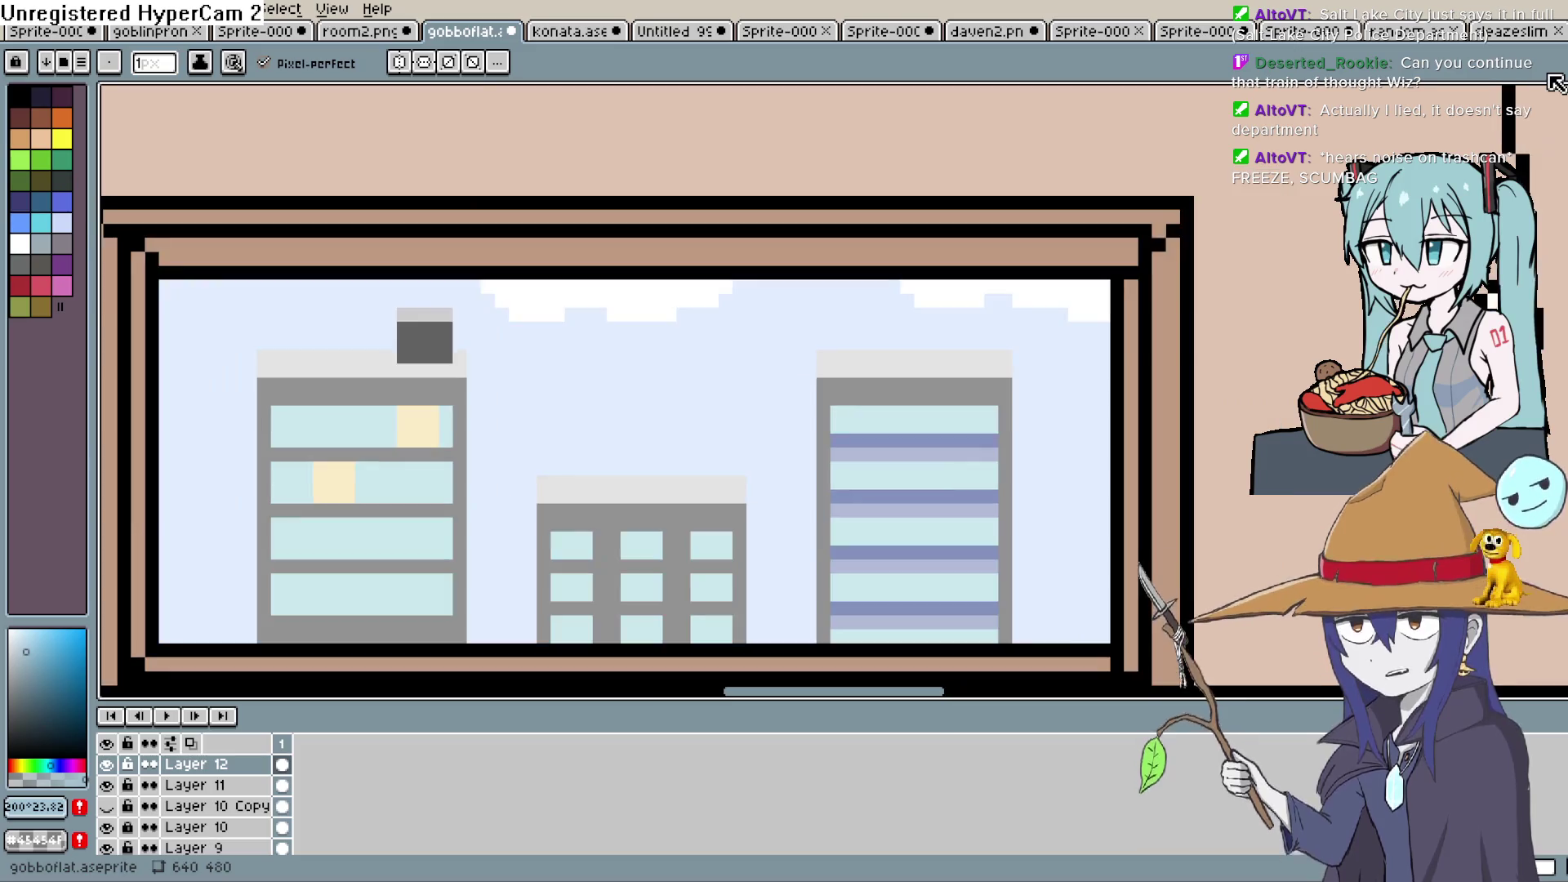
key(h)
drag(586, 523, 756, 418)
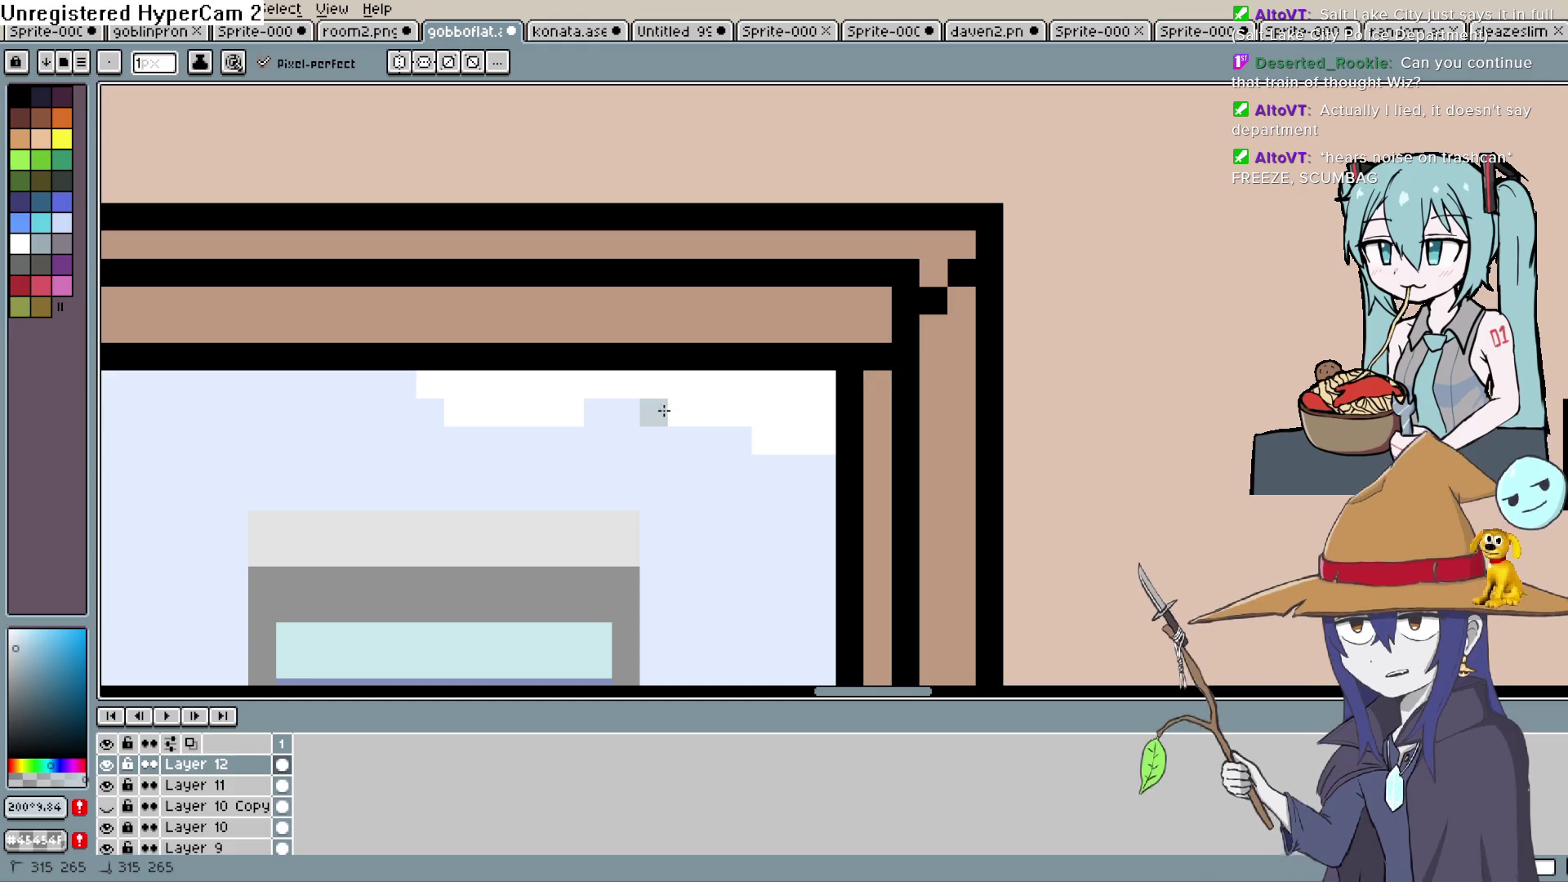
drag(655, 413, 764, 394)
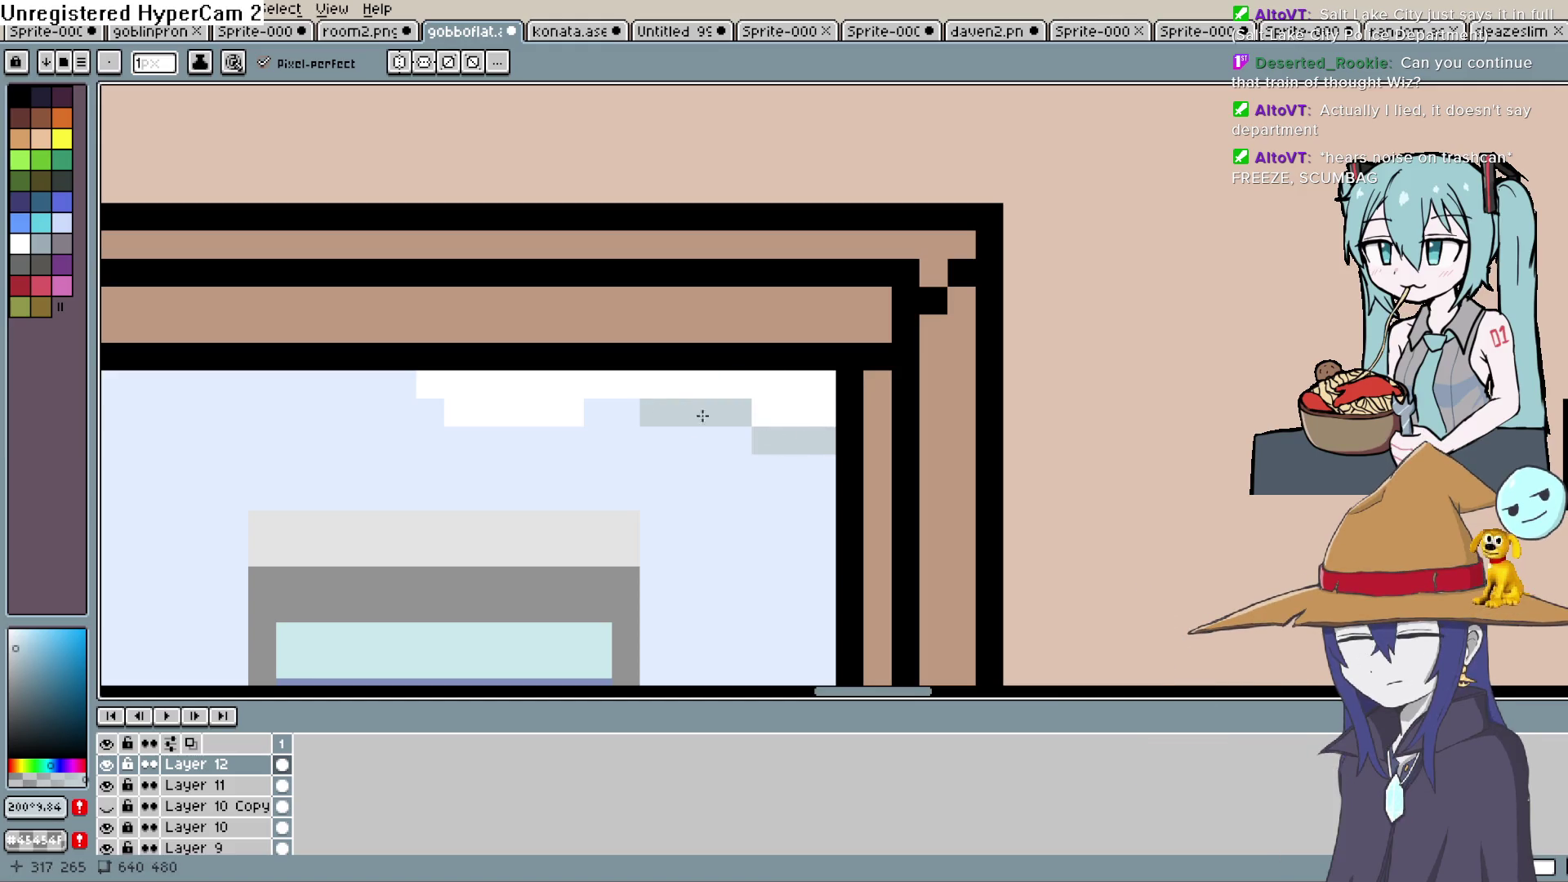
drag(570, 413, 466, 413)
Add grey-blue shading pixels and strokes along the undersides of the other clouds
key(space)
drag(356, 485, 1180, 420)
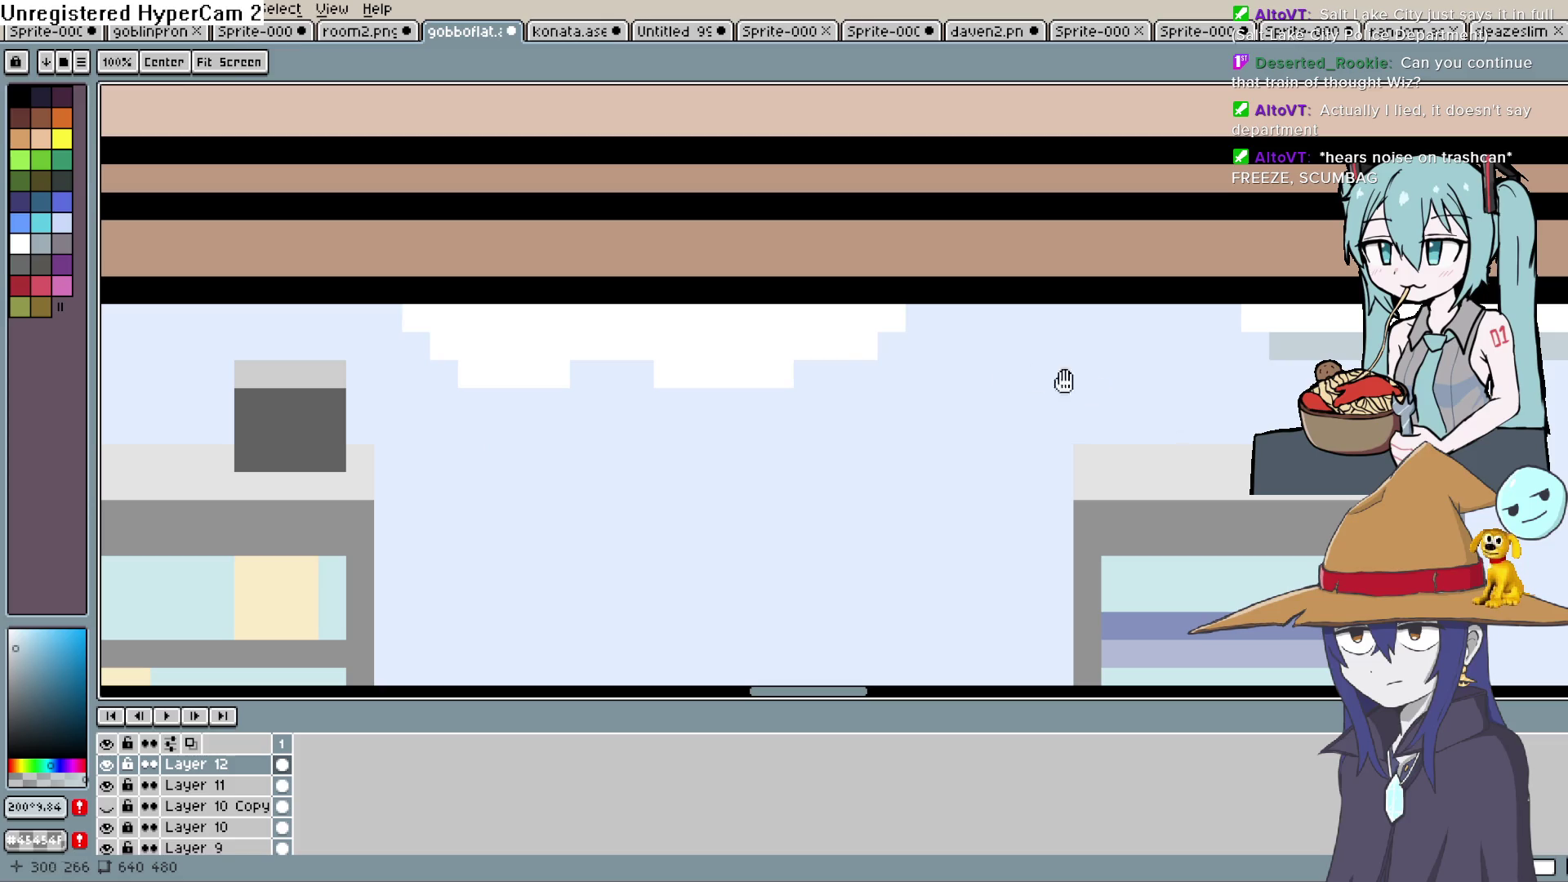
click(769, 337)
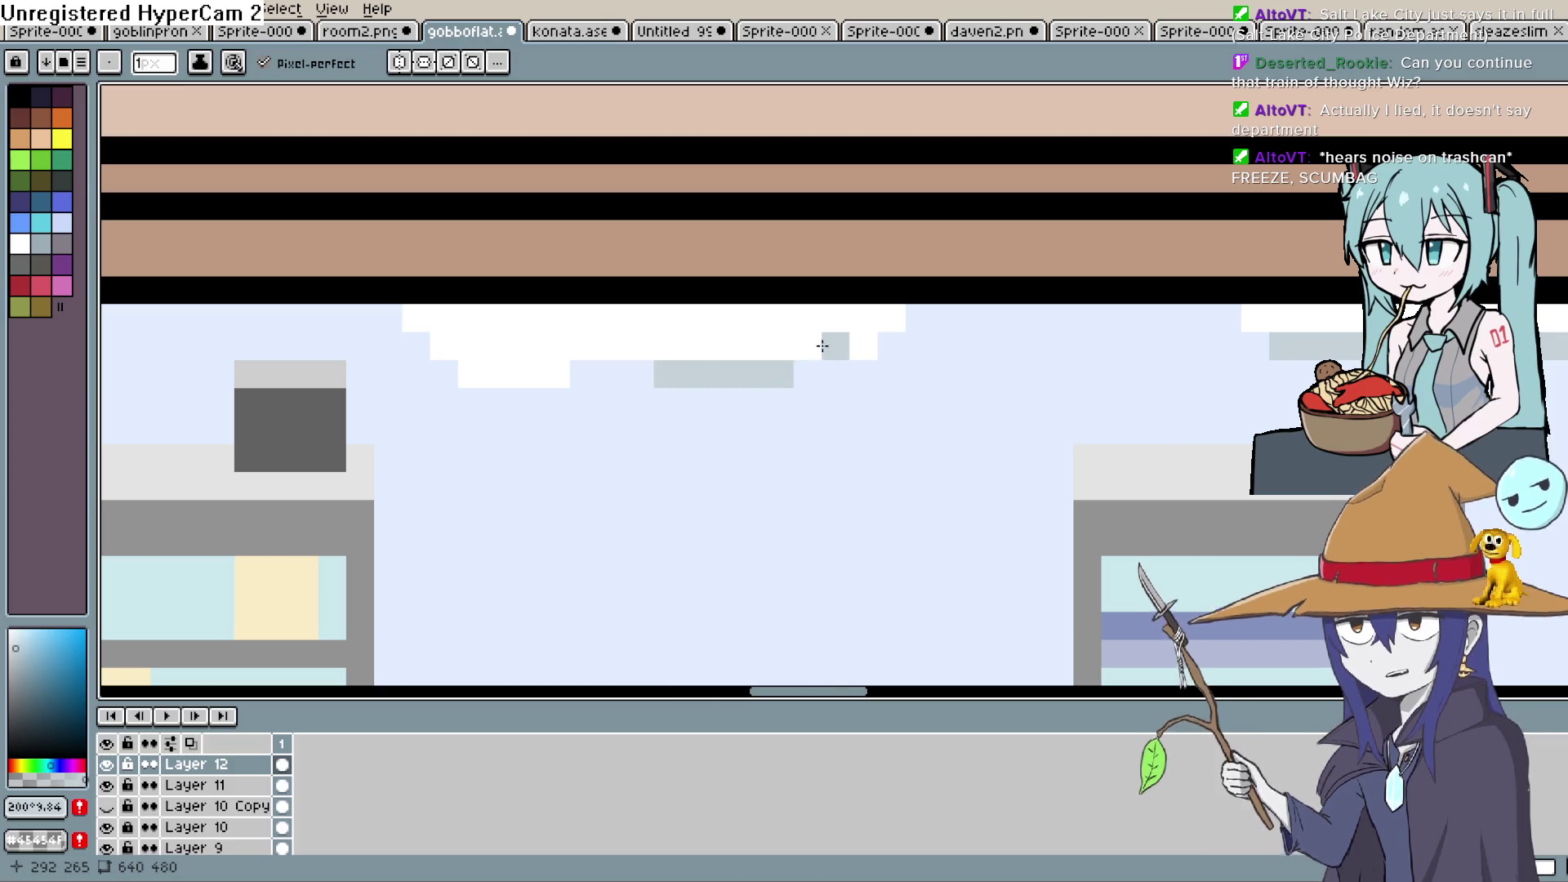
drag(807, 346, 863, 347)
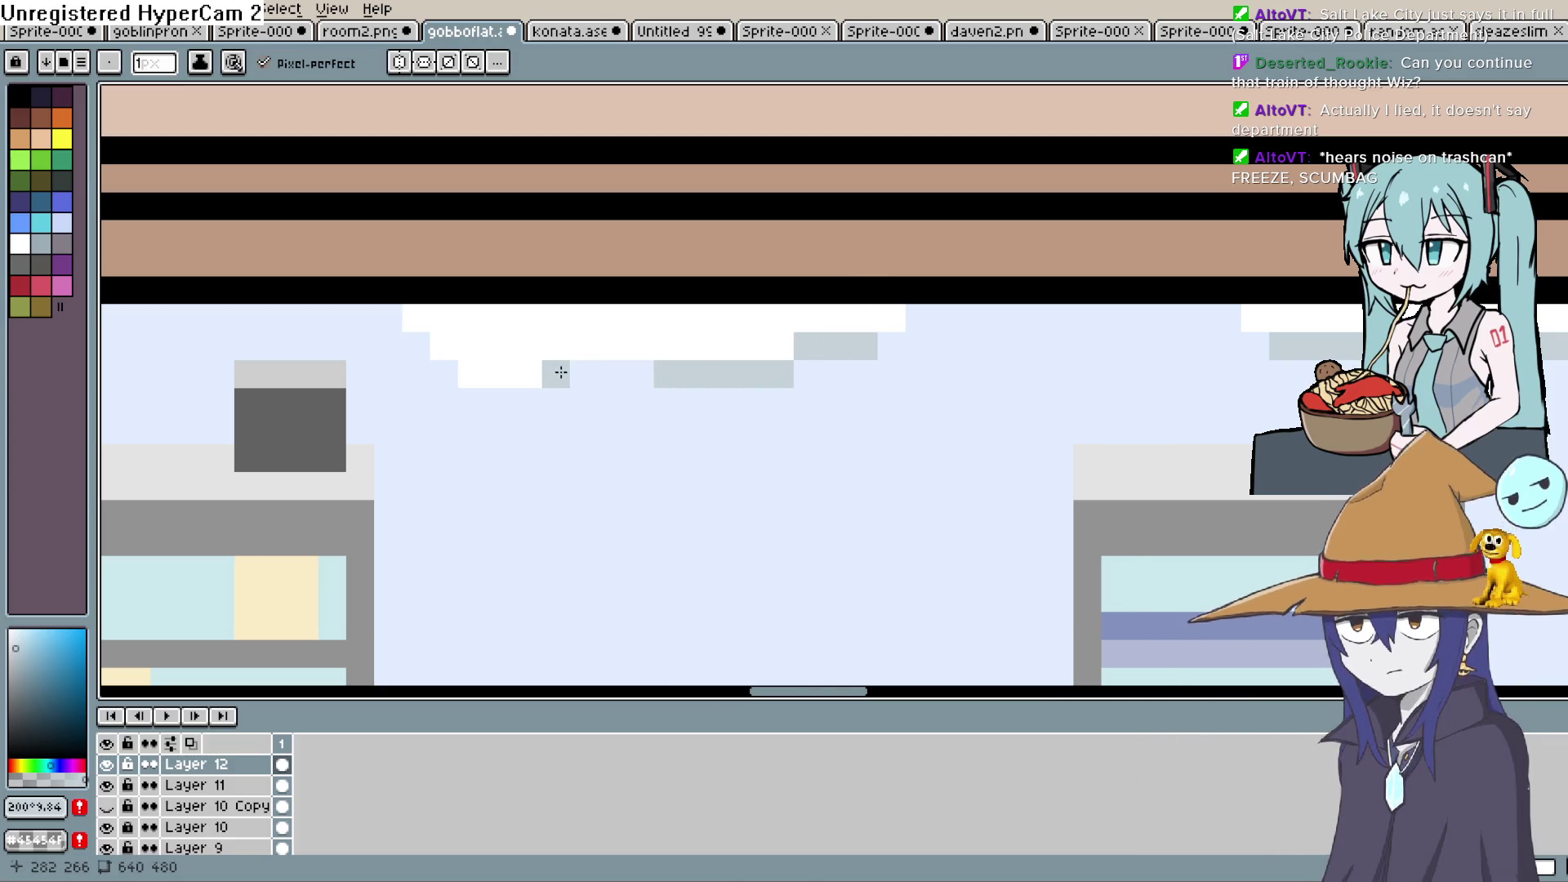
drag(553, 372, 476, 372)
click(442, 343)
click(416, 318)
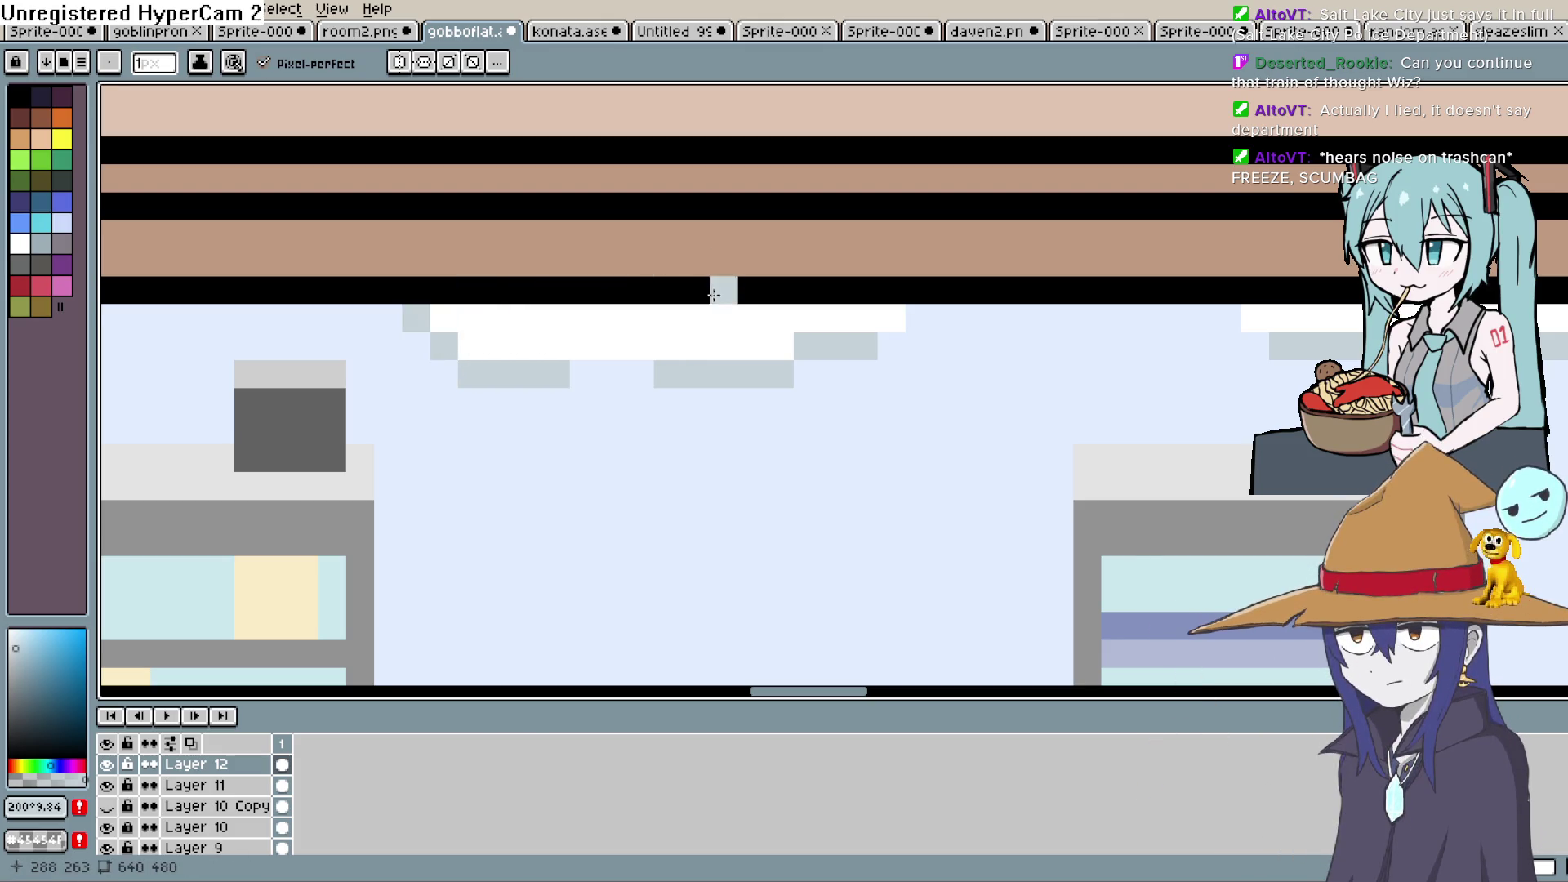
drag(714, 323, 697, 374)
click(890, 288)
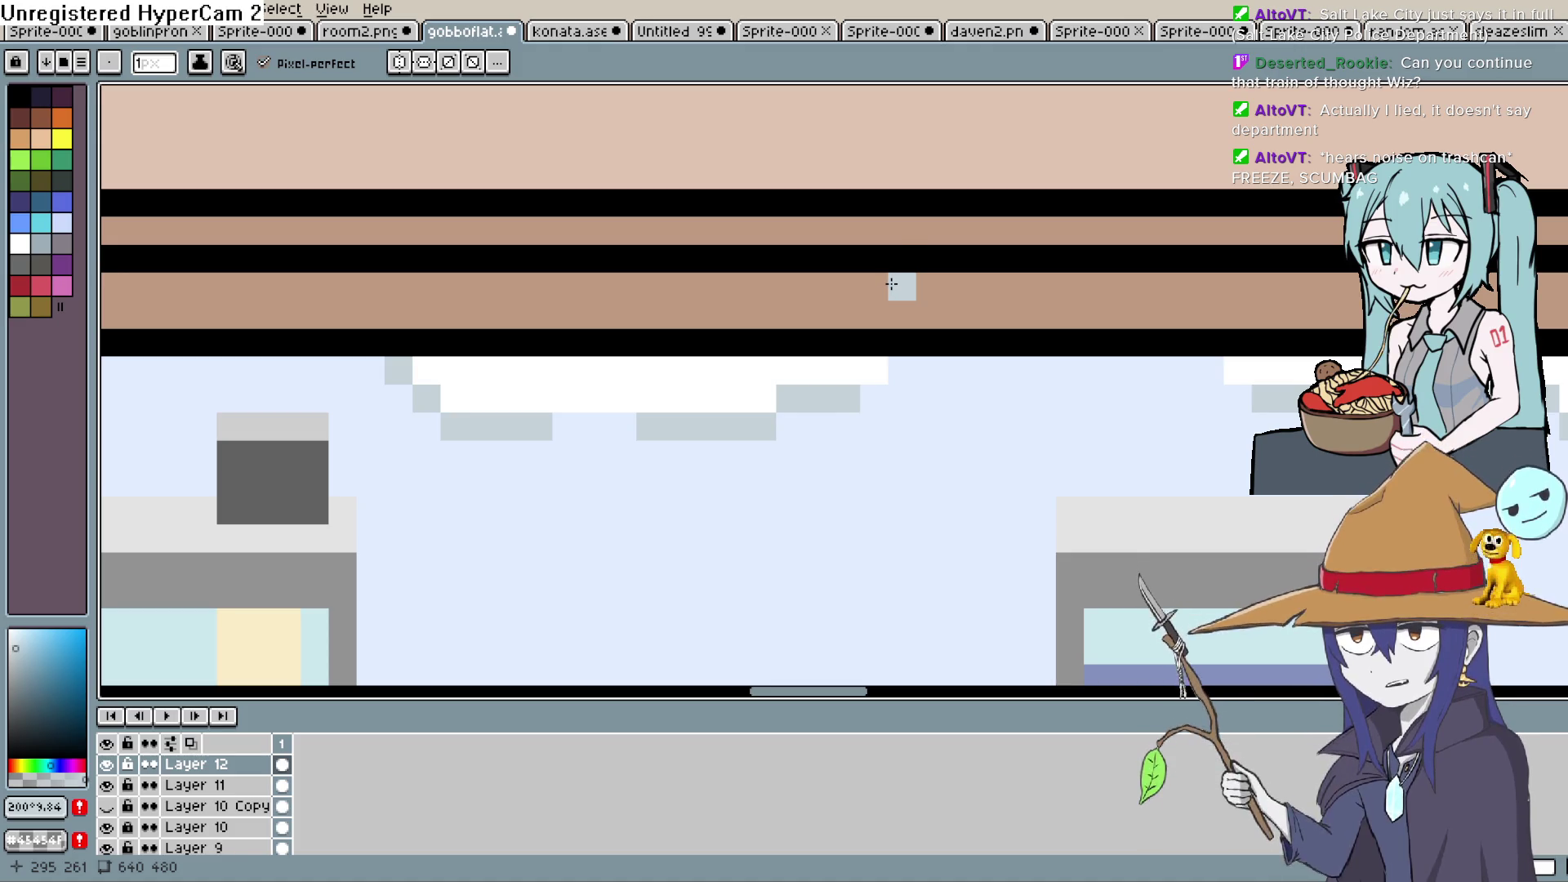
mouse_move(595, 399)
mouse_down()
mouse_move(565, 398)
mouse_move(622, 399)
mouse_up()
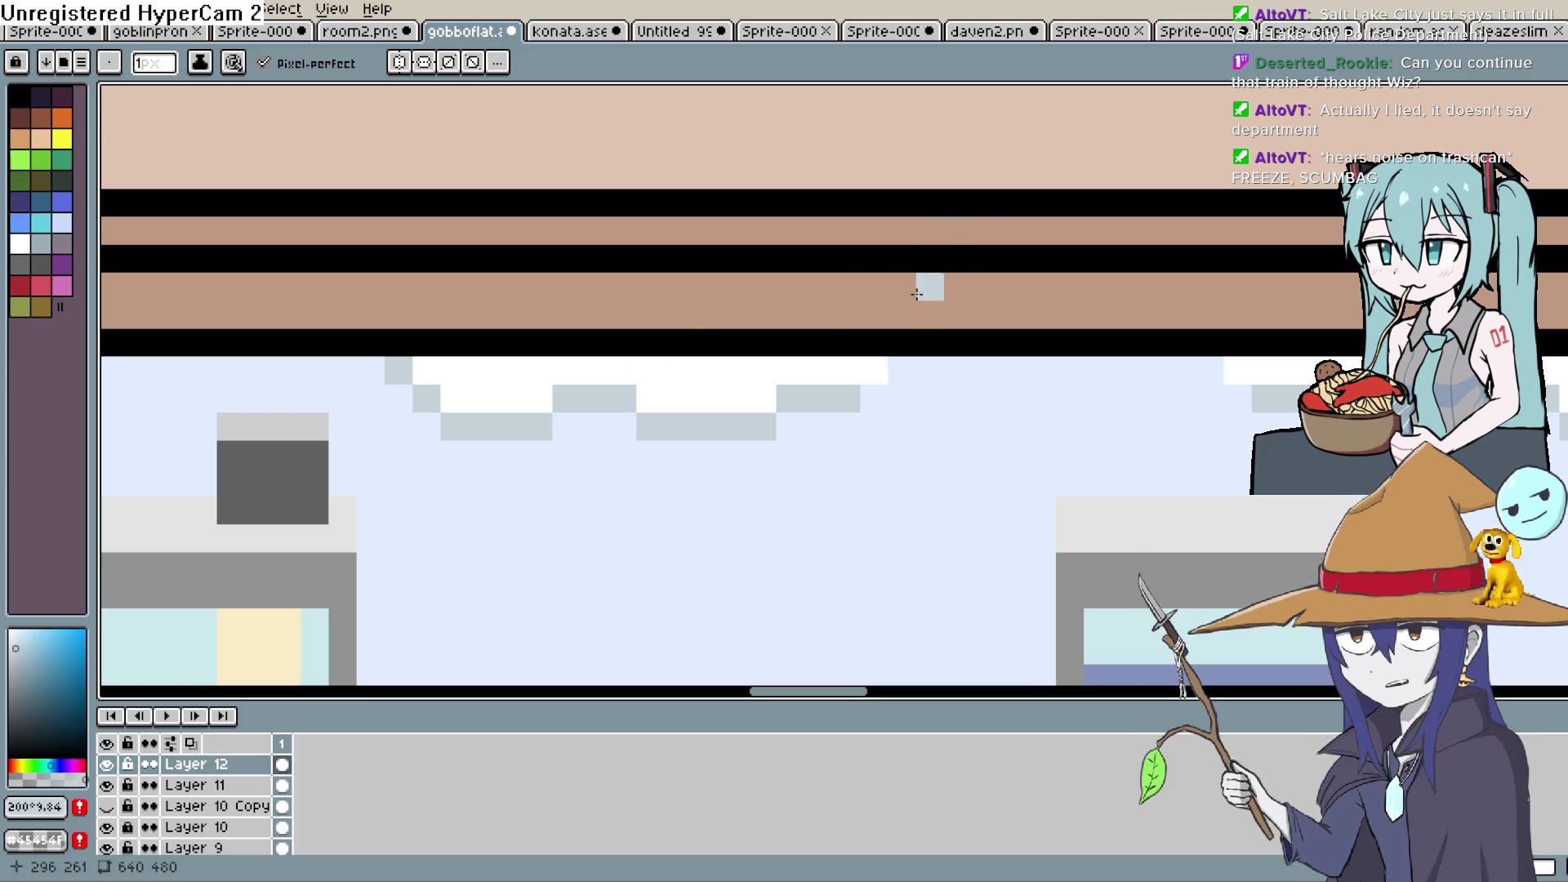
Shade the cloud's top row grey, undoing the excess pixel
drag(978, 420, 955, 332)
mouse_move(683, 284)
mouse_down()
mouse_move(651, 277)
mouse_move(768, 284)
mouse_up()
click(850, 283)
key(ctrl+z)
drag(654, 281, 699, 281)
drag(809, 357, 785, 412)
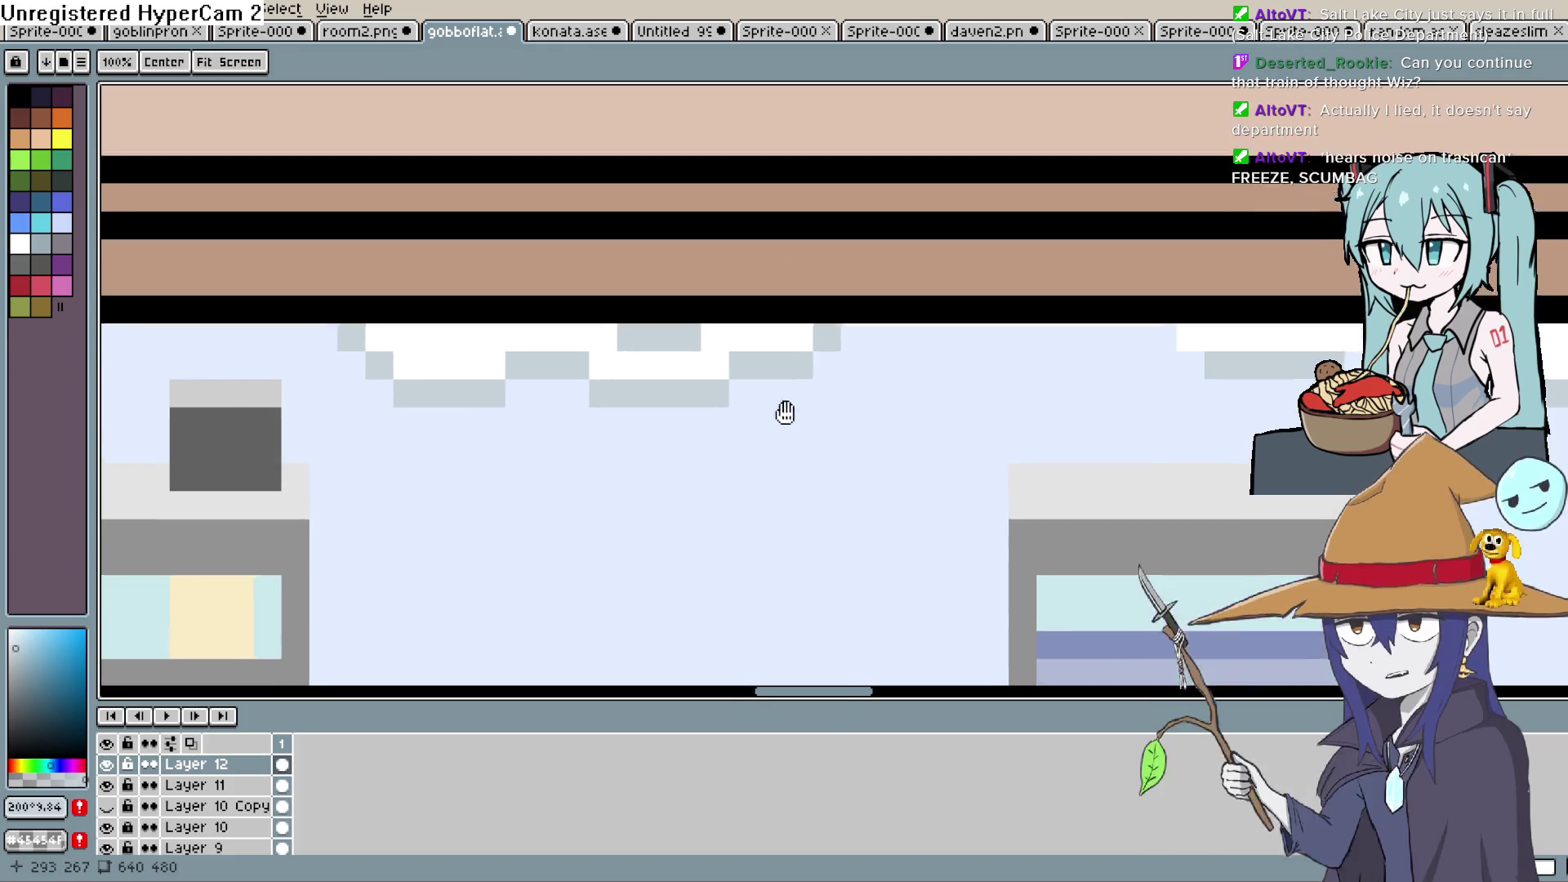
scroll(785, 413, down, 3)
key(b)
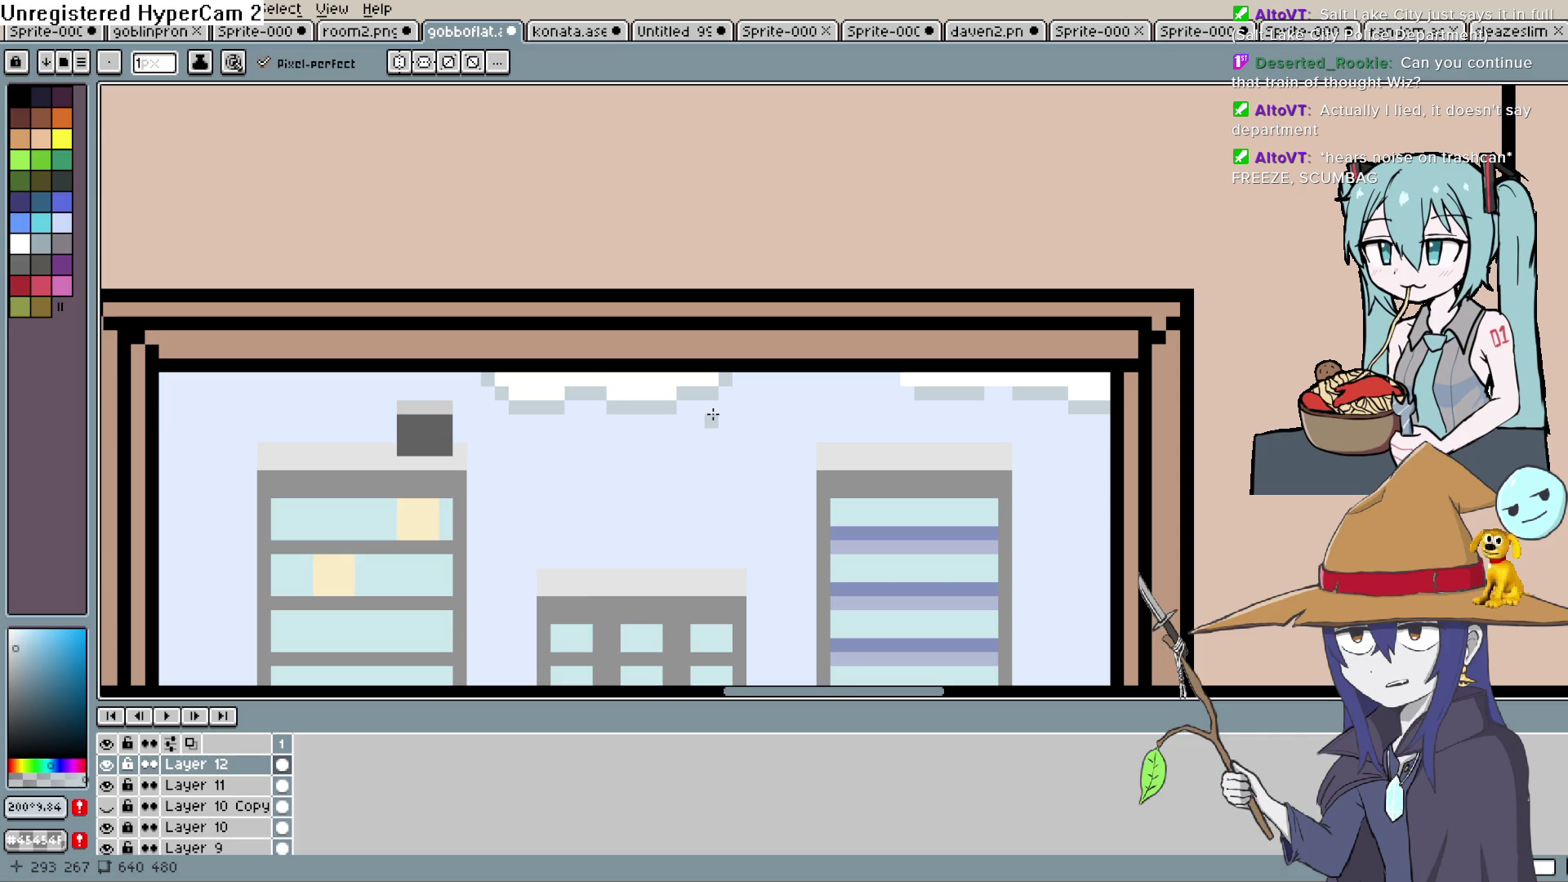
scroll(712, 414, down, 3)
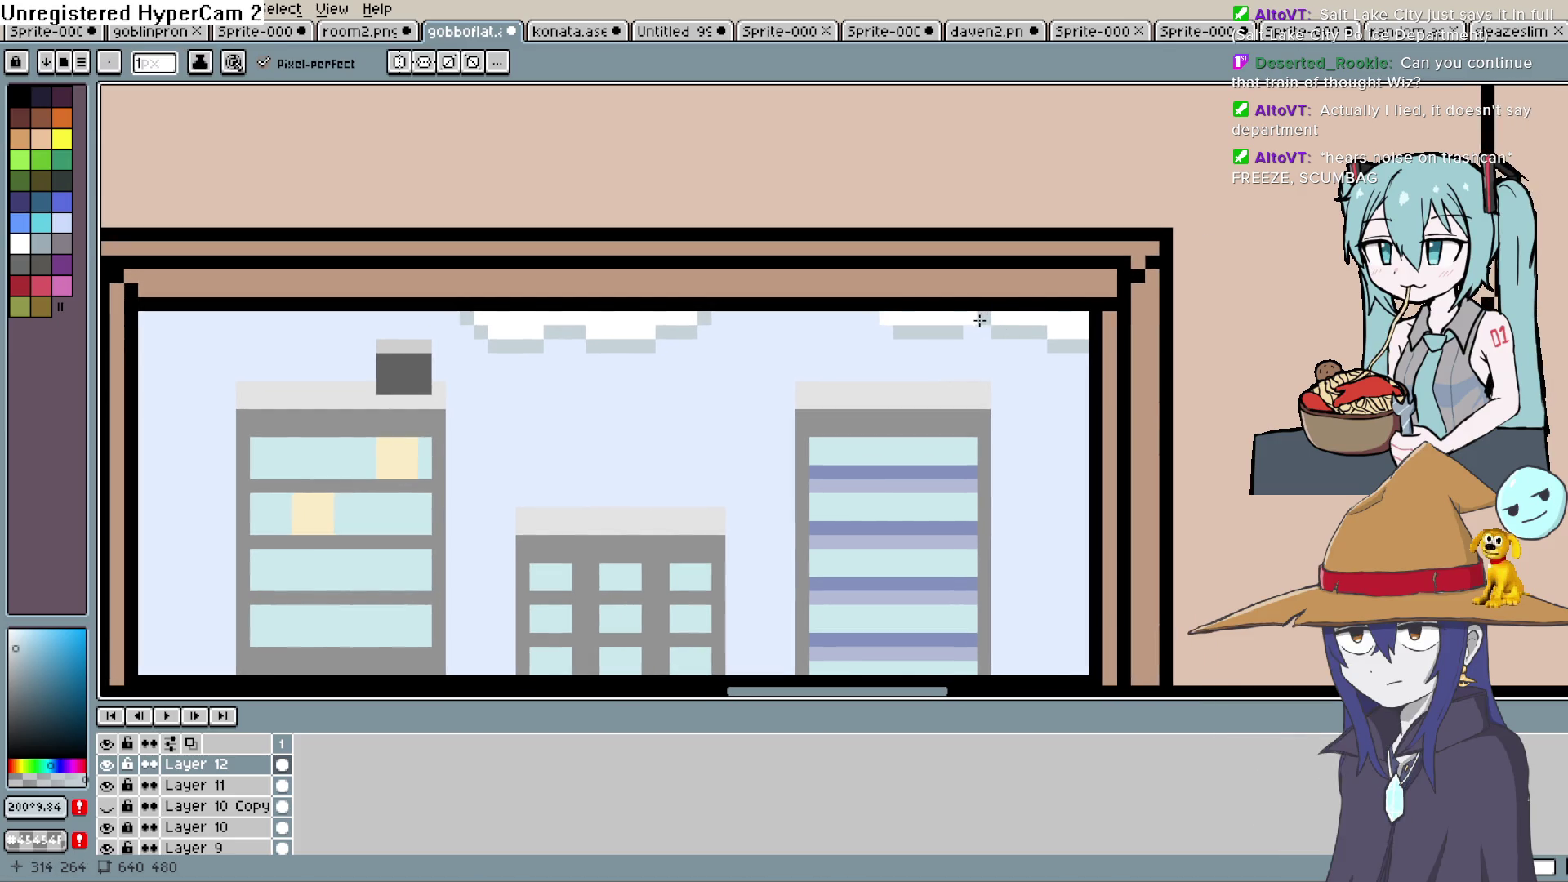
scroll(947, 326, down, 3)
drag(751, 342, 960, 339)
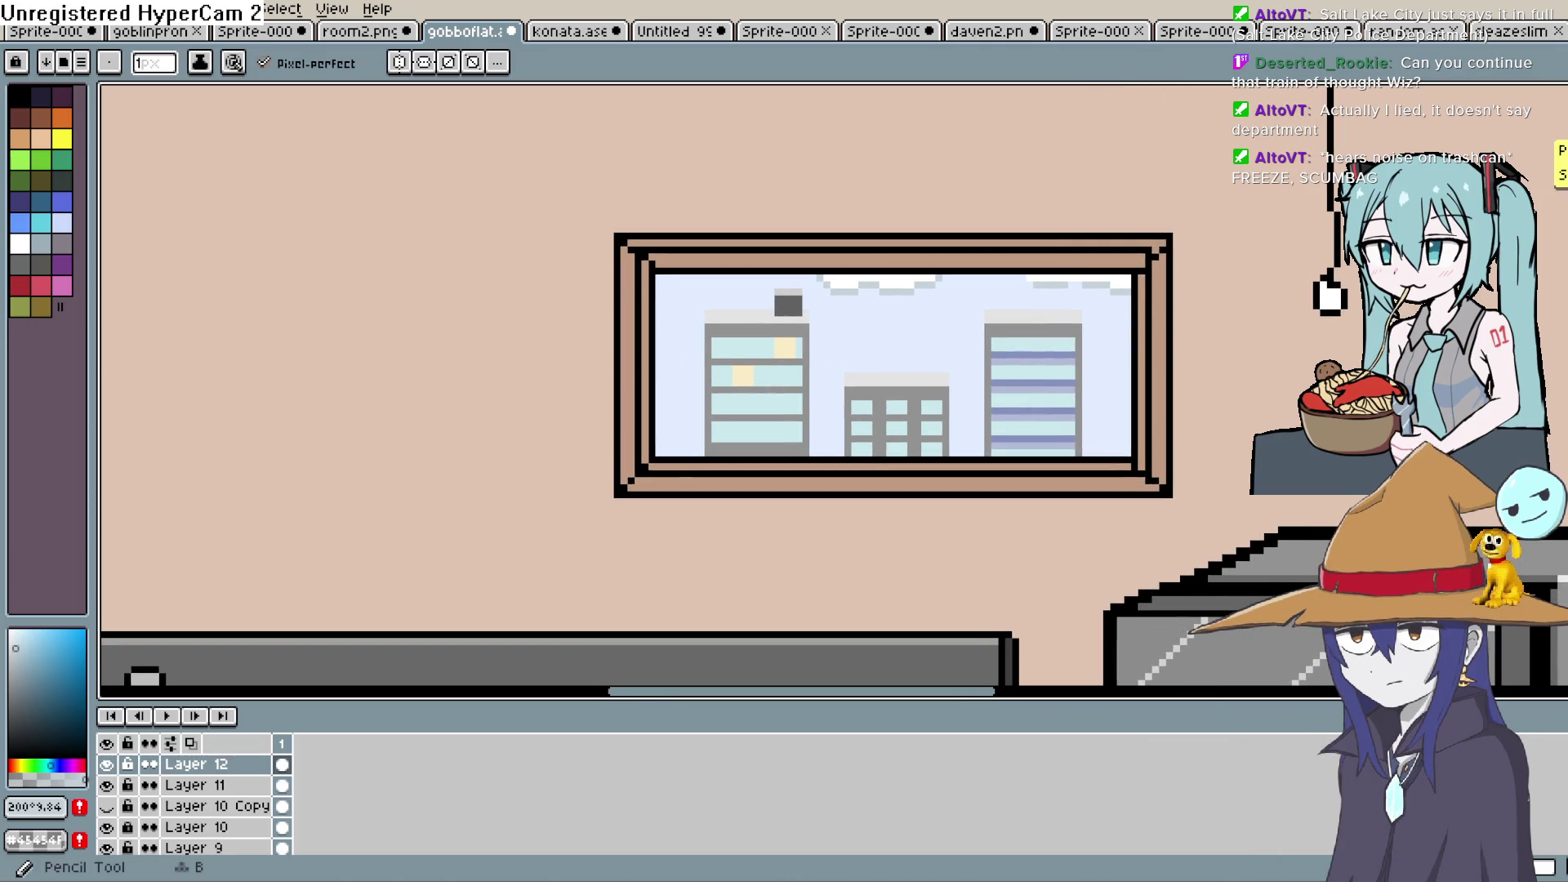
Sample the cloud white and add a white pixel to the cloud
click(1555, 204)
click(899, 278)
click(1555, 155)
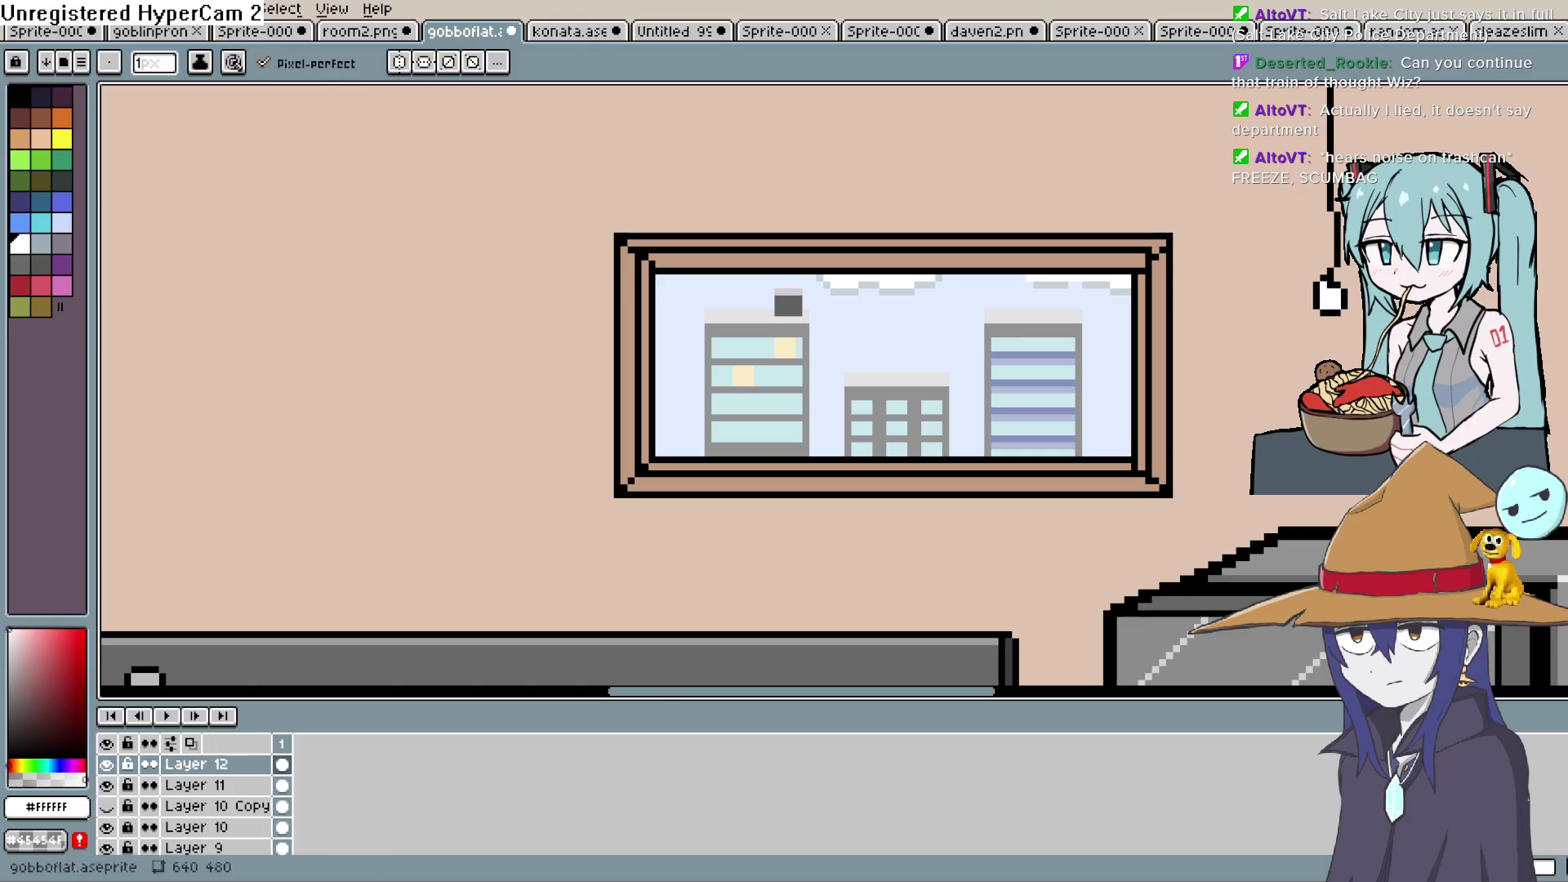
scroll(748, 326, up, 1)
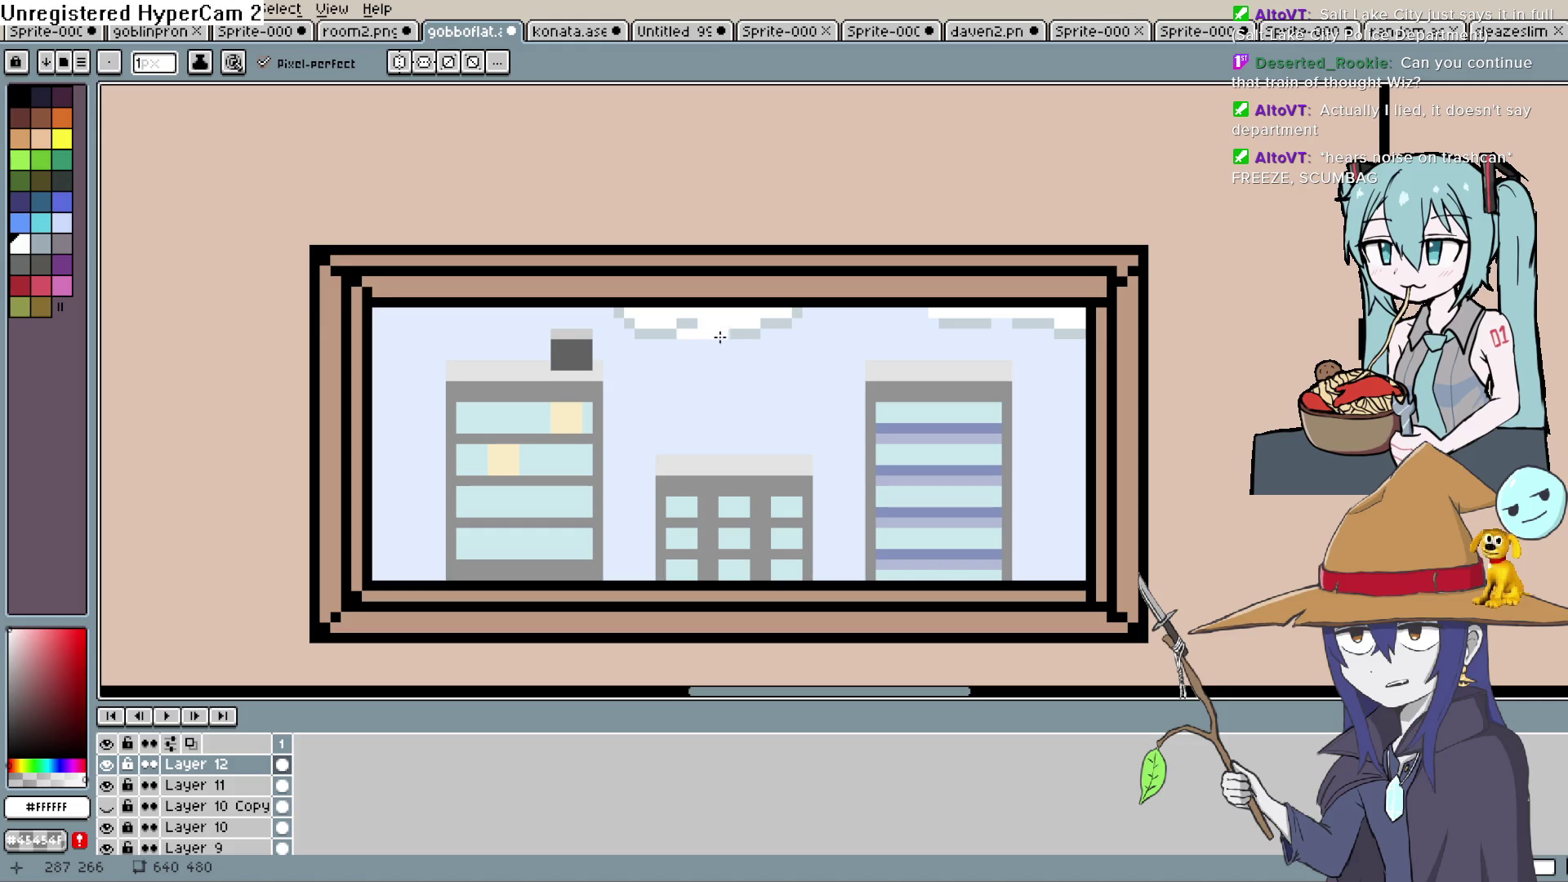
scroll(743, 341, up, 1)
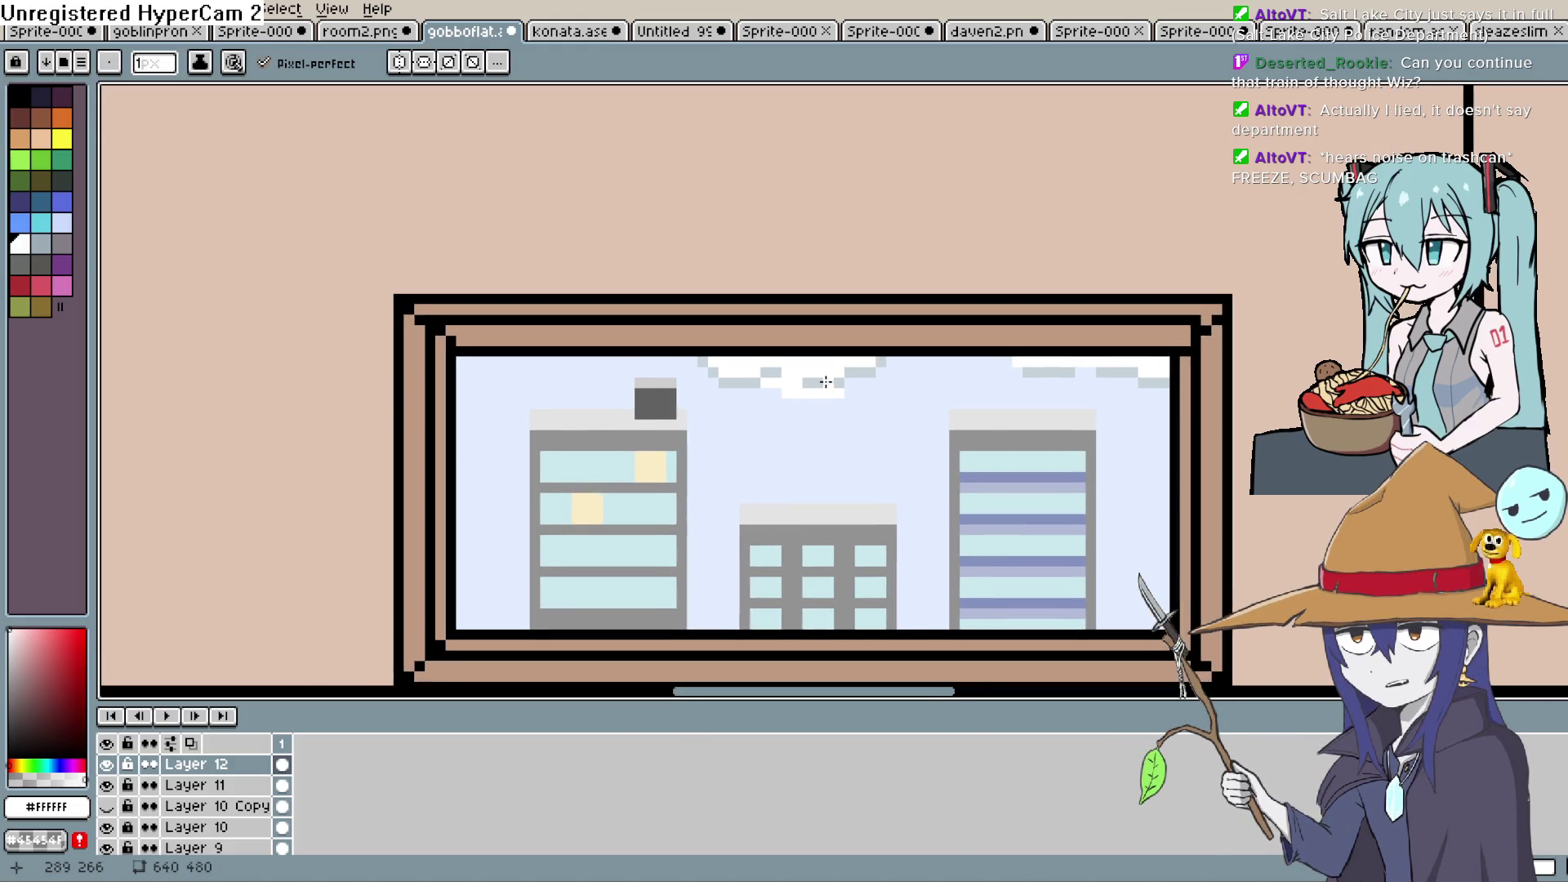
scroll(815, 407, up, 1)
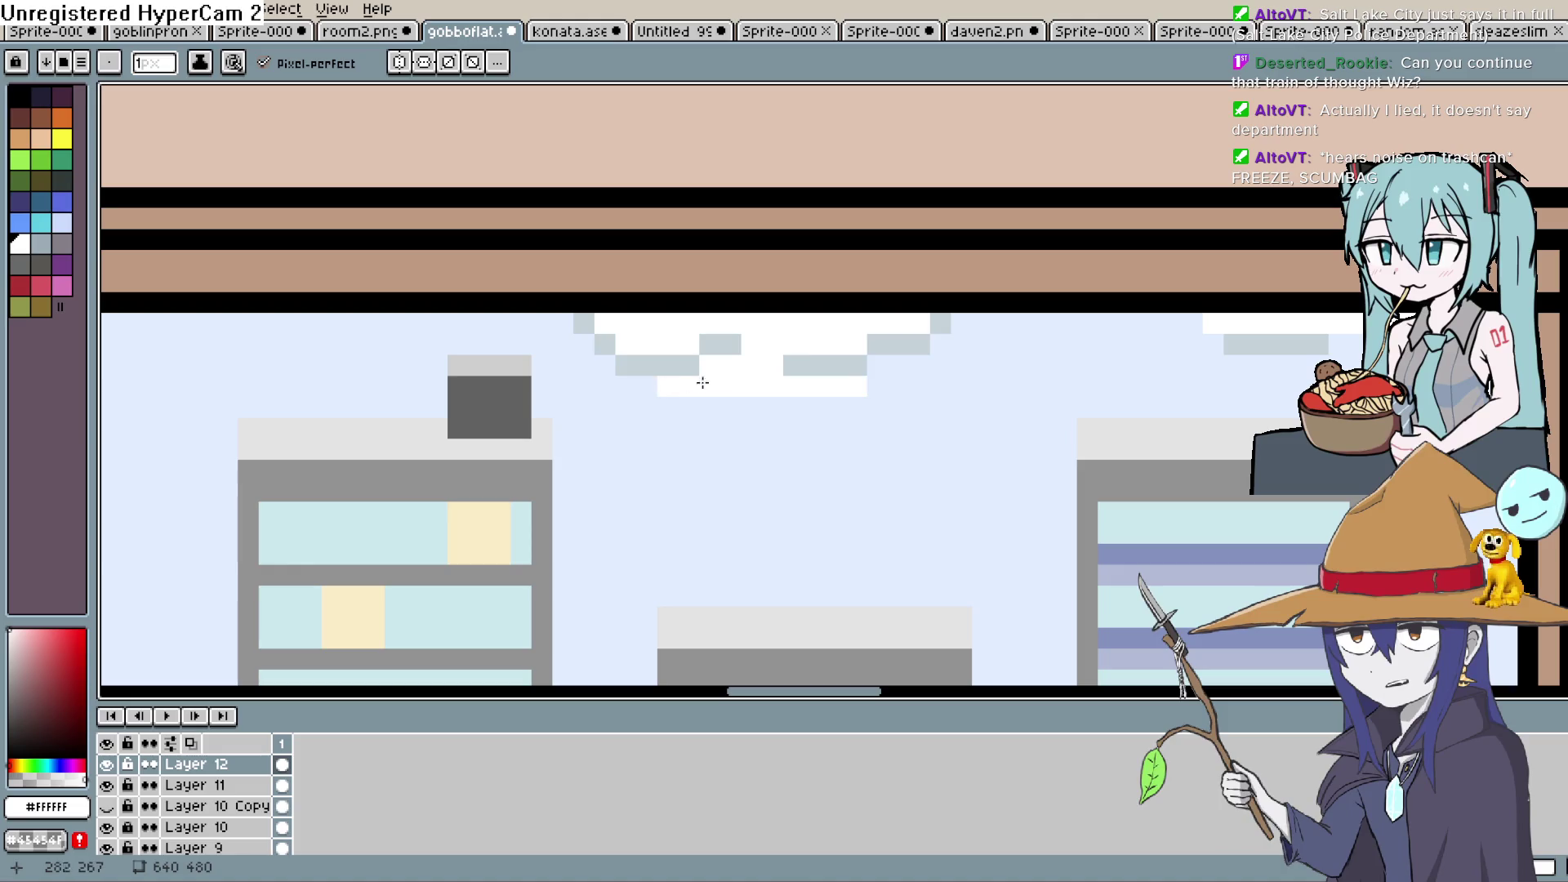
click(898, 365)
Redraw the cloud's bottom edge as a continuous row of the sampled grey
key(i)
click(939, 343)
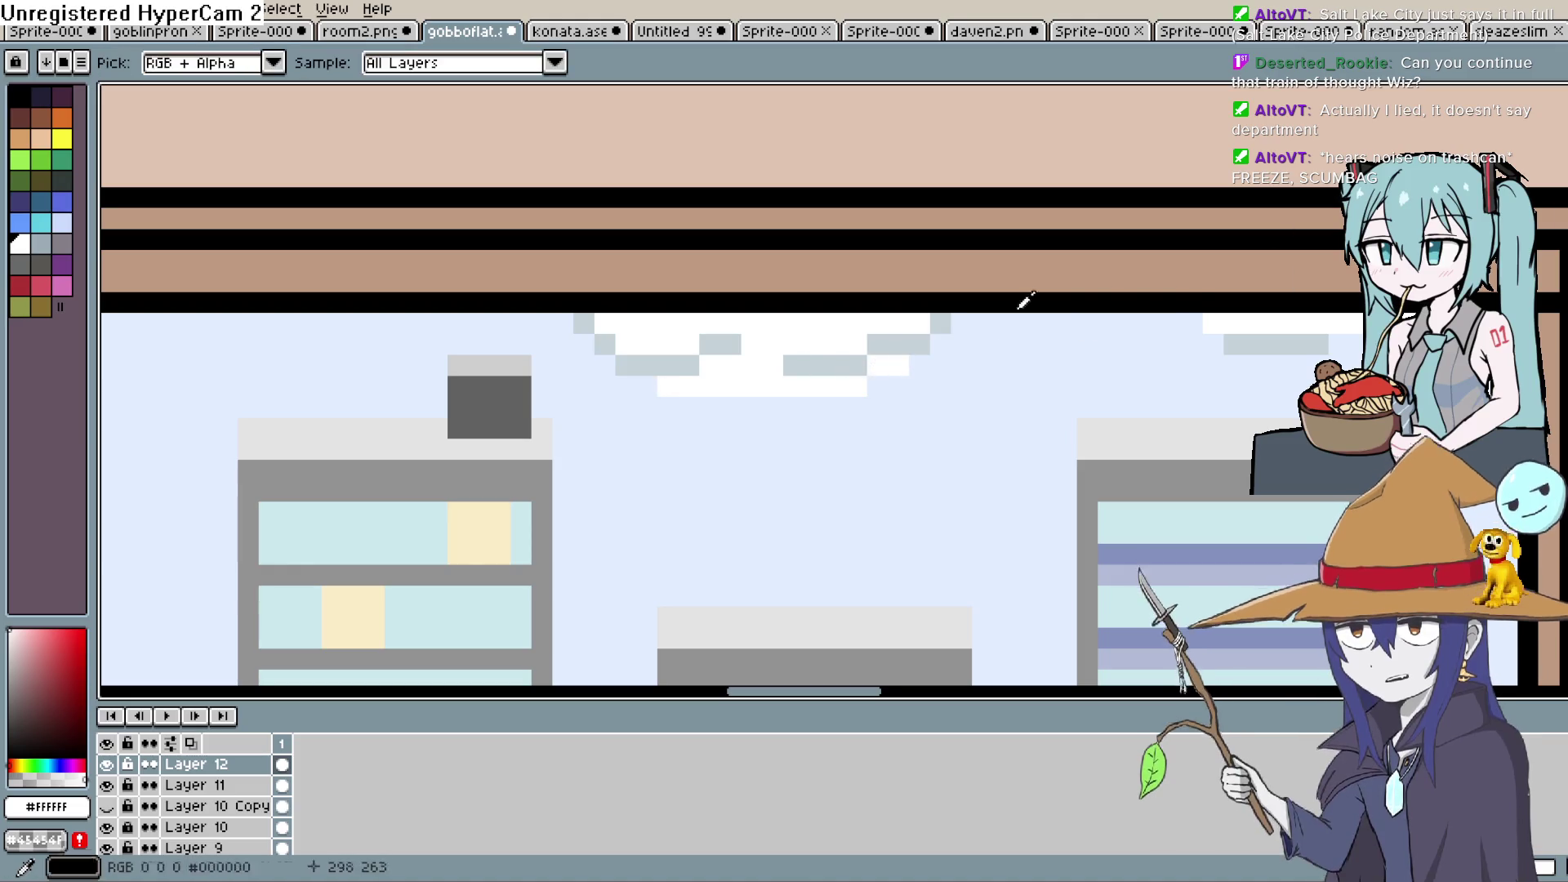
key(b)
click(885, 385)
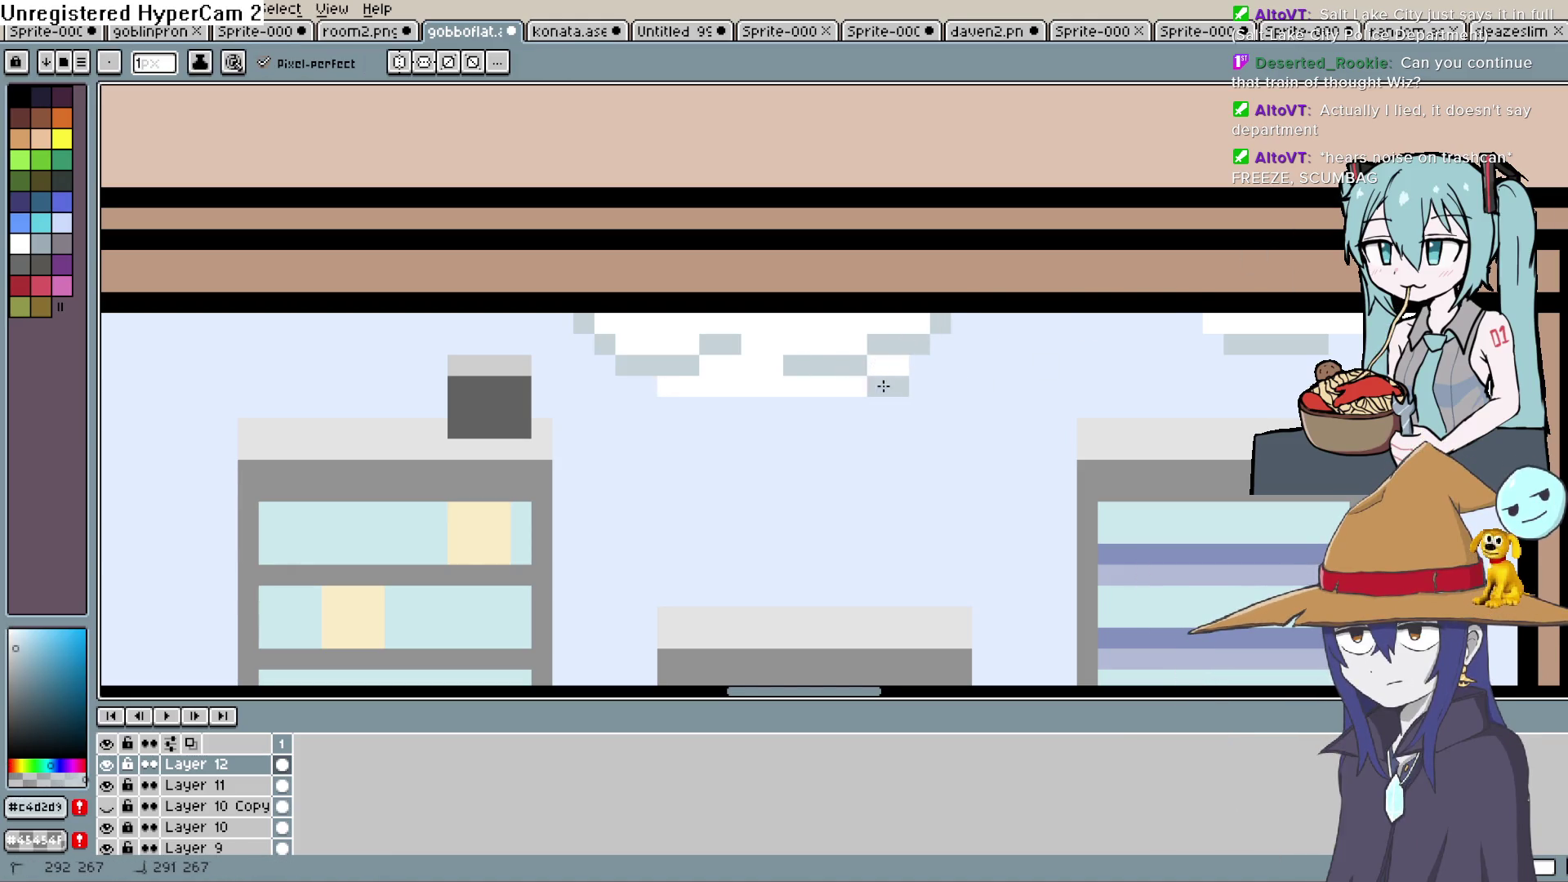
key(ctrl+z)
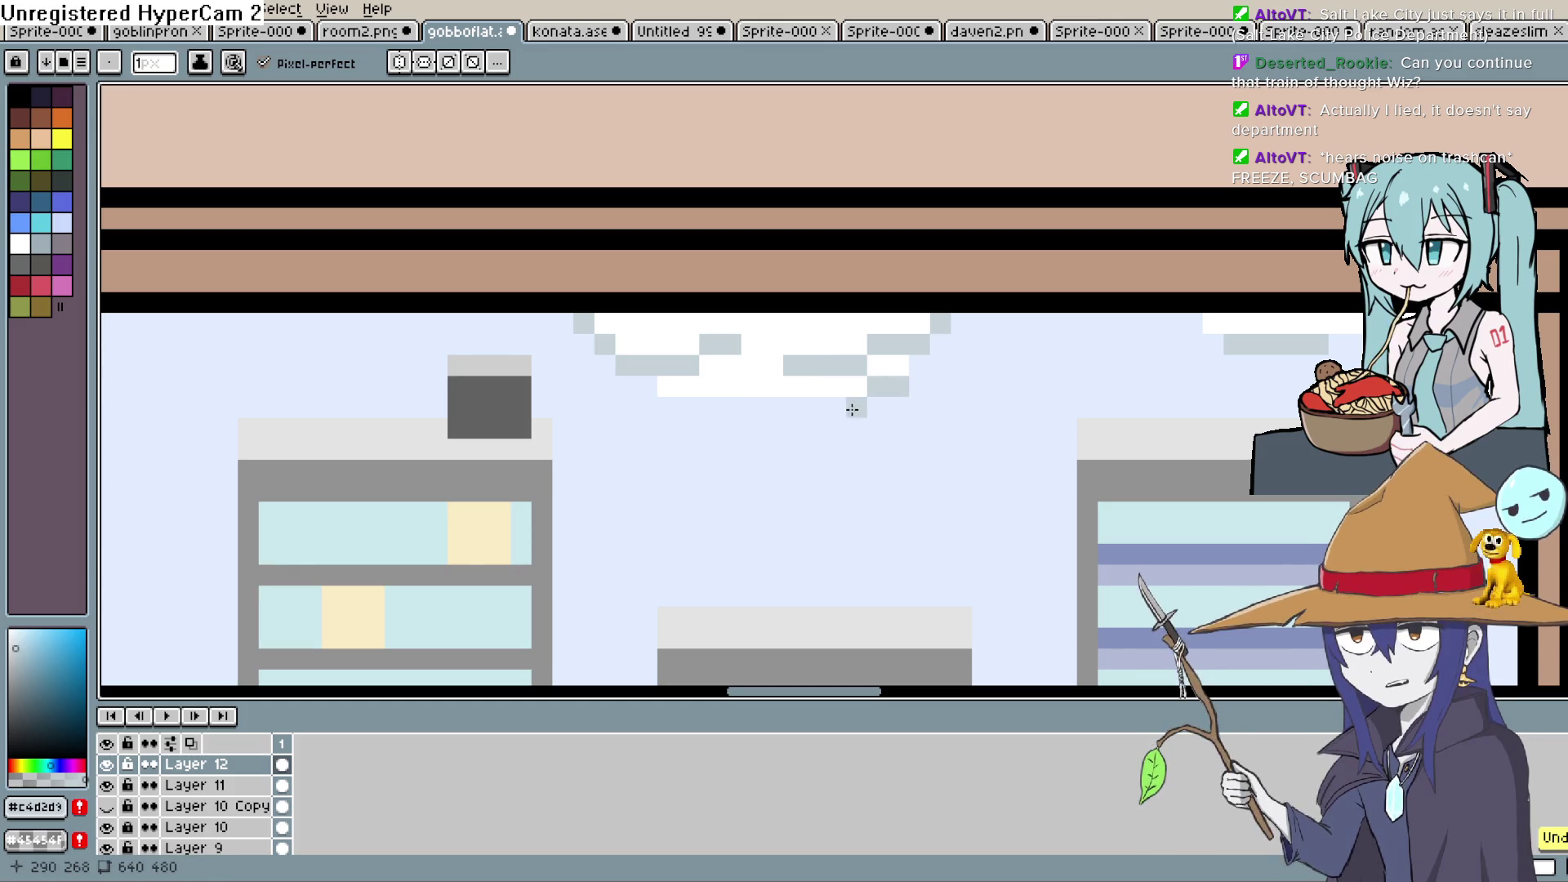
drag(854, 406, 717, 406)
click(688, 385)
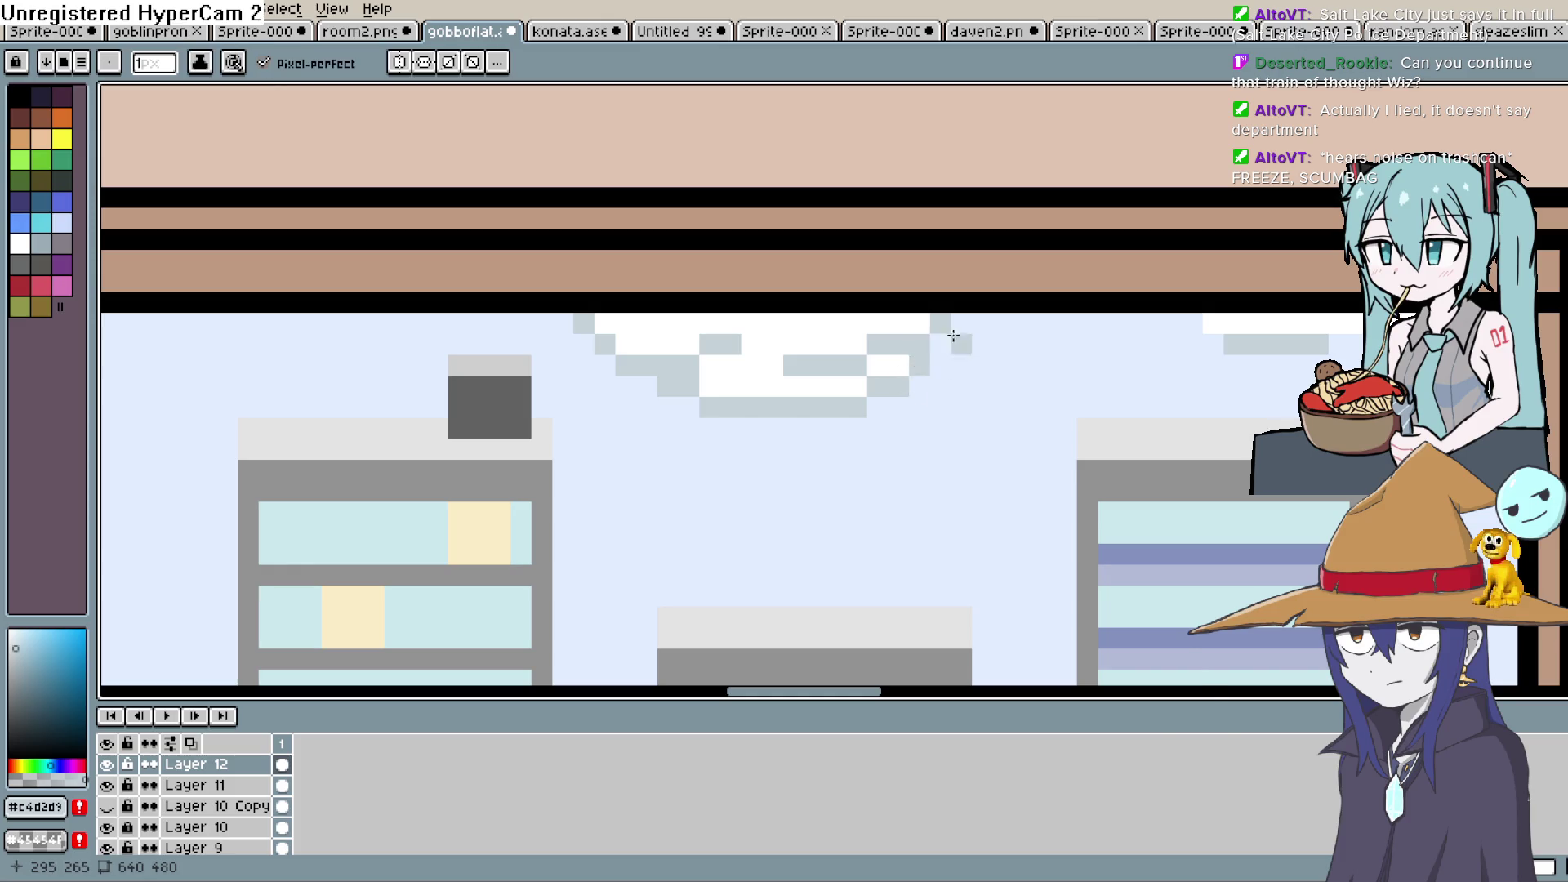
drag(674, 358, 806, 363)
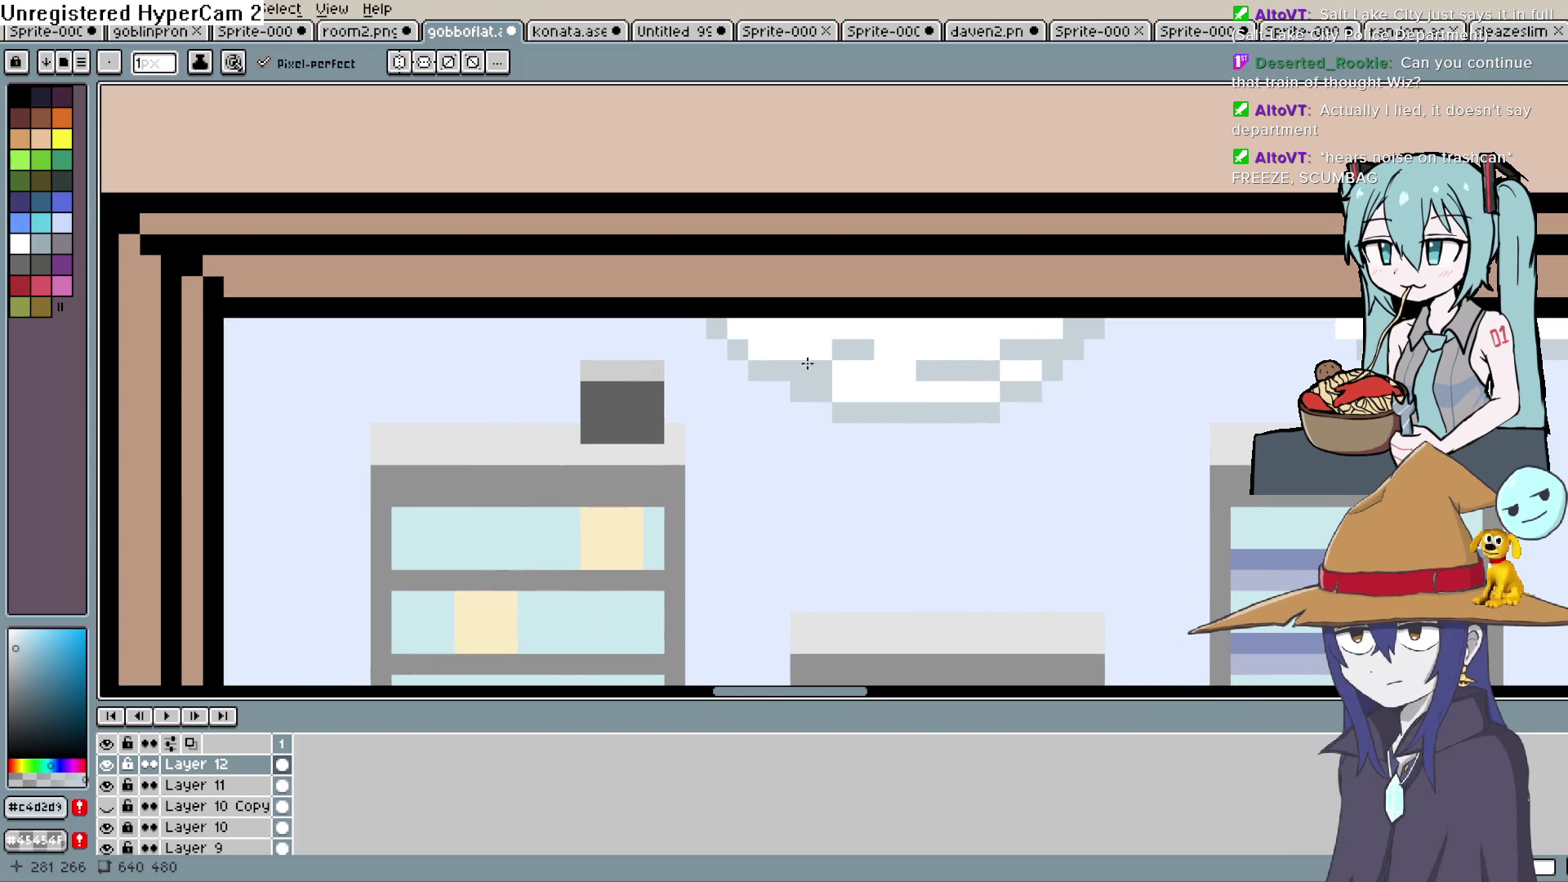
scroll(843, 397, down, 4)
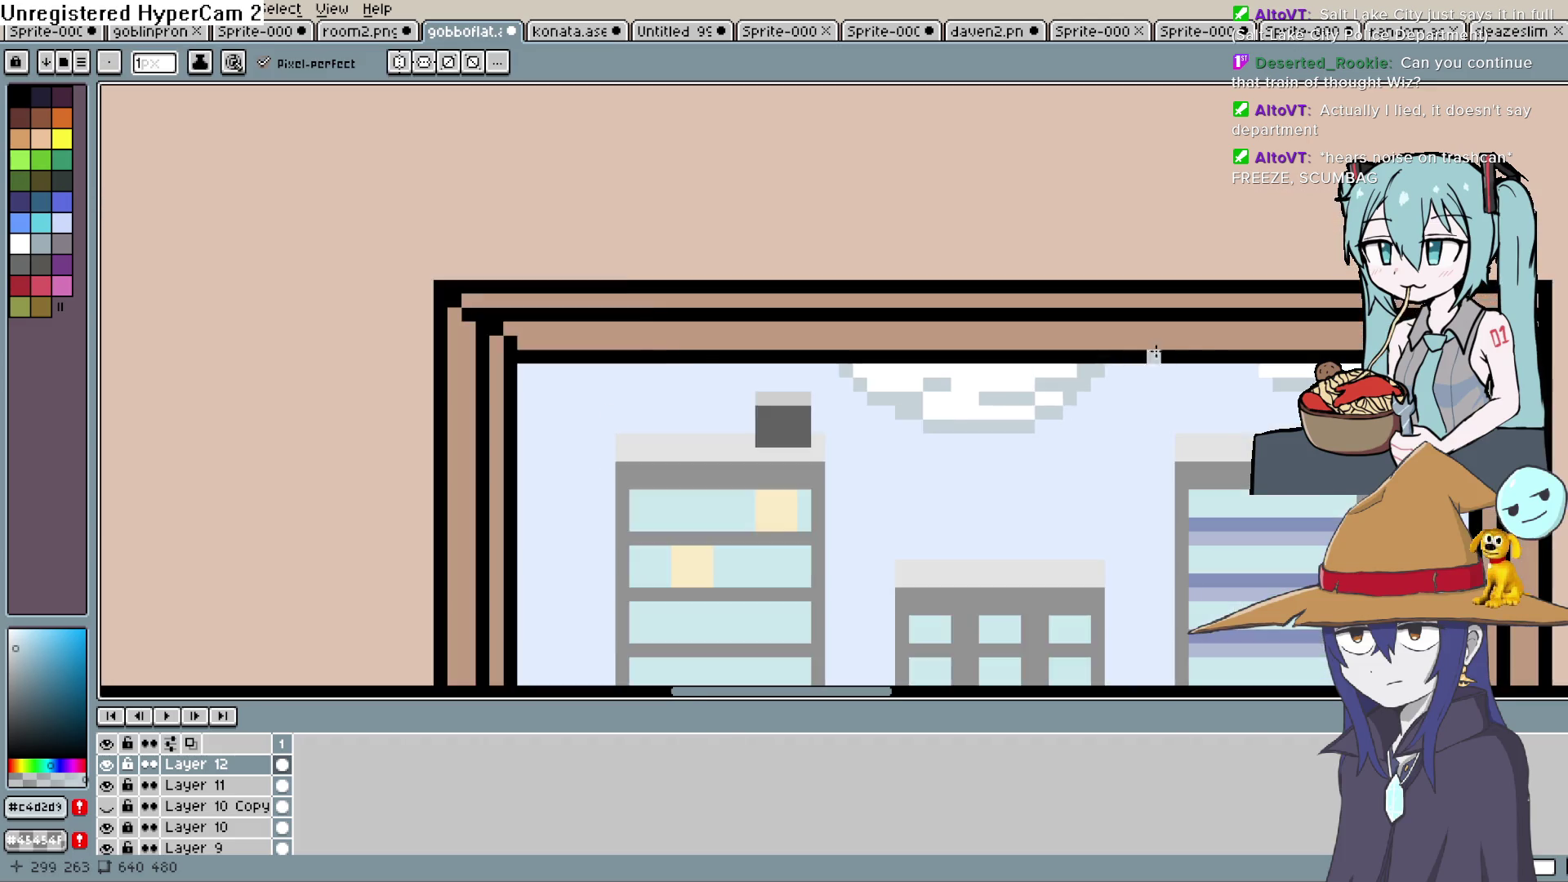
mouse_move(1283, 489)
mouse_down()
mouse_move(1125, 371)
mouse_move(1143, 446)
mouse_up()
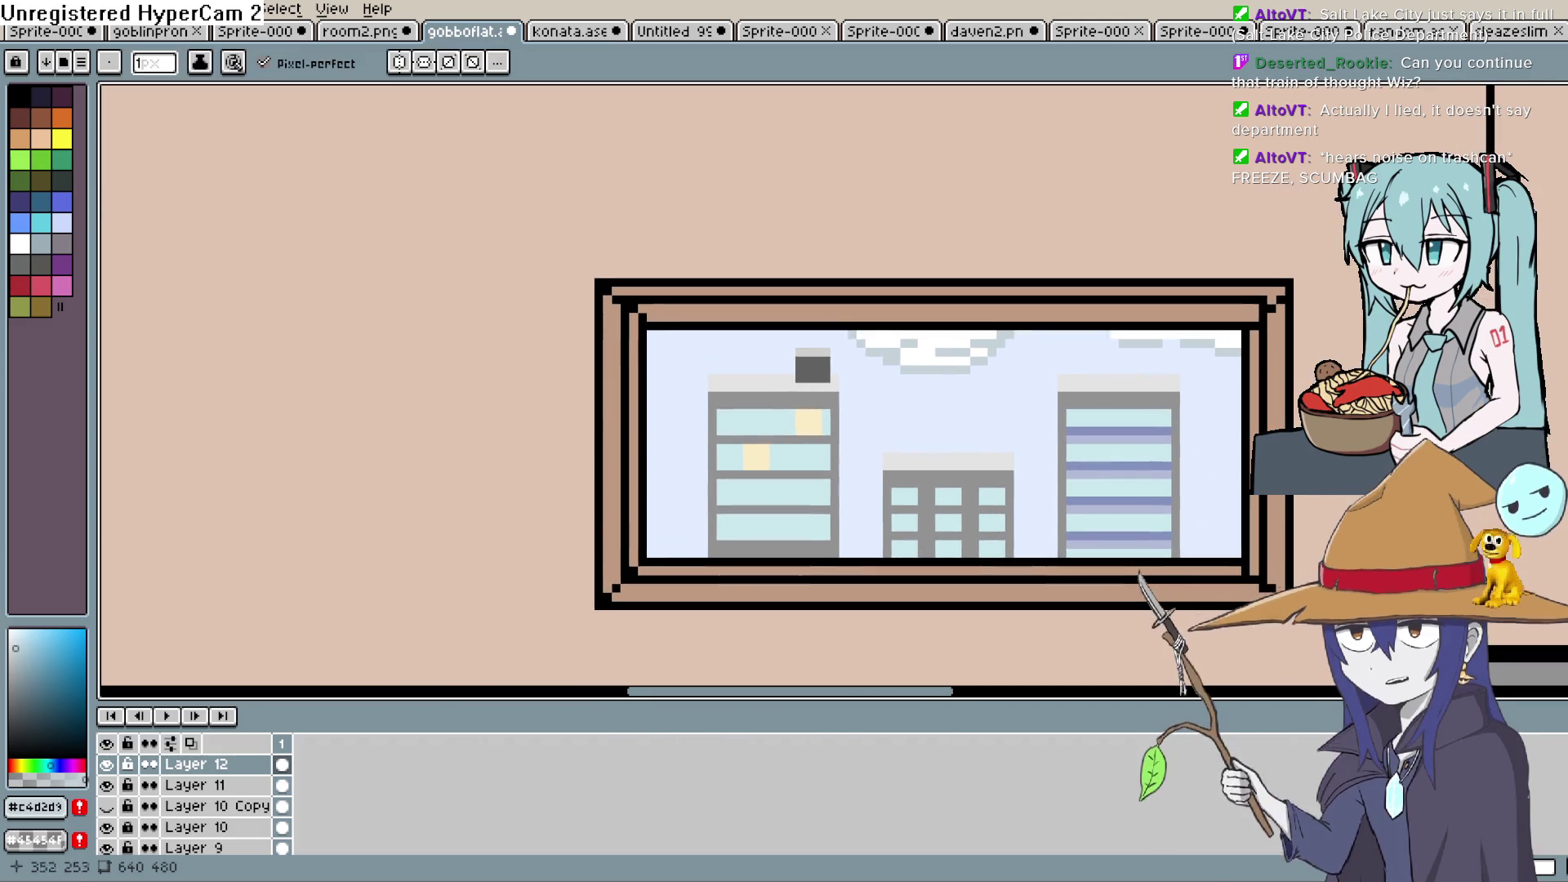
Set the drawing colour to a very pale blue, #c9dfea
key(alt)
click(940, 335)
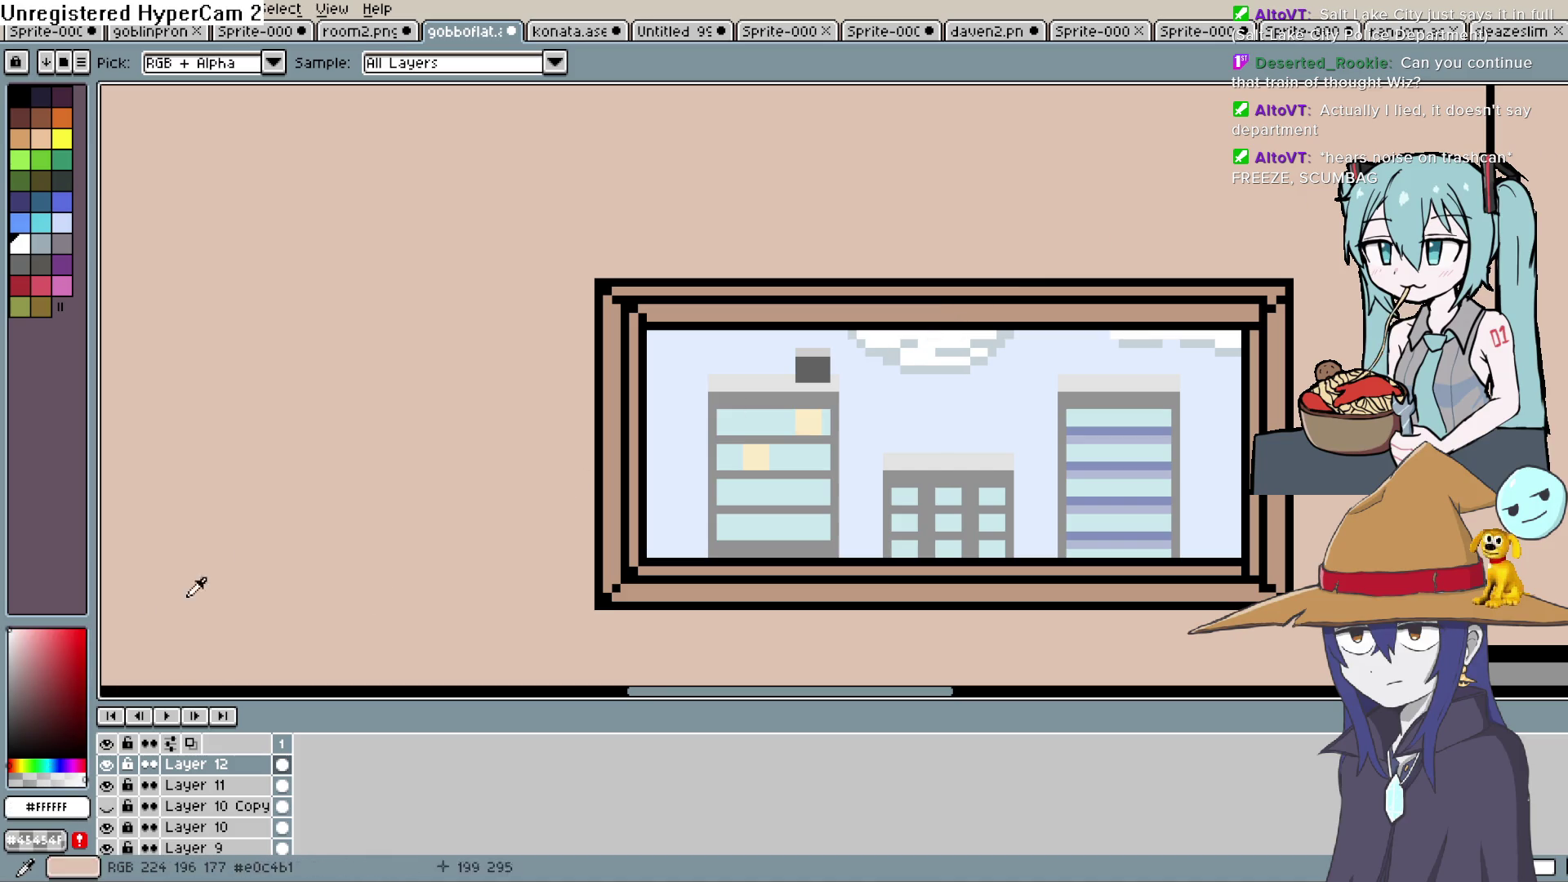
click(51, 765)
click(34, 651)
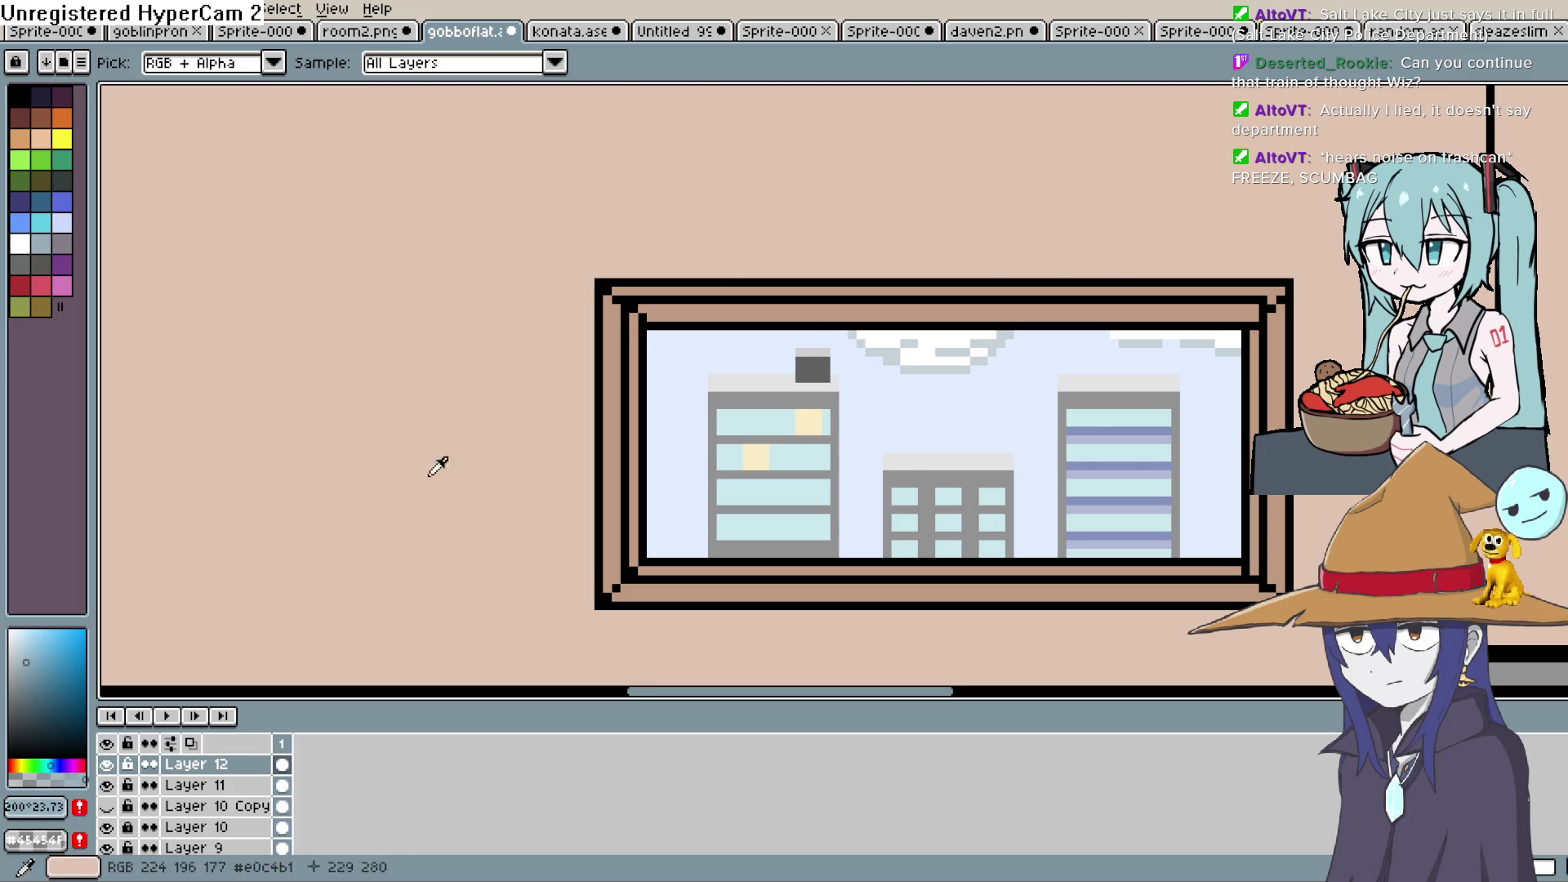
click(29, 639)
key(b)
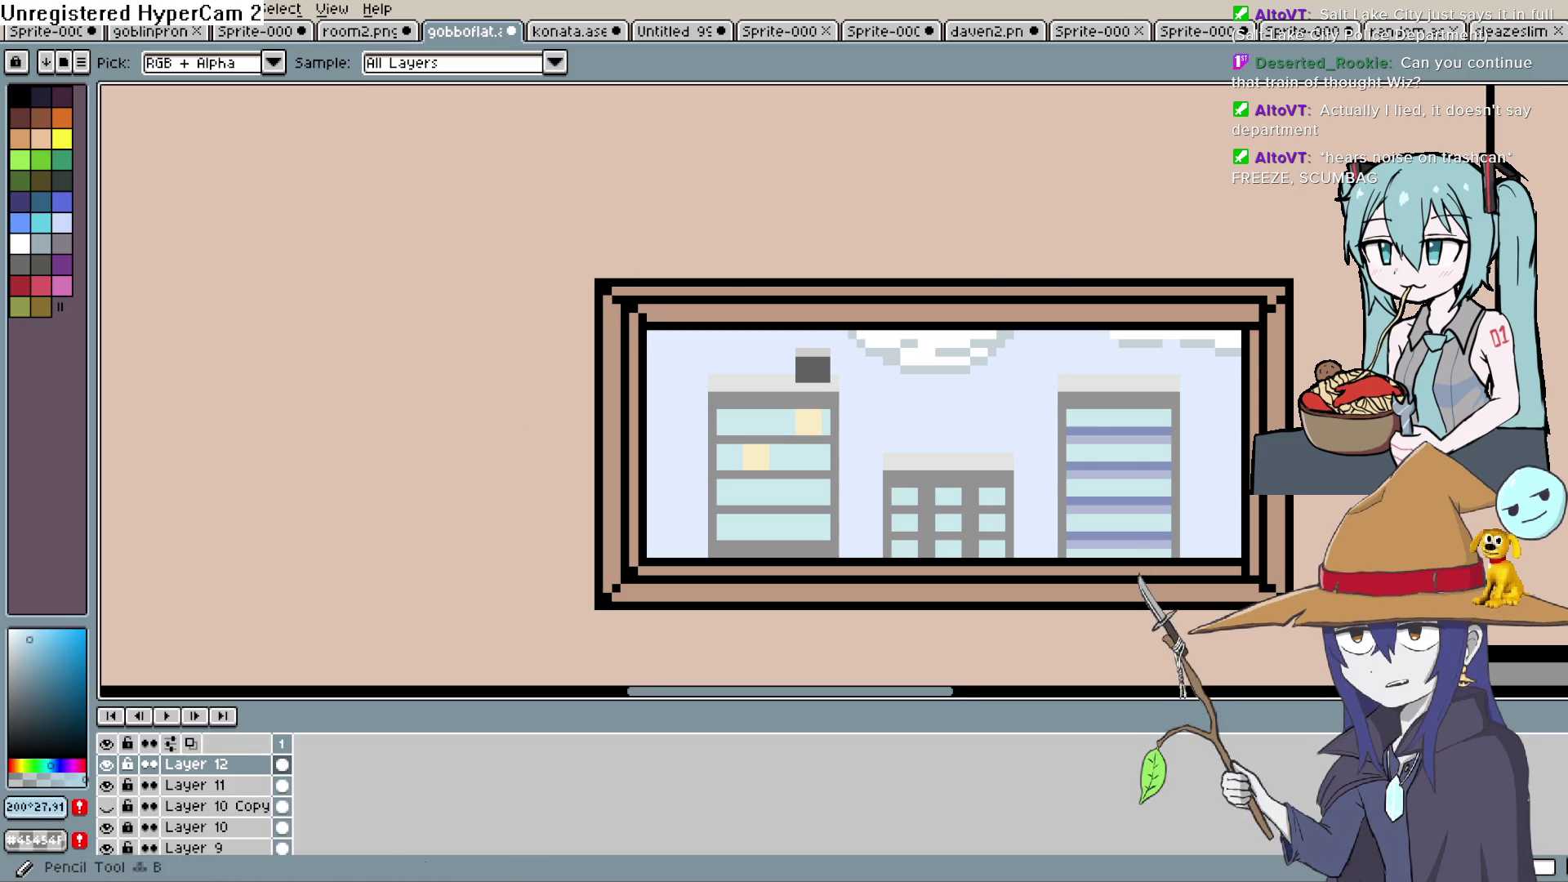
drag(840, 270, 845, 308)
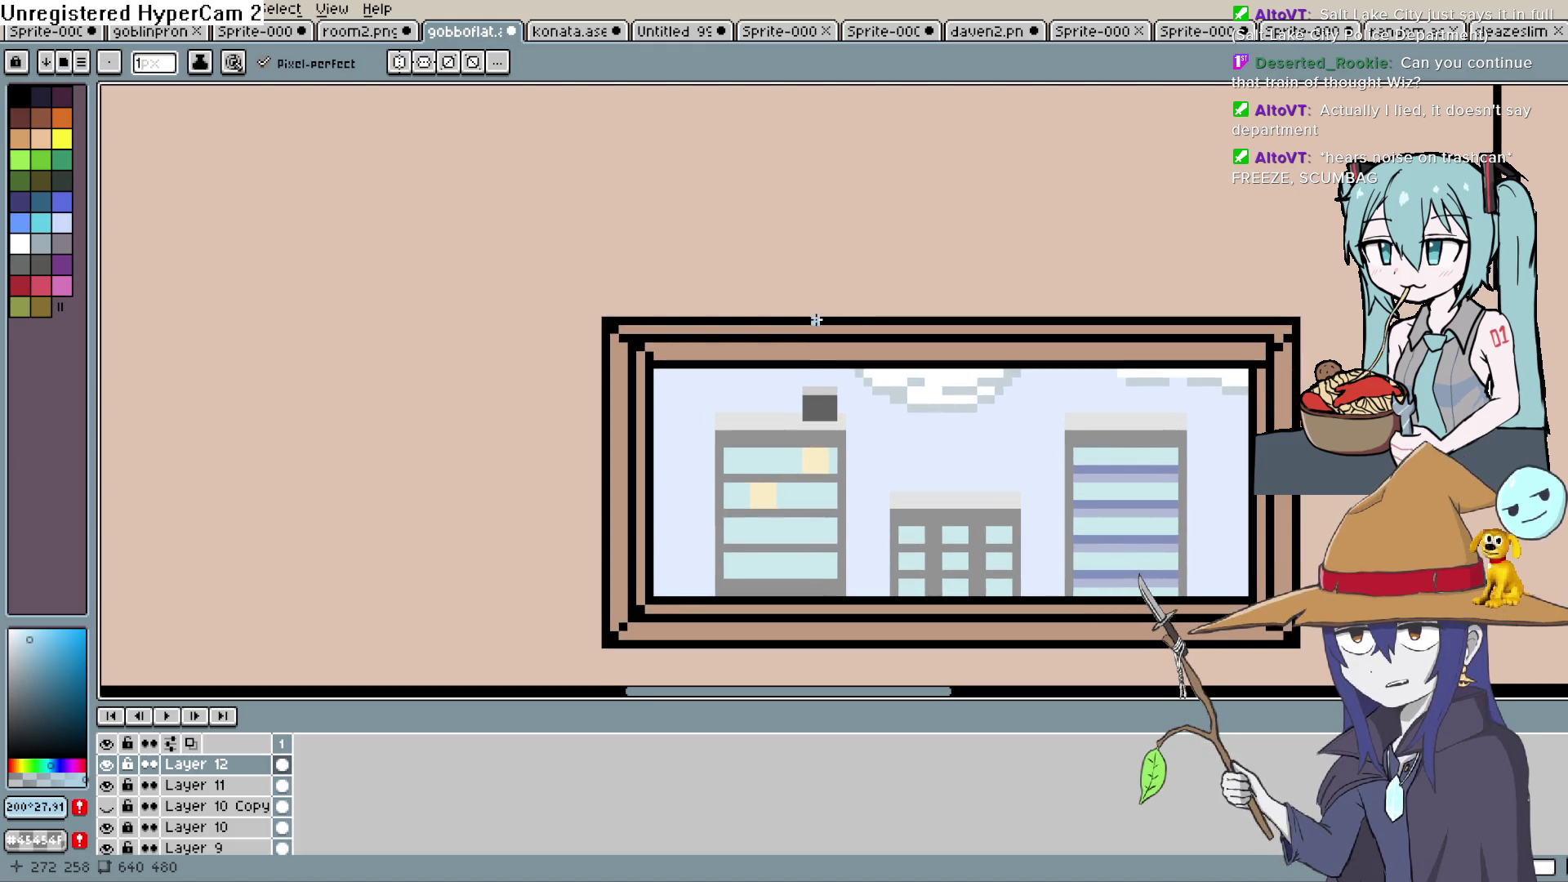
scroll(816, 320, up, 2)
scroll(1109, 395, up, 1)
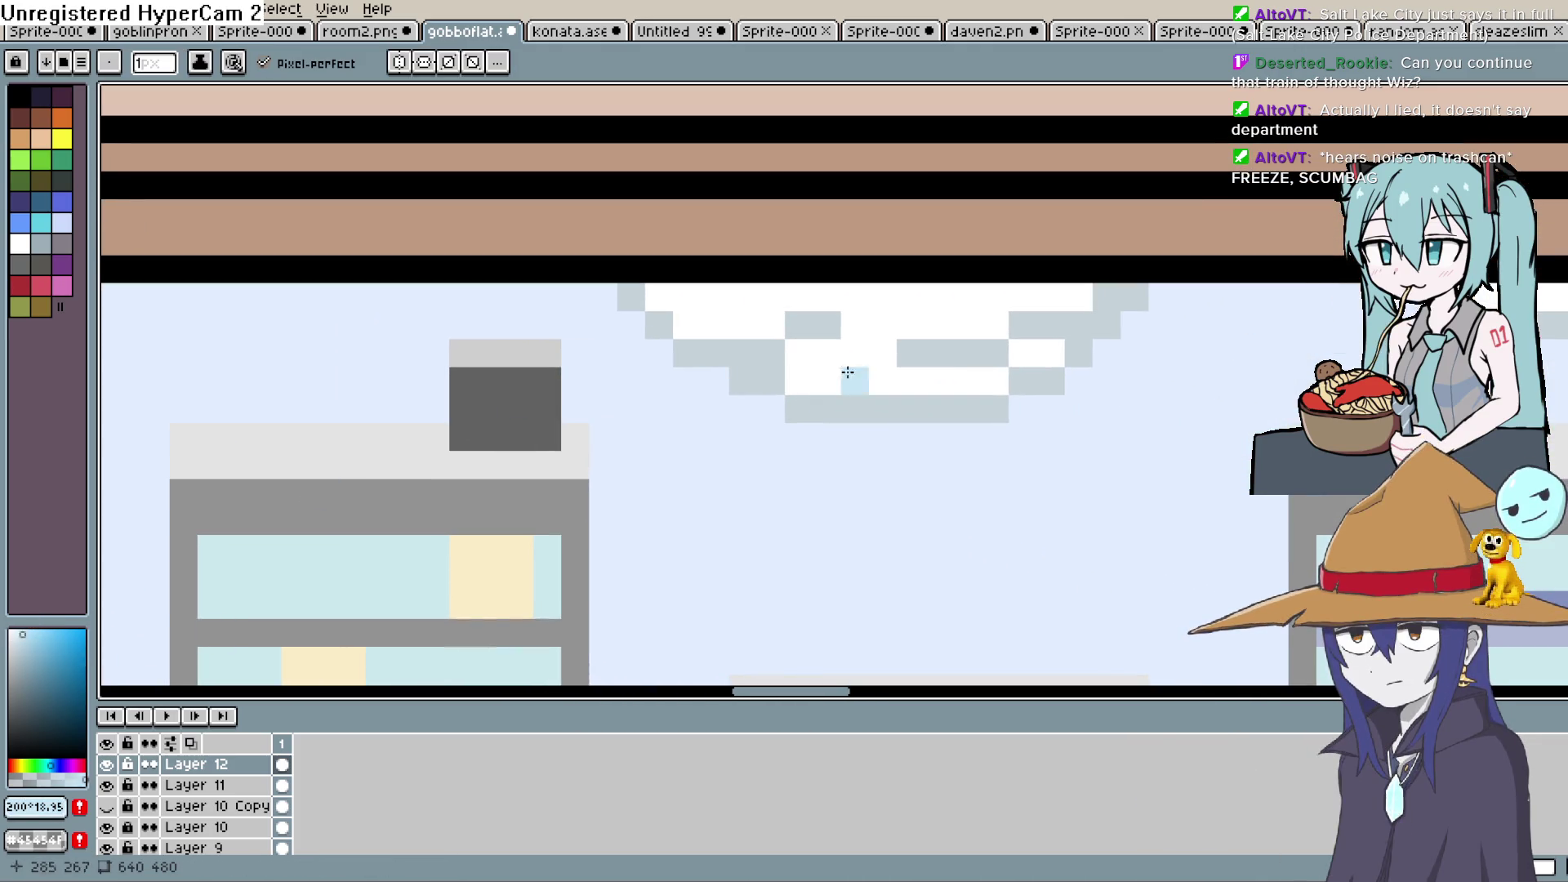
click(21, 640)
Paint pale blue pixels and a row inside the cloud between white and grey
click(409, 441)
drag(800, 380, 901, 380)
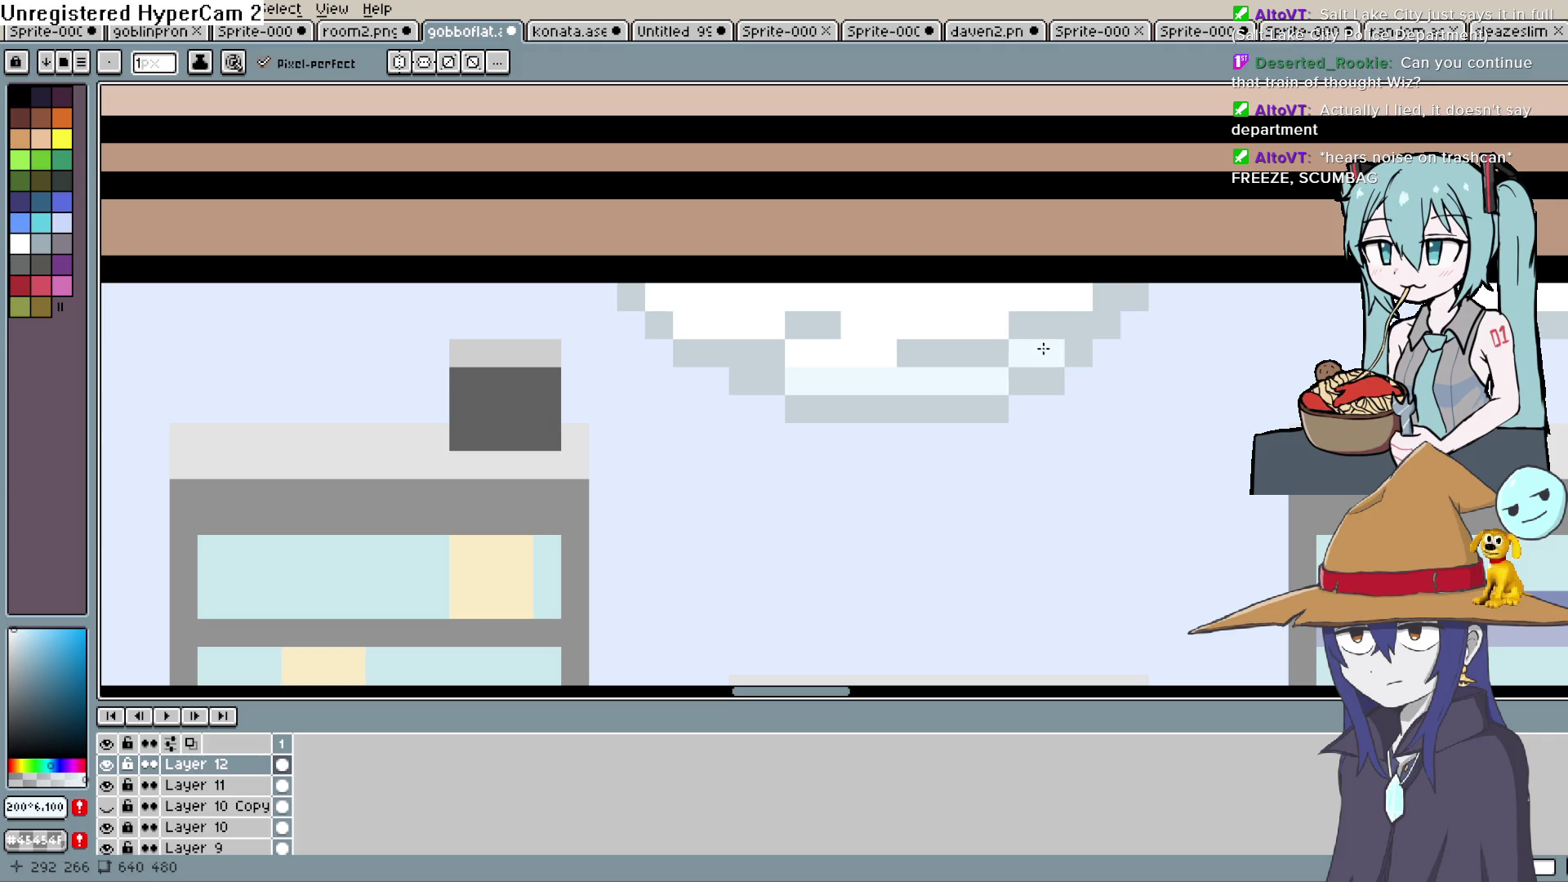
click(760, 323)
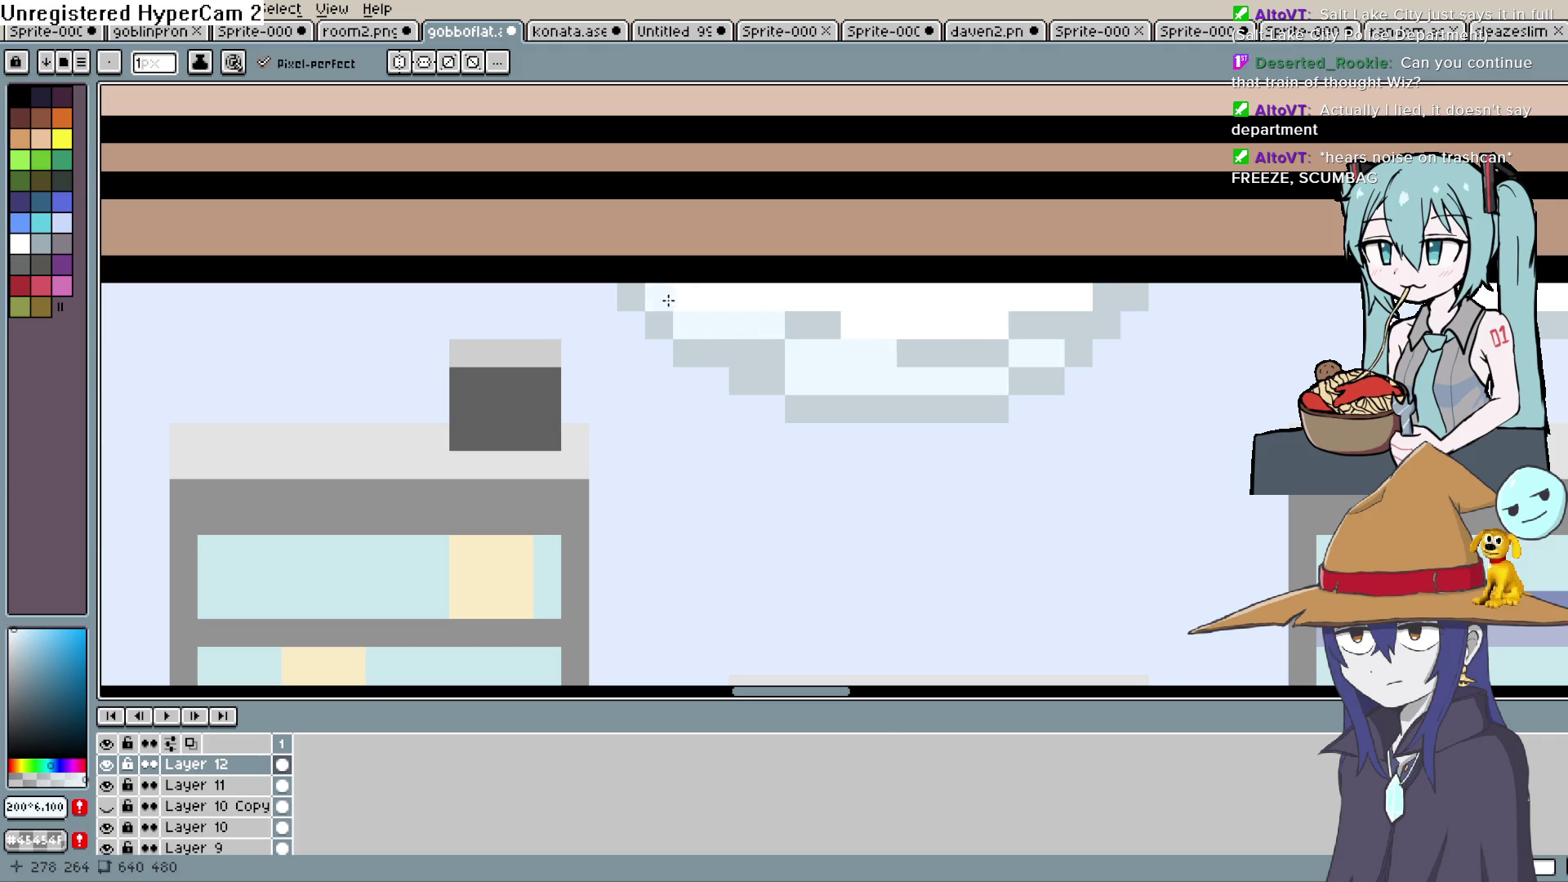
mouse_move(997, 360)
mouse_down()
mouse_move(718, 343)
mouse_move(909, 378)
mouse_move(799, 359)
mouse_move(684, 375)
mouse_up()
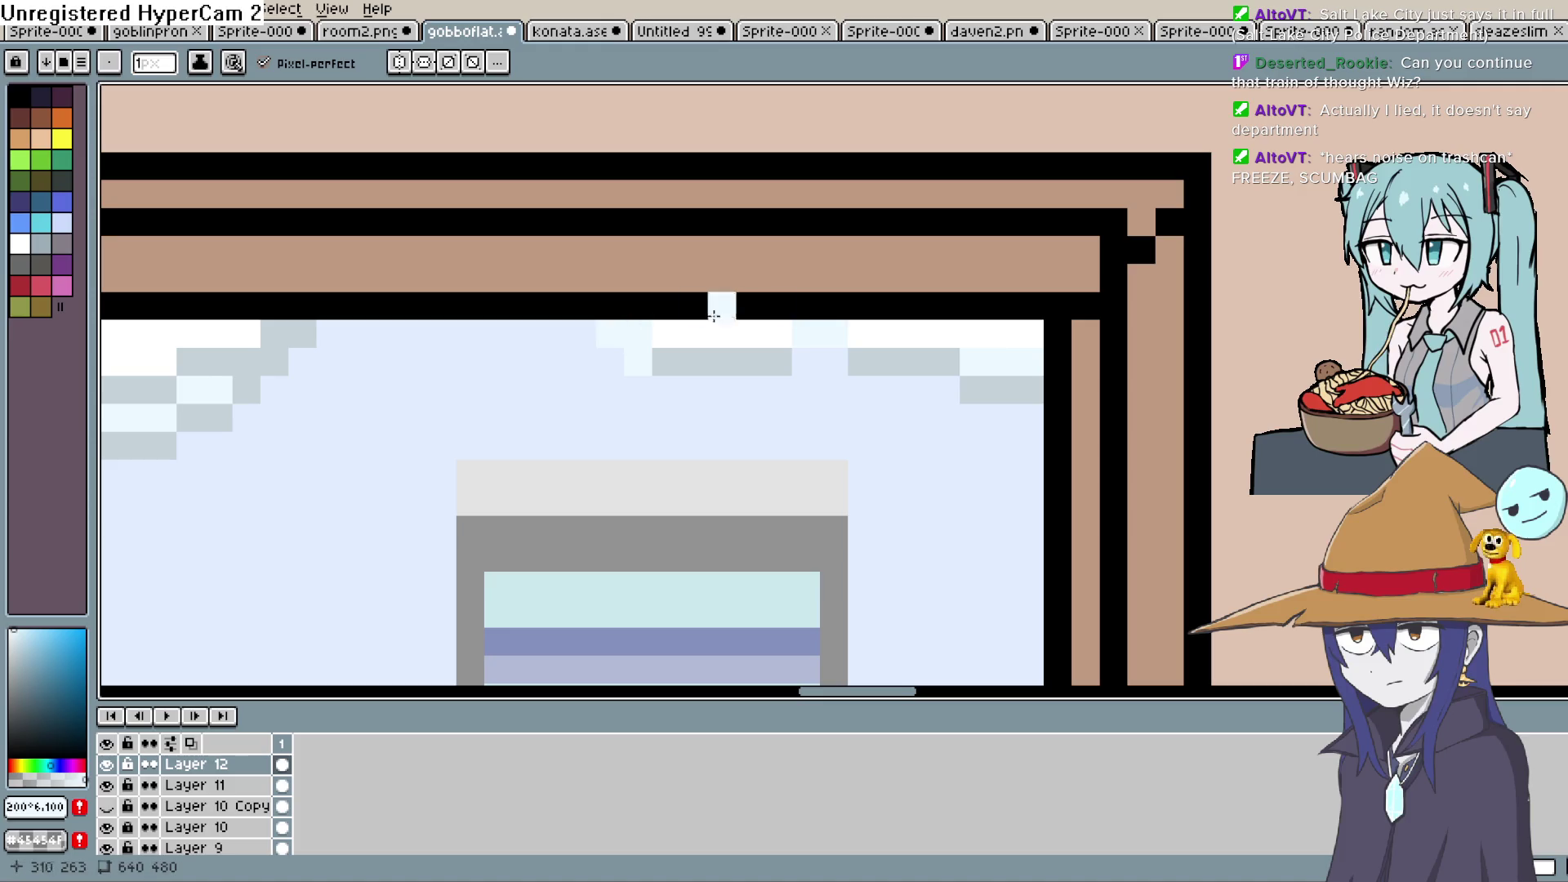
scroll(939, 400, down, 5)
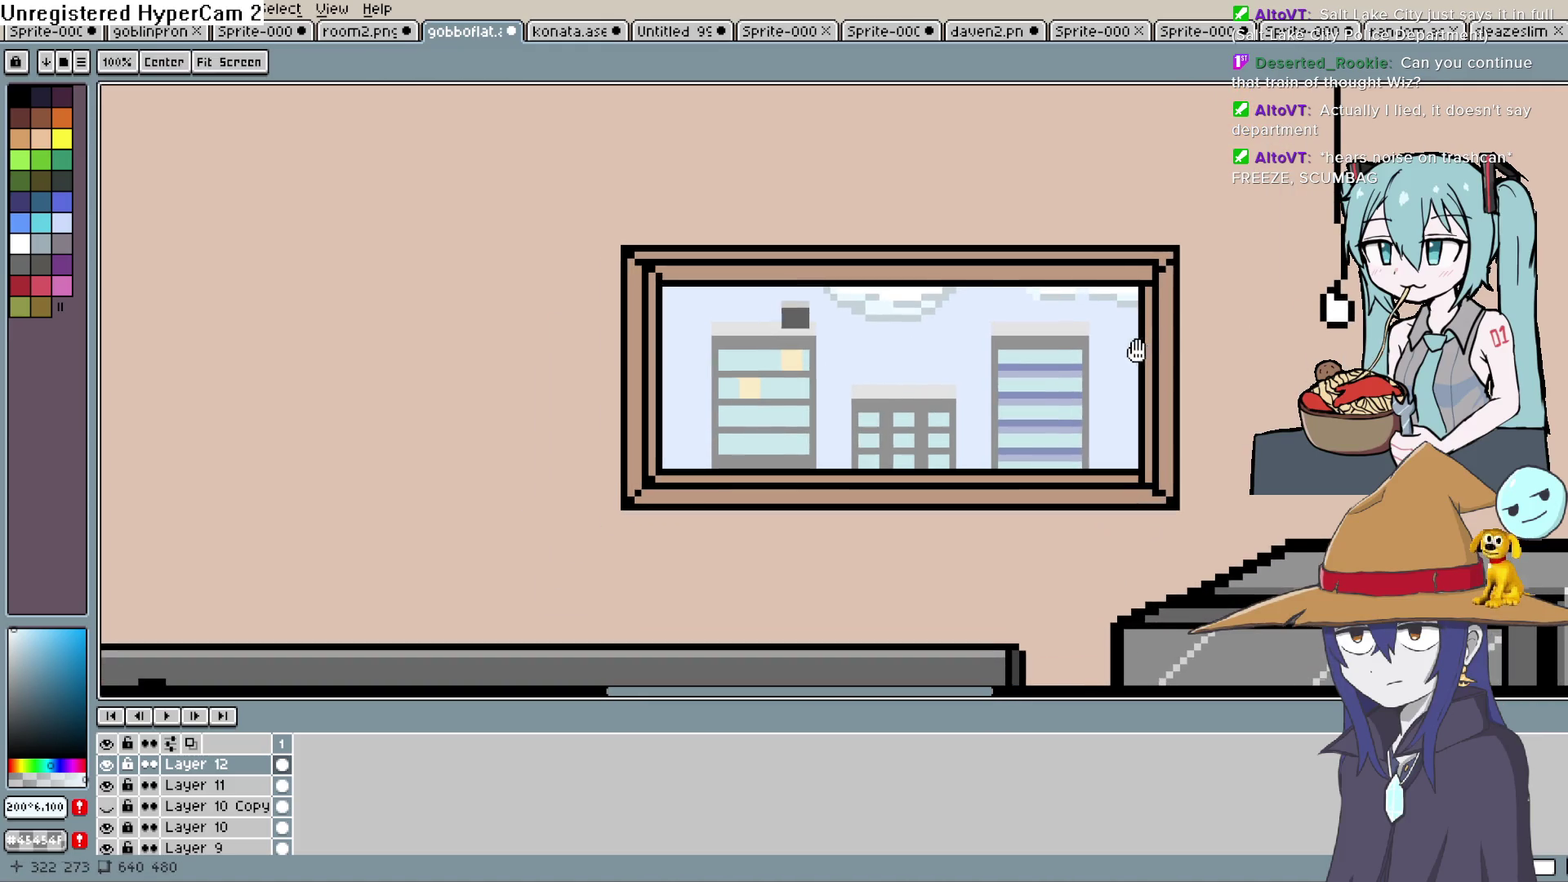
drag(1113, 406, 1119, 385)
scroll(930, 426, down, 1)
scroll(929, 426, up, 1)
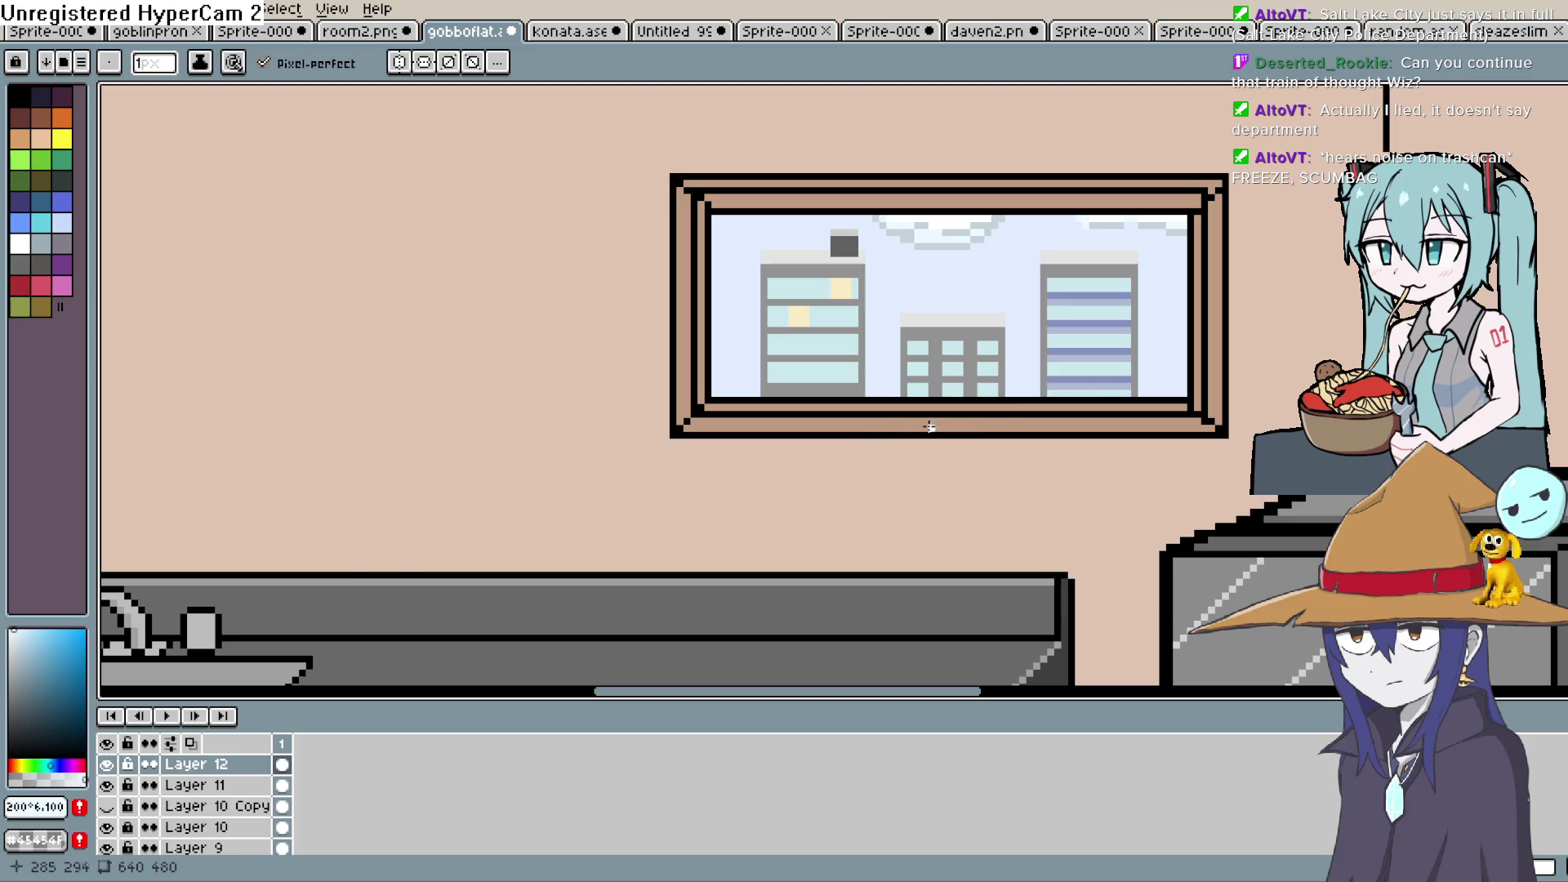
Sample the sky colour and fill the upper sky with a lighter blue
key(i)
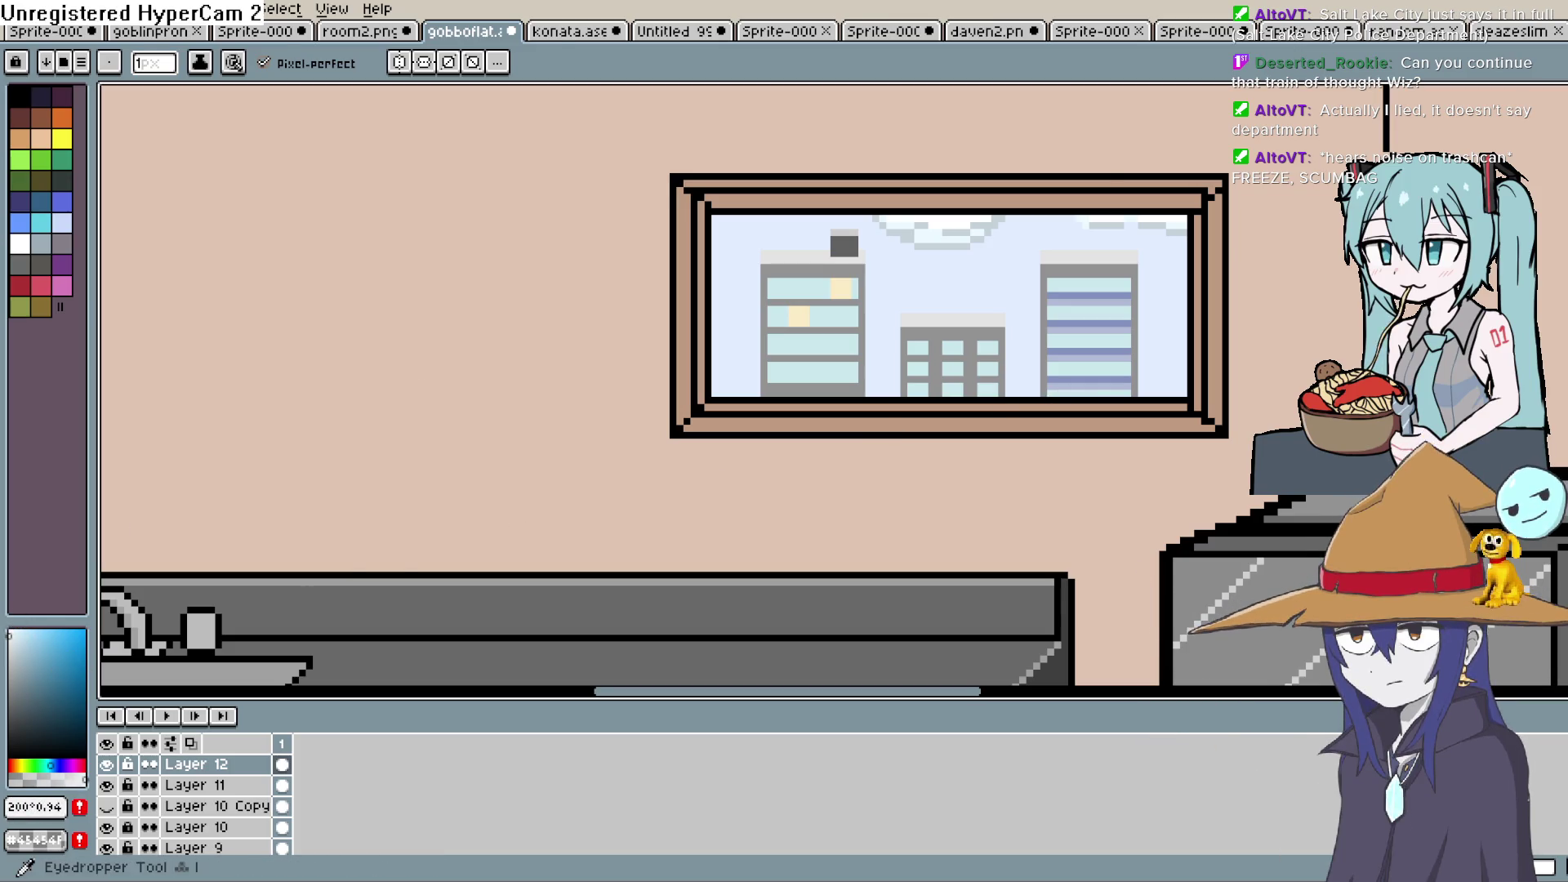
mouse_move(1053, 327)
mouse_down()
mouse_move(846, 346)
mouse_move(874, 404)
mouse_up()
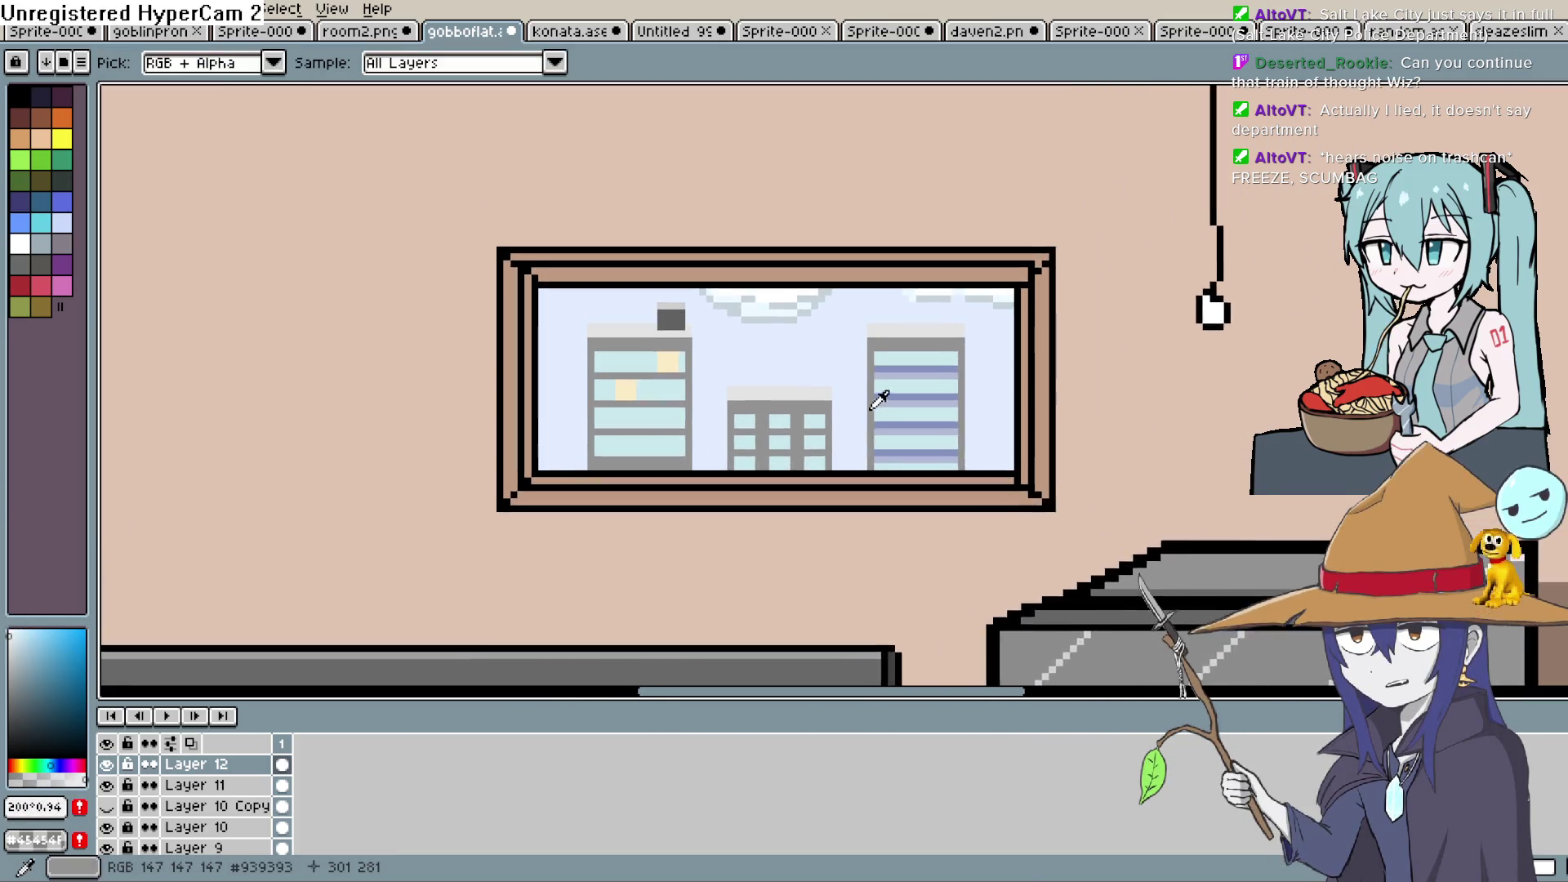
scroll(880, 400, up, 1)
click(829, 339)
drag(833, 343, 833, 465)
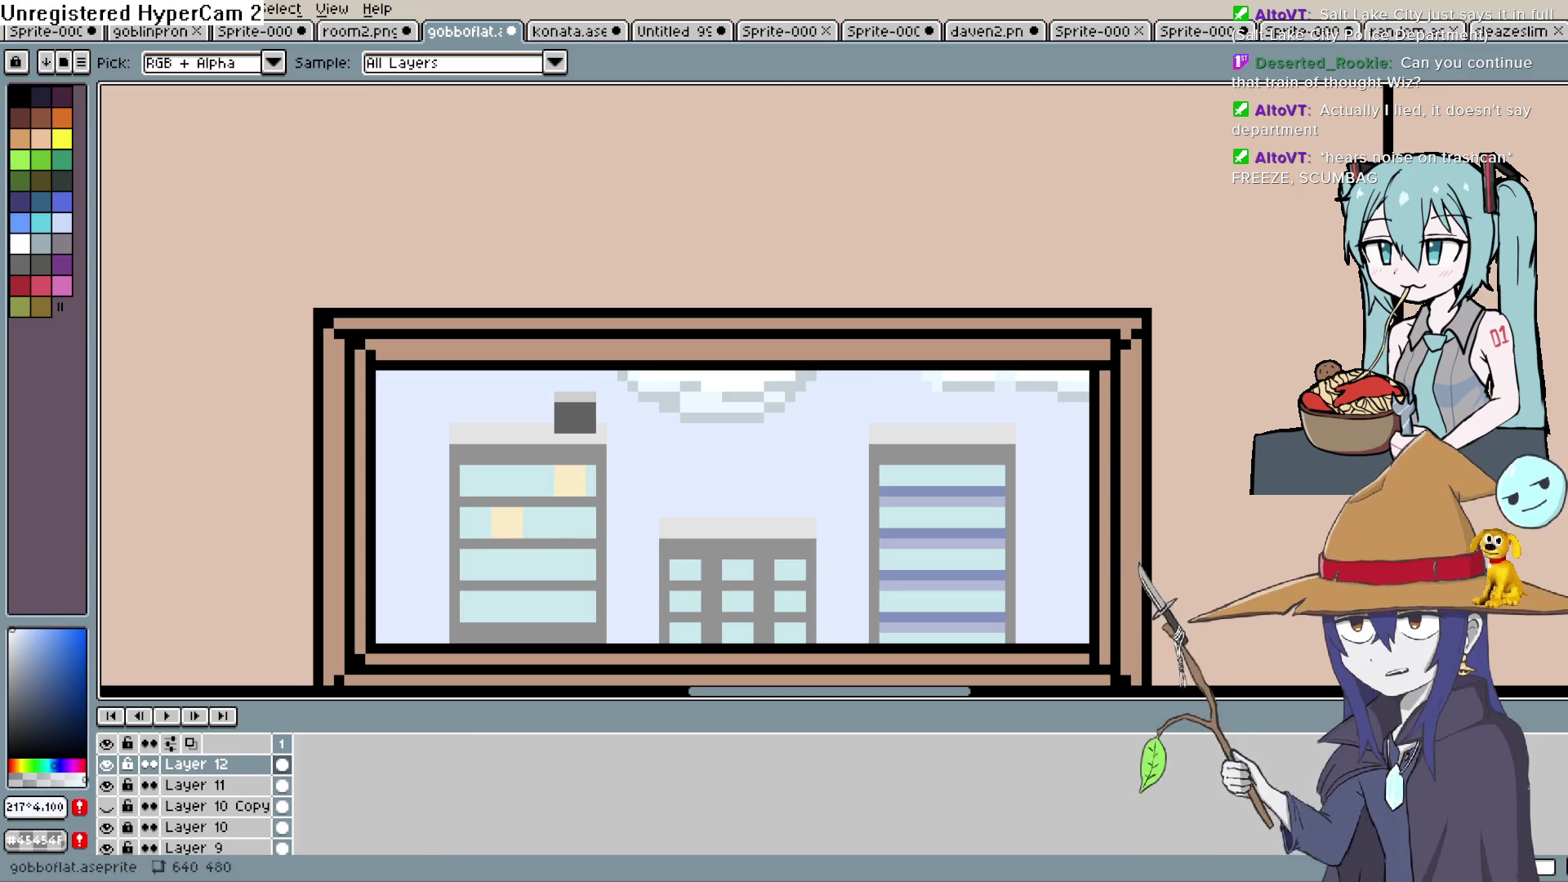
mouse_move(827, 472)
mouse_down()
mouse_move(917, 407)
mouse_move(910, 427)
mouse_move(875, 409)
mouse_move(860, 427)
mouse_up()
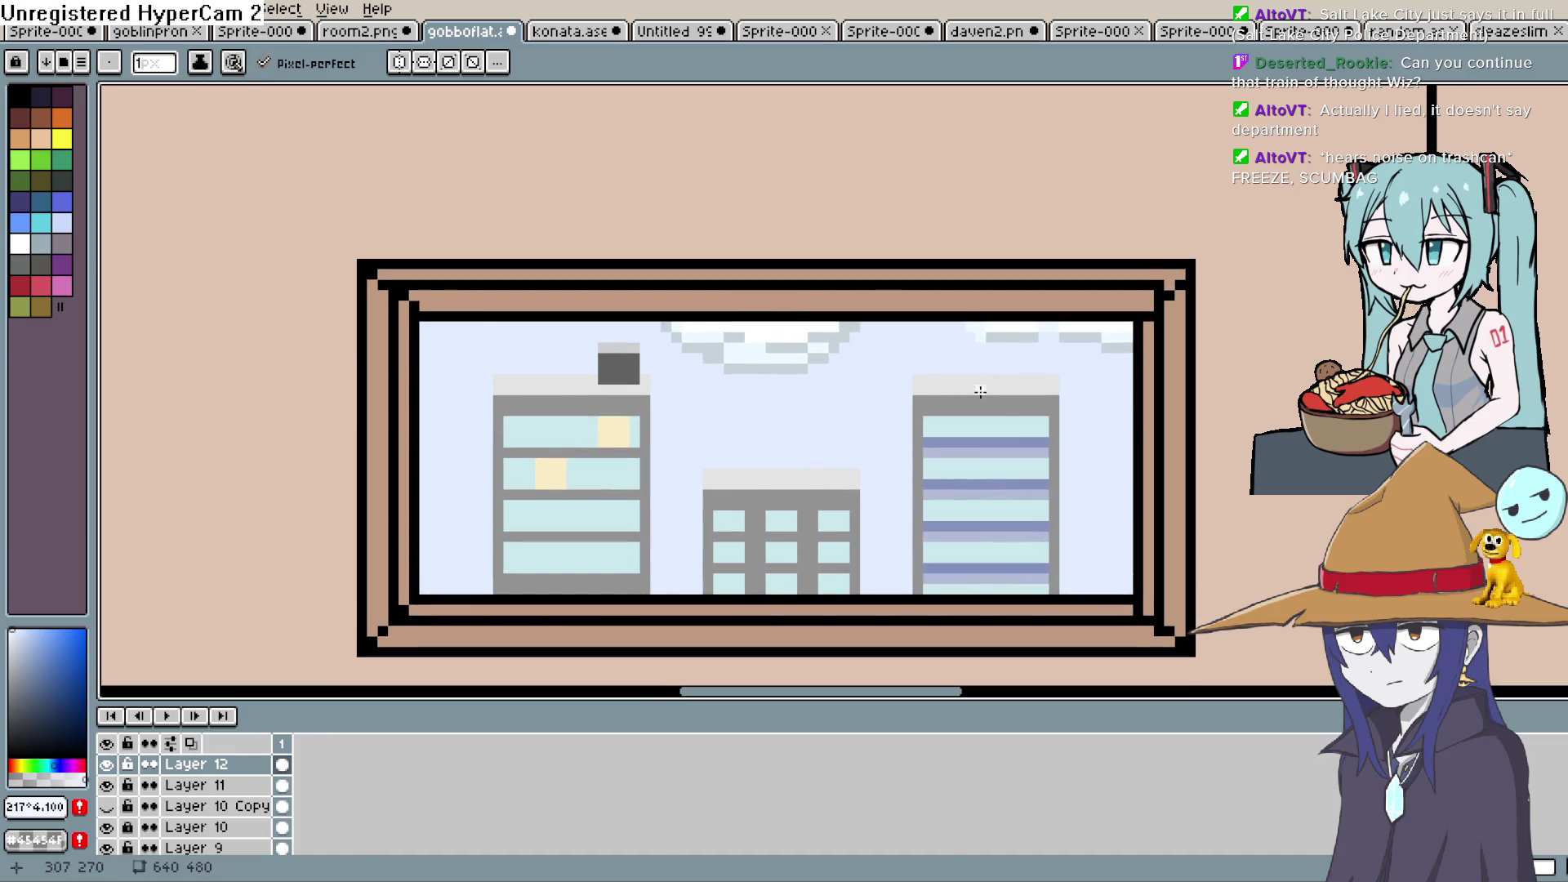
scroll(980, 392, down, 1)
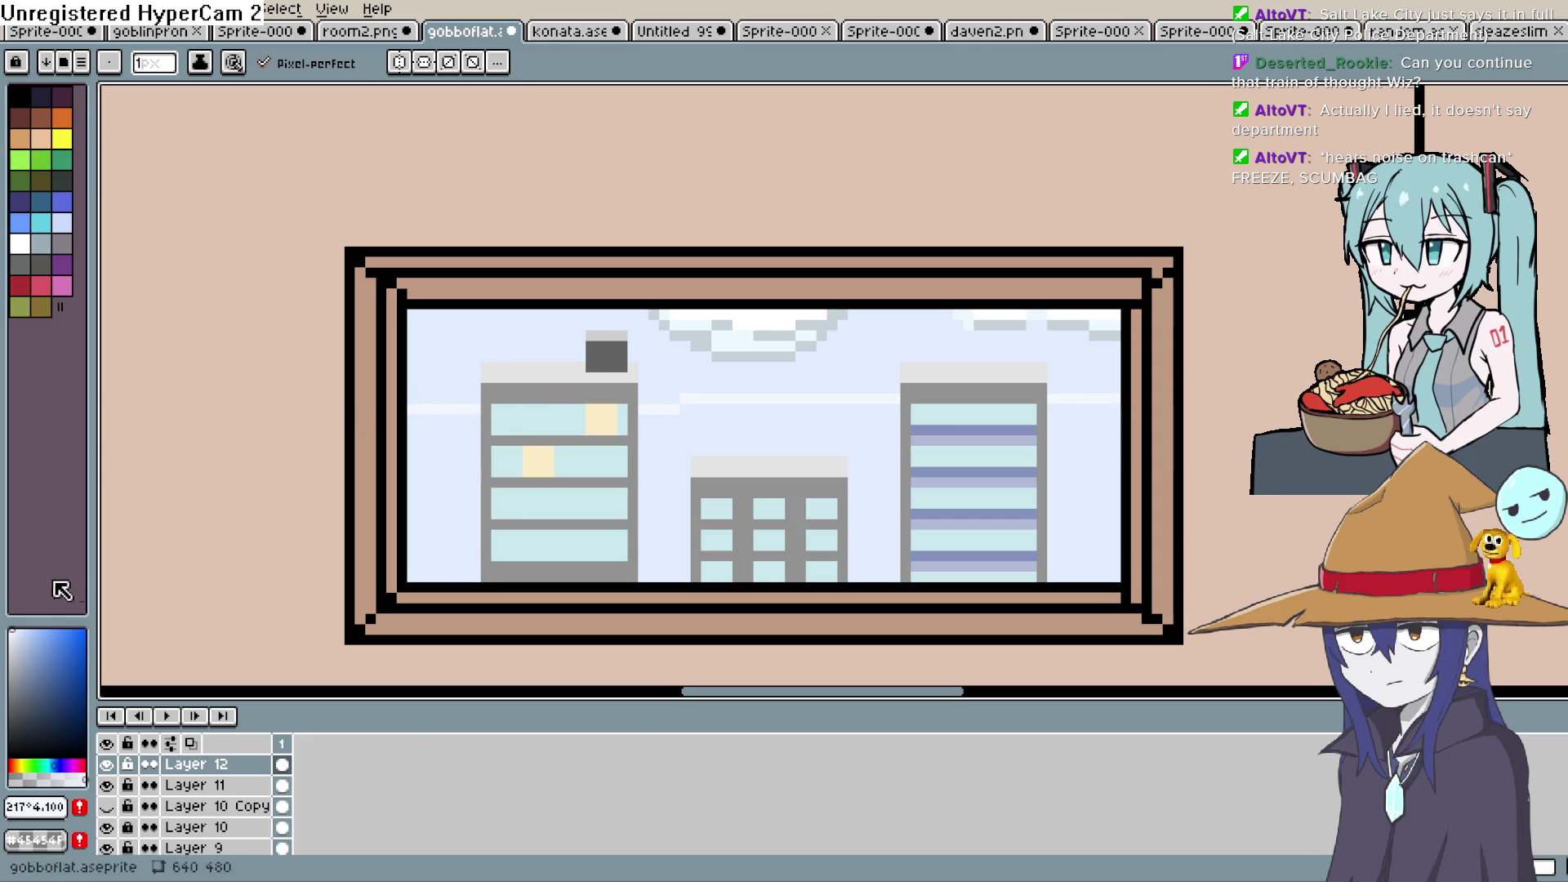
key(g)
click(786, 384)
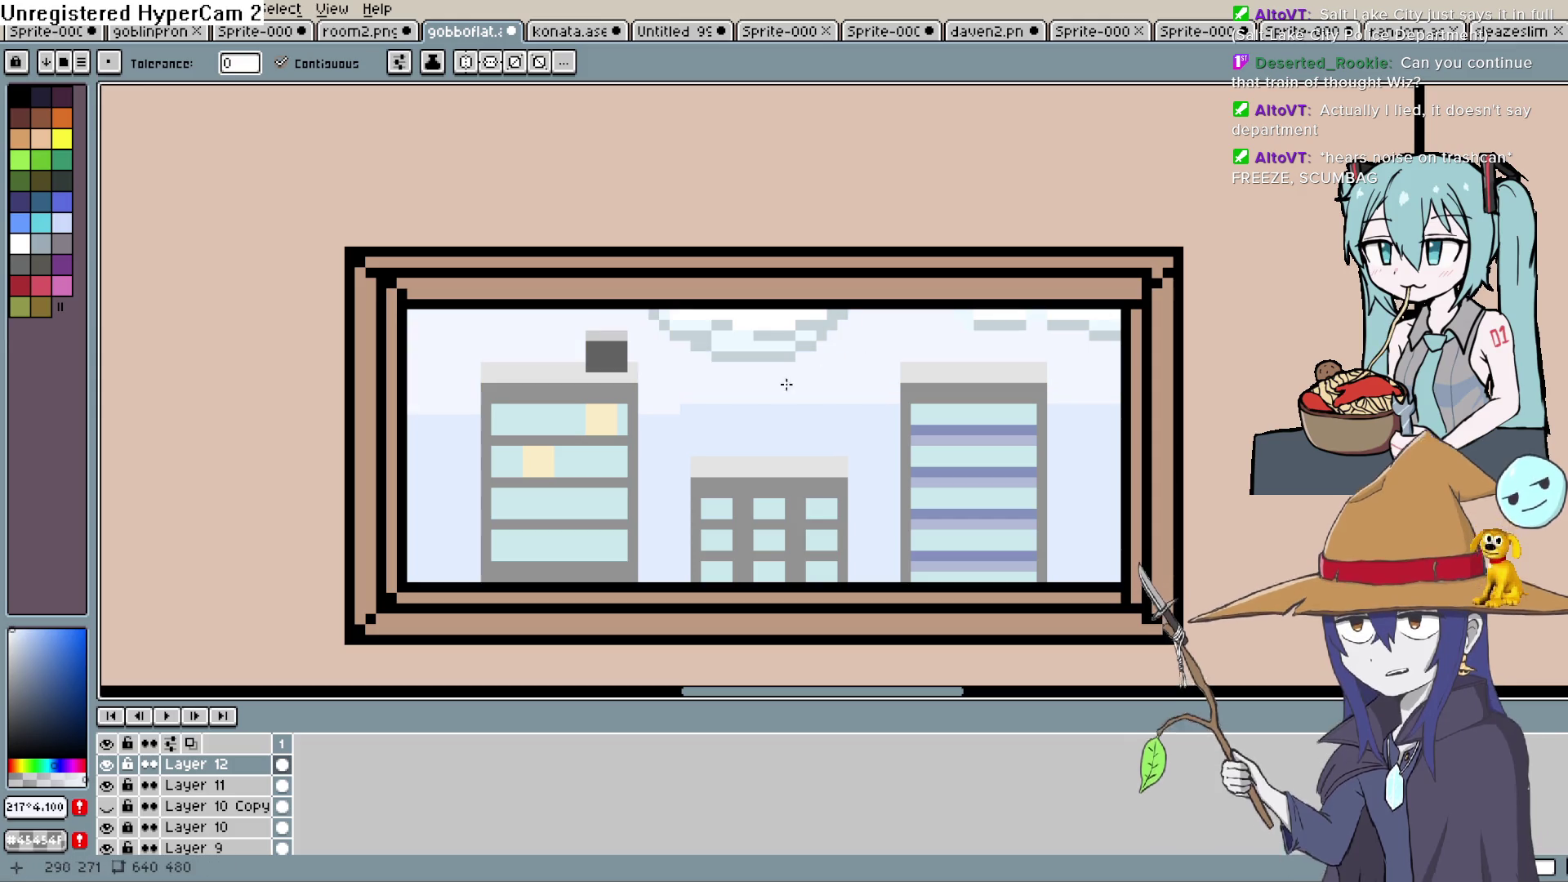
Choose a grey-blue and try a horizon stroke between the buildings, undoing stray marks
key(i)
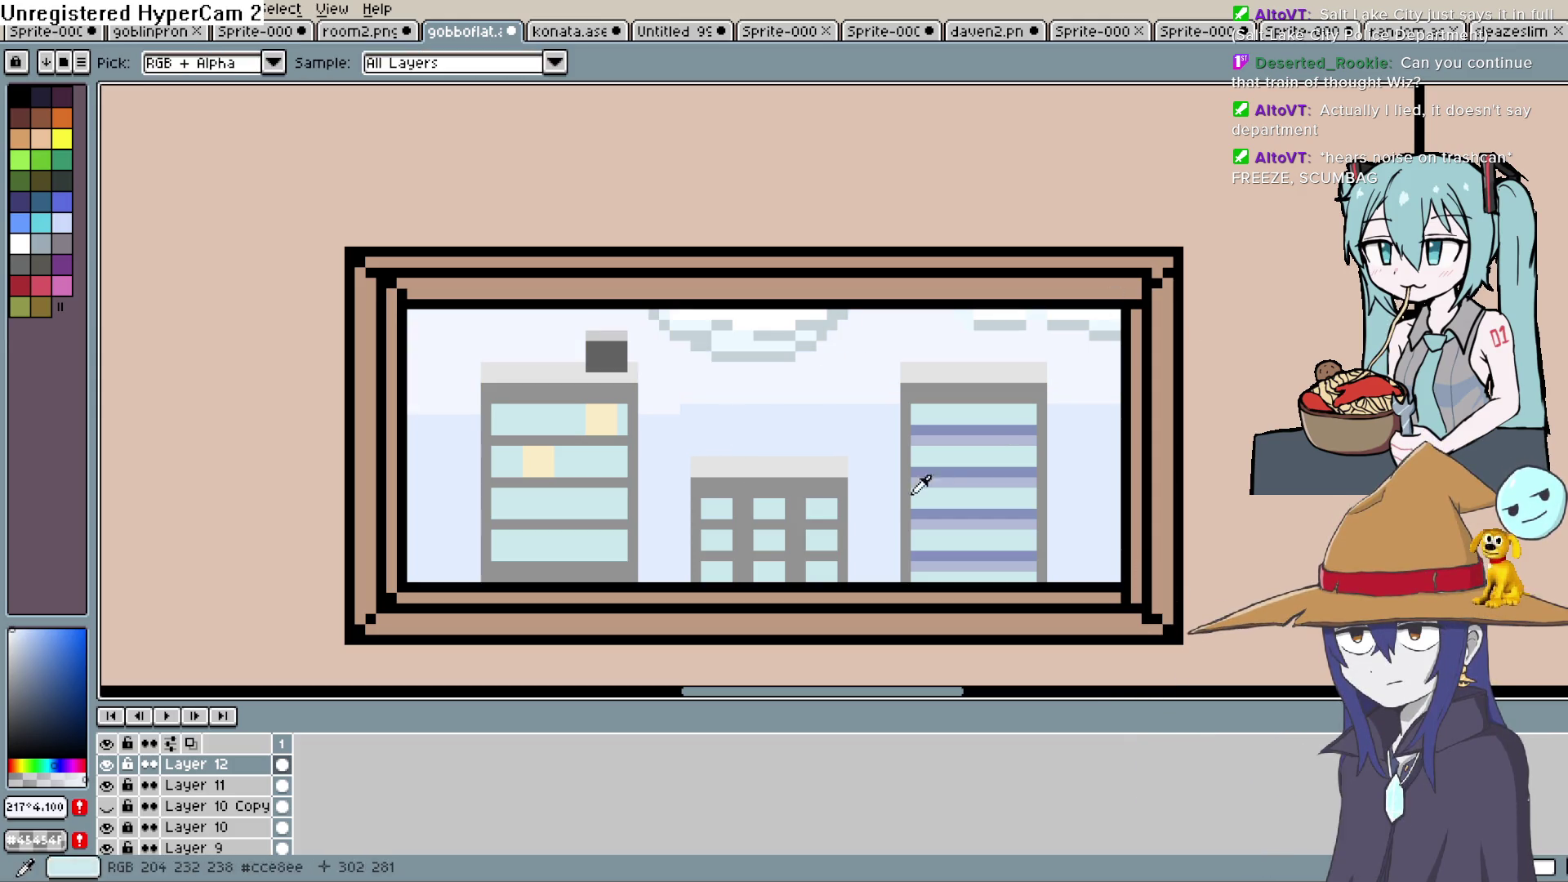
click(24, 651)
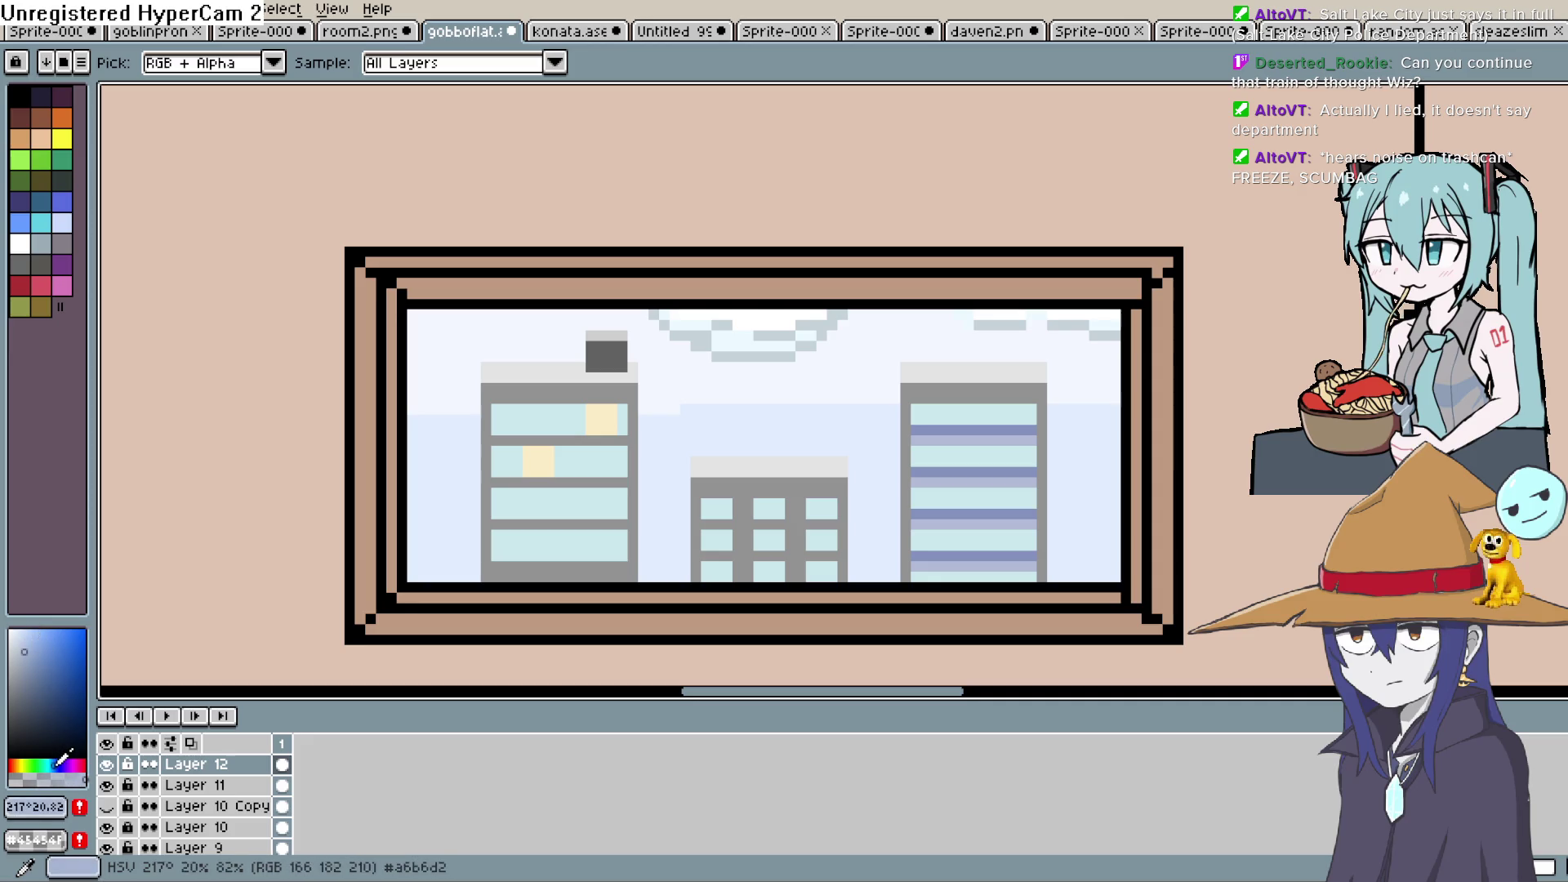
key(b)
scroll(1120, 427, up, 3)
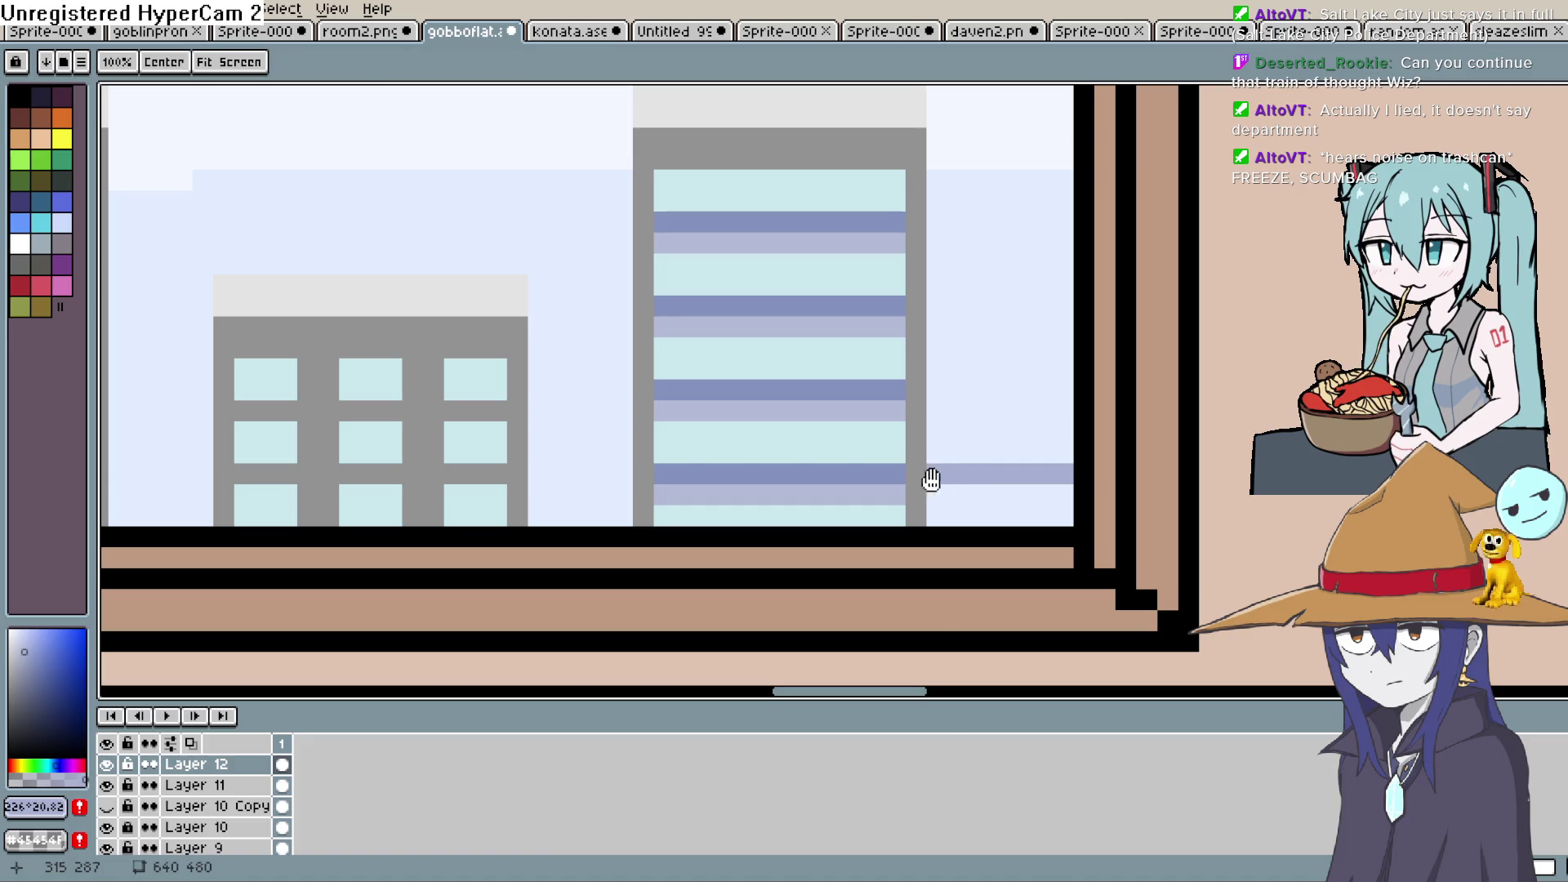
drag(931, 480, 1176, 460)
key(ctrl+z)
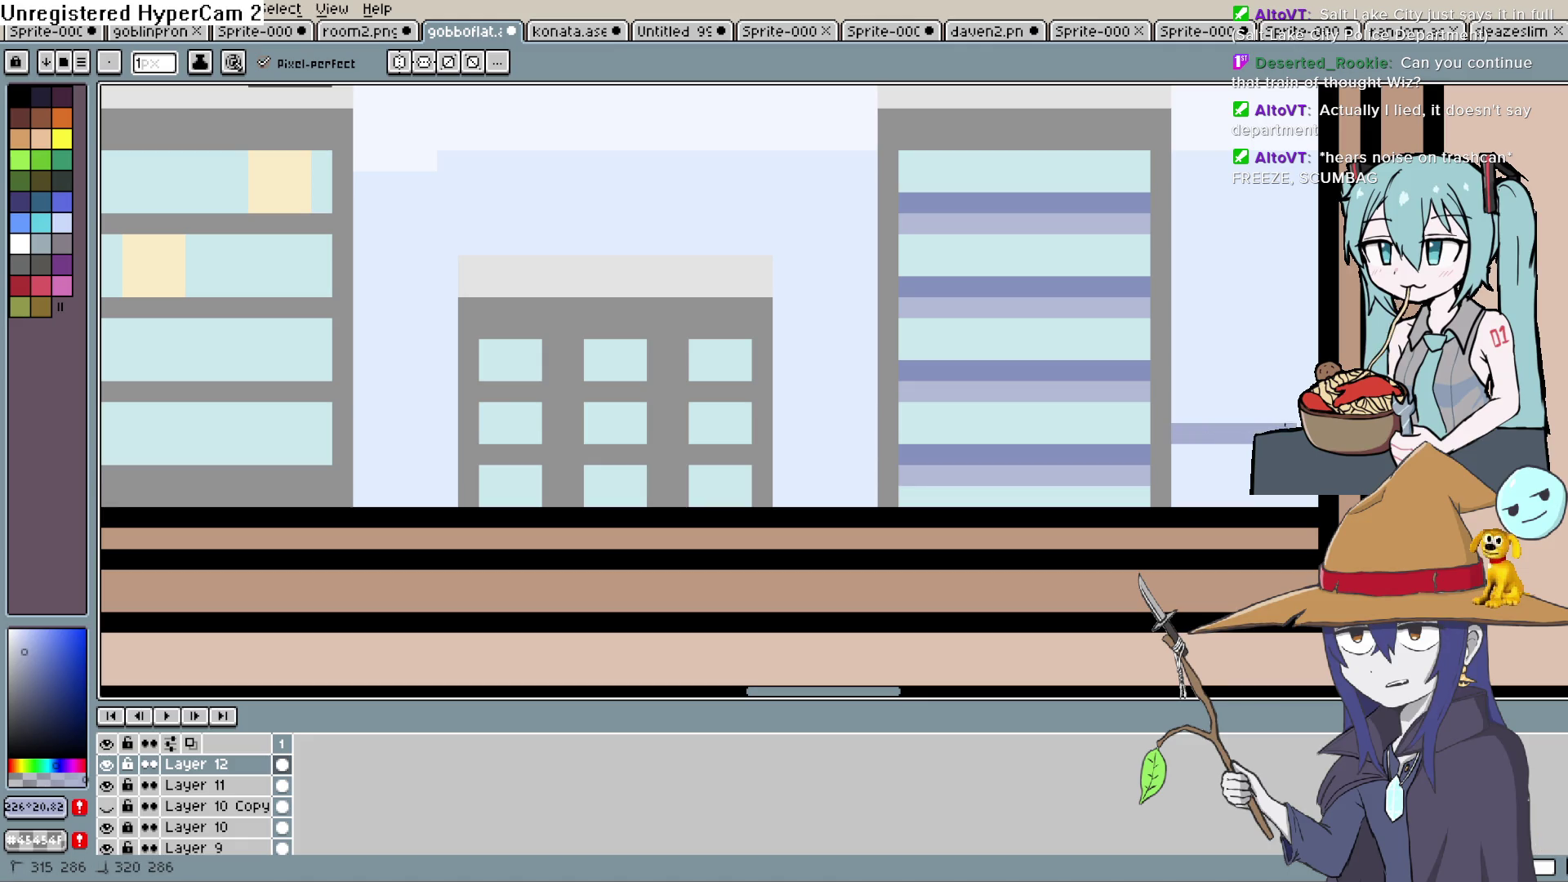
mouse_move(908, 440)
mouse_down()
mouse_move(799, 428)
mouse_move(1143, 419)
mouse_up()
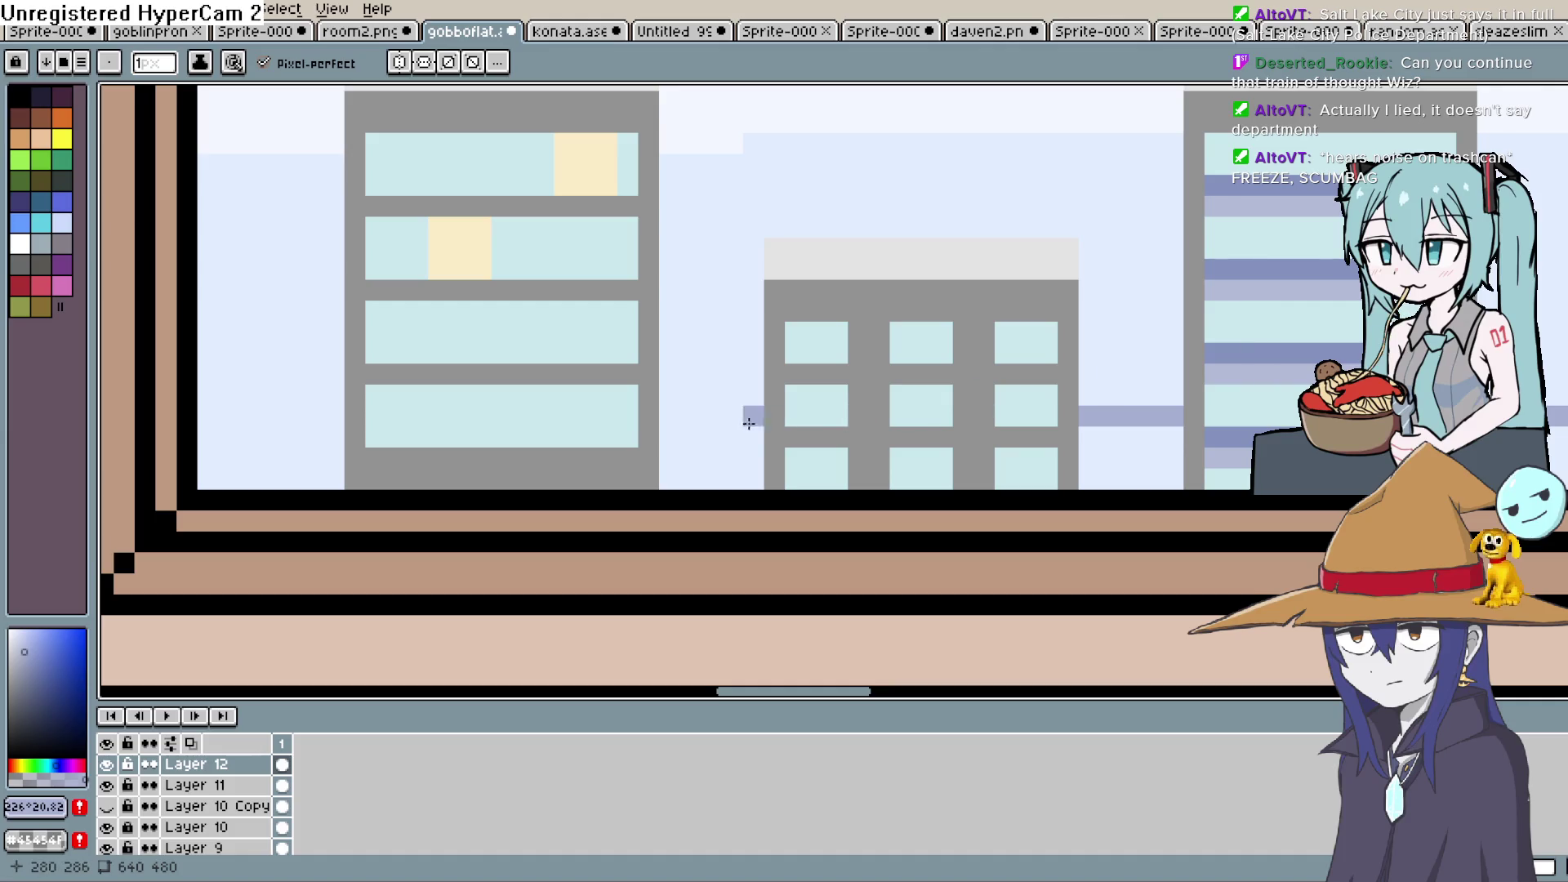
key(ctrl+z)
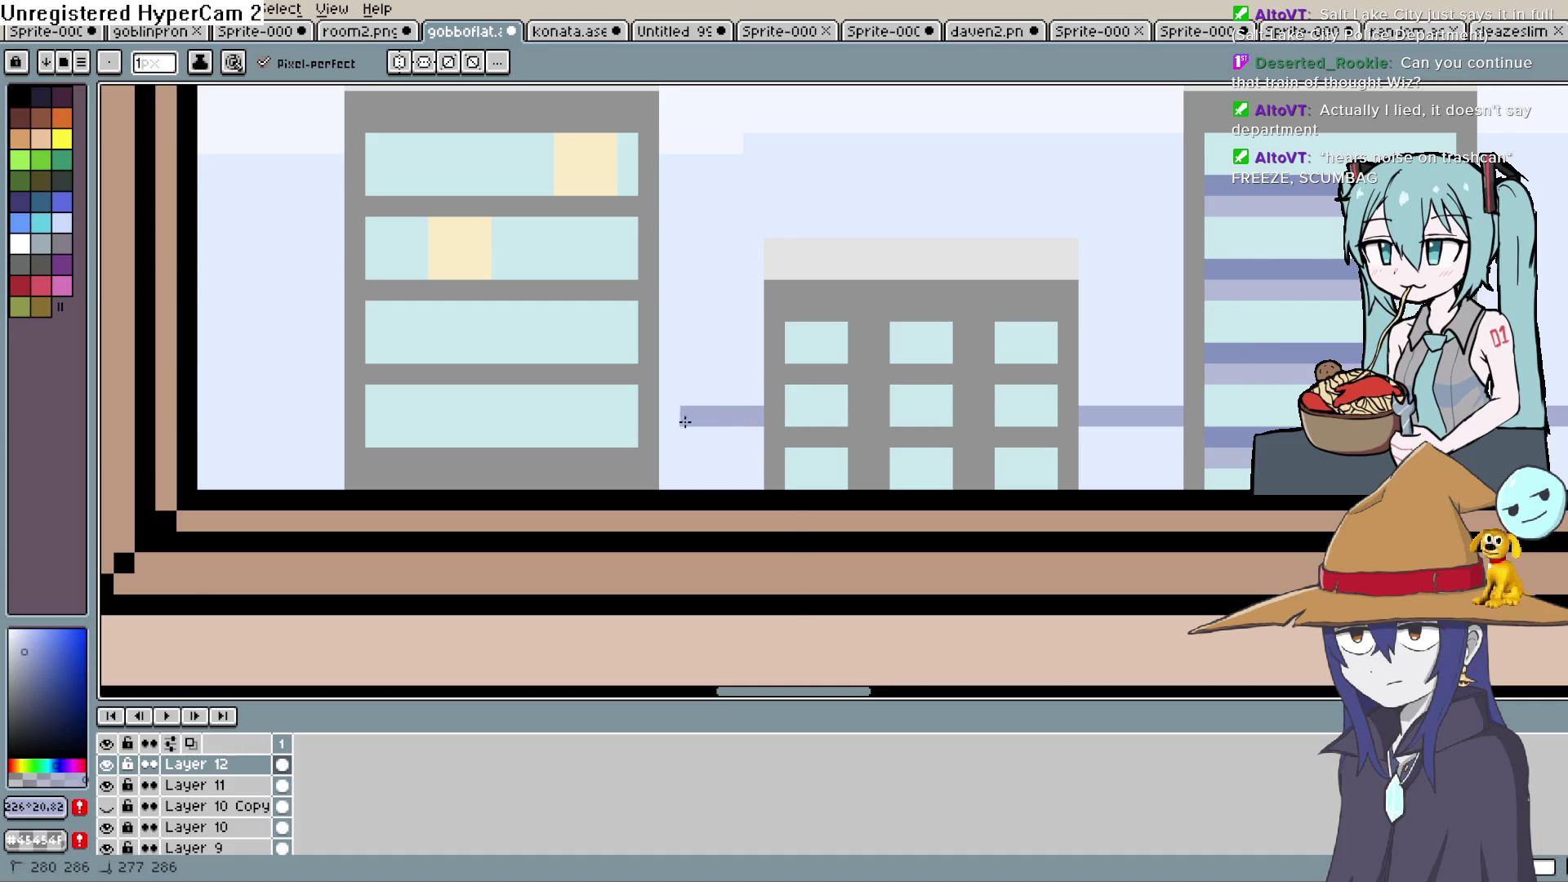
Draw a grey-blue line left of the middle building and bucket-fill the pale sky beneath it
drag(672, 402, 976, 409)
drag(651, 388, 581, 388)
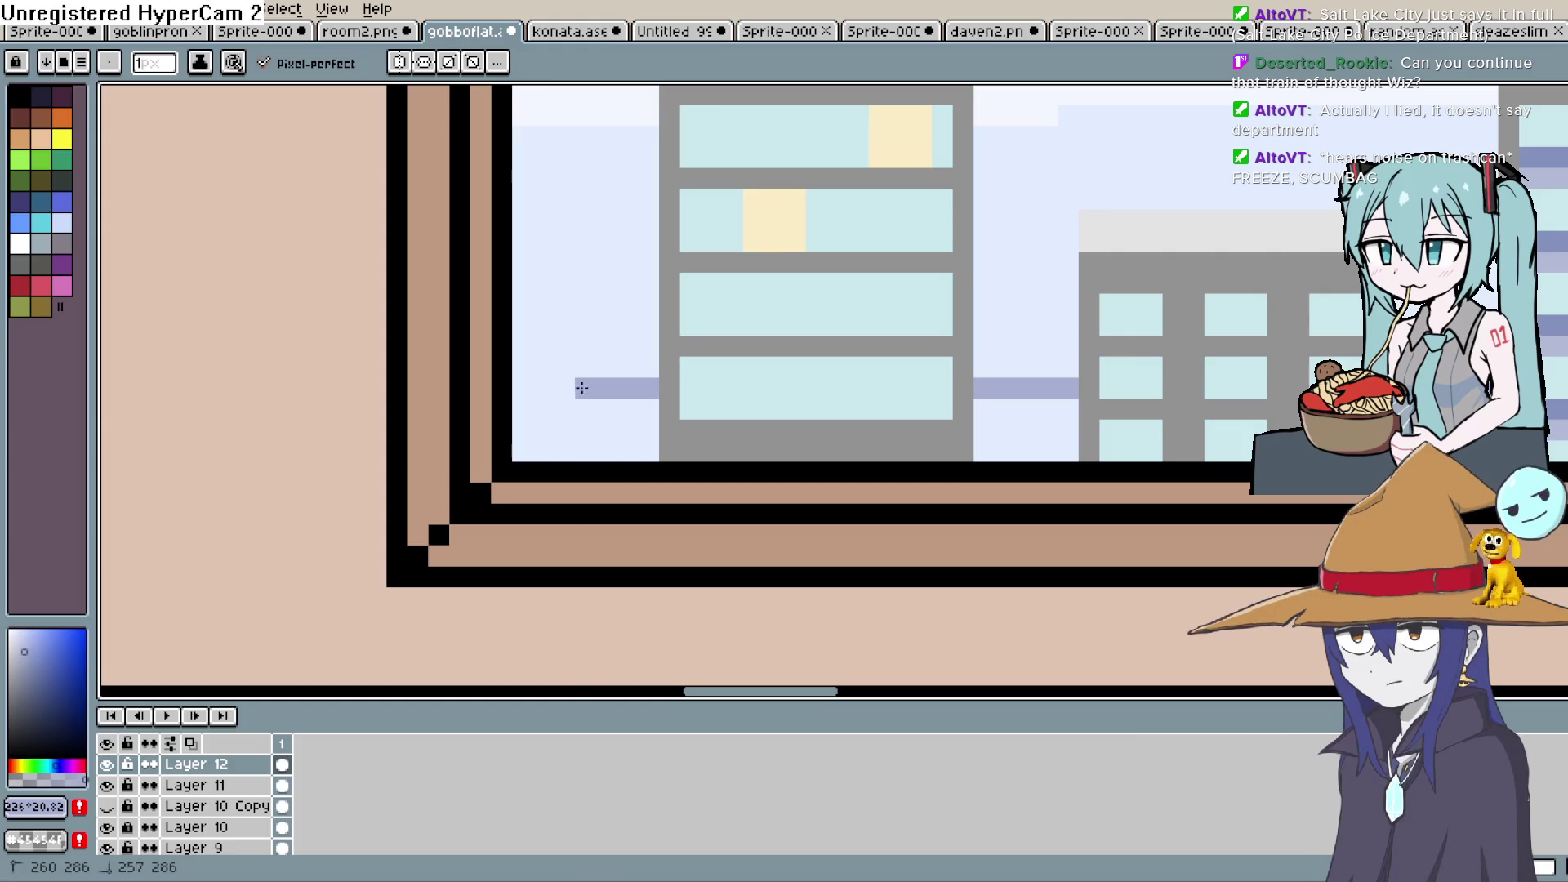
key(g)
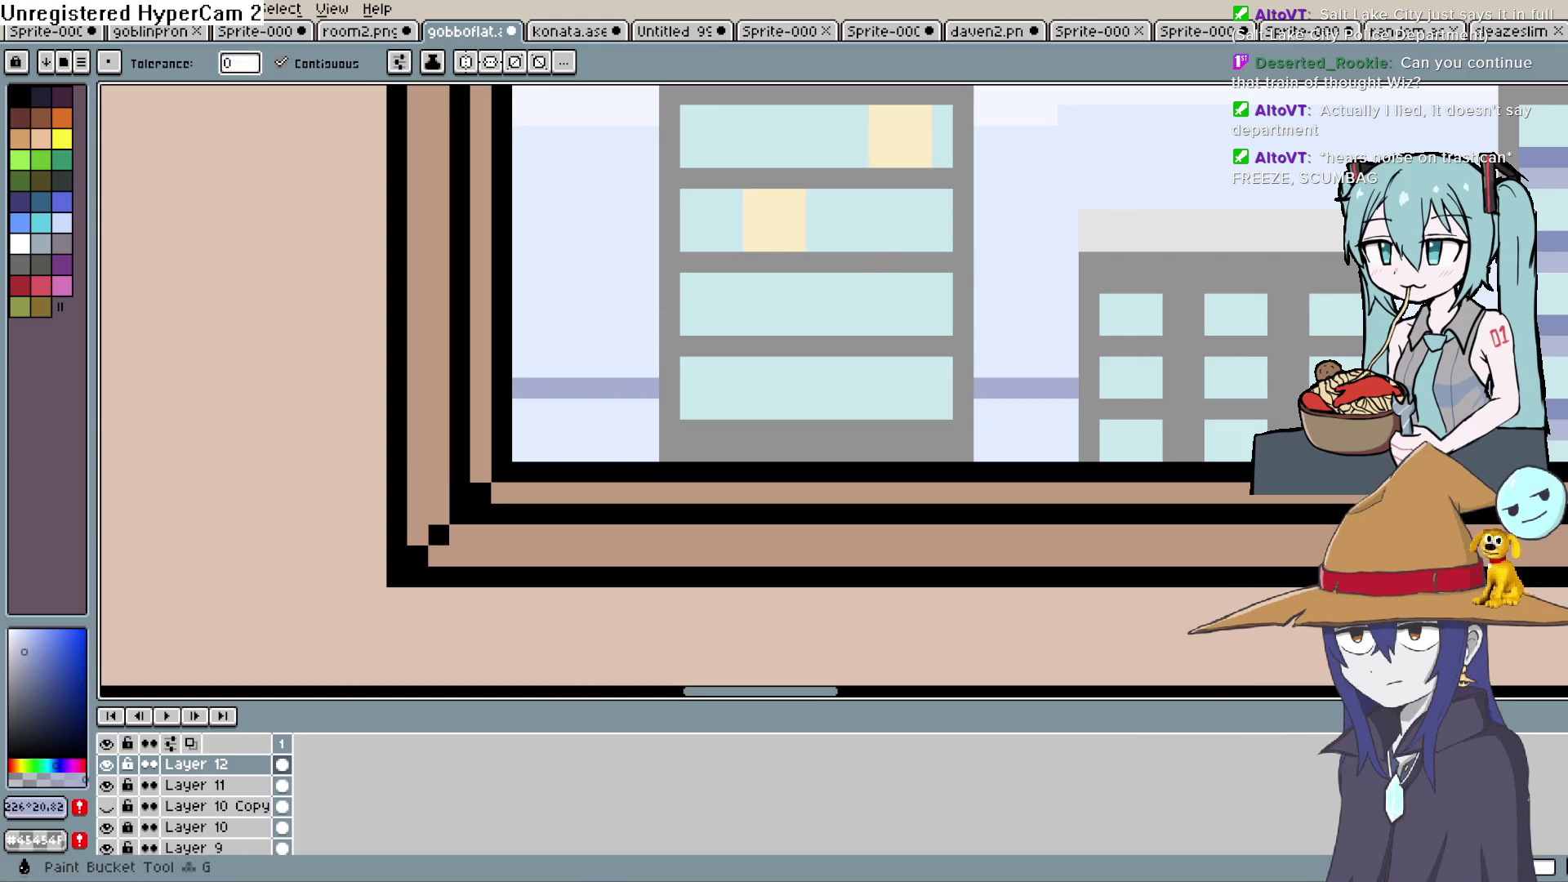
click(583, 429)
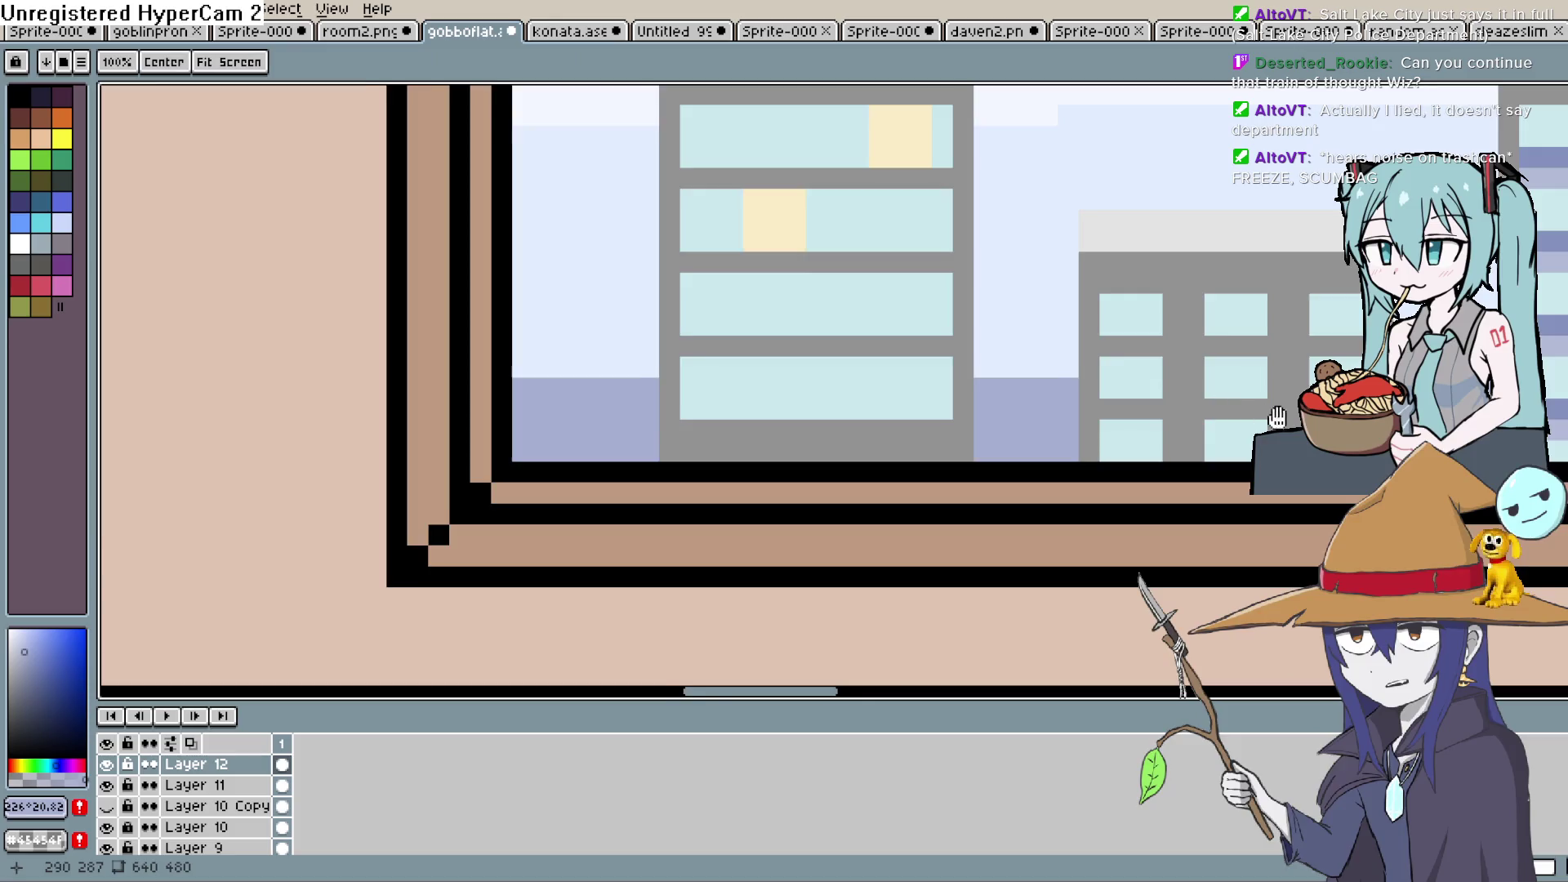
scroll(937, 416, down, 1)
scroll(936, 416, down, 1)
scroll(1423, 96, down, 1)
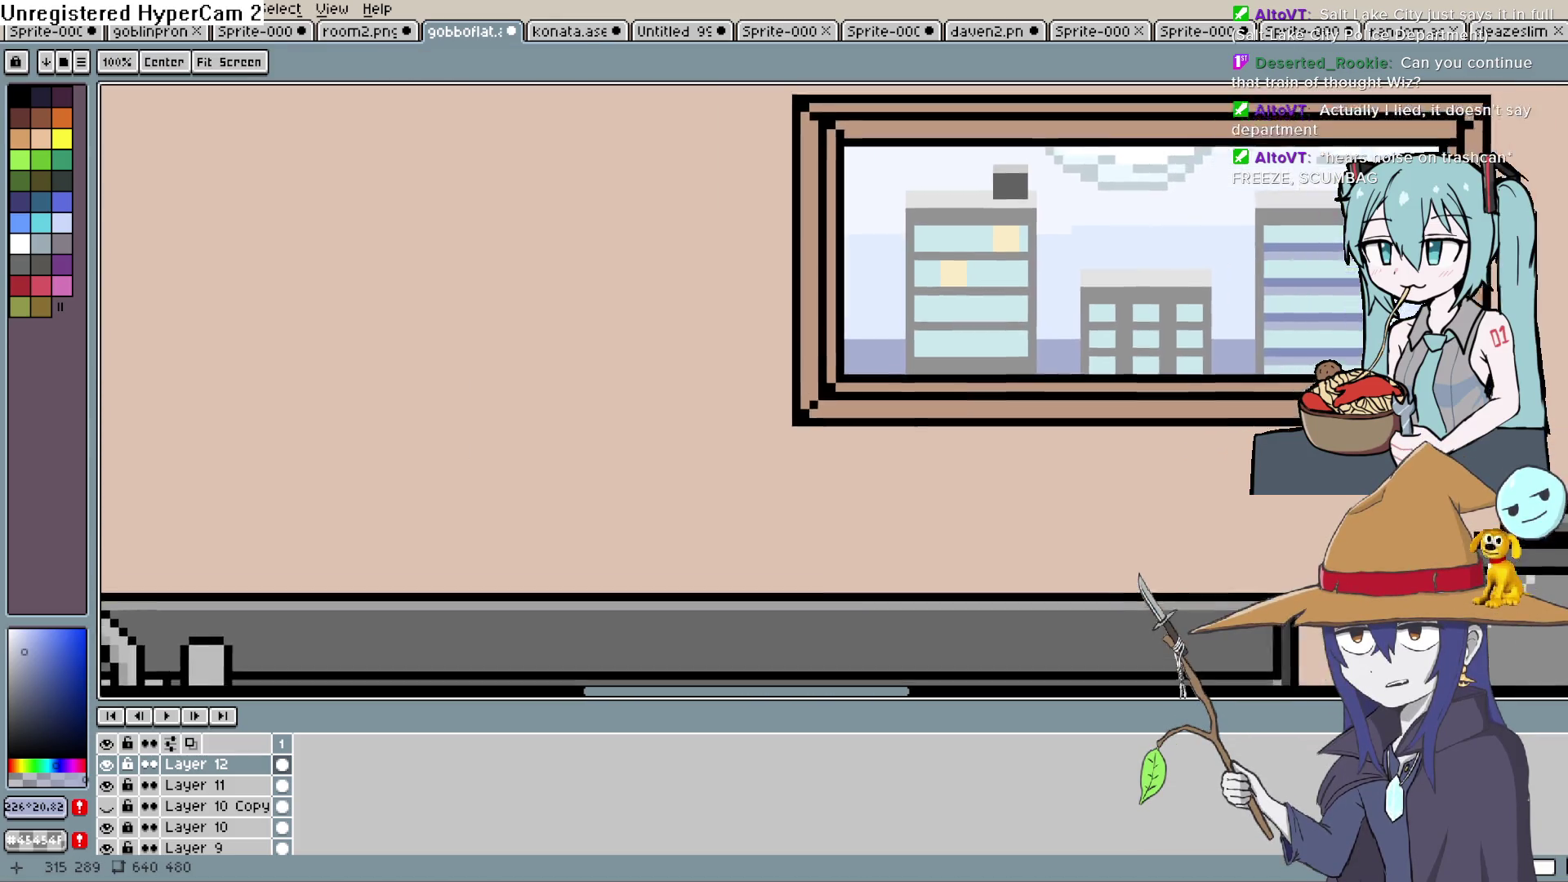
drag(1424, 95, 1161, 242)
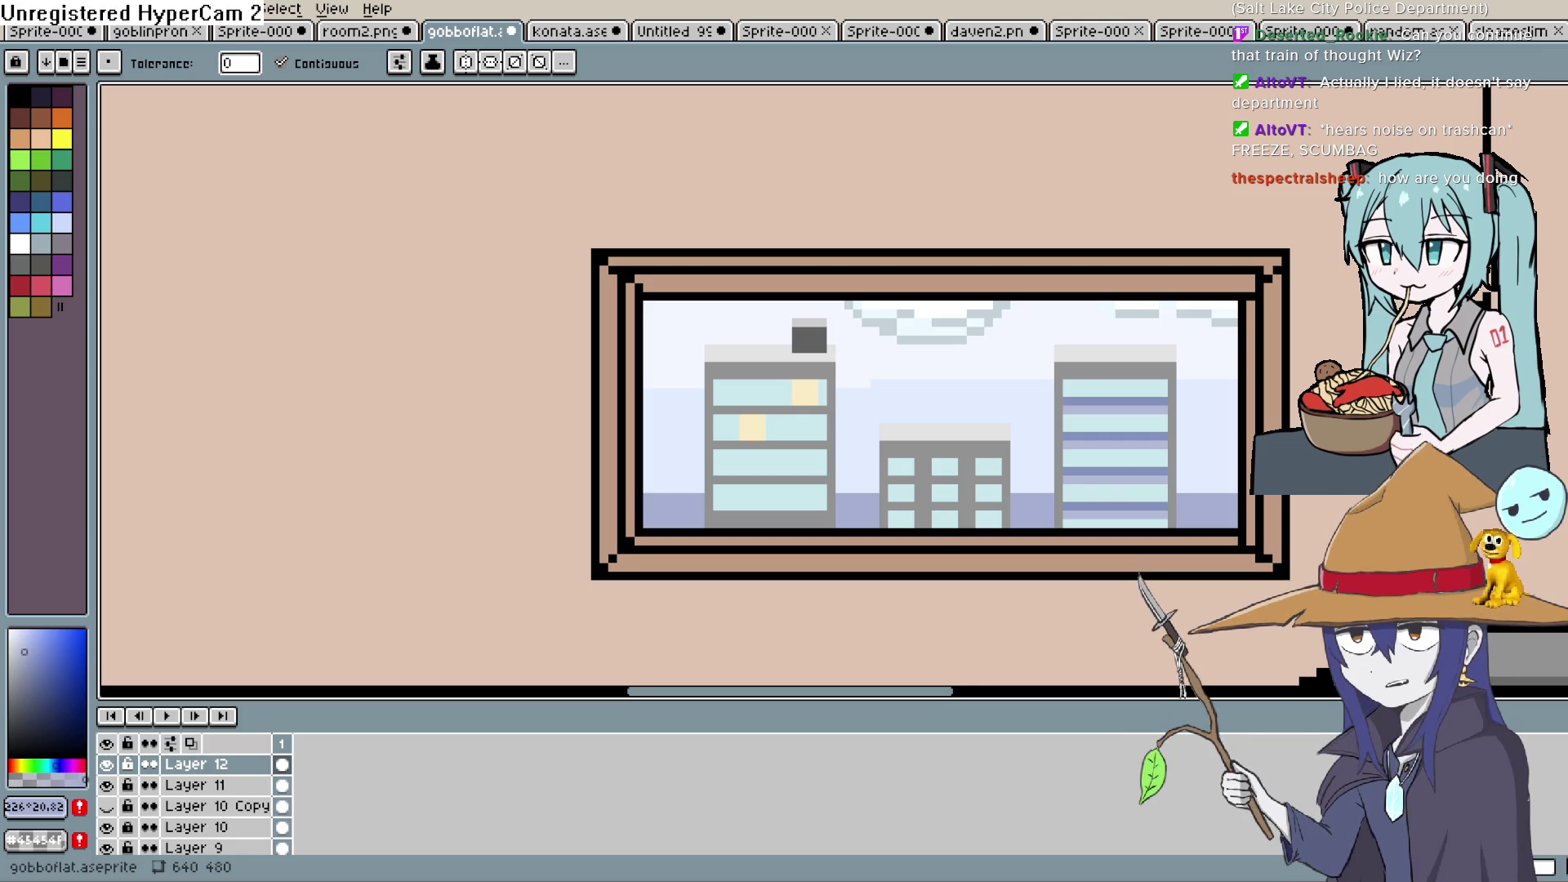
scroll(764, 255, down, 3)
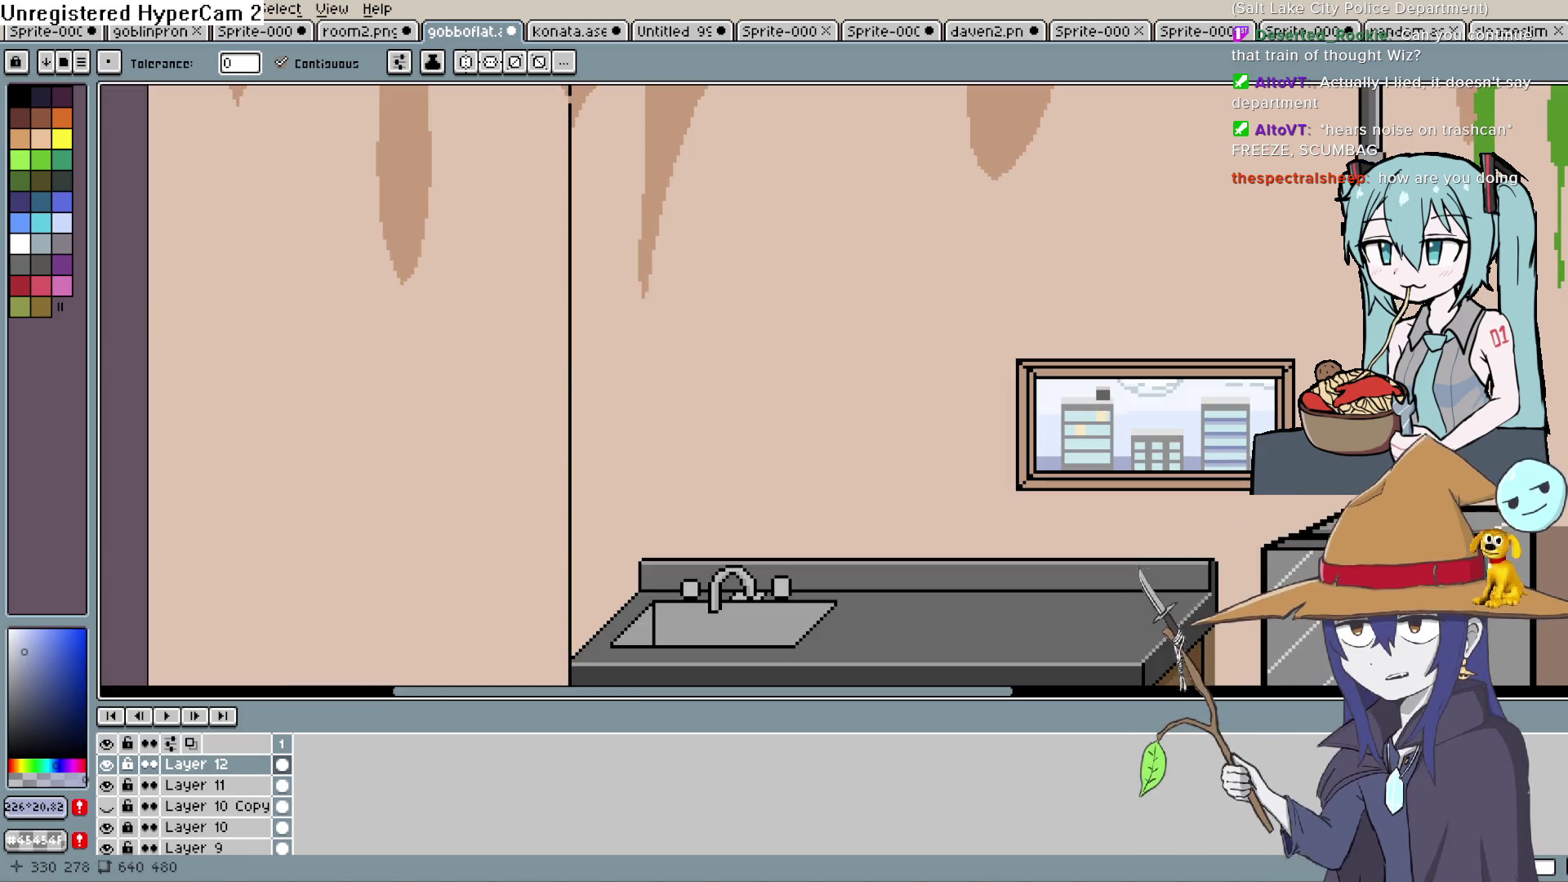
scroll(764, 255, up, 1)
scroll(764, 255, down, 1)
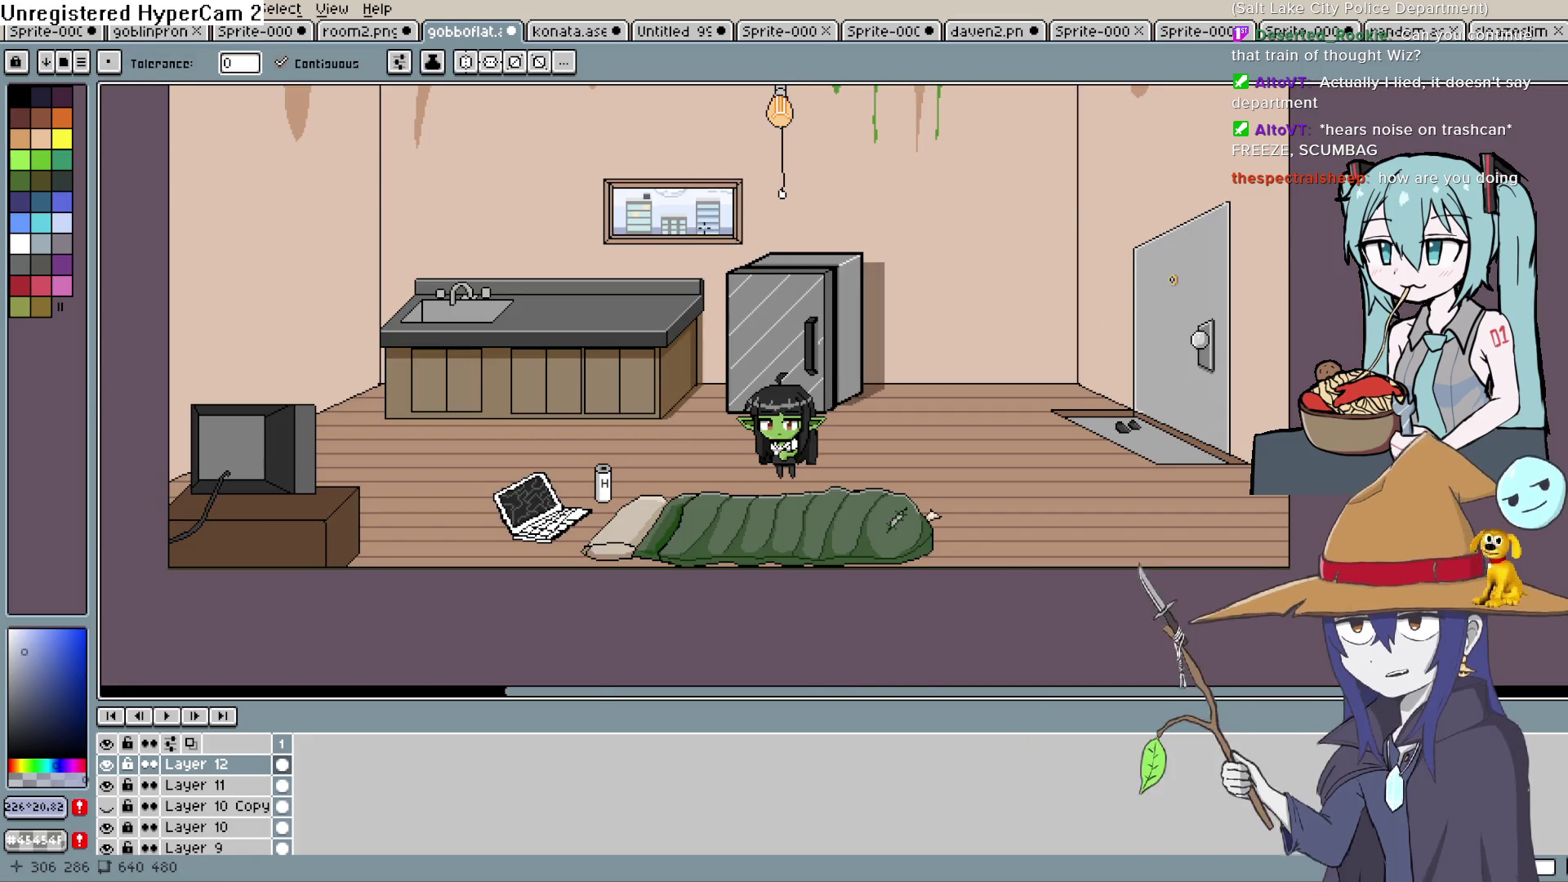
scroll(733, 237, up, 1)
drag(733, 218, 726, 296)
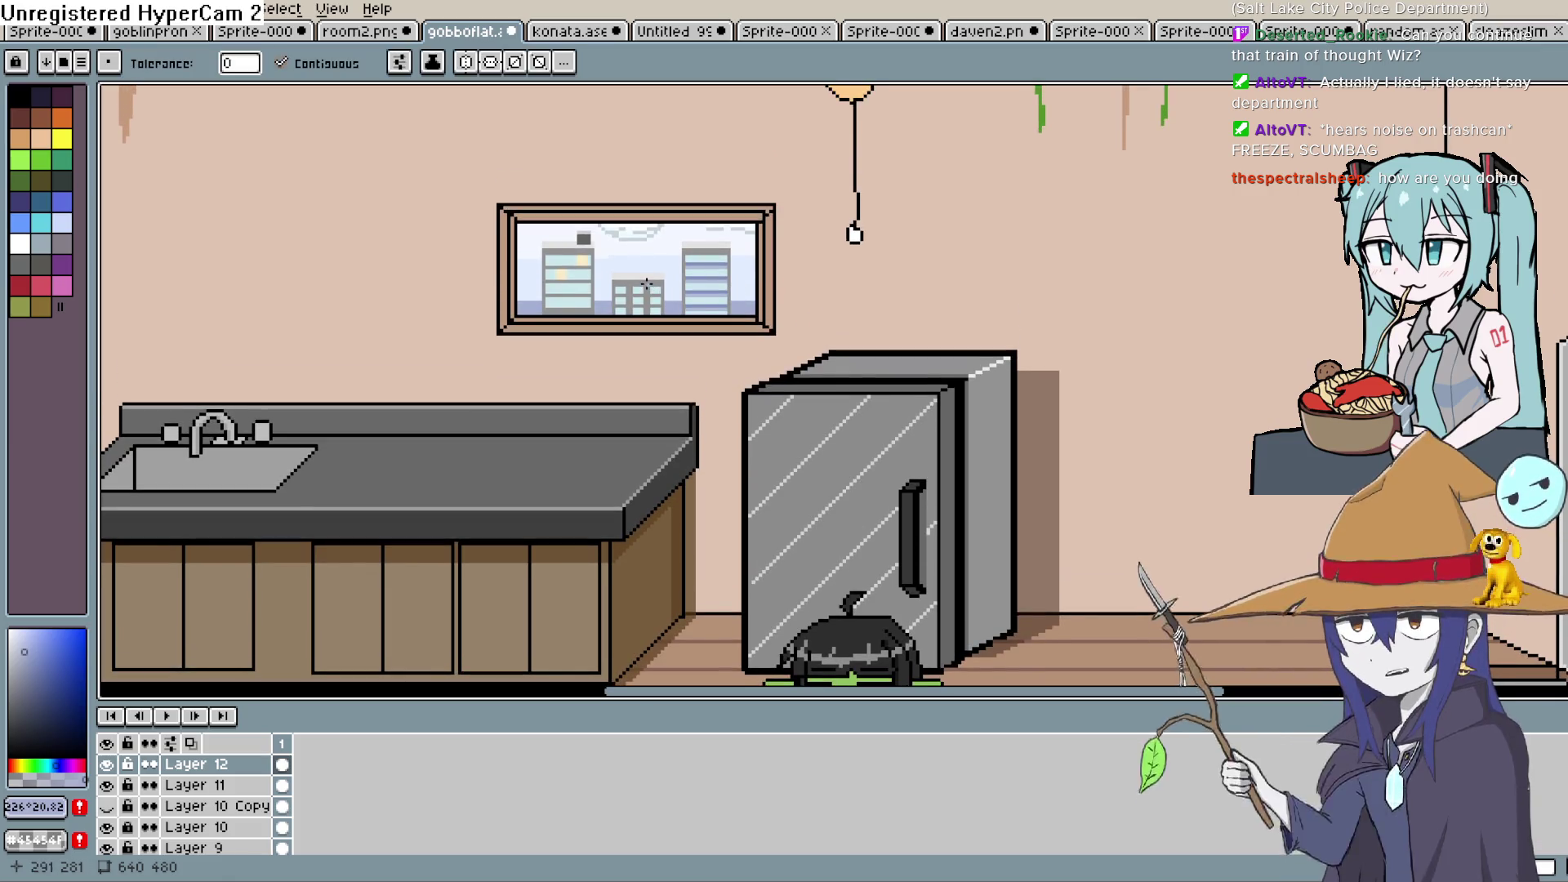
scroll(650, 287, up, 1)
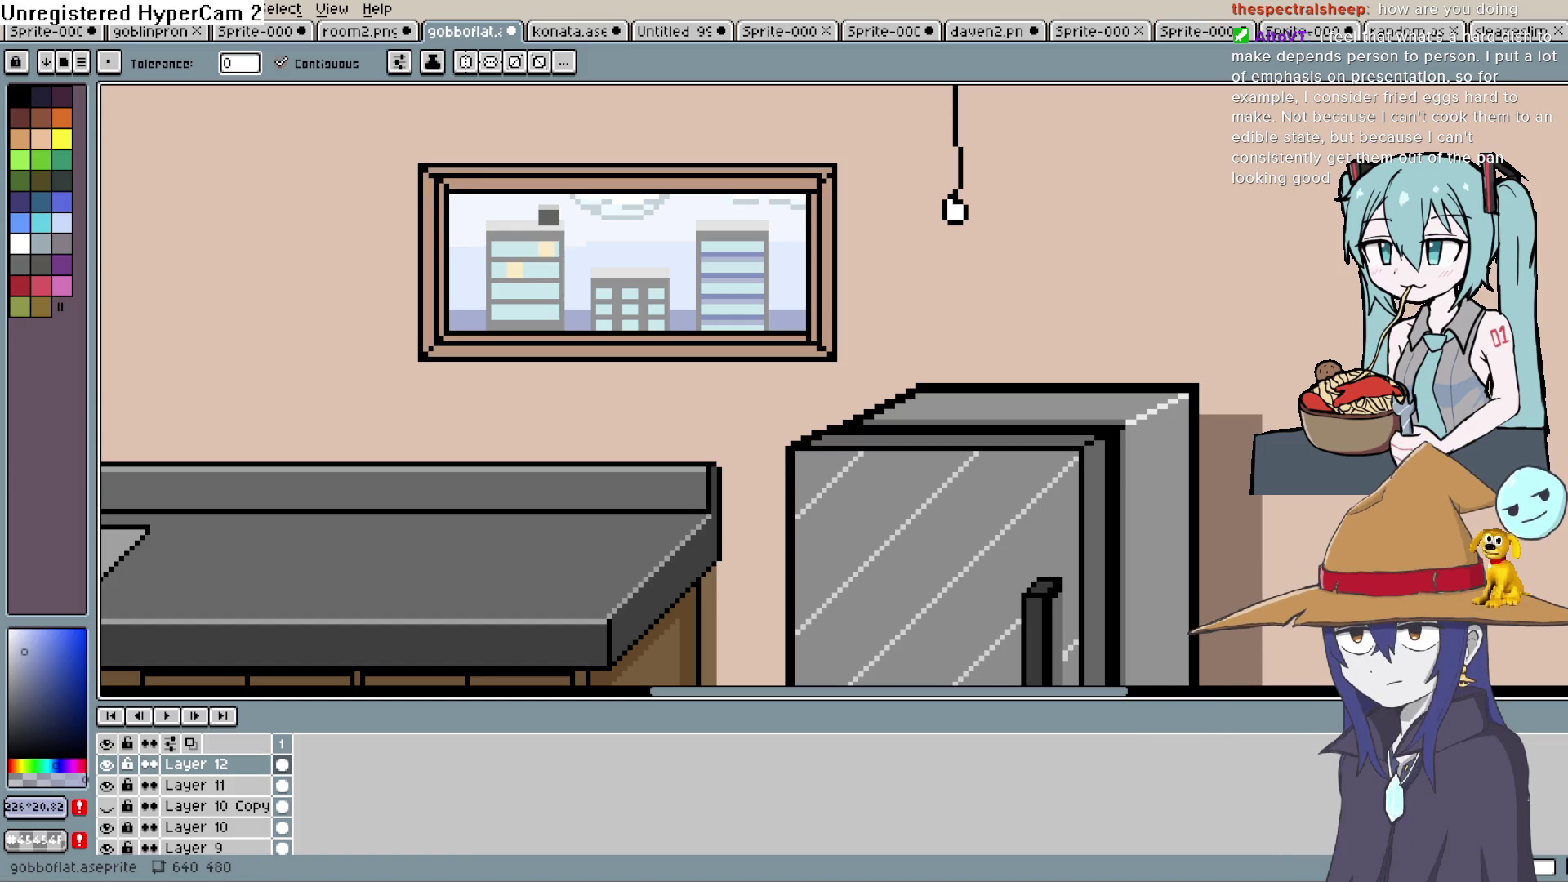
key(alt+Tab)
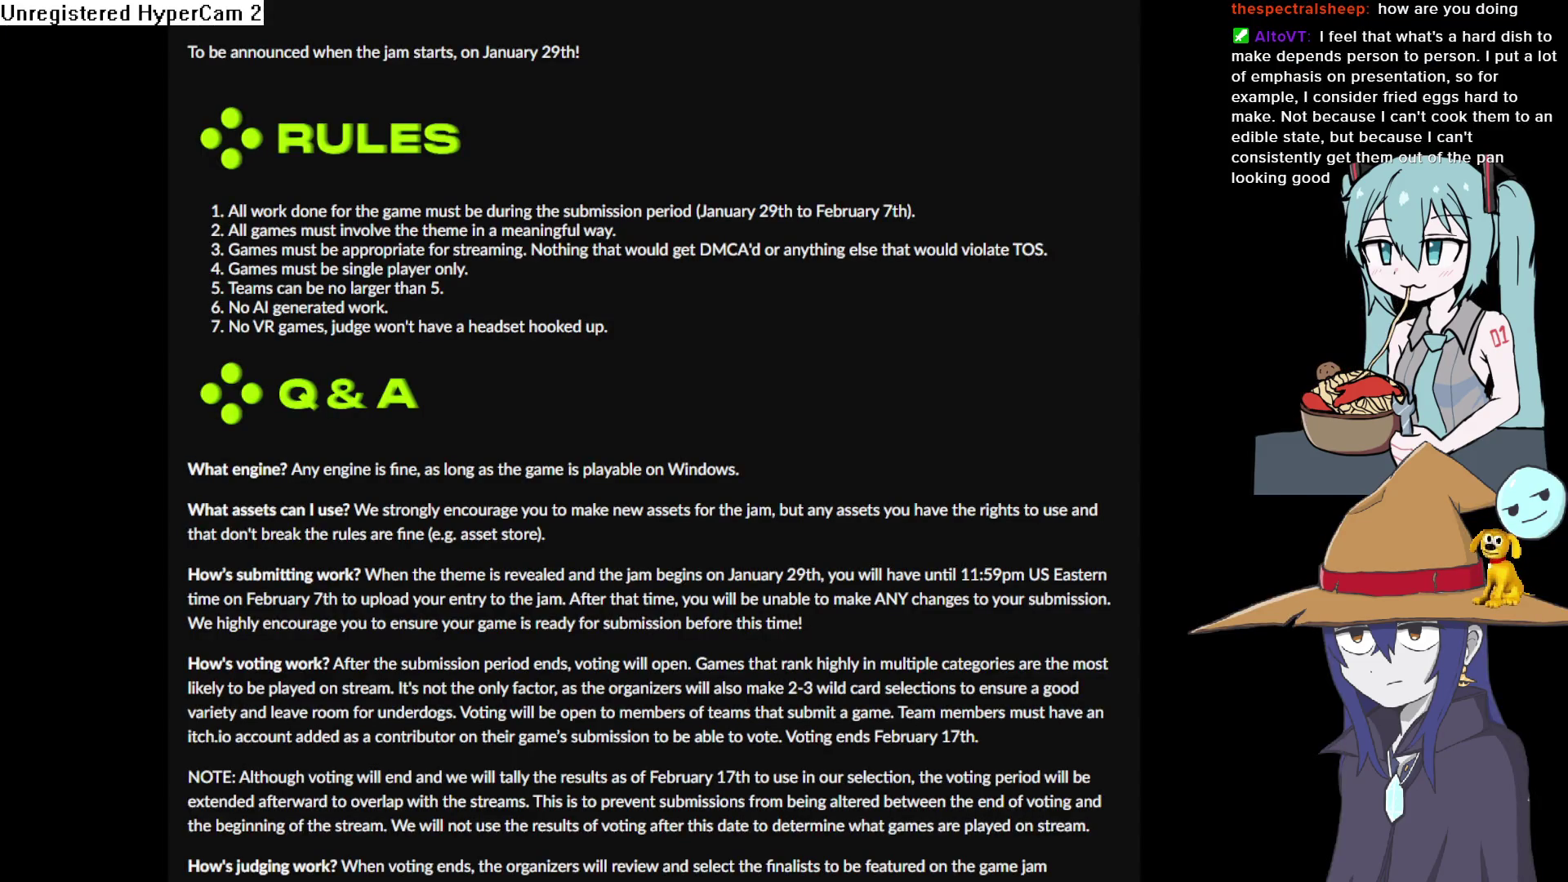
Scroll through the Bigmode Game Jam 2026 page's details and rules
scroll(653, 441, up, 10)
scroll(653, 441, down, 2)
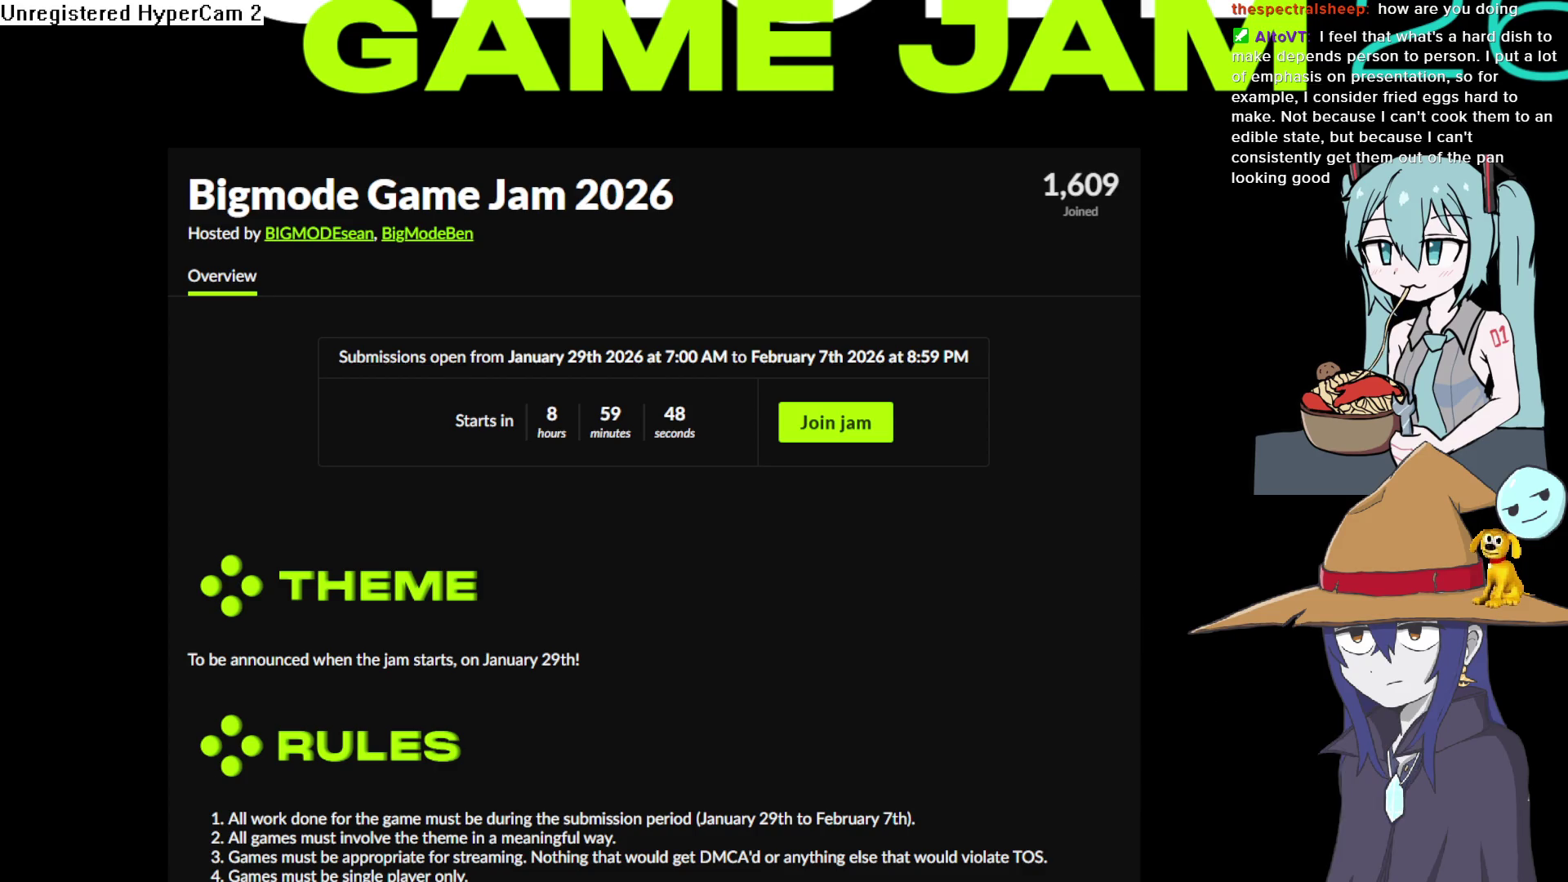
drag(1072, 200, 1098, 267)
click(1097, 267)
scroll(1061, 286, down, 5)
scroll(1037, 298, up, 5)
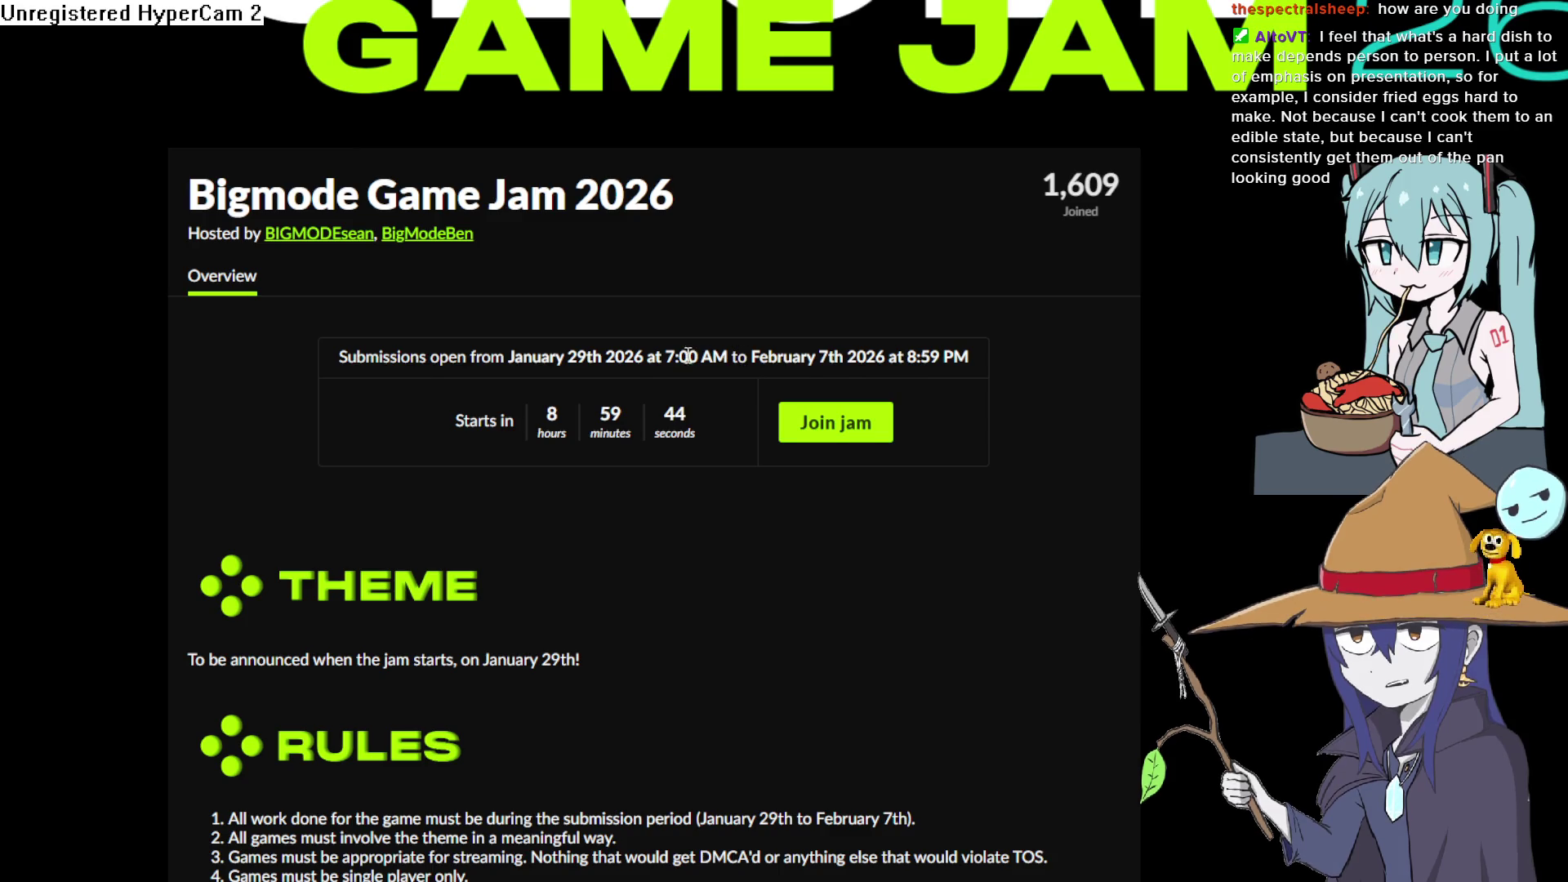
scroll(687, 355, down, 2)
scroll(686, 360, down, 10)
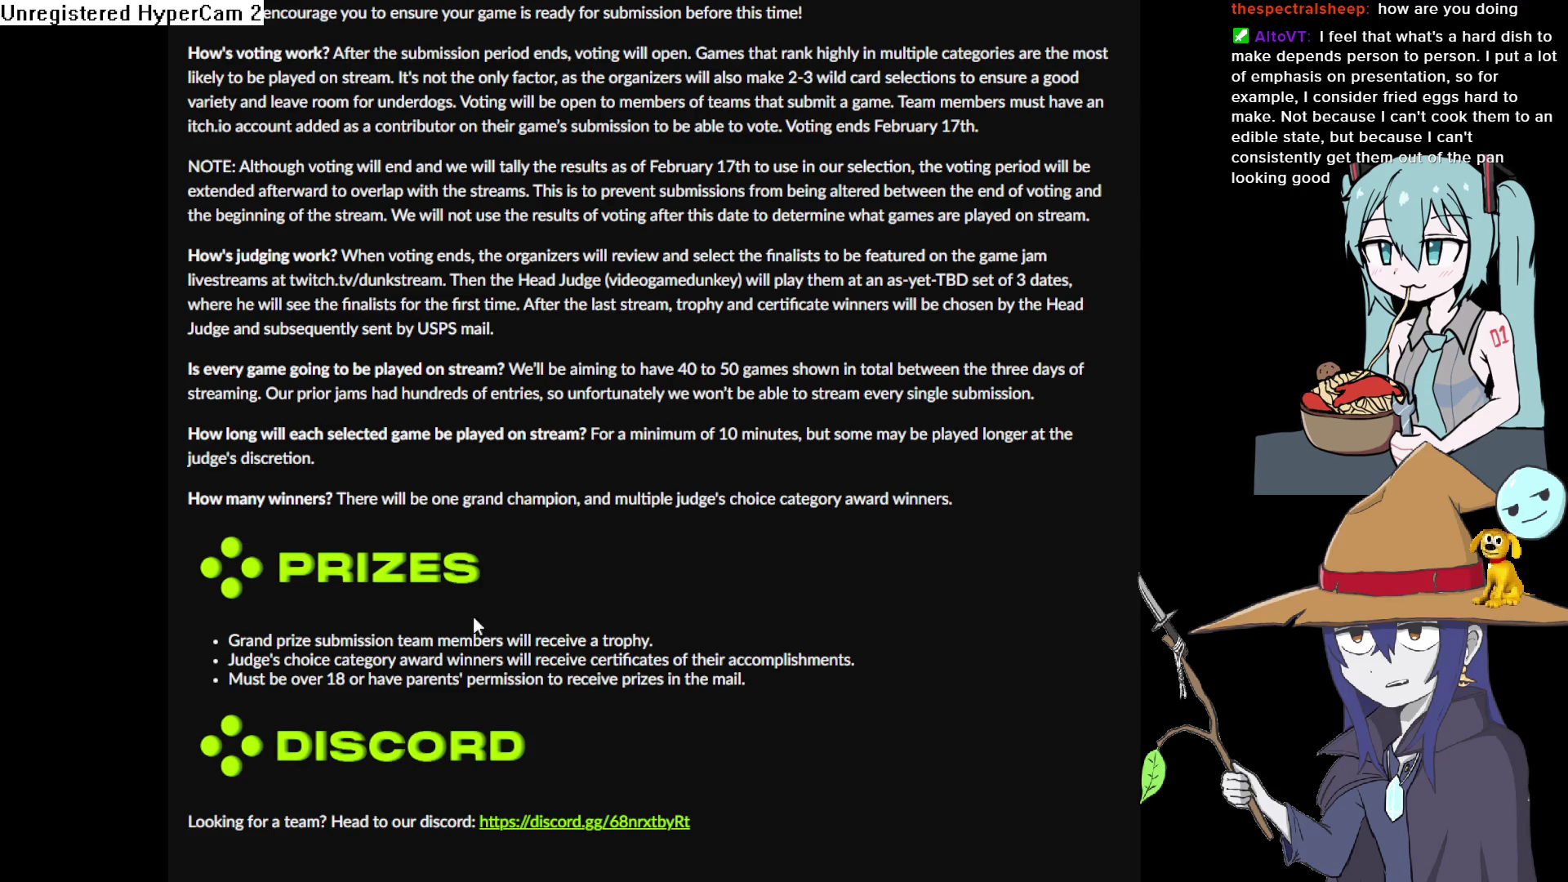
Read the Prizes section: a trophy for the grand prize team, certificates for category winners
triple_click(244, 644)
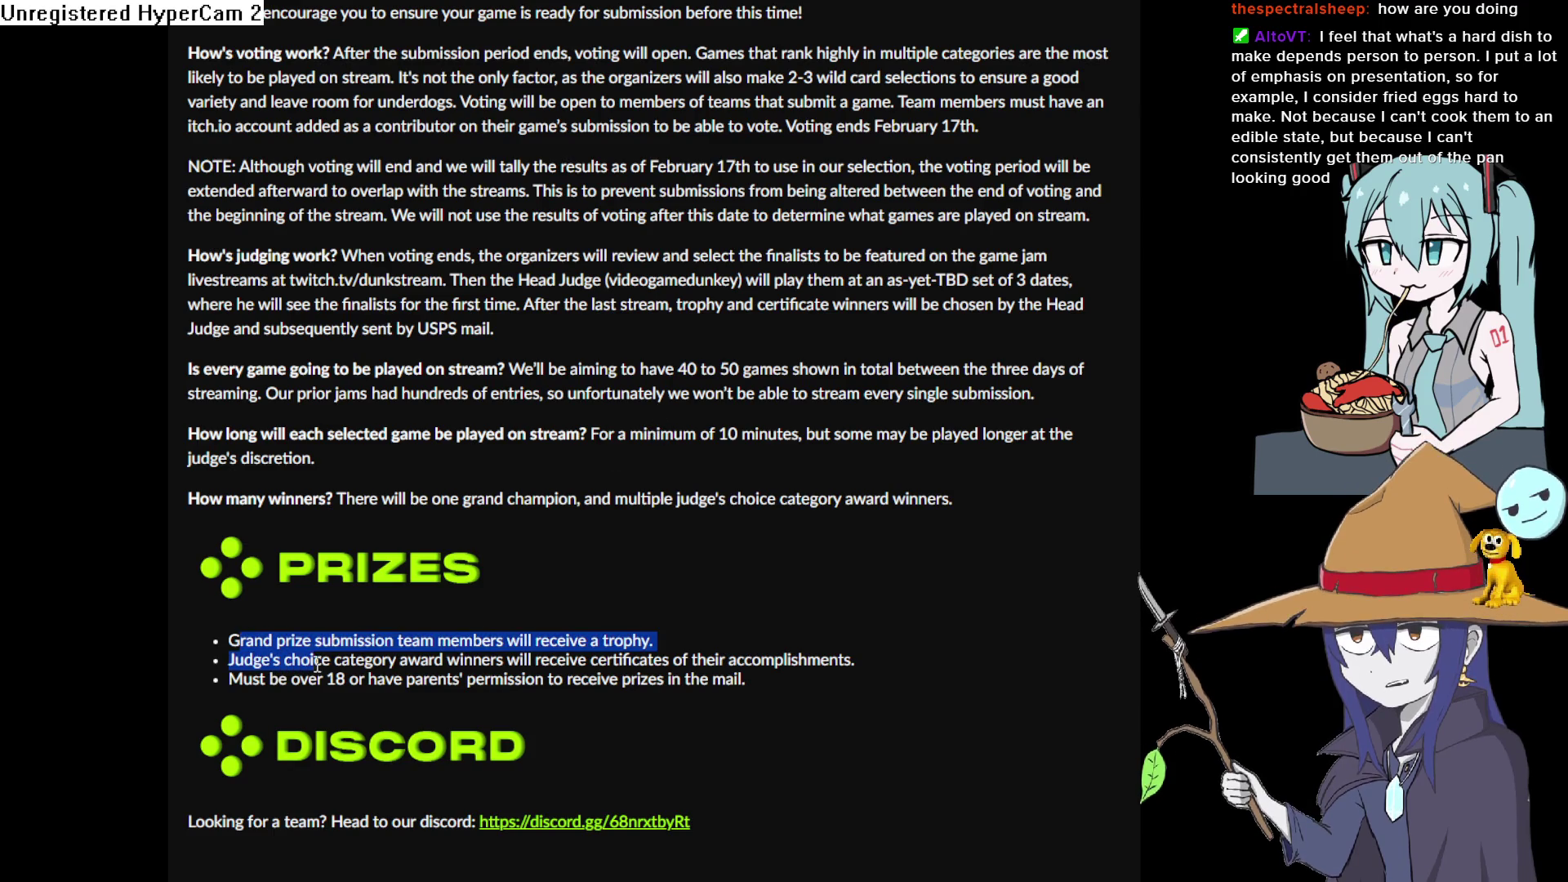
click(324, 661)
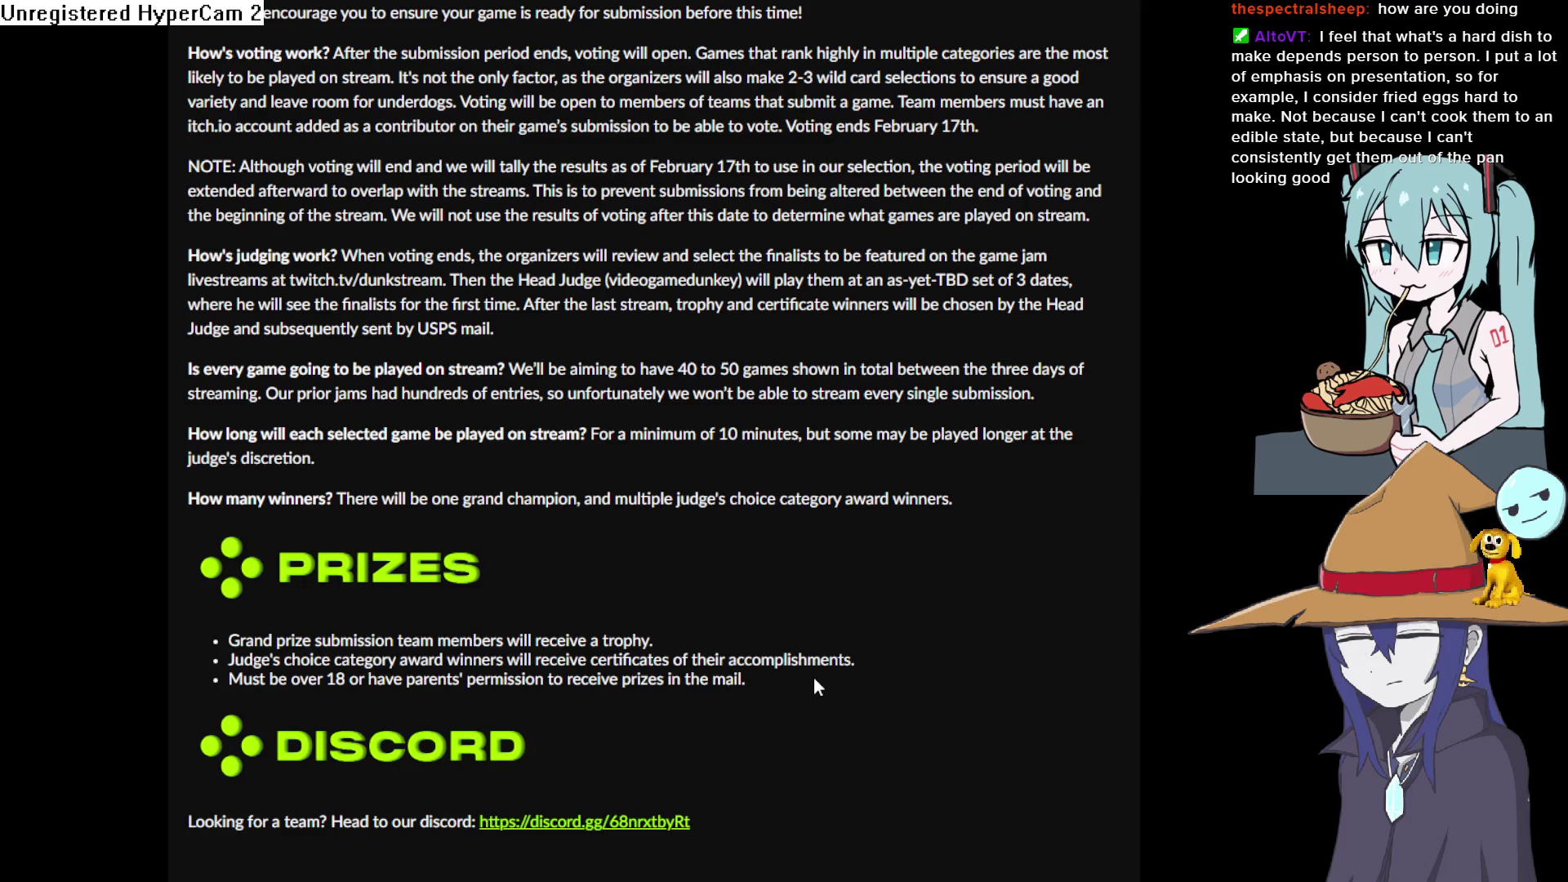
drag(802, 677, 612, 660)
click(610, 661)
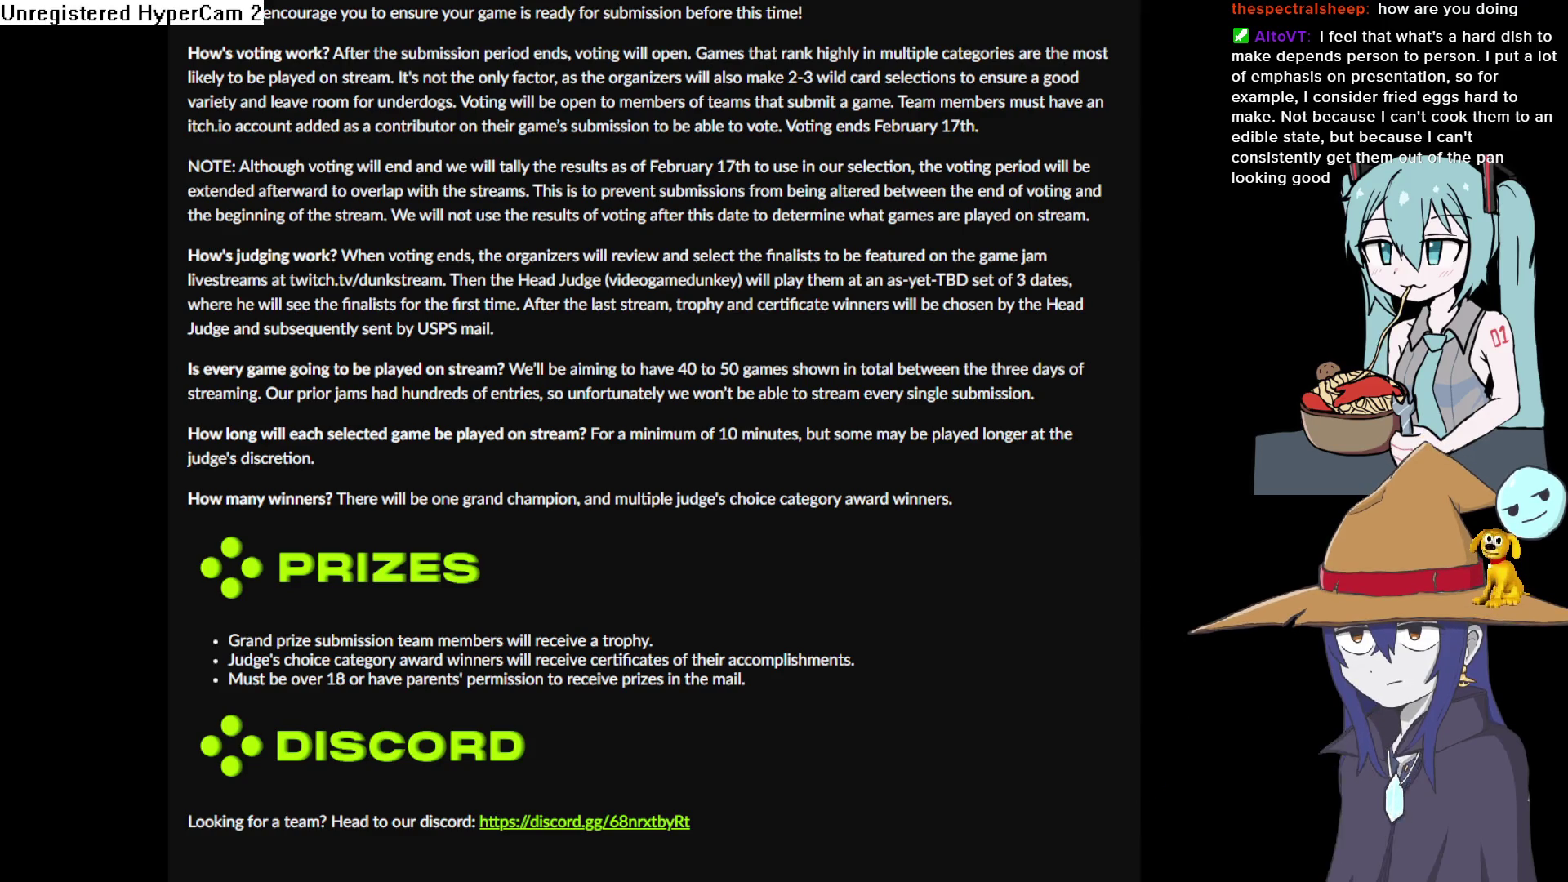
Alt-Tab back to the gobboflat room drawing in Aseprite
key(alt+Tab)
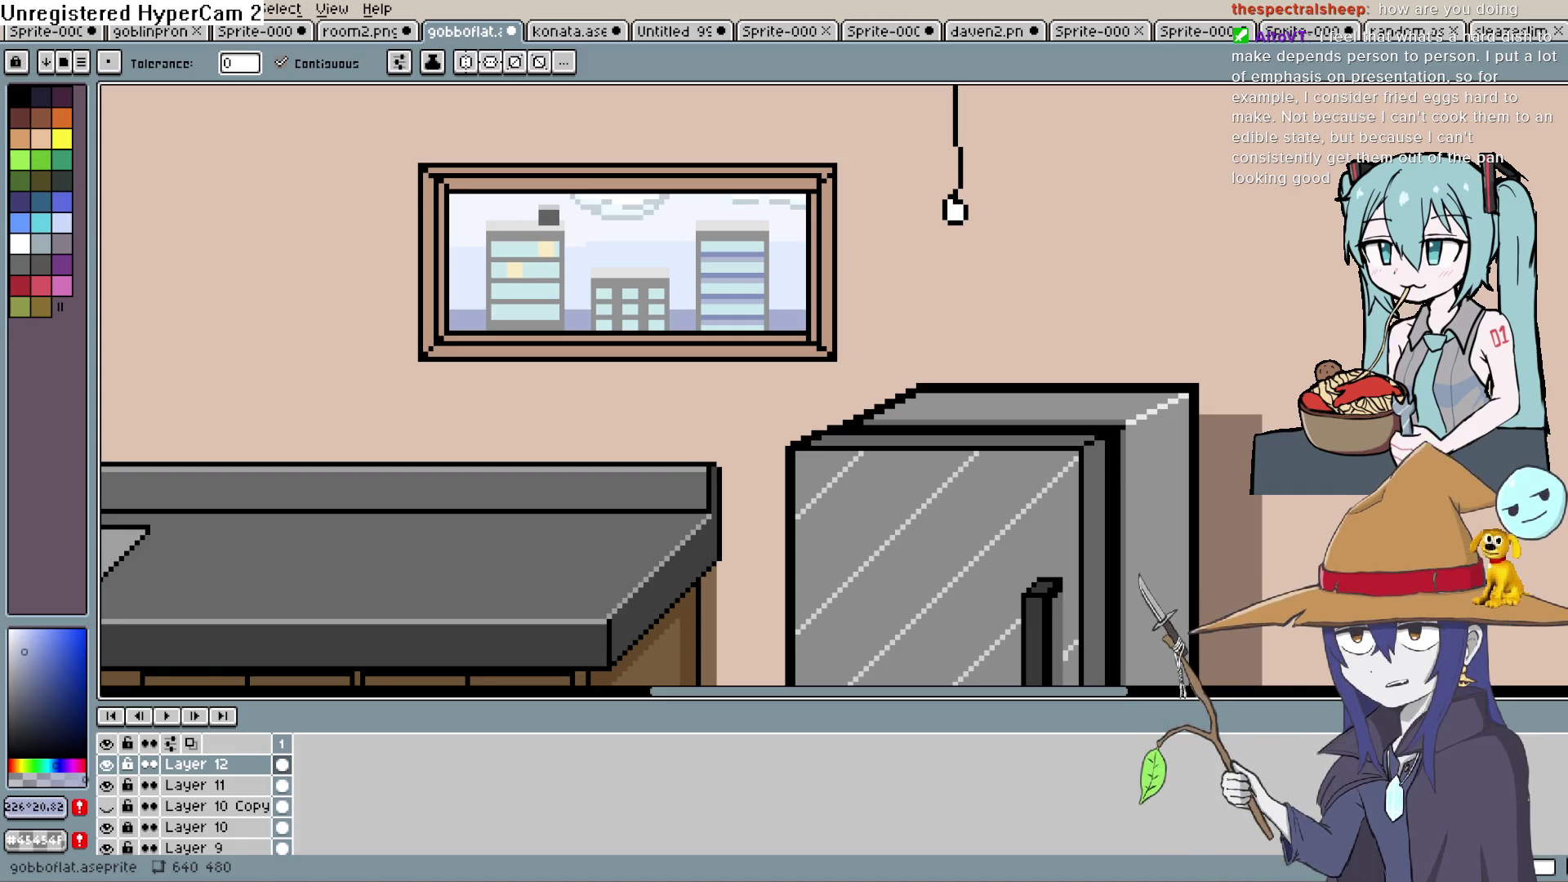
drag(821, 311, 871, 285)
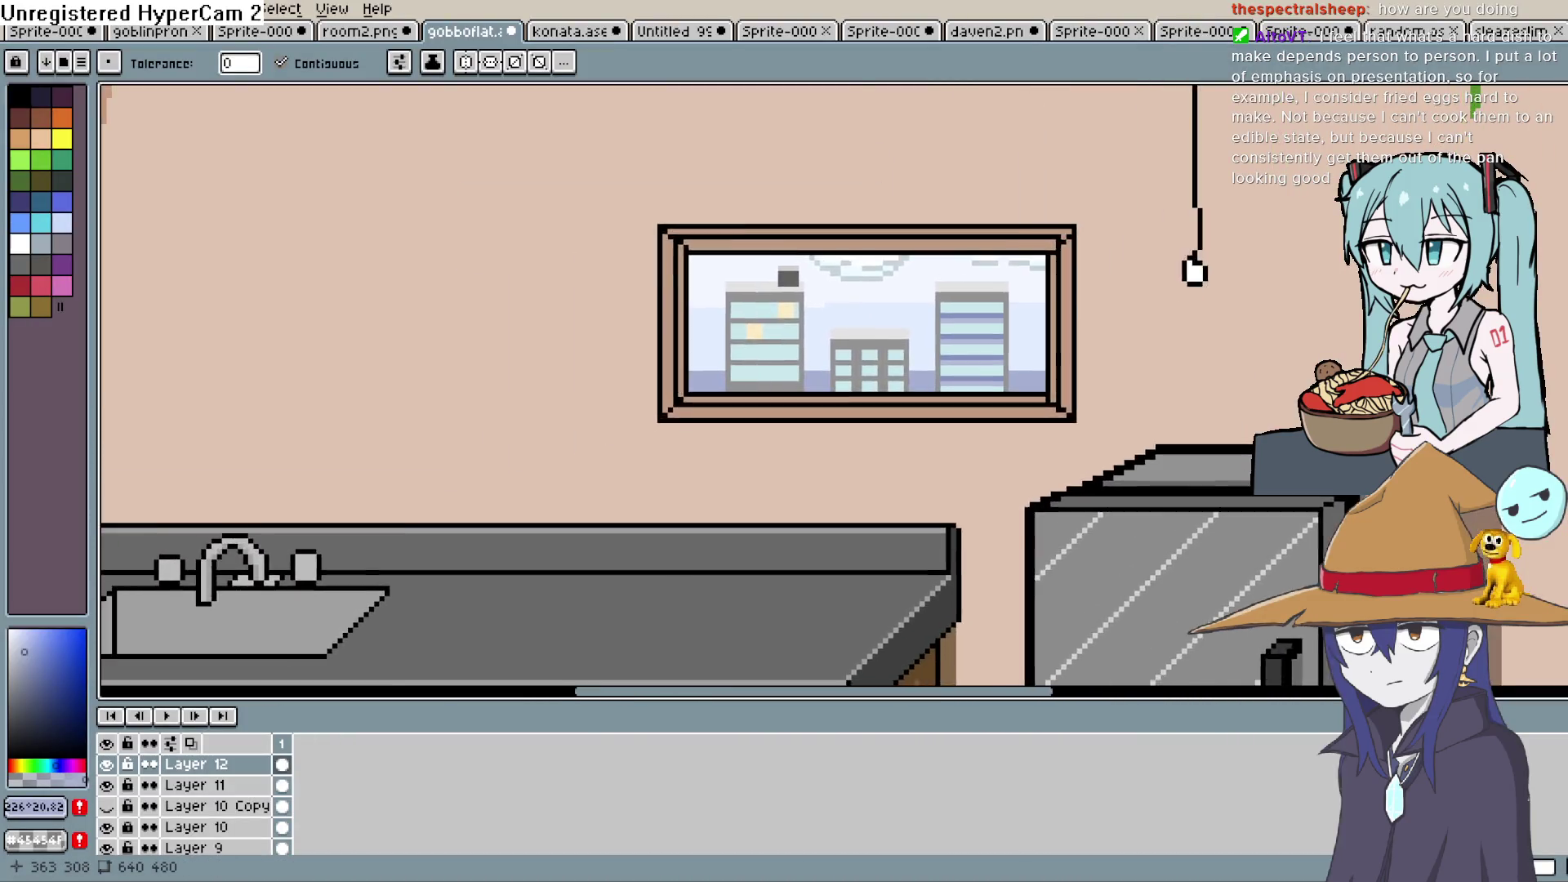
scroll(907, 333, down, 5)
scroll(907, 333, up, 6)
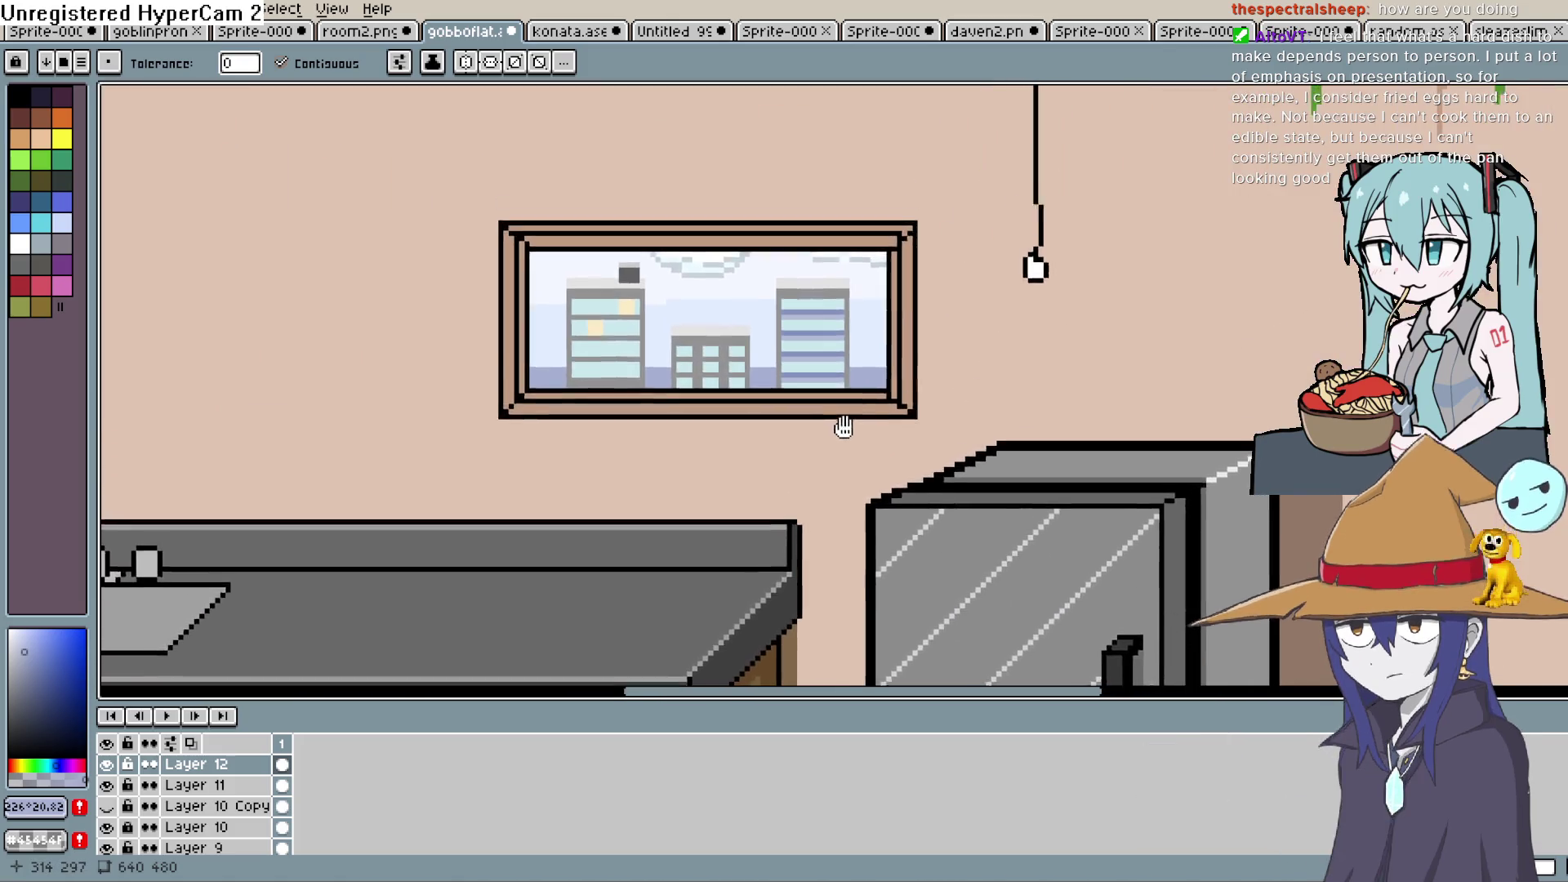
scroll(666, 400, up, 2)
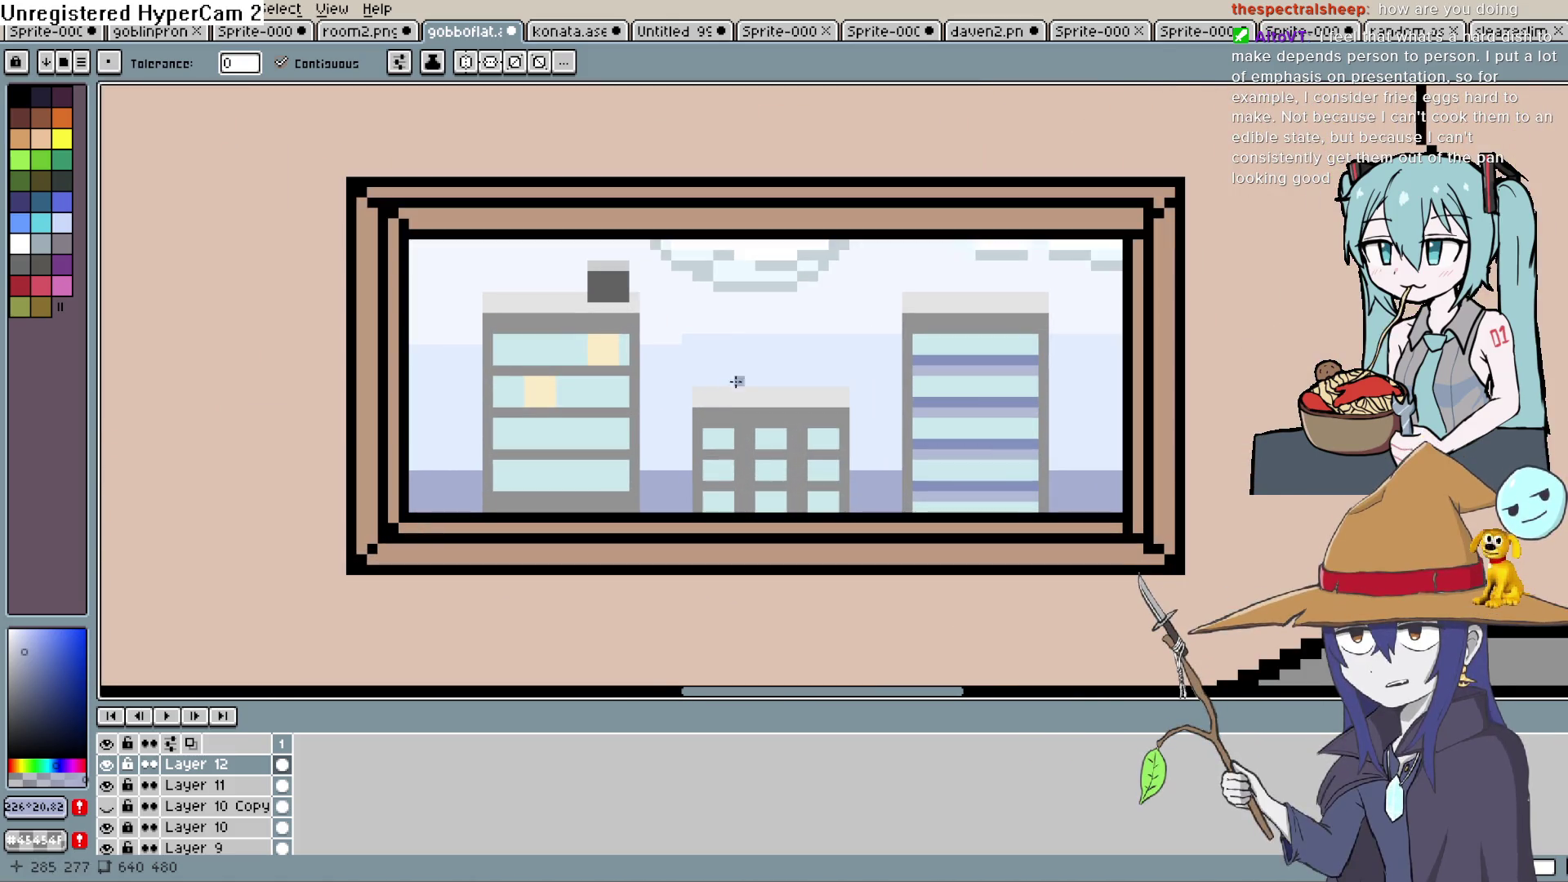
scroll(791, 353, down, 2)
scroll(802, 369, down, 3)
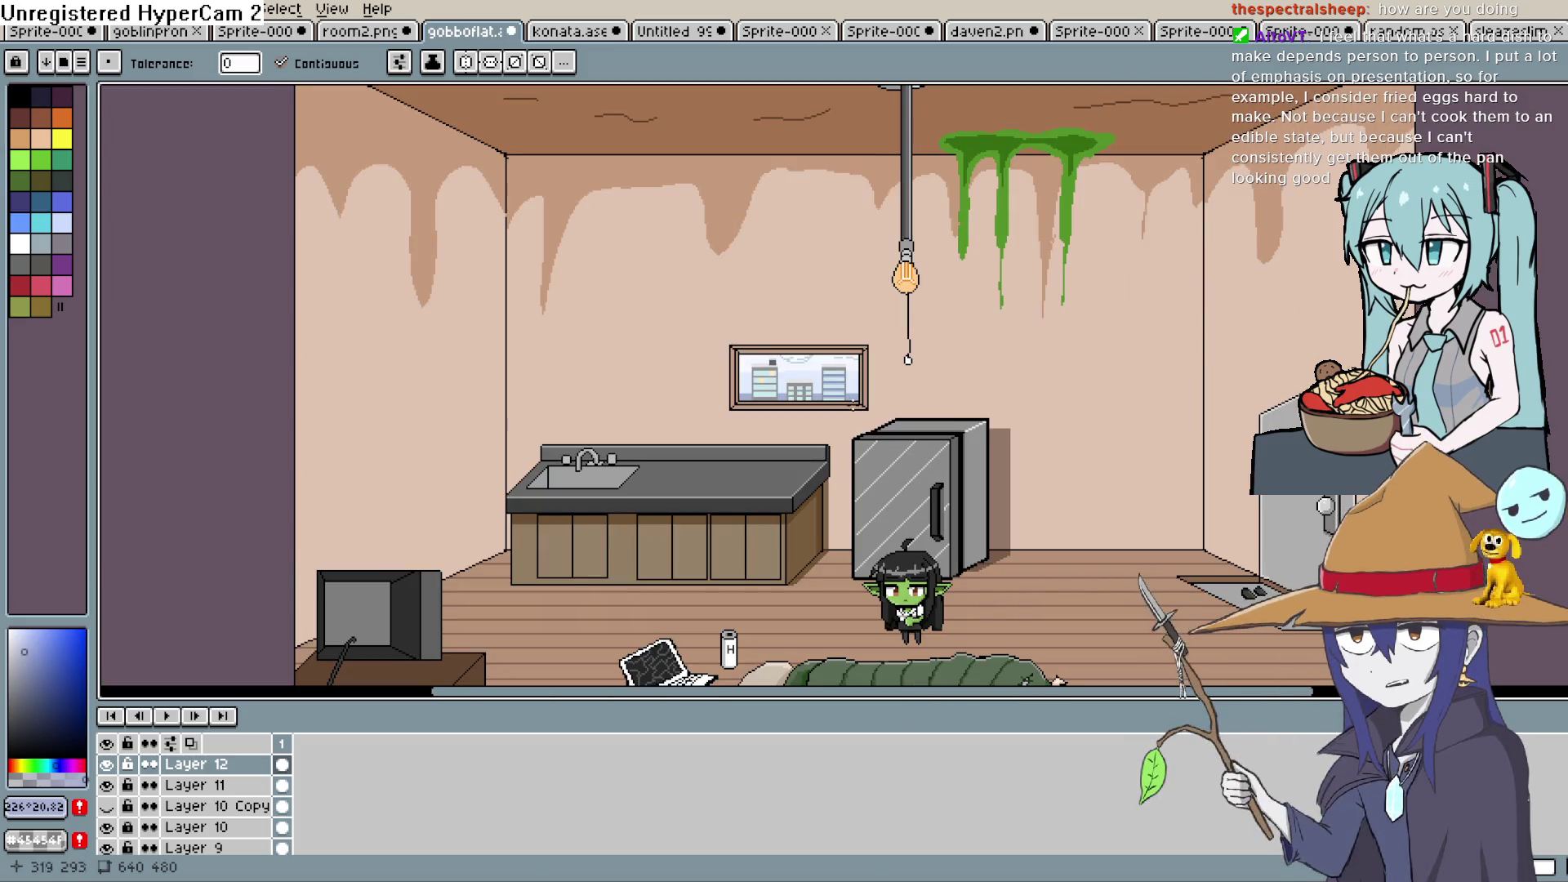
Near the front door, sample the peach wall and darken it to near-black #1c1c1c for the Pencil
scroll(787, 286, up, 1)
drag(788, 286, 764, 309)
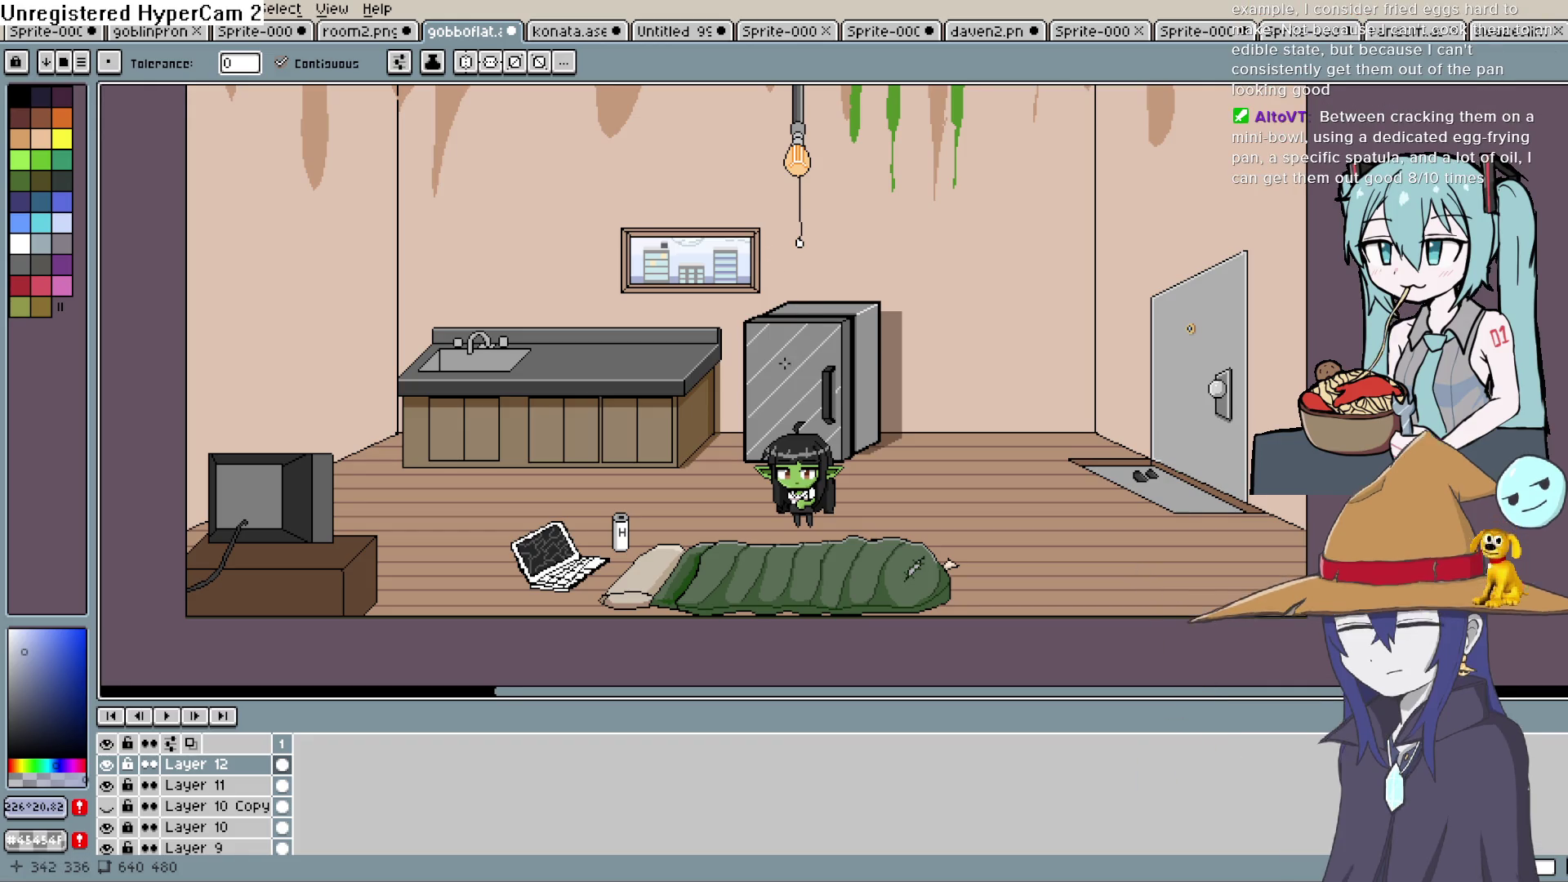
drag(1088, 453, 862, 477)
scroll(862, 477, up, 3)
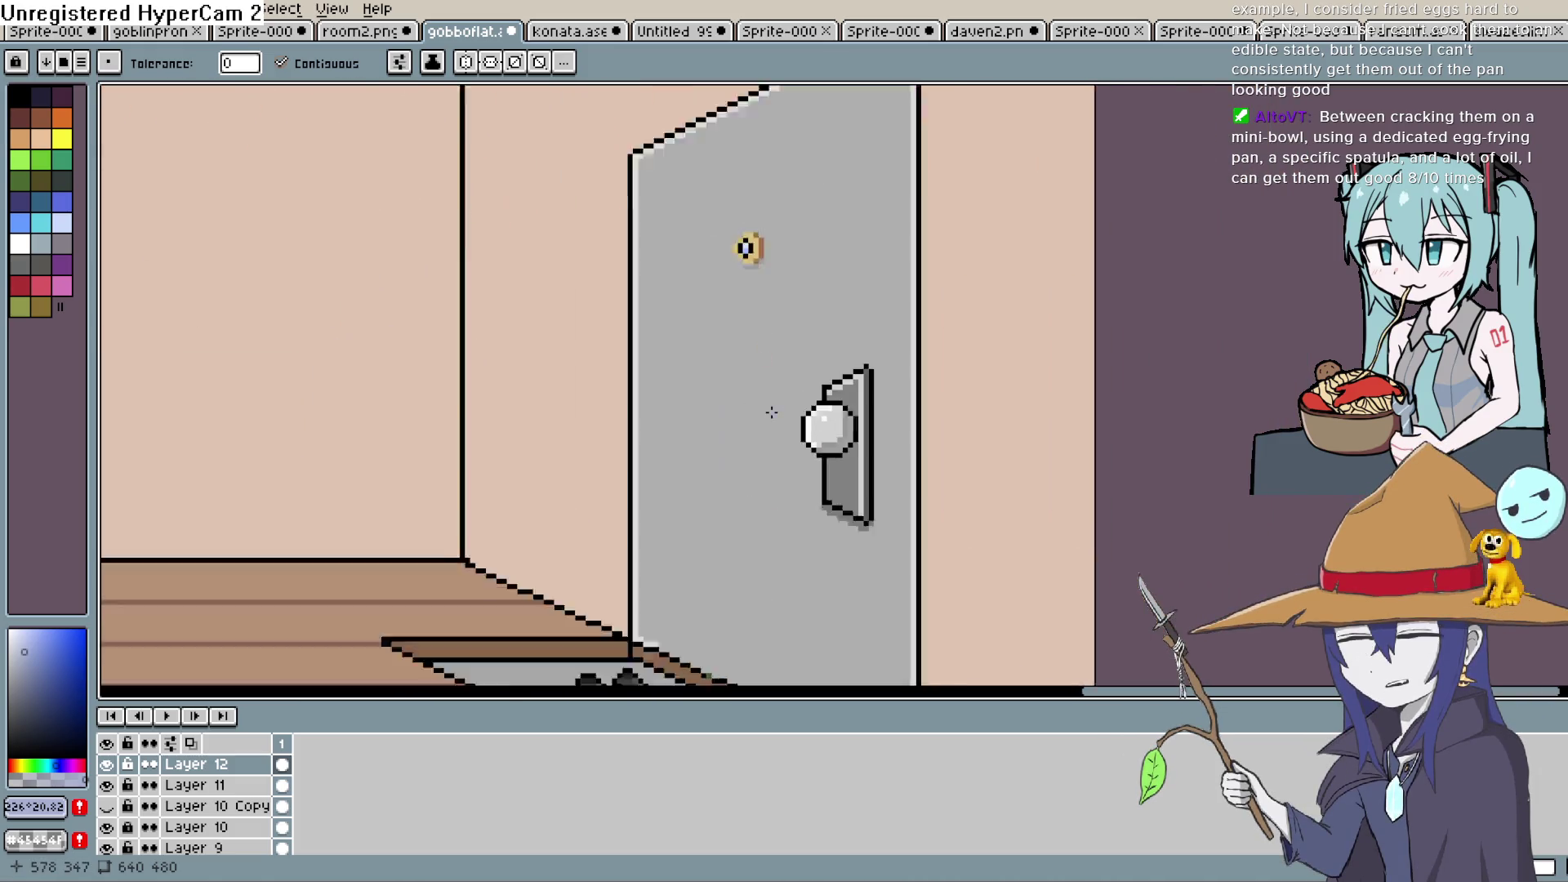
scroll(497, 389, down, 1)
key(i)
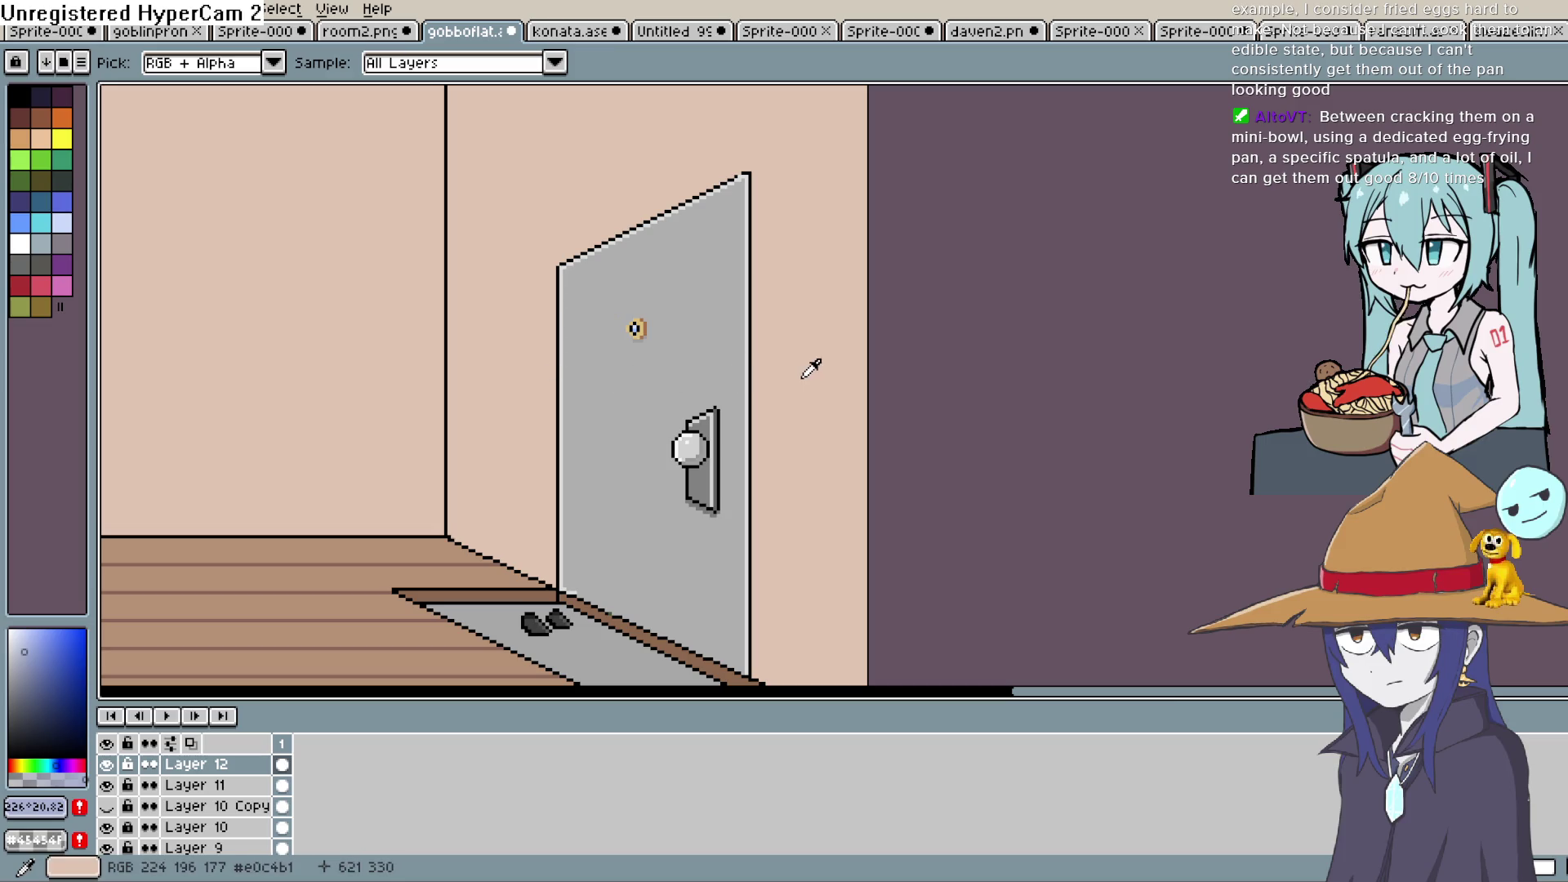
click(759, 378)
mouse_move(25, 643)
mouse_down()
mouse_move(8, 630)
mouse_move(7, 755)
mouse_up()
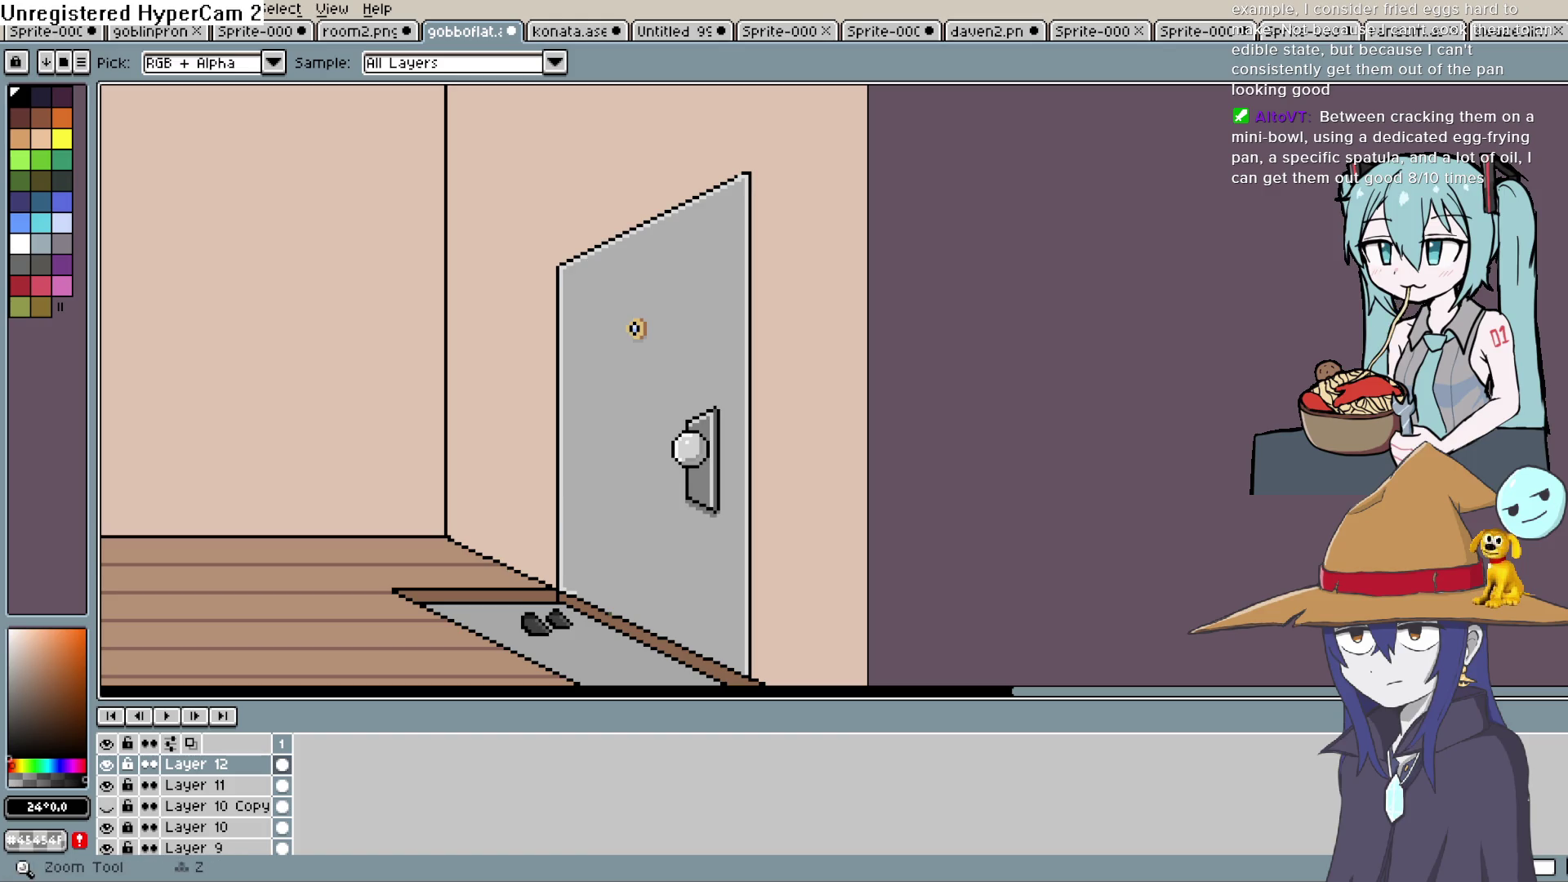
key(b)
scroll(816, 473, down, 3)
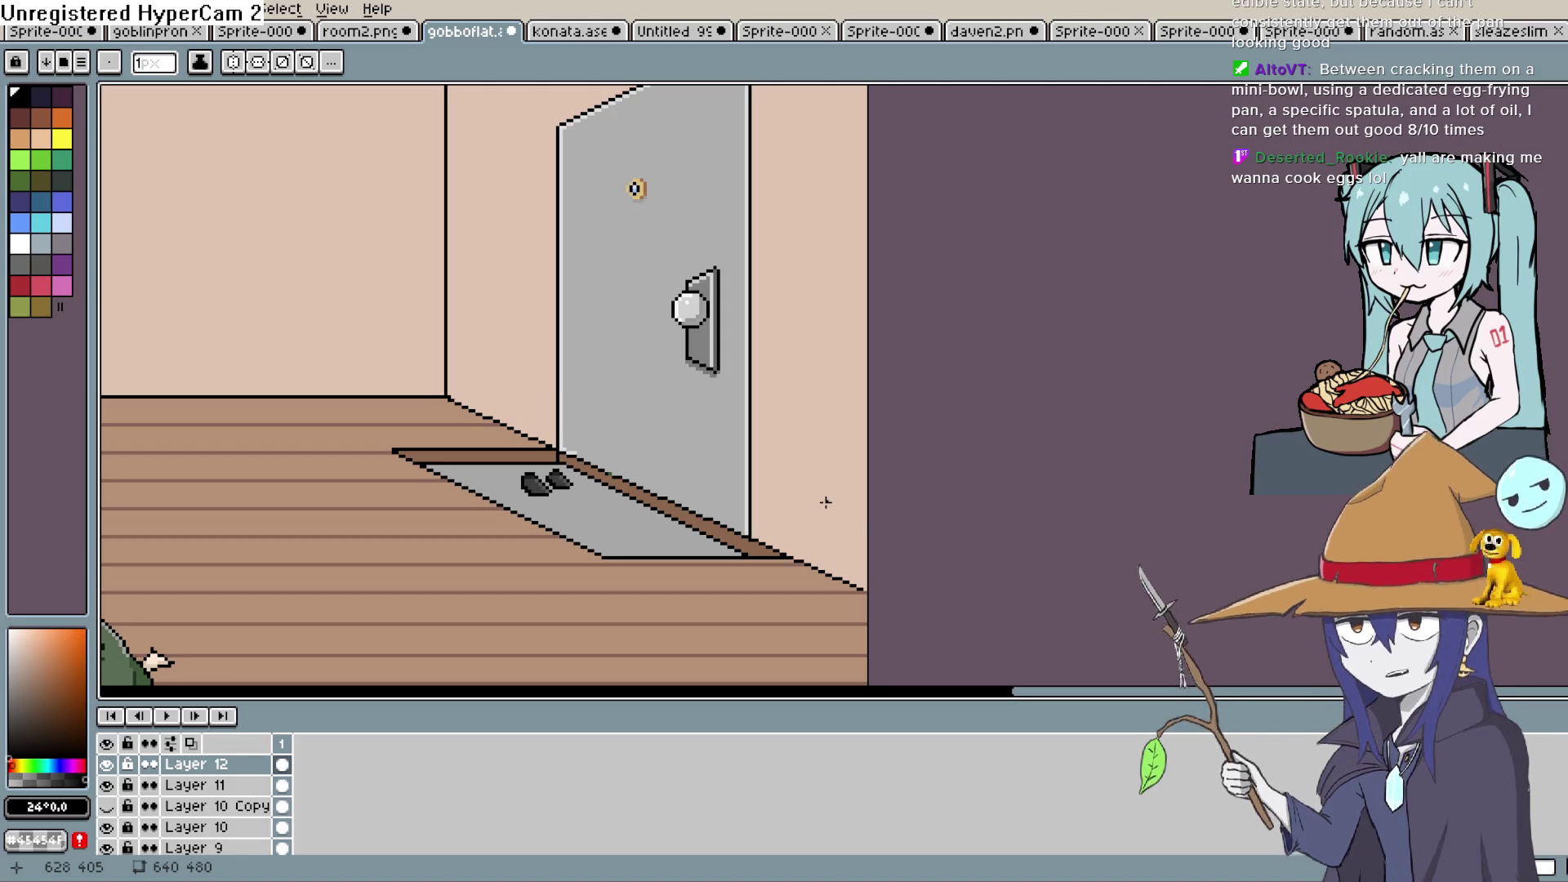
key(space)
Draw the vertical door-frame lines beside the grey door and put them on Layer 14
mouse_move(770, 488)
mouse_down()
mouse_move(719, 469)
mouse_move(766, 563)
mouse_up()
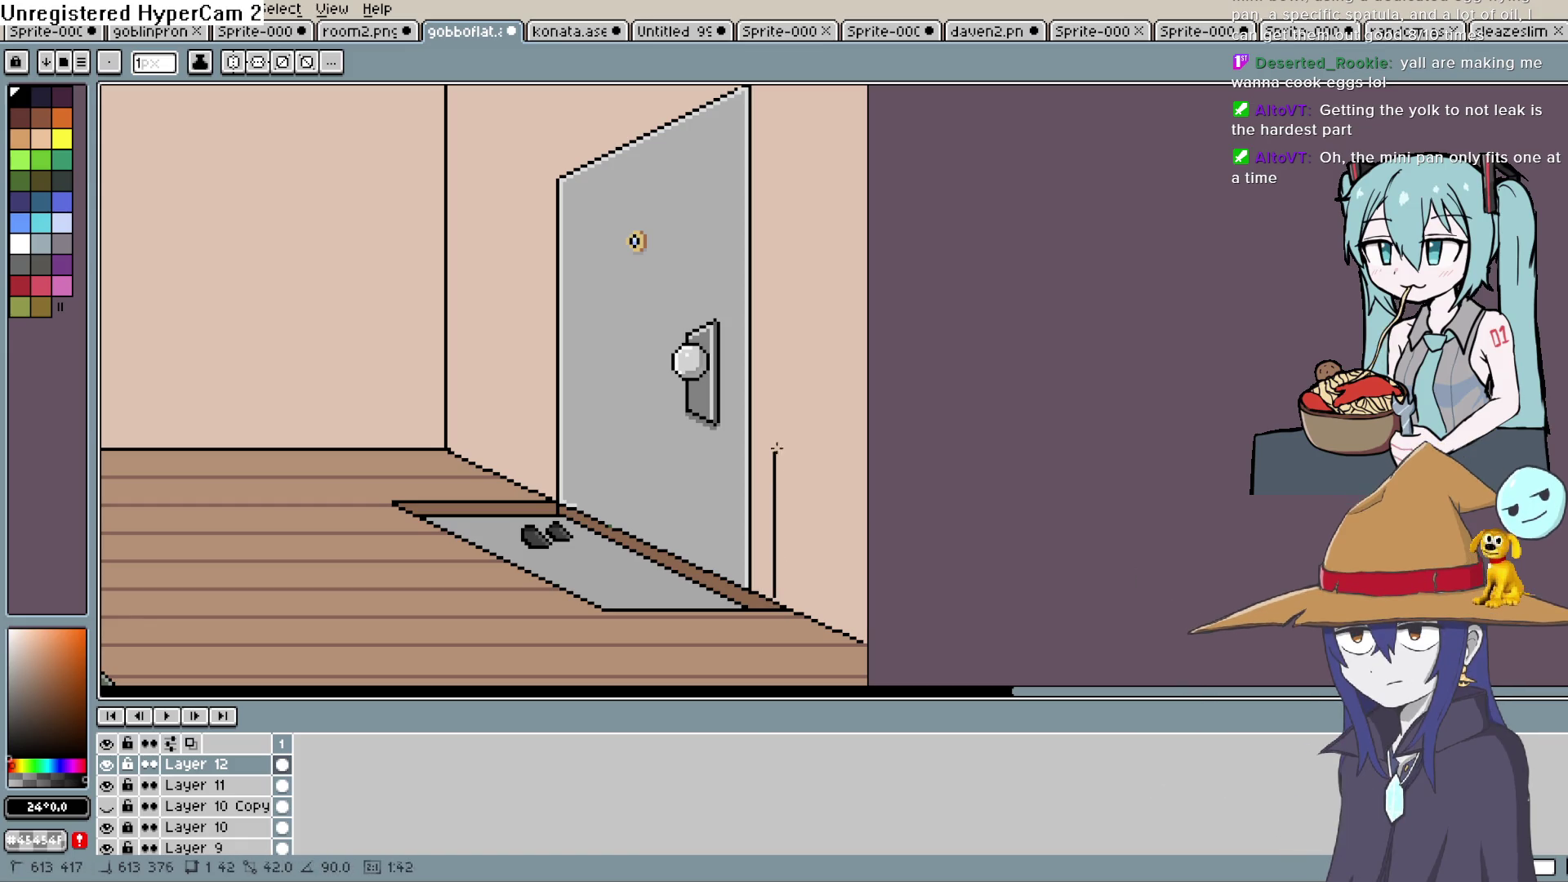
drag(772, 596, 768, 253)
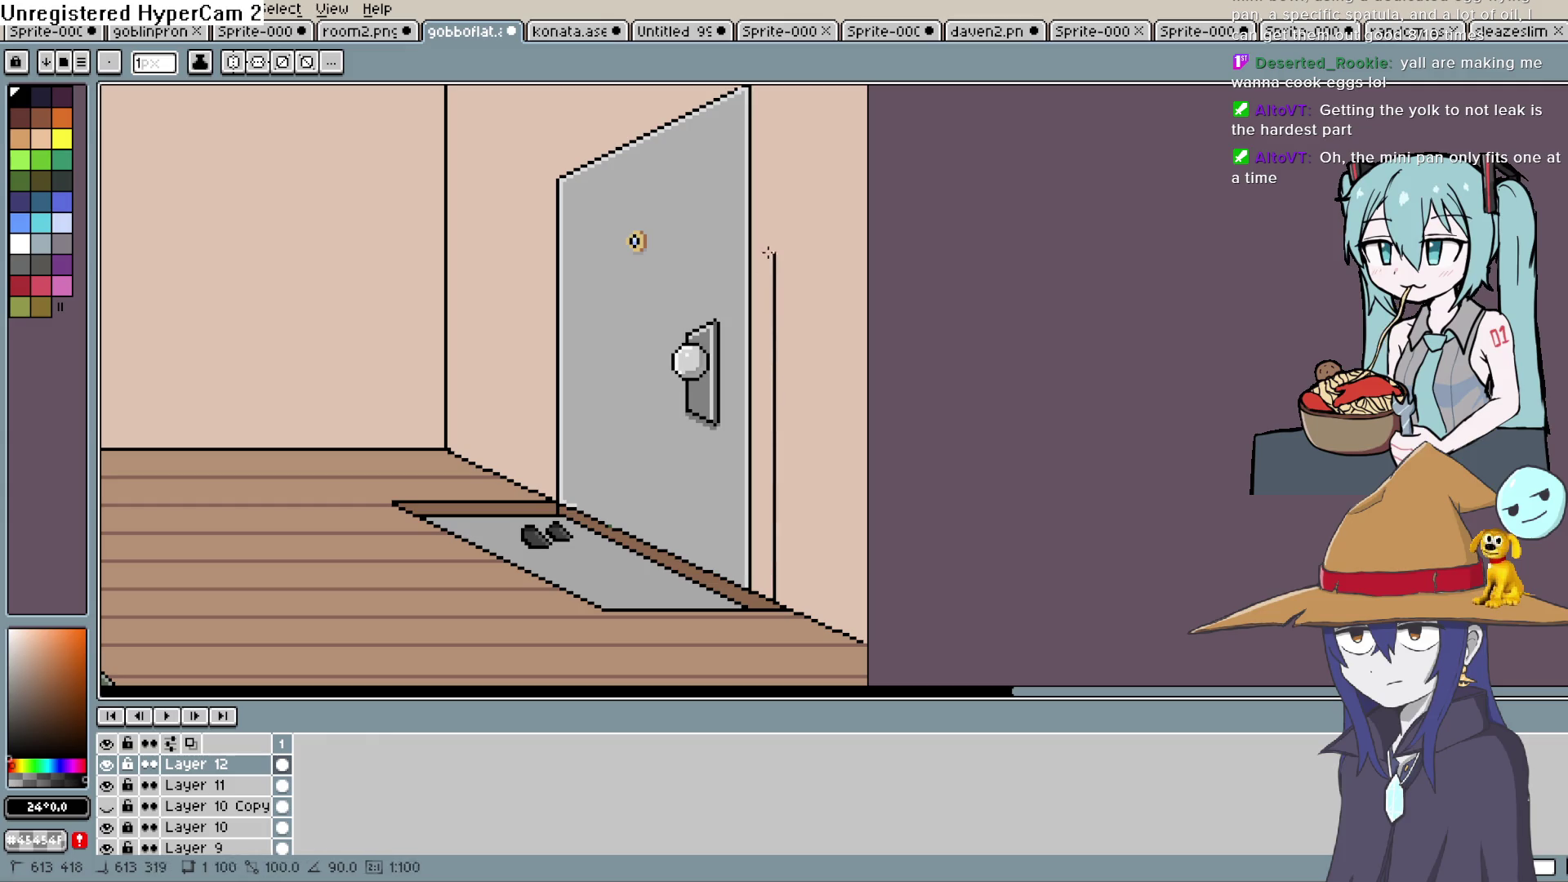
scroll(766, 117, up, 2)
mouse_move(766, 117)
mouse_down()
mouse_move(518, 219)
mouse_move(537, 336)
mouse_move(532, 537)
mouse_up()
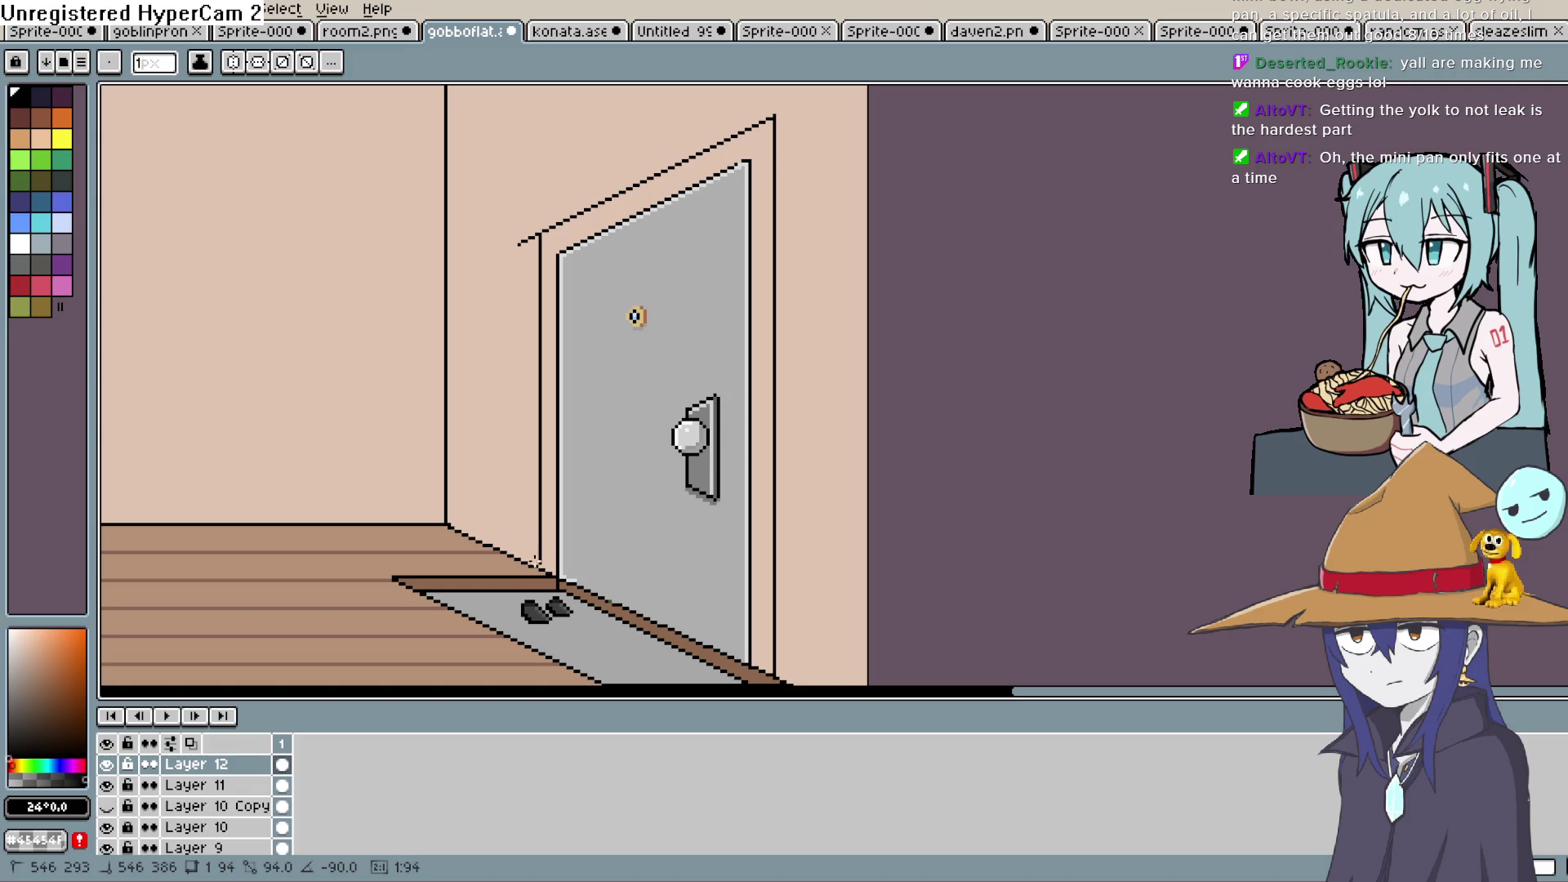
key(ctrl+z)
key(ctrl+z)
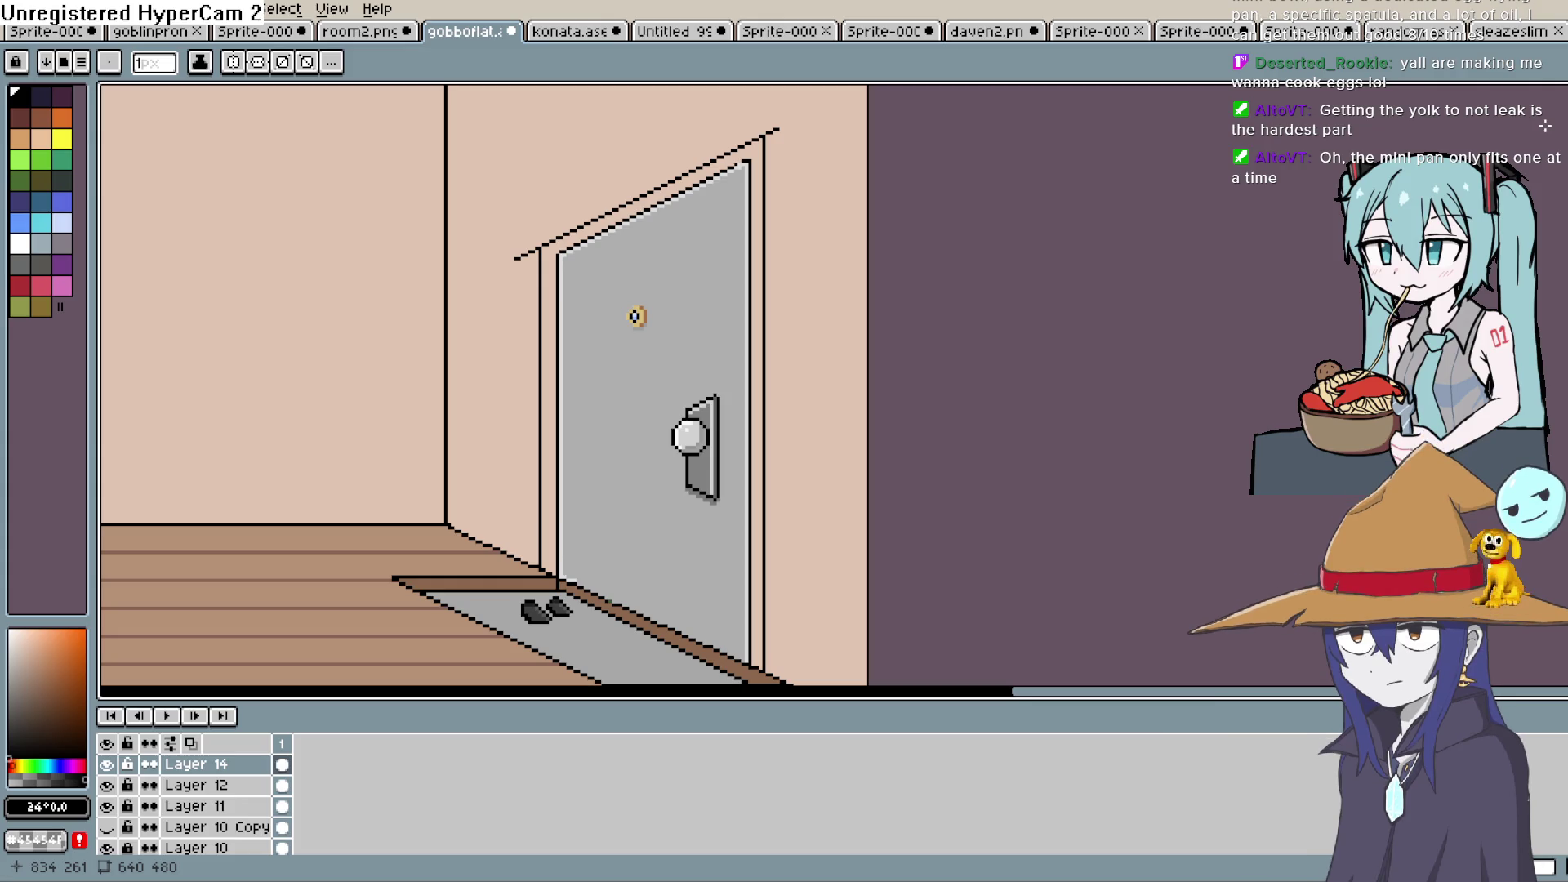
Draw a vertical frame line from the door frame's top corner down to the floor beside the door
drag(1054, 283, 1059, 264)
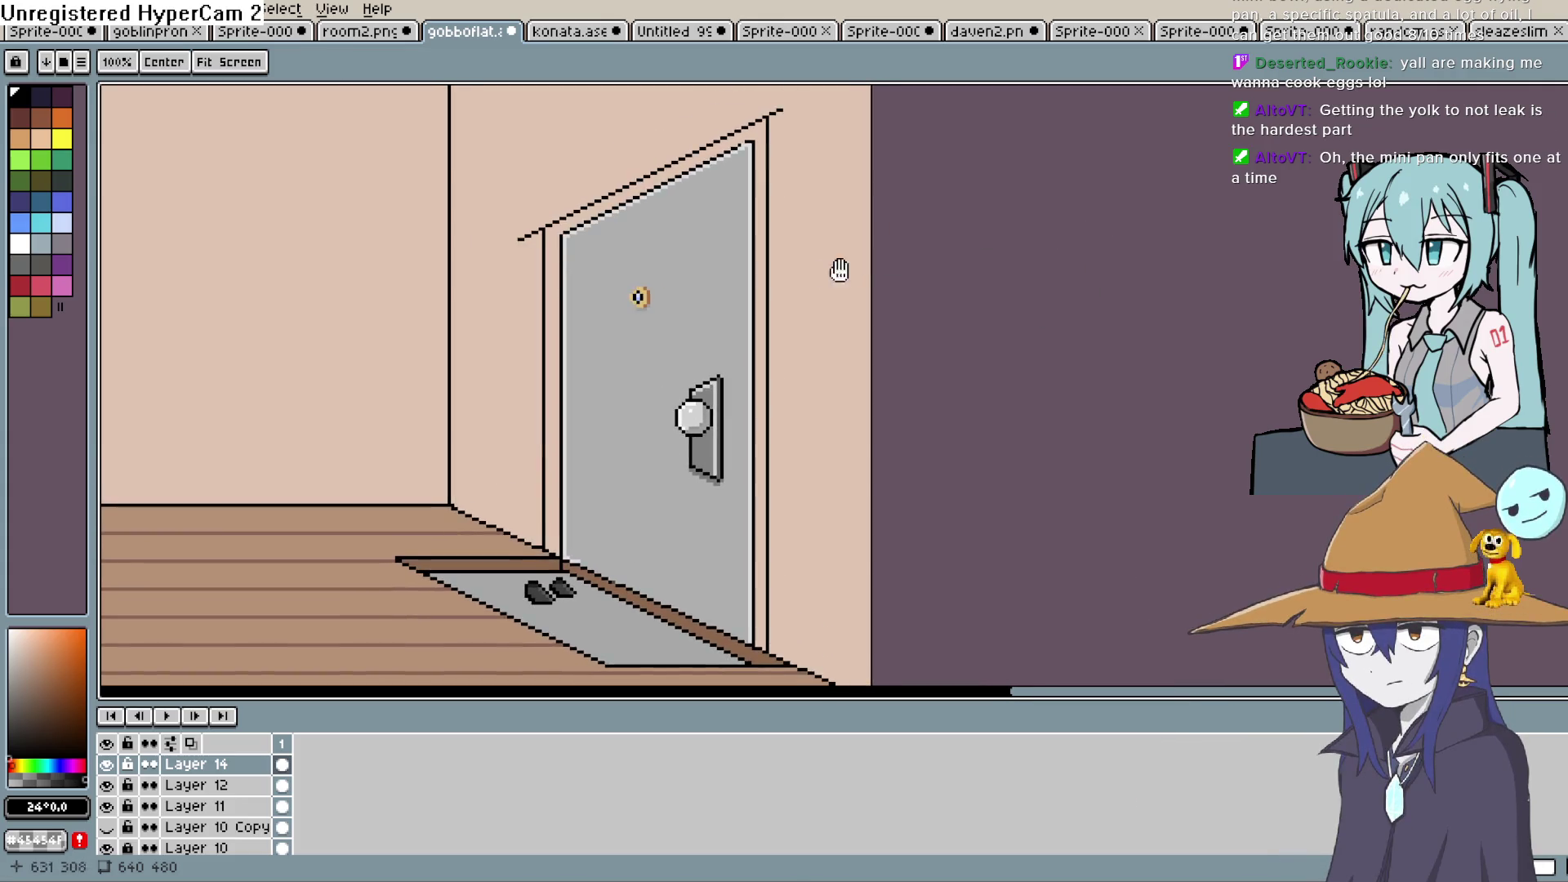
drag(840, 270, 868, 346)
scroll(804, 194, up, 1)
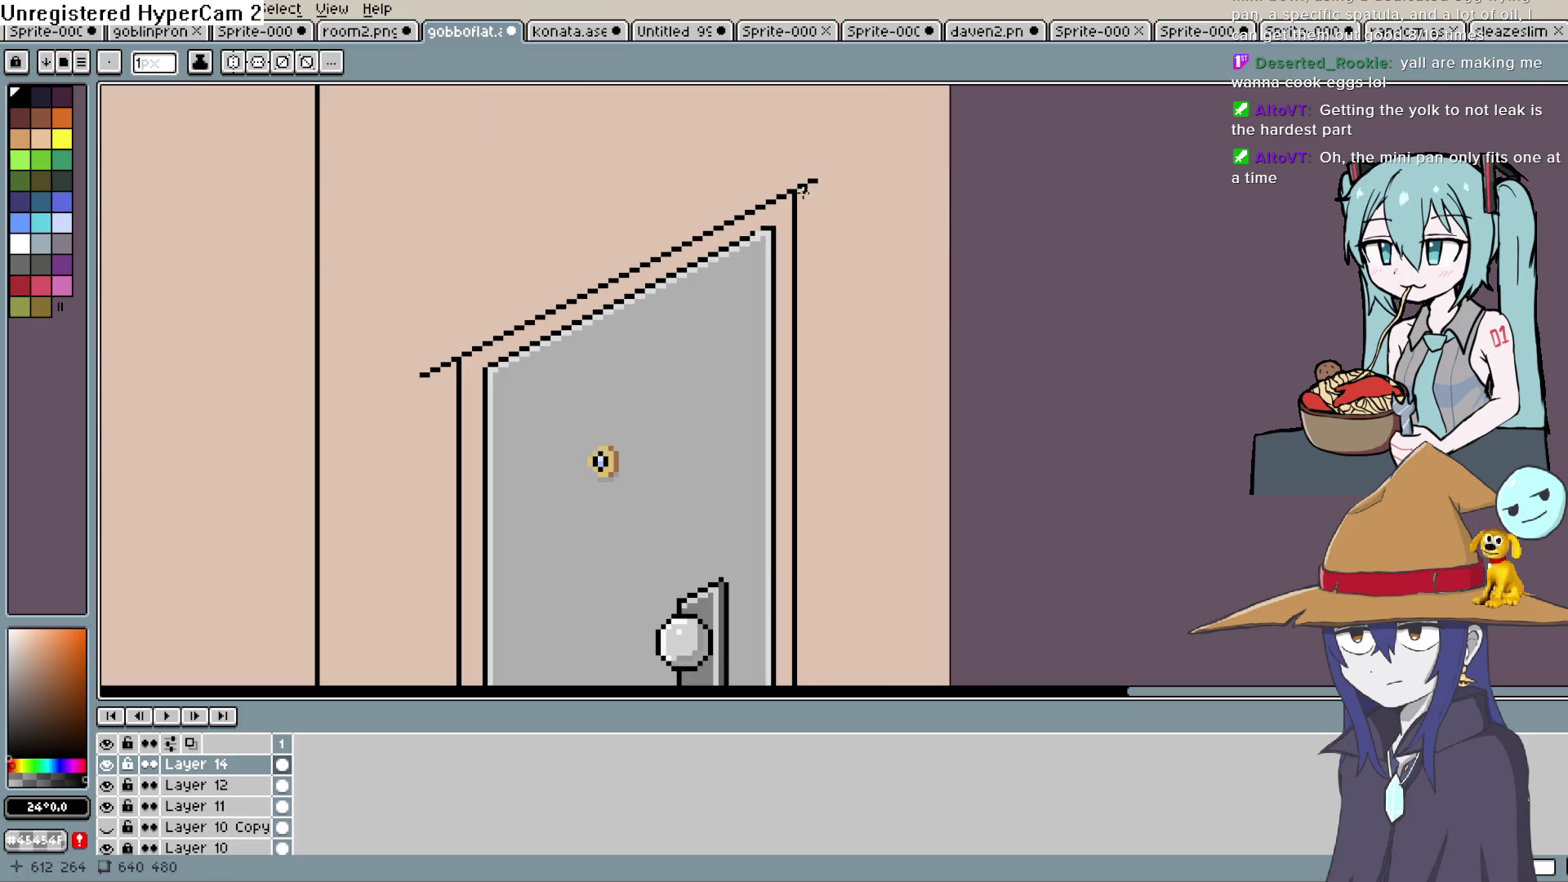
mouse_move(801, 191)
mouse_down()
mouse_move(804, 682)
mouse_move(798, 462)
mouse_move(821, 137)
mouse_move(794, 400)
mouse_up()
drag(820, 334, 795, 466)
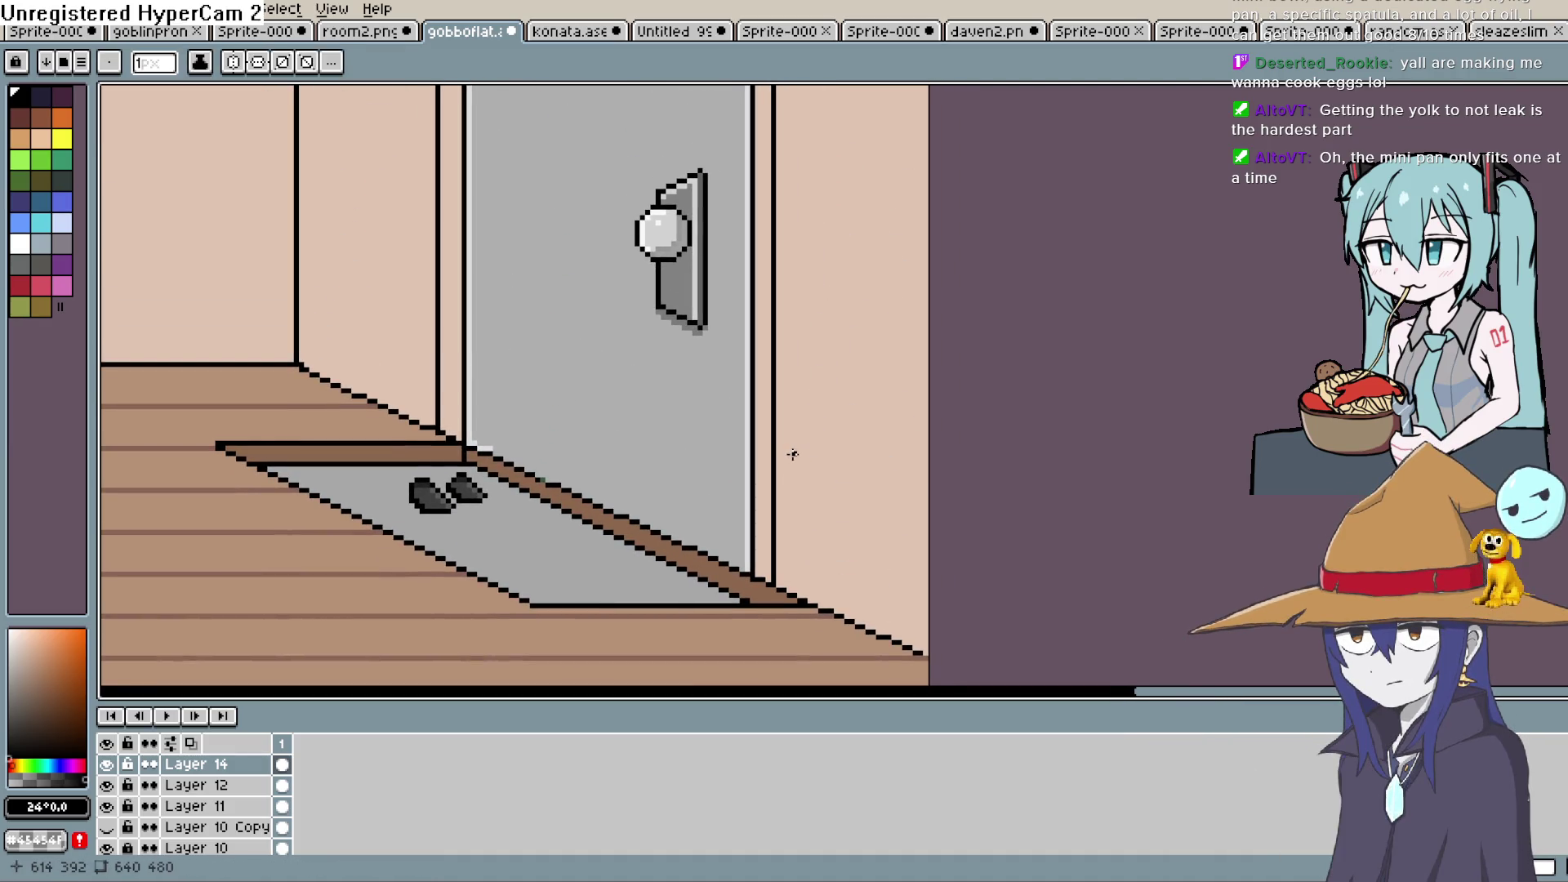
scroll(788, 448, down, 1)
scroll(792, 351, up, 3)
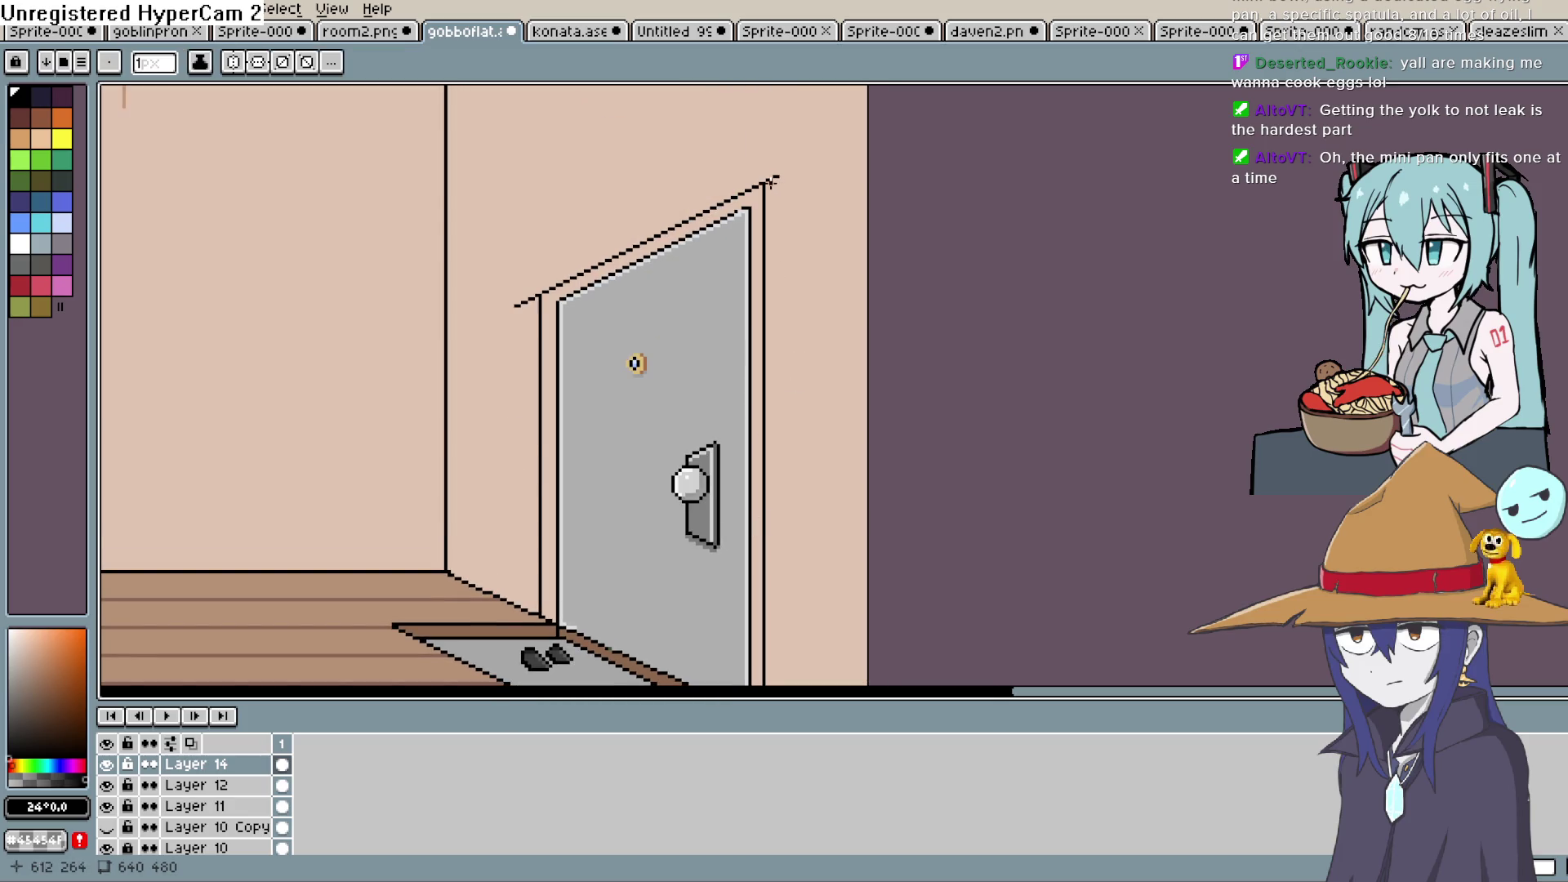
mouse_move(767, 186)
mouse_down()
mouse_move(767, 643)
mouse_move(771, 579)
mouse_up()
scroll(767, 644, down, 2)
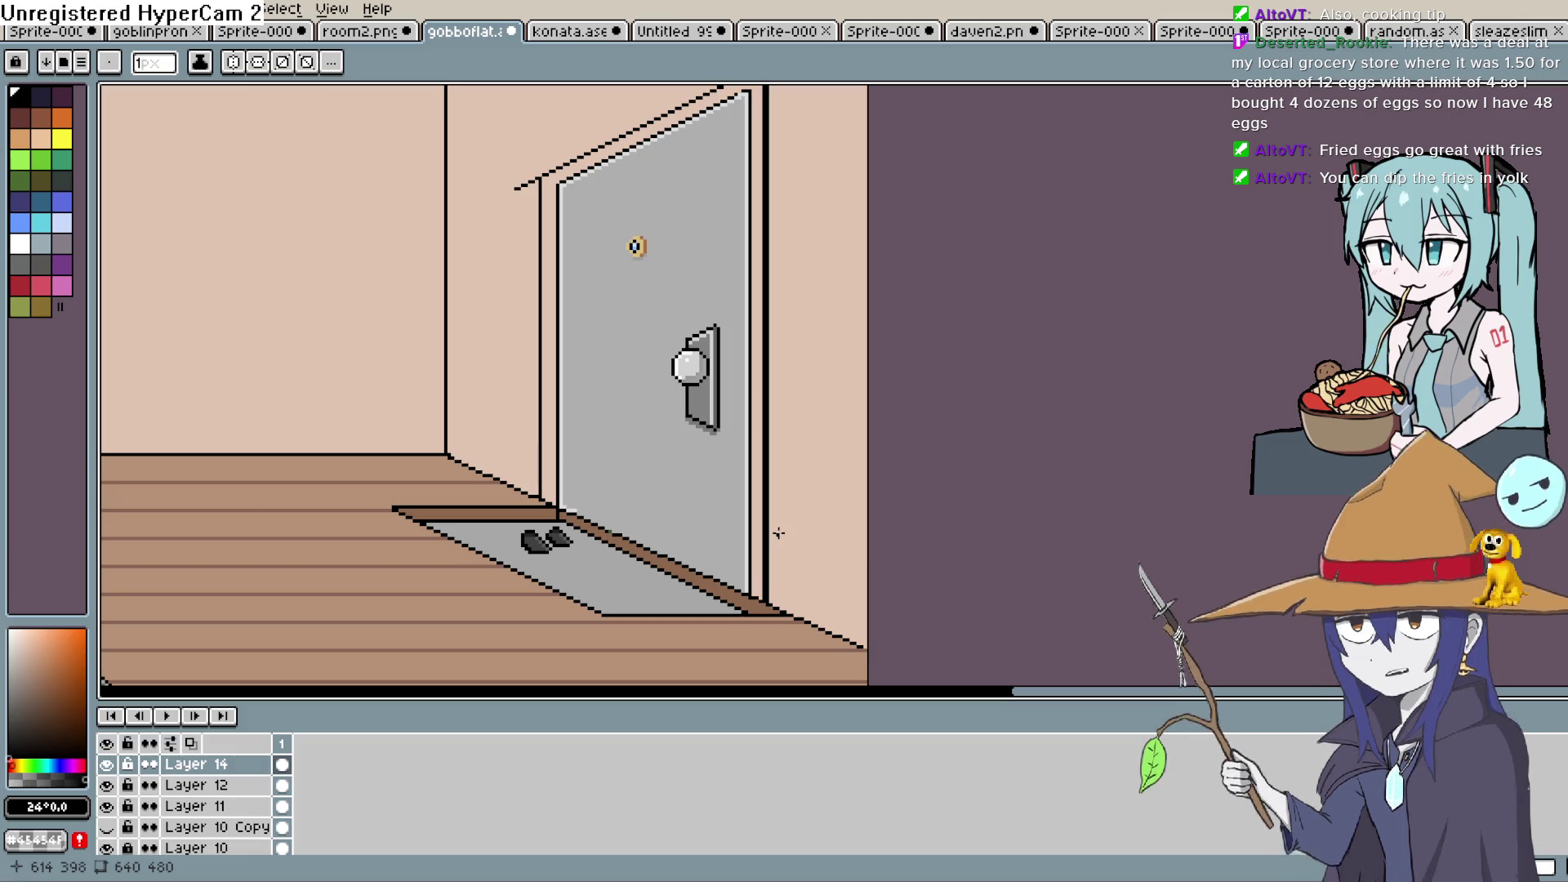
scroll(778, 533, down, 2)
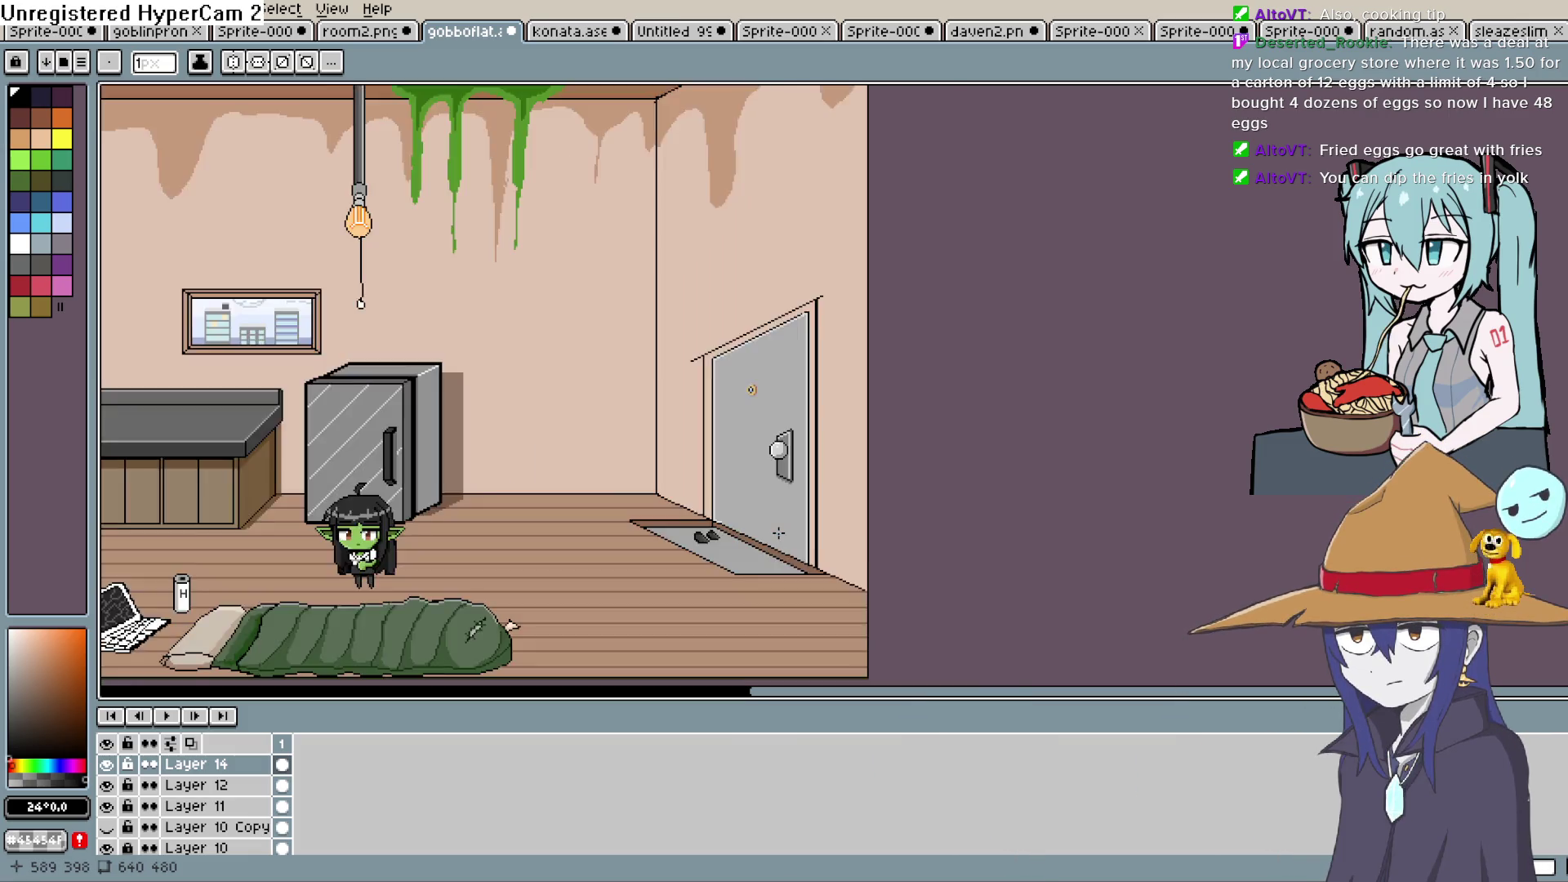
Bucket-fill the door frame strips with darker grey
scroll(826, 287, up, 2)
drag(826, 288, 740, 459)
drag(350, 604, 348, 566)
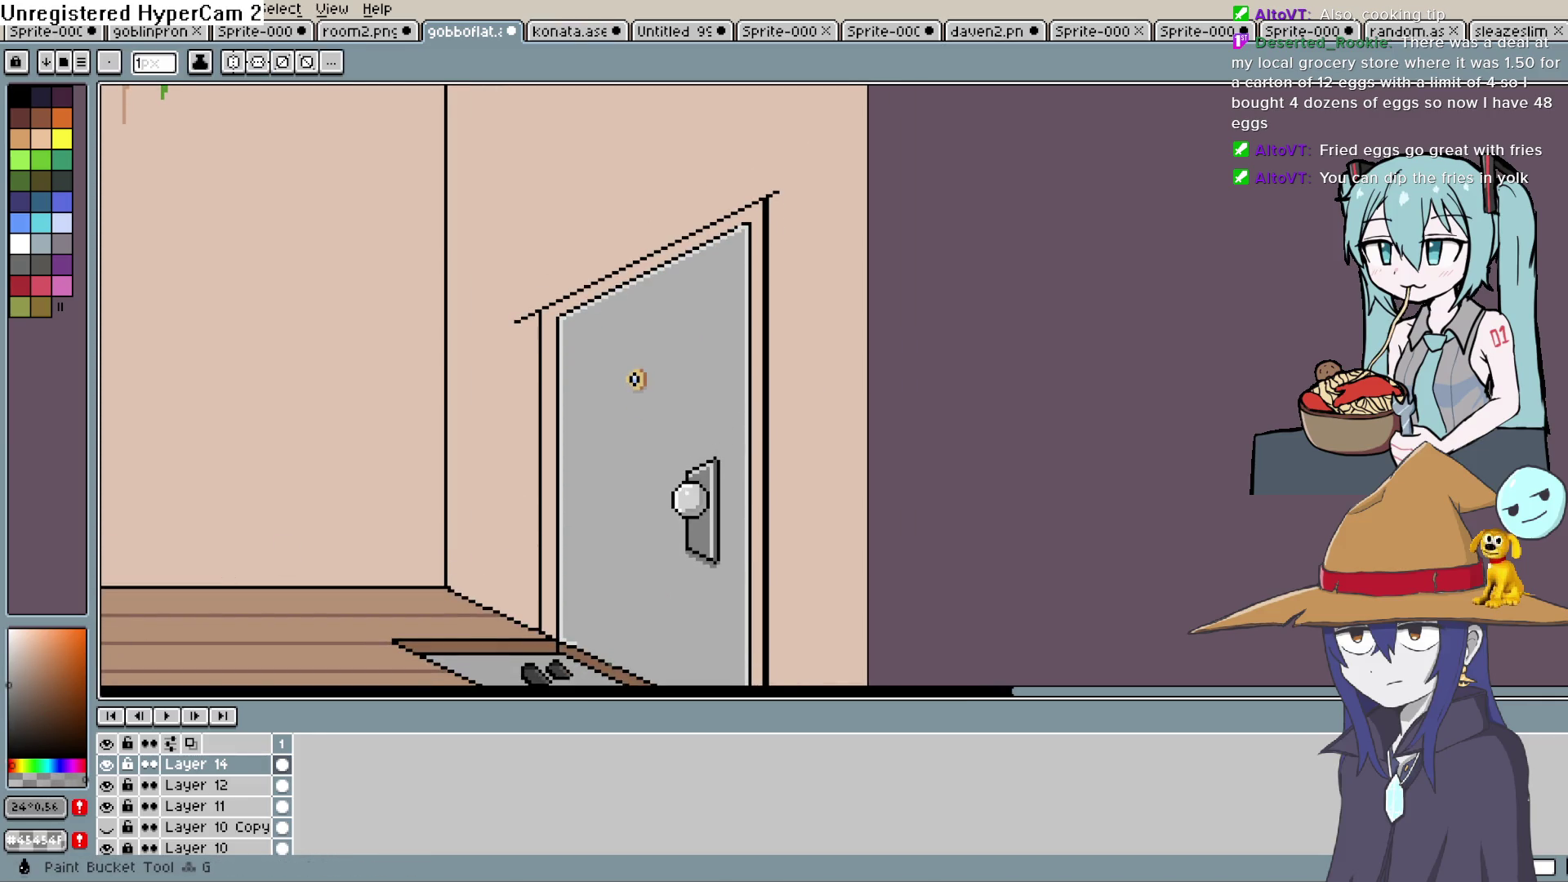
key(g)
click(761, 430)
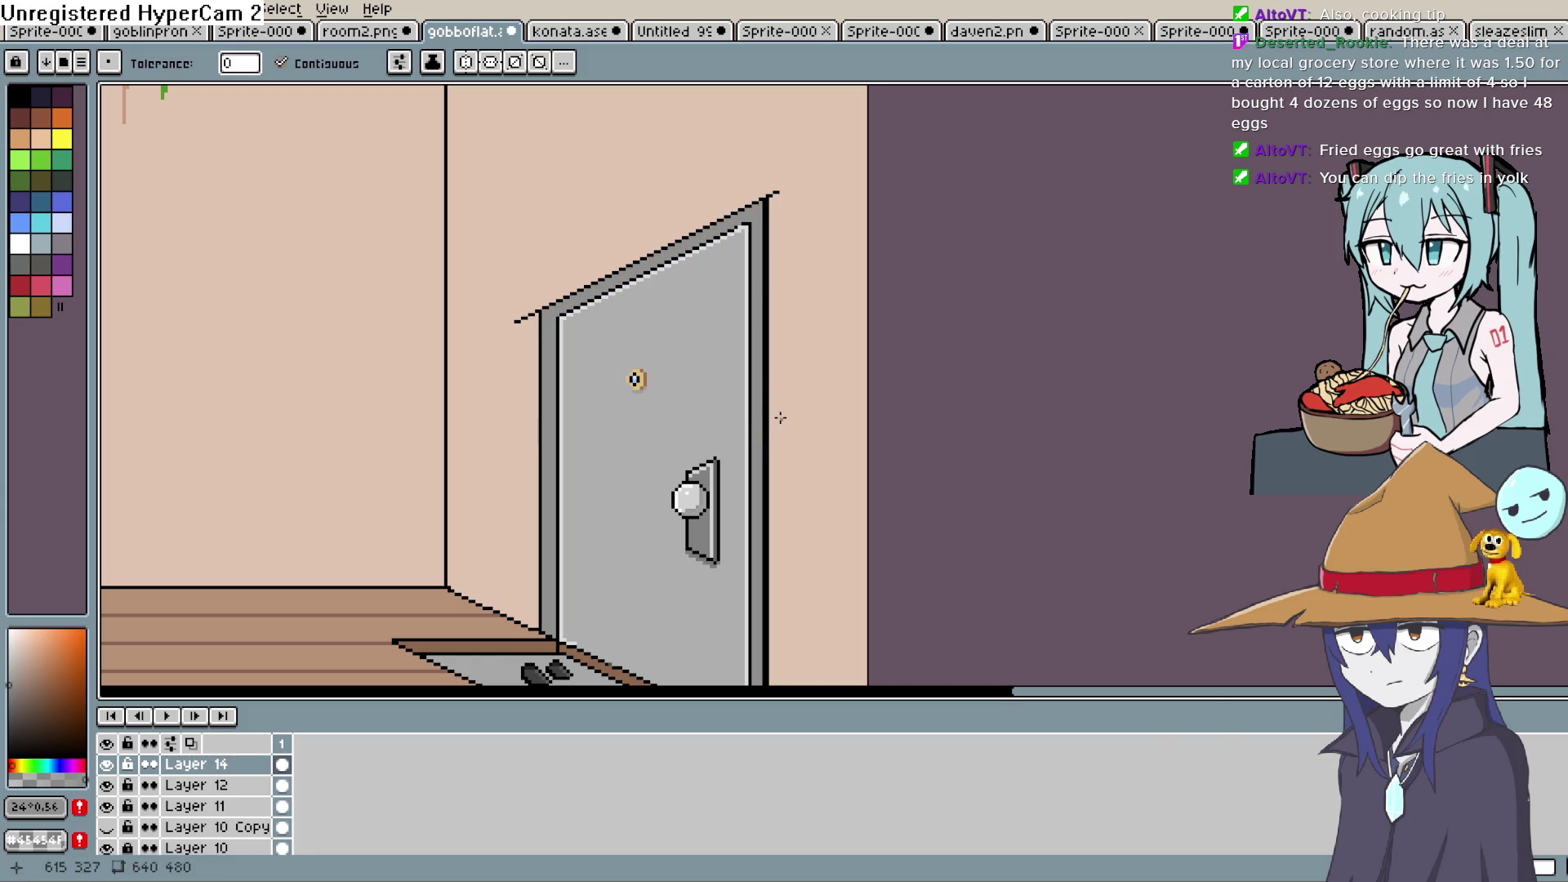
Redraw the stair-step pixels along the frame top, undoing the stray ones
key(b)
scroll(594, 311, up, 1)
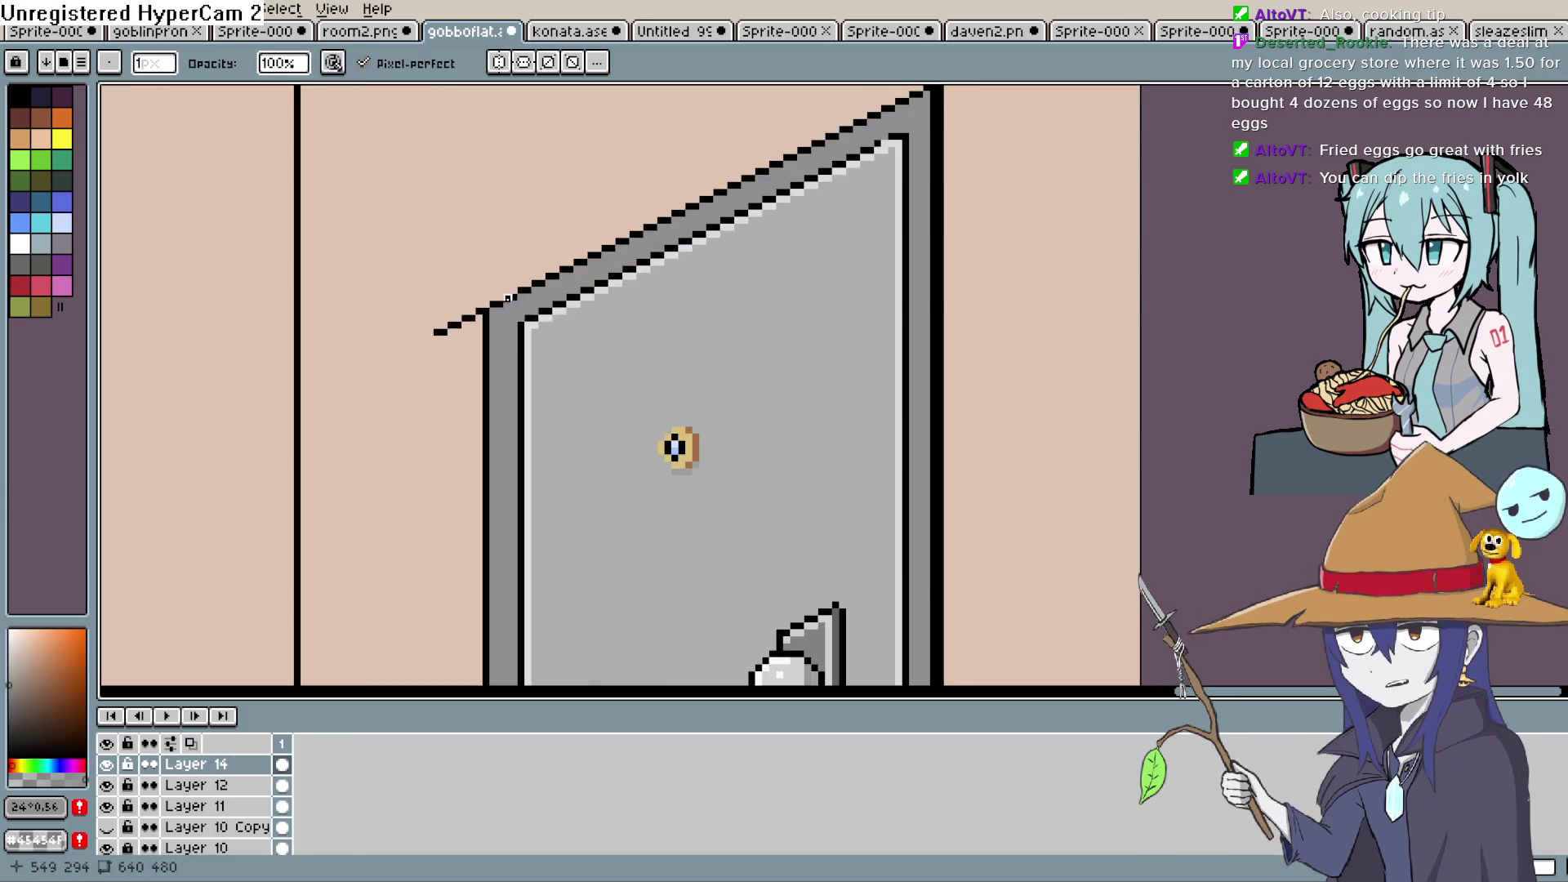
click(483, 309)
key(ctrl+z)
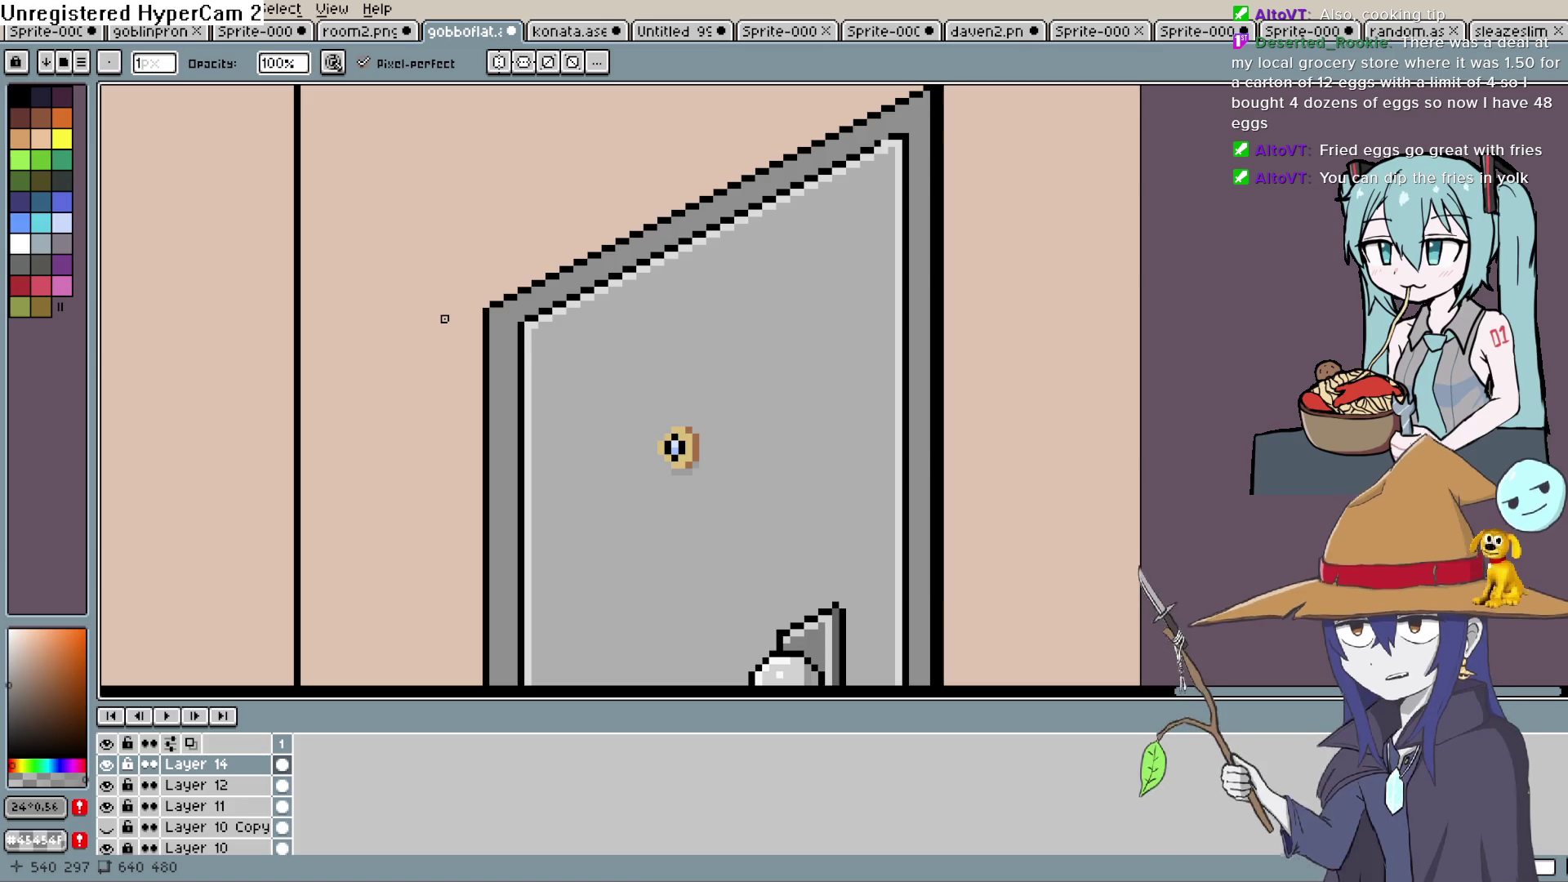
Touch up the high end of the slanted frame top with the pencil
drag(934, 378, 789, 428)
click(752, 217)
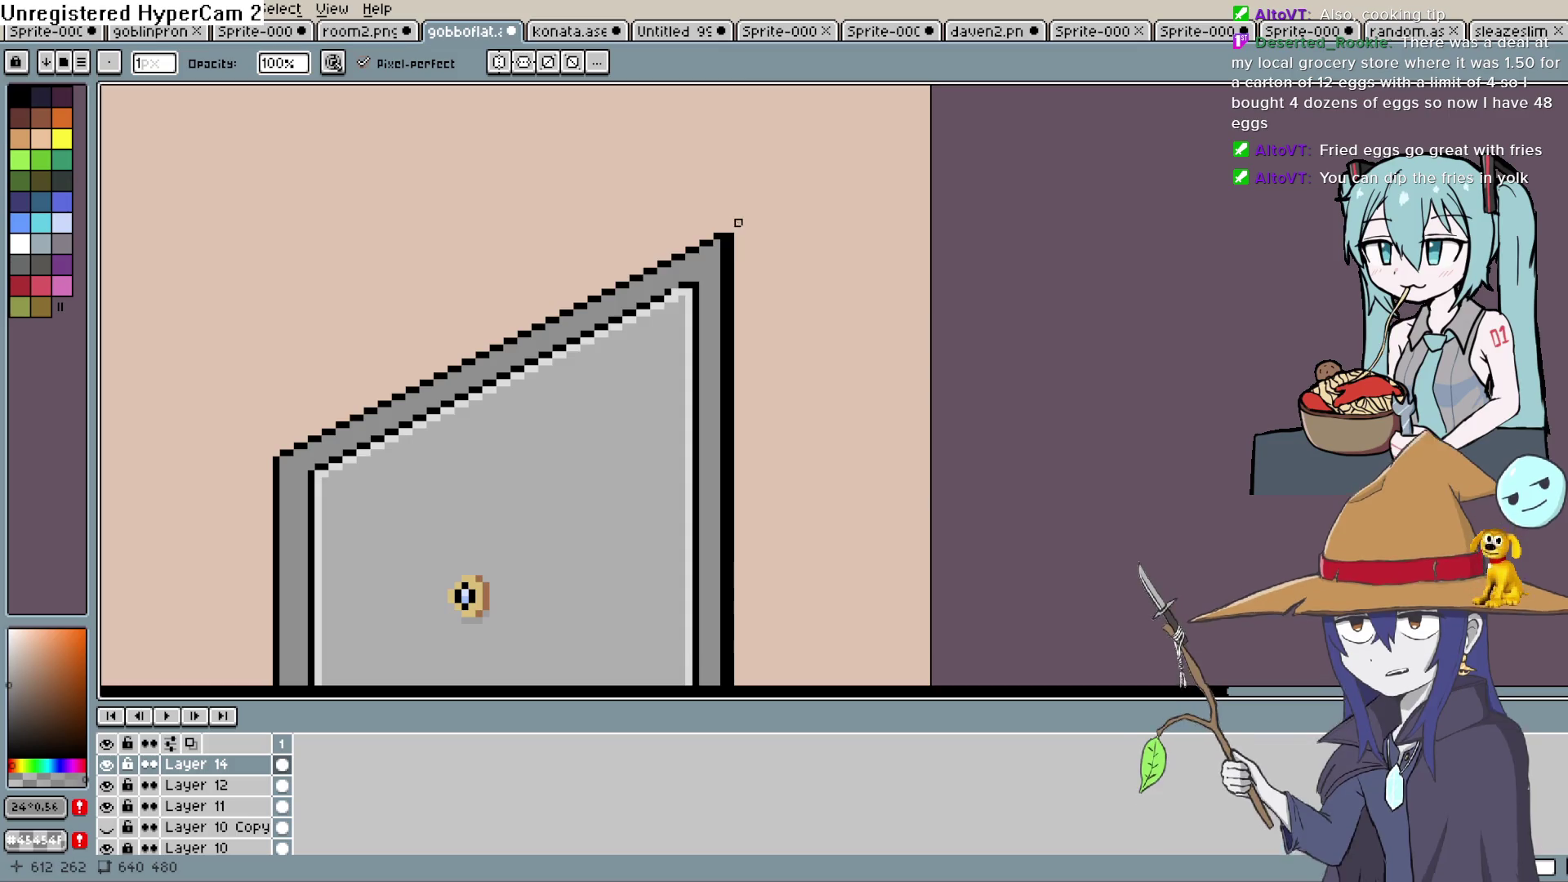
drag(746, 322, 852, 261)
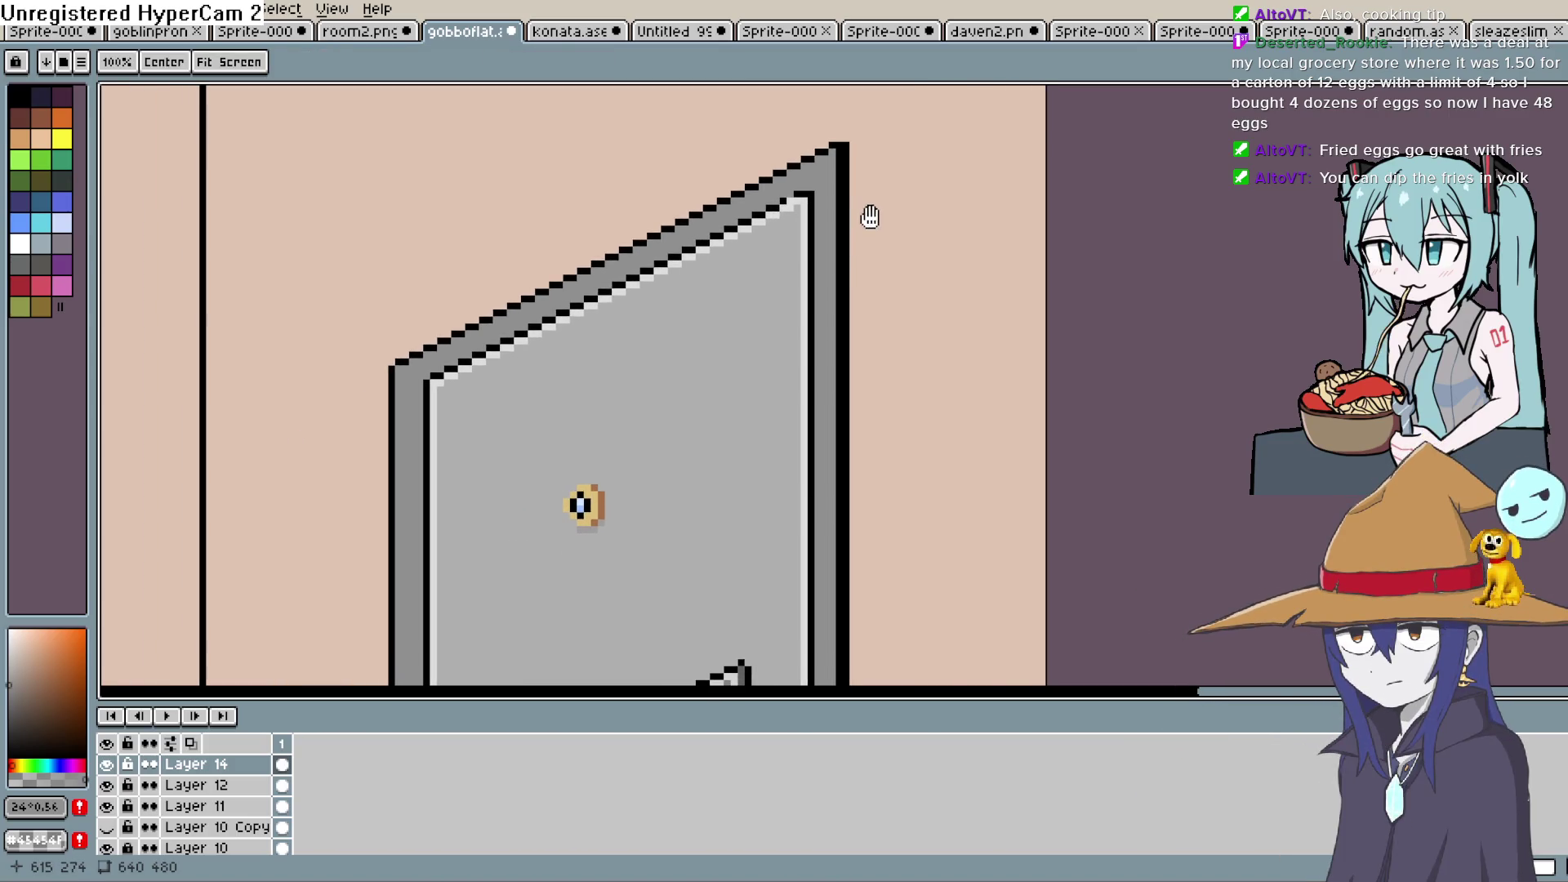
scroll(826, 264, down, 3)
scroll(829, 259, left, 2)
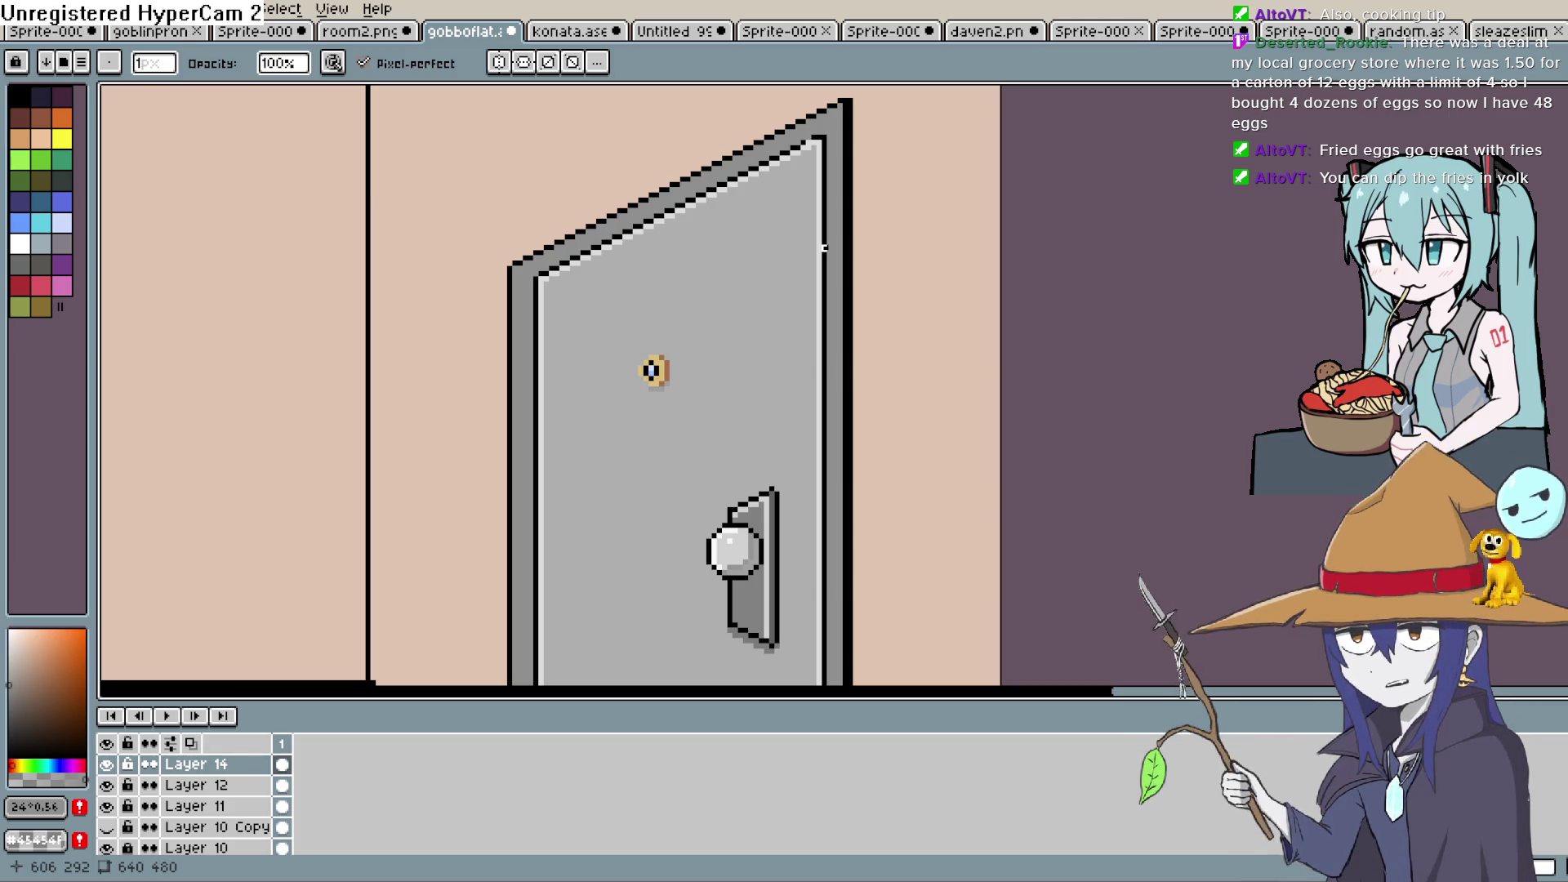
key(space)
scroll(824, 245, down, 2)
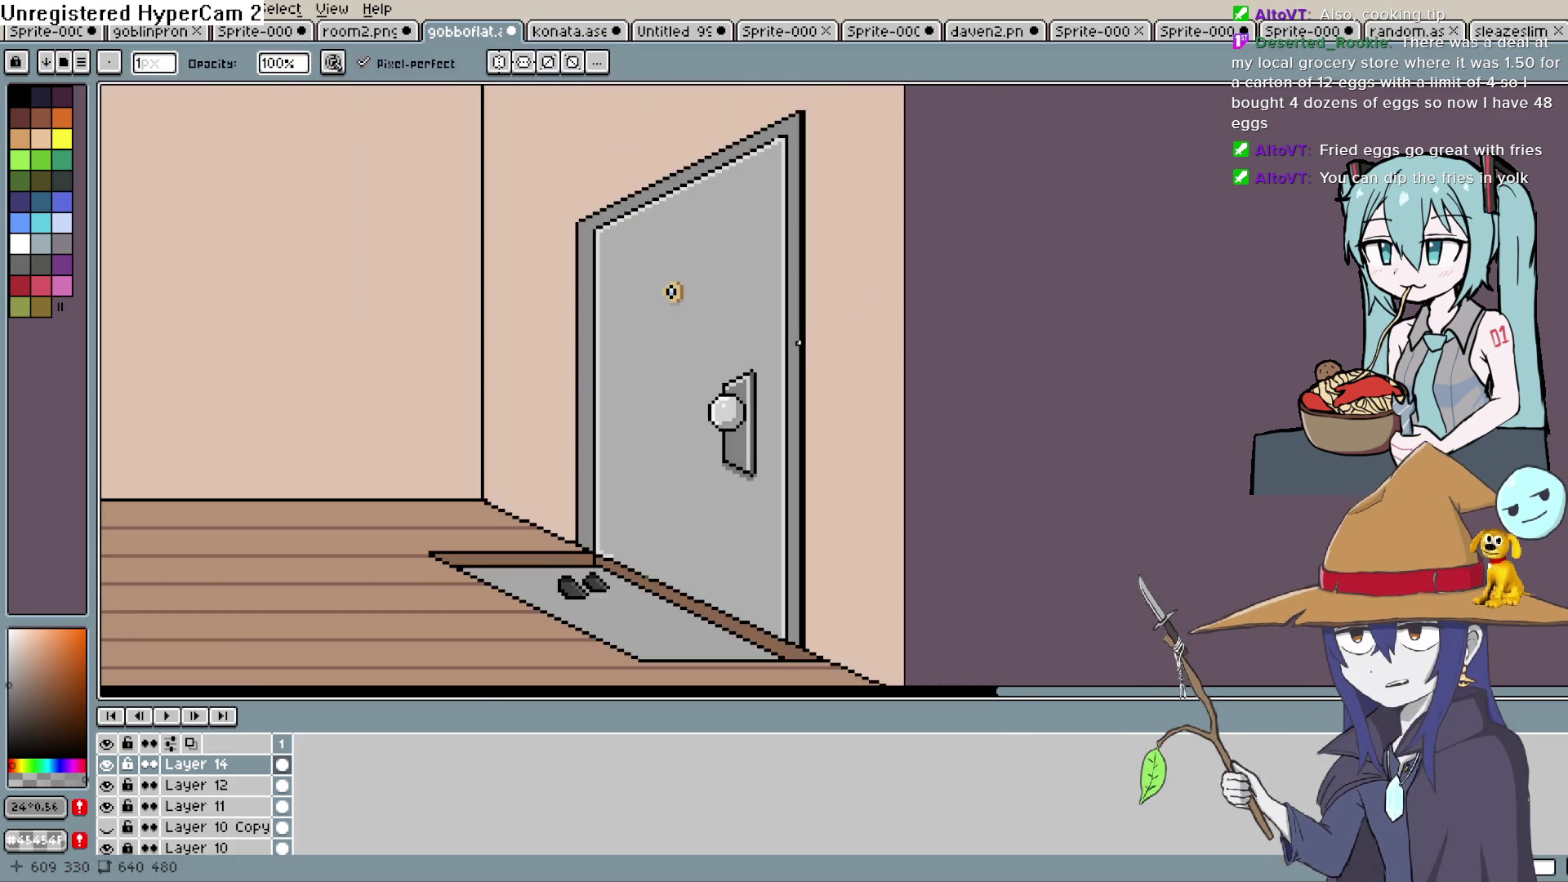
scroll(816, 367, down, 2)
drag(831, 358, 869, 354)
scroll(858, 356, up, 2)
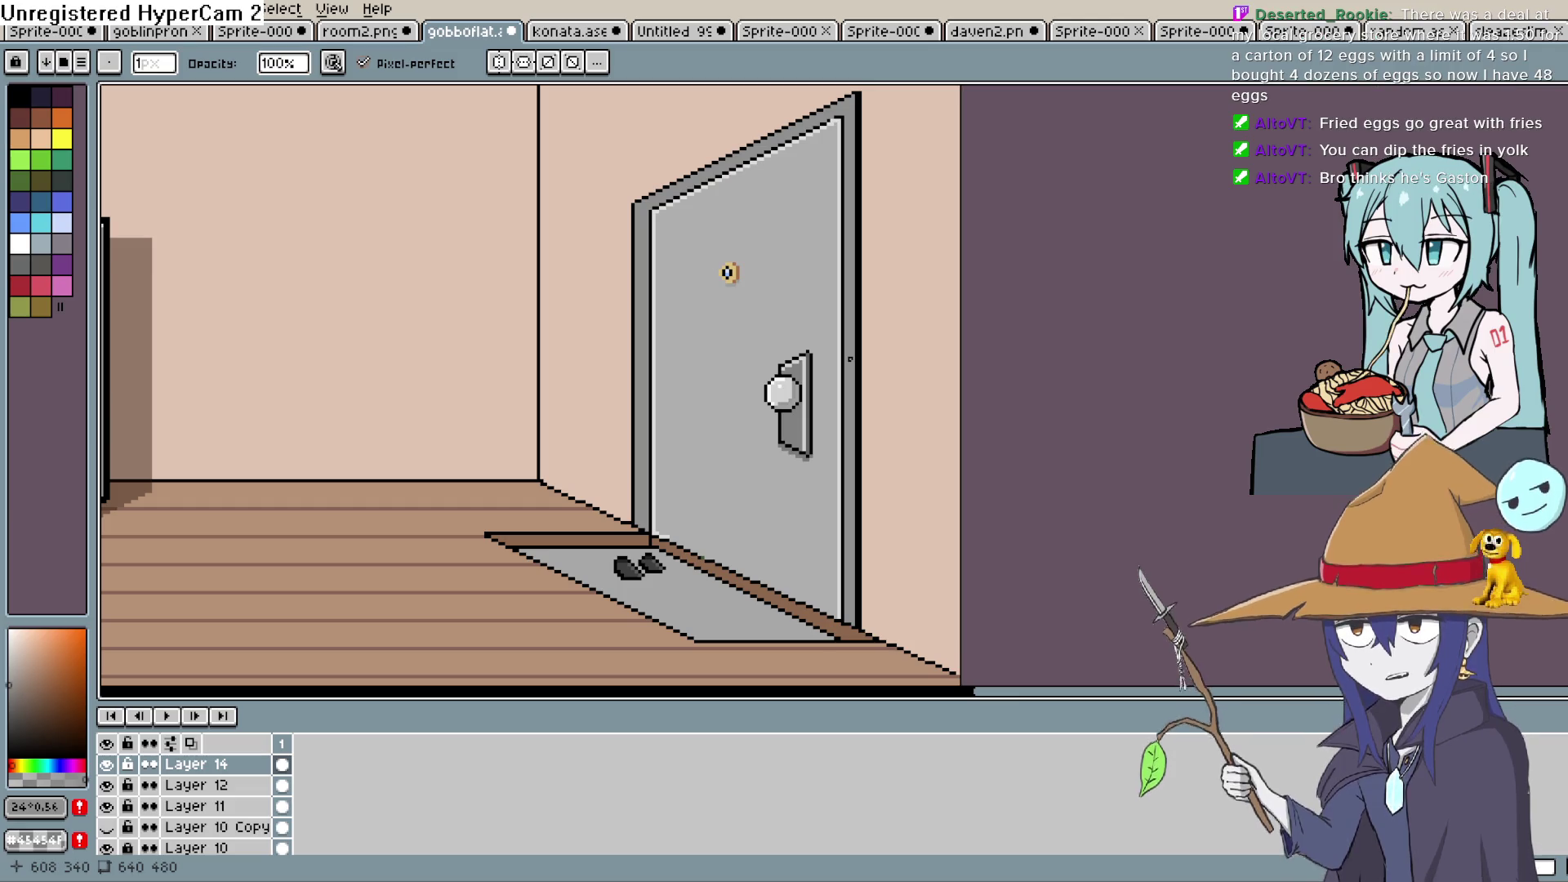
Draw a black outline line down the door's left edge using black sampled from the outline
key(i)
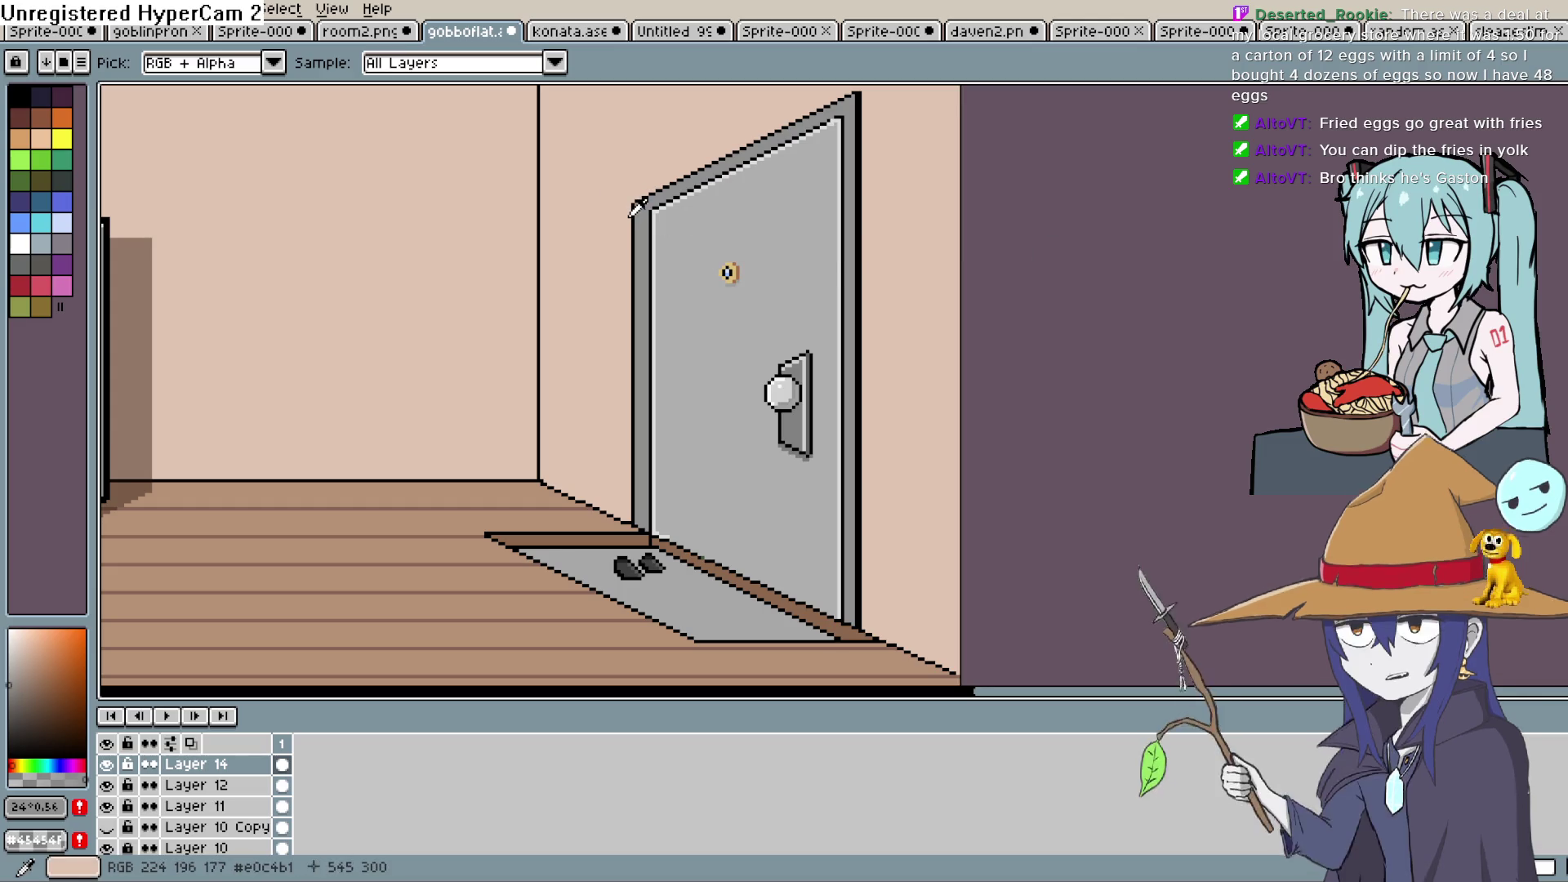
click(636, 208)
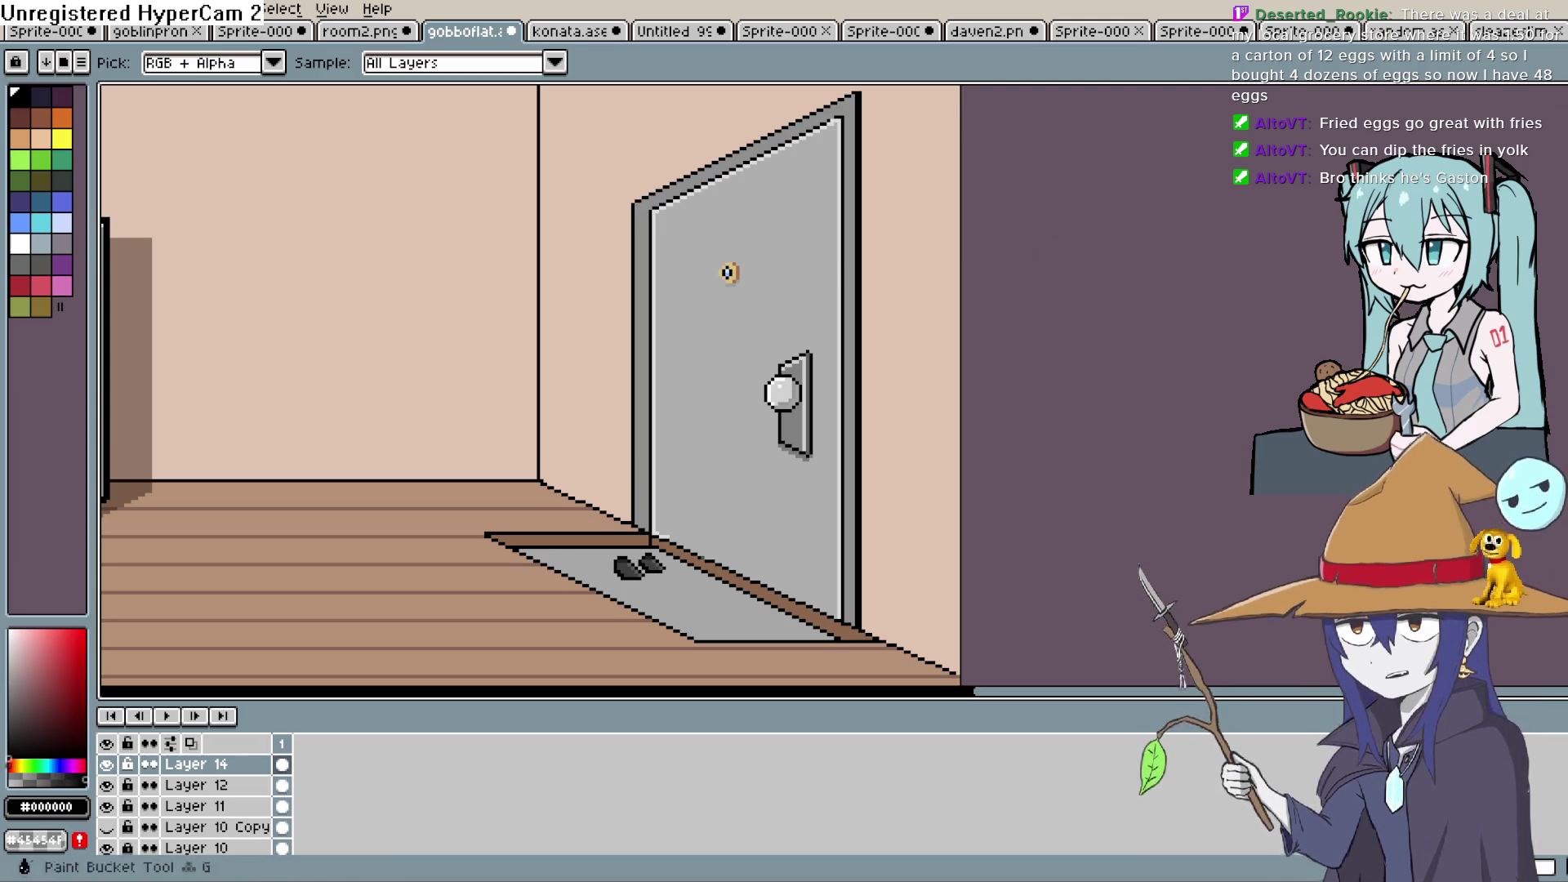
key(b)
scroll(645, 212, up, 2)
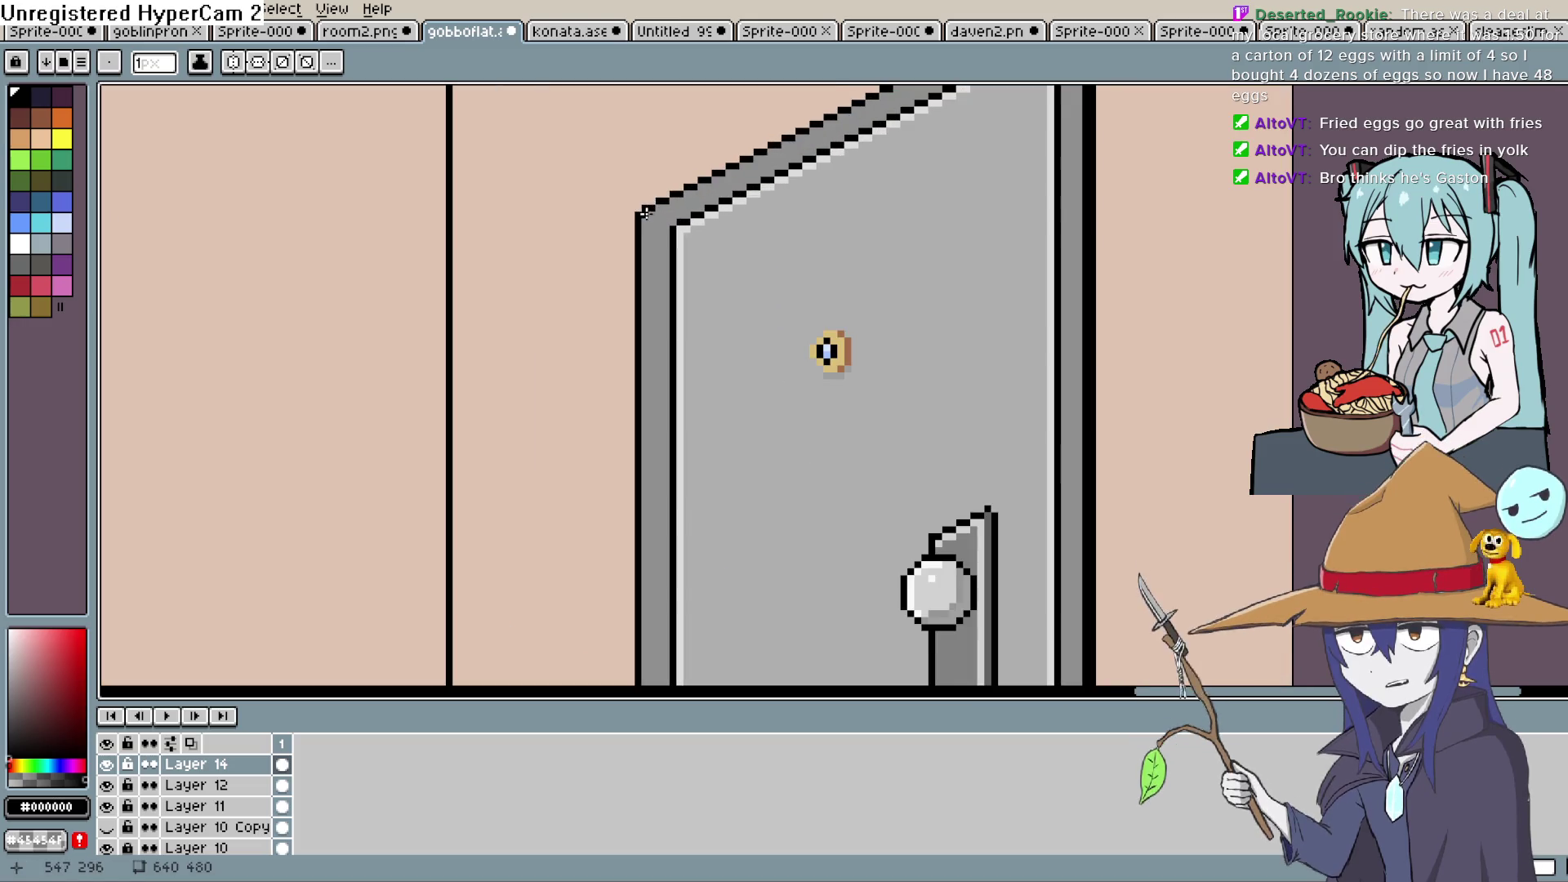
mouse_move(643, 214)
mouse_down()
mouse_move(650, 615)
mouse_move(653, 563)
mouse_up()
scroll(650, 614, down, 3)
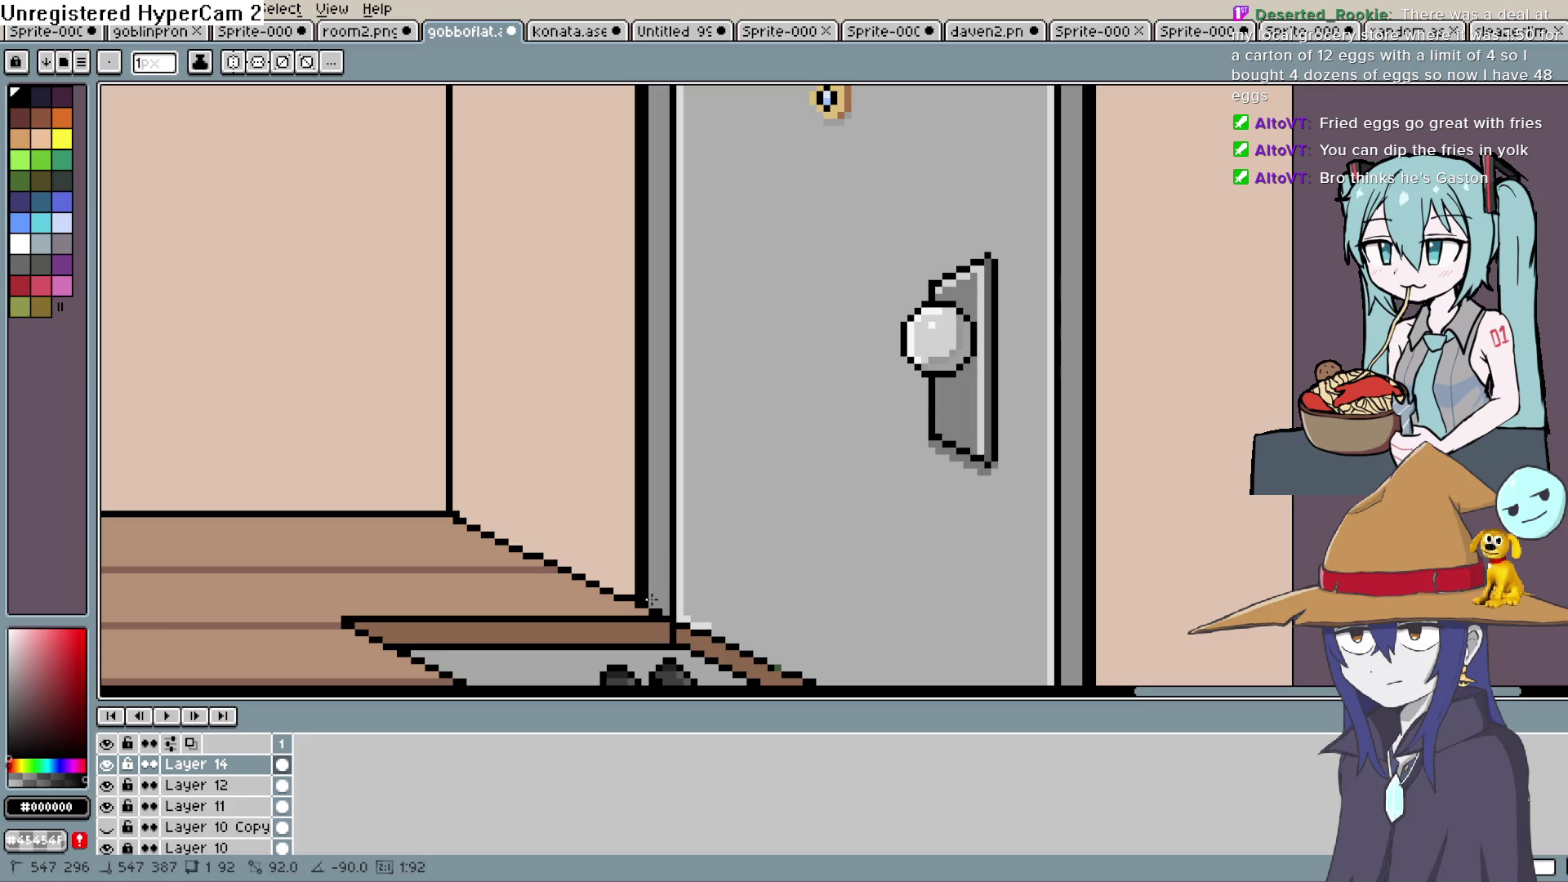
Sample the wall colour and erase near the door's left edge
key(i)
click(636, 318)
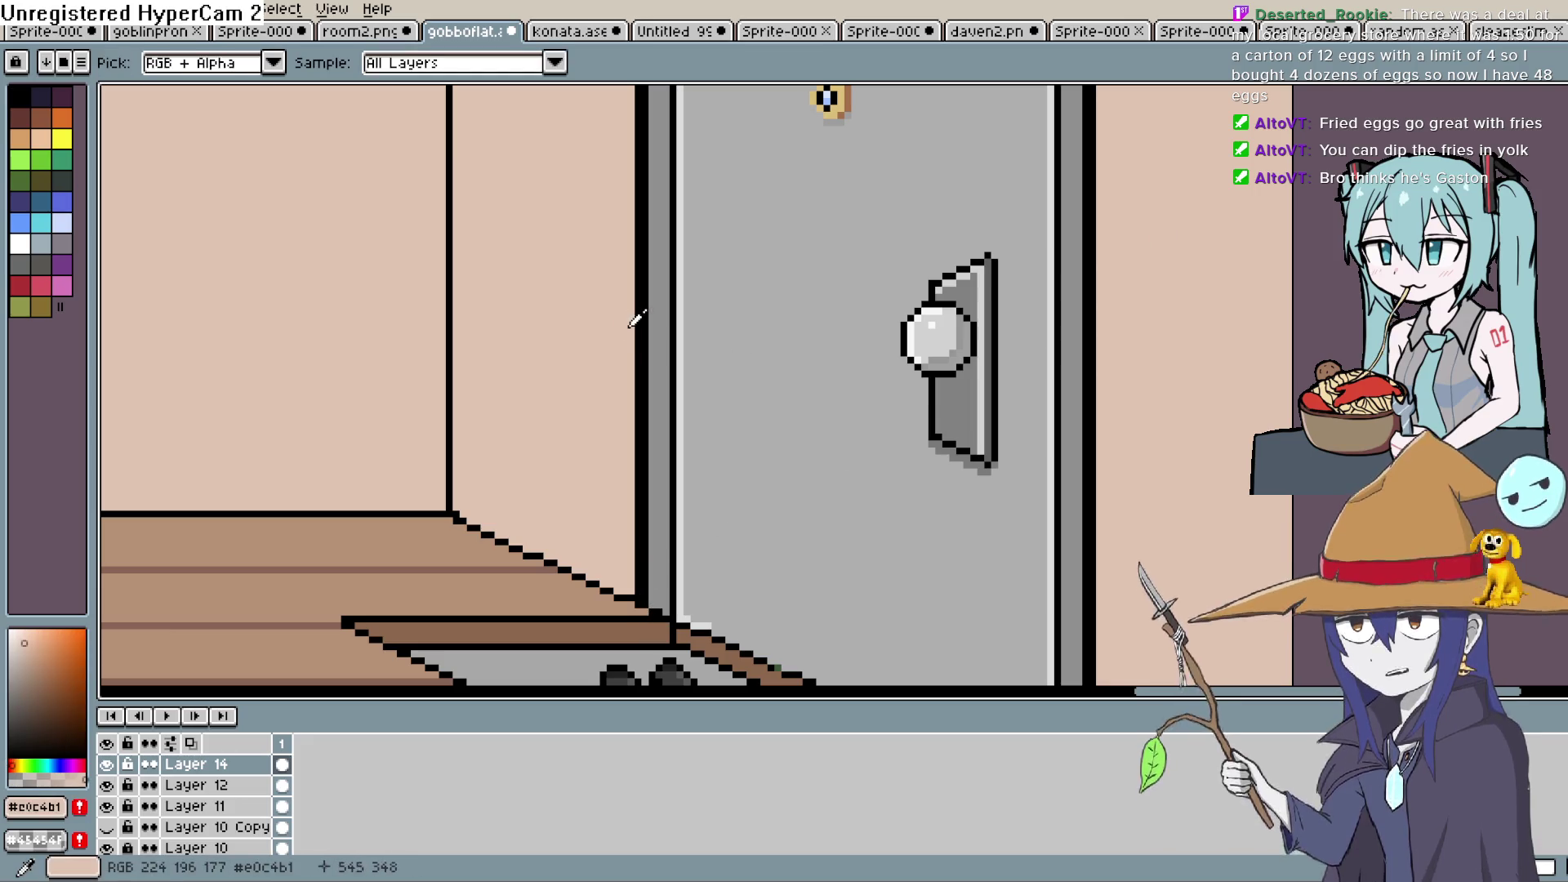
scroll(636, 318, up, 2)
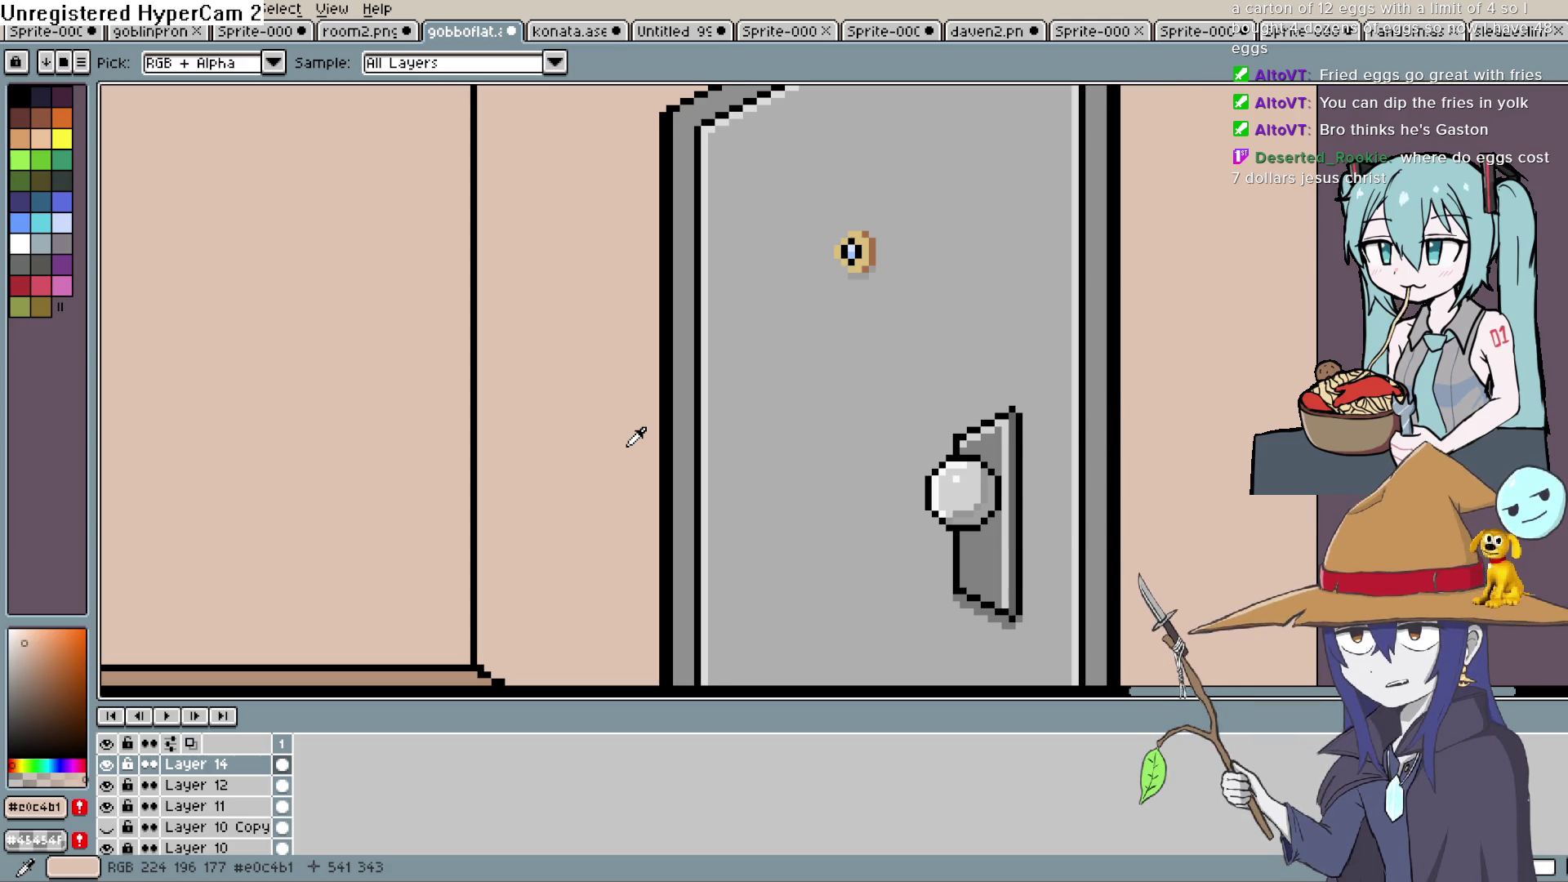
scroll(636, 437, up, 1)
scroll(653, 392, up, 5)
scroll(669, 318, up, 1)
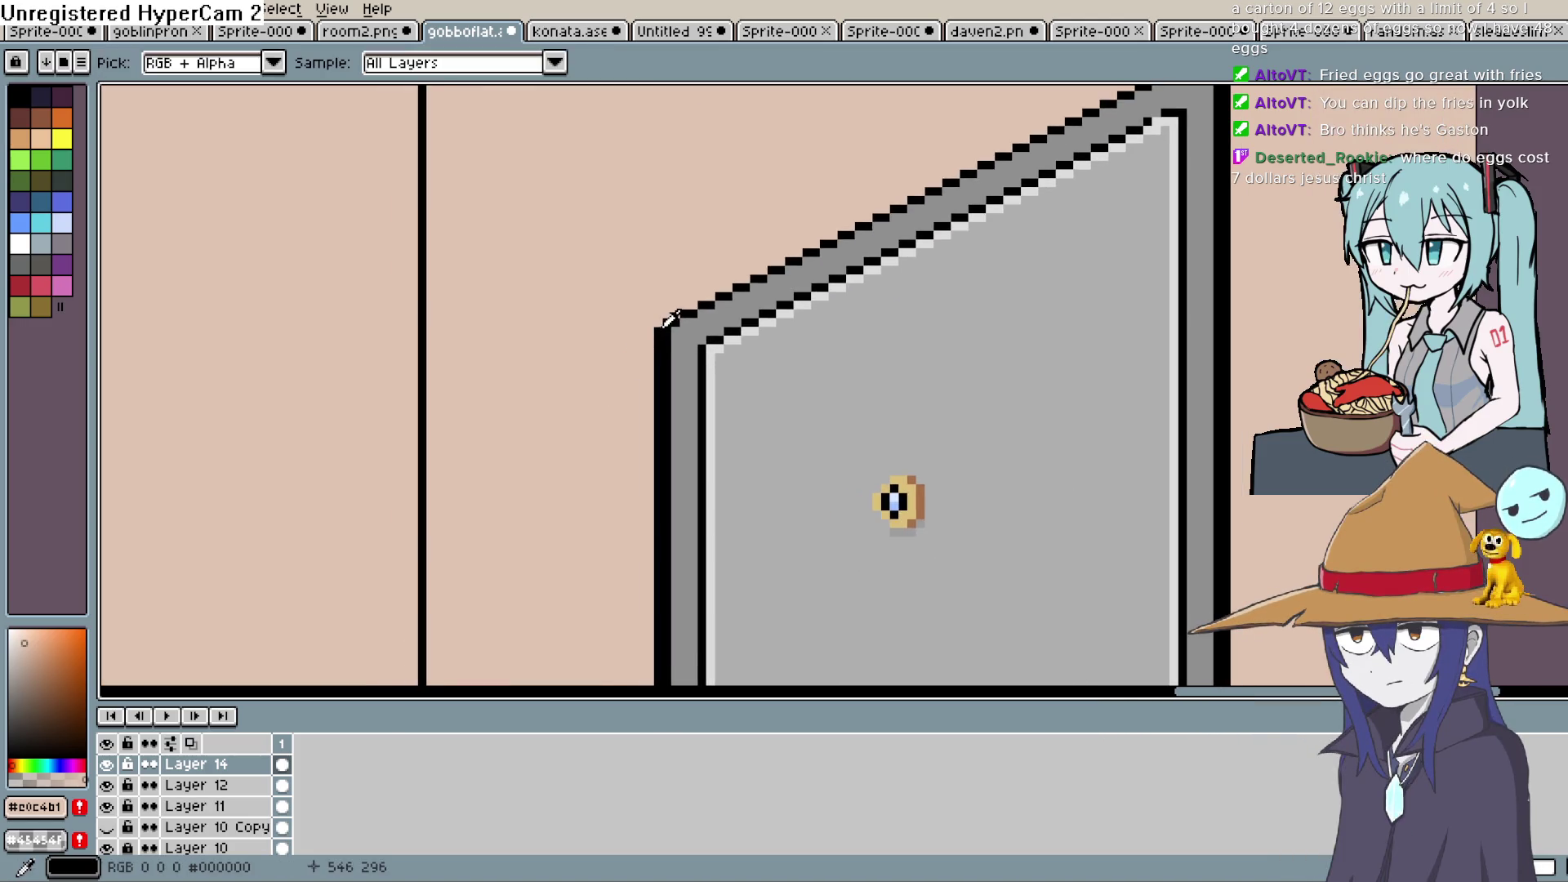
key(e)
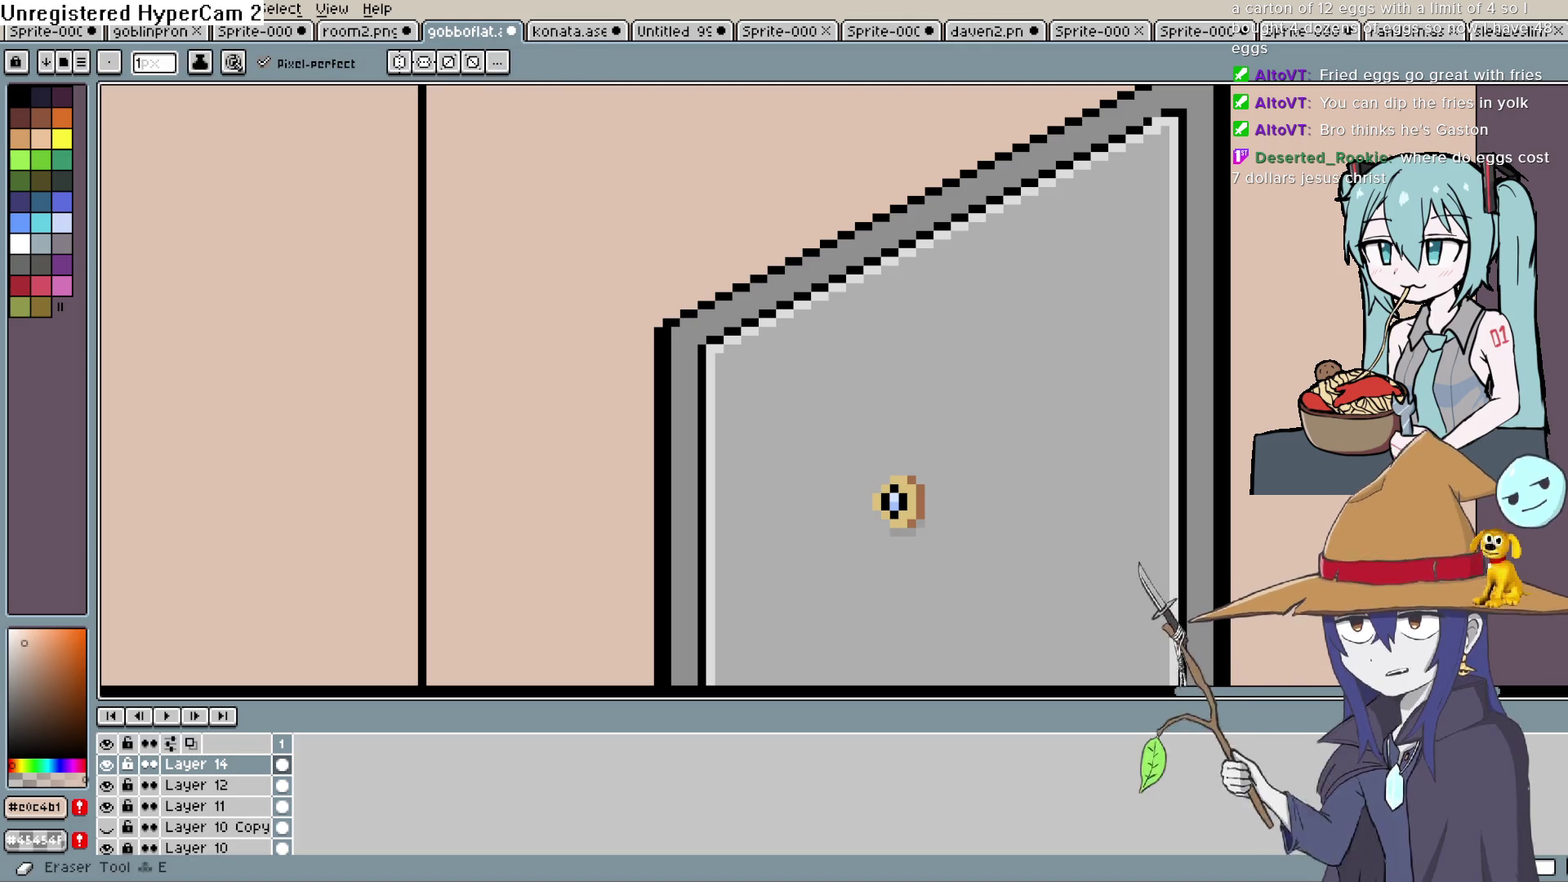
drag(711, 369, 764, 222)
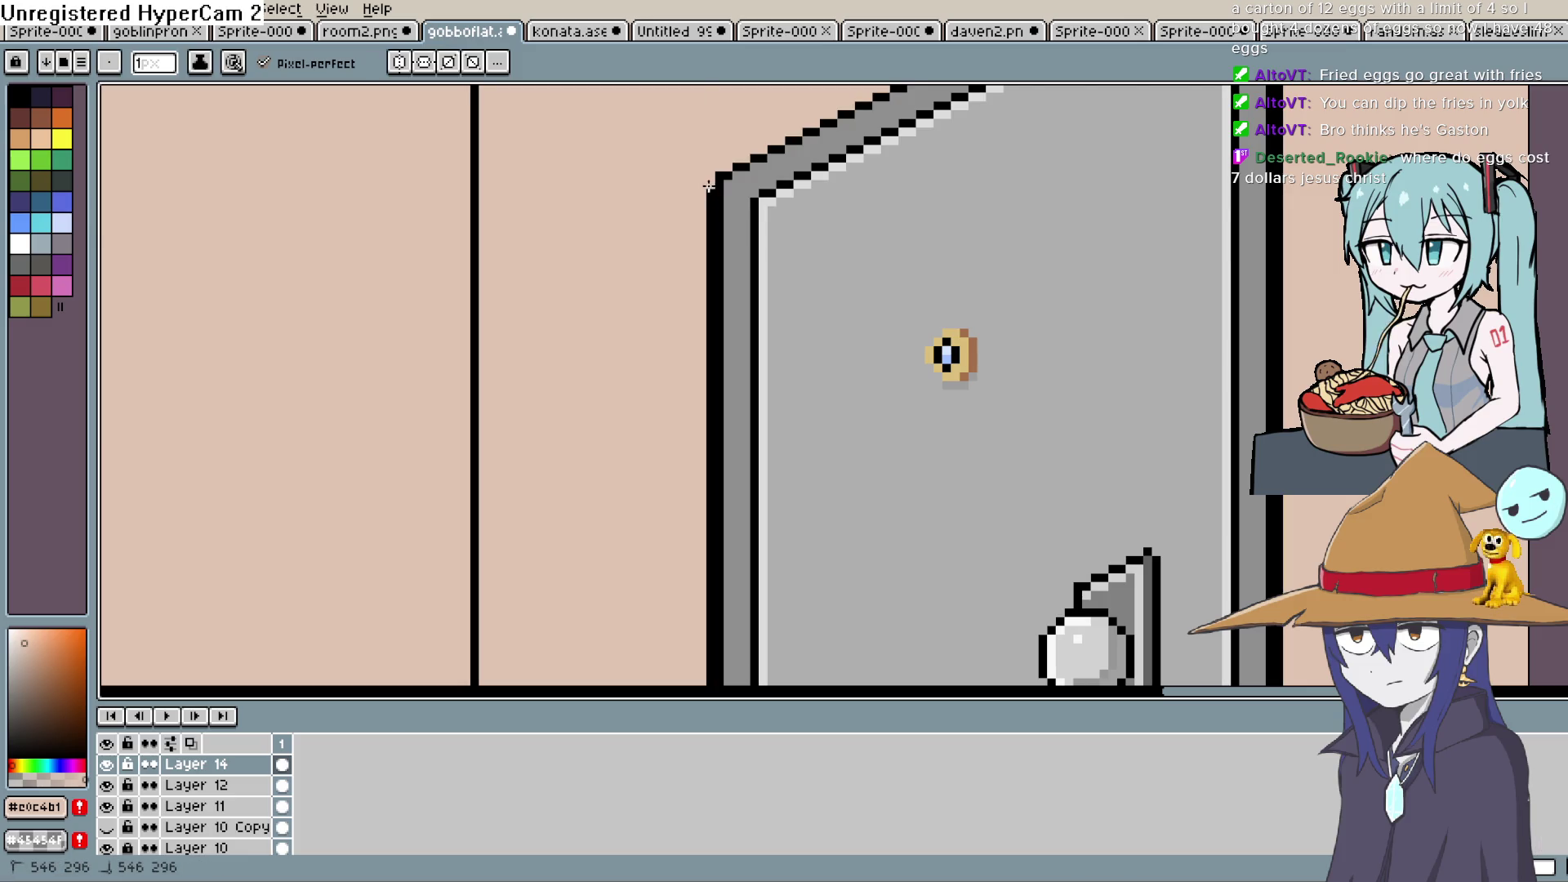
Restore the erased wall-corner pixels and draw a vertical Curve-tool line down the corner
key(ctrl+z)
key(shift+l)
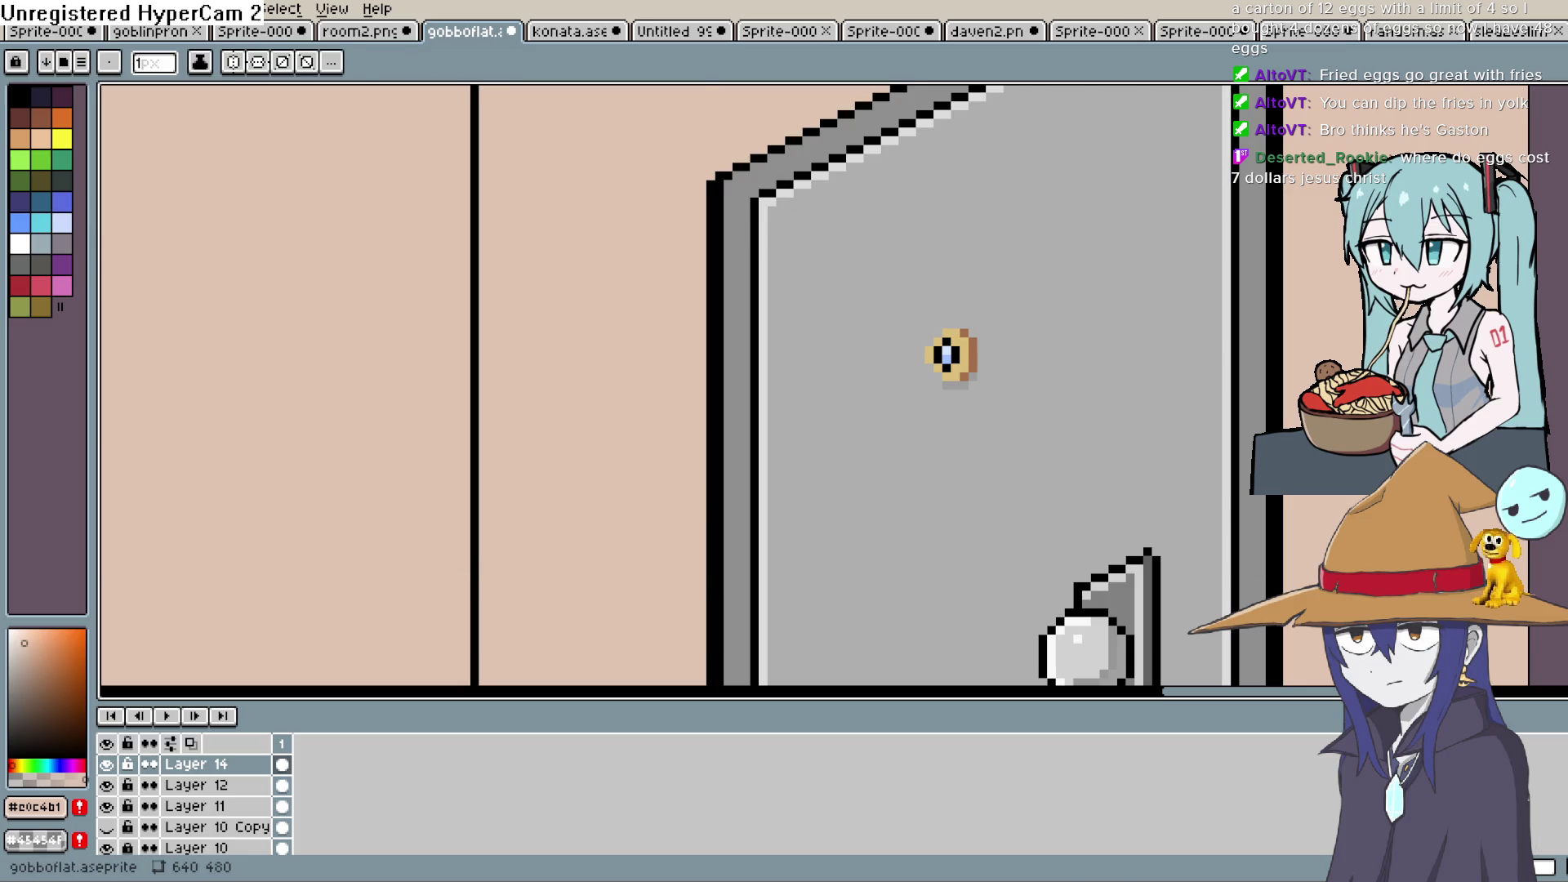
mouse_move(705, 181)
mouse_down()
mouse_move(706, 683)
mouse_move(725, 675)
mouse_move(710, 523)
mouse_up()
scroll(707, 683, up, 3)
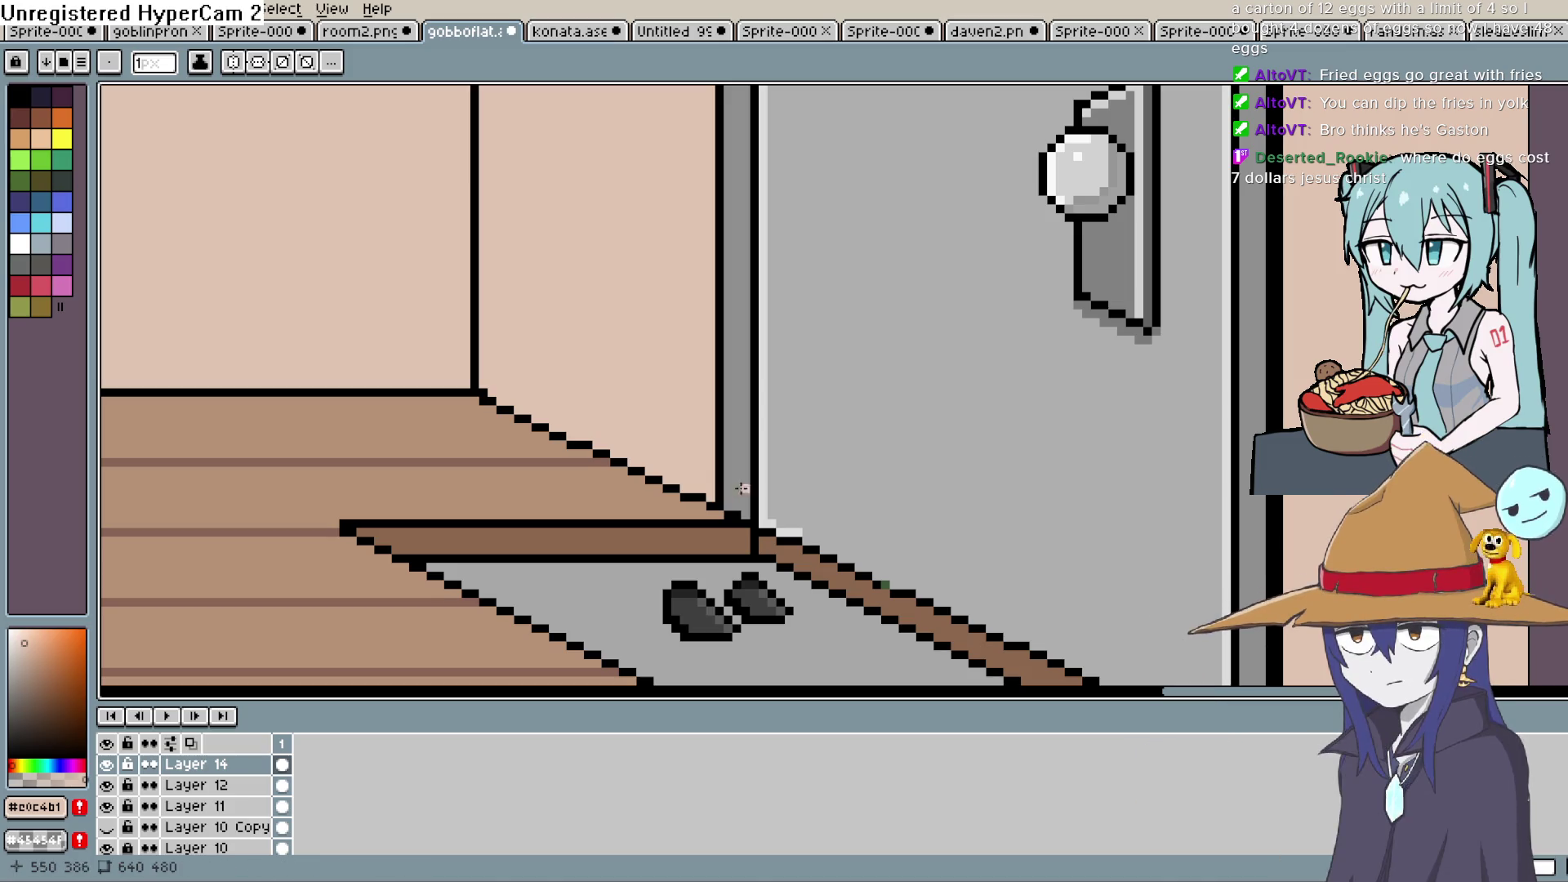
Open the current layer's properties and close them without changes
key(shift+p)
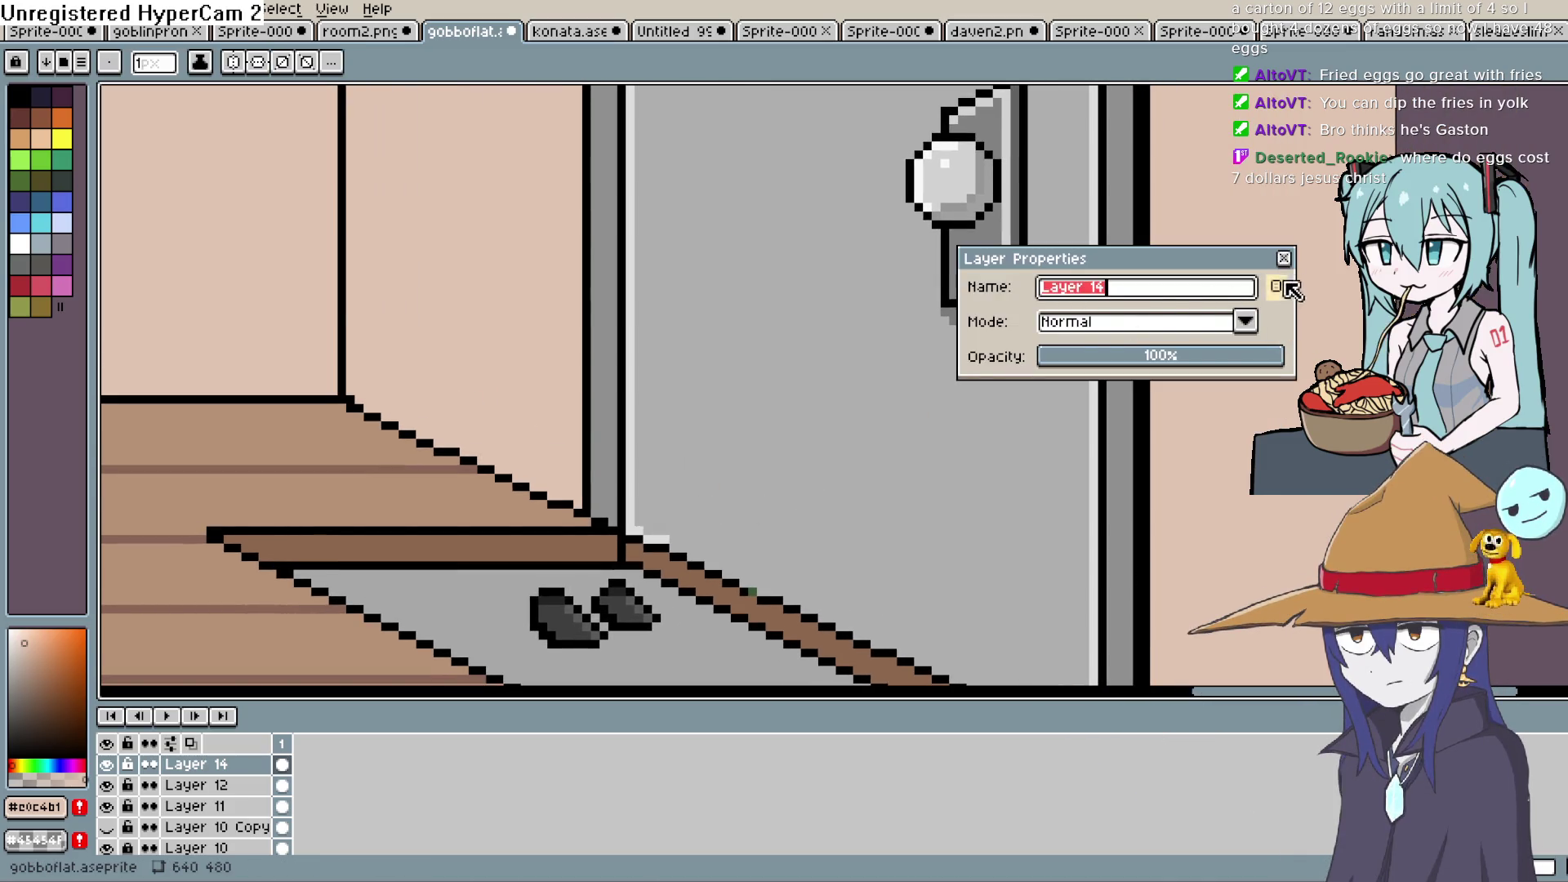
click(1284, 258)
scroll(1055, 537, down, 3)
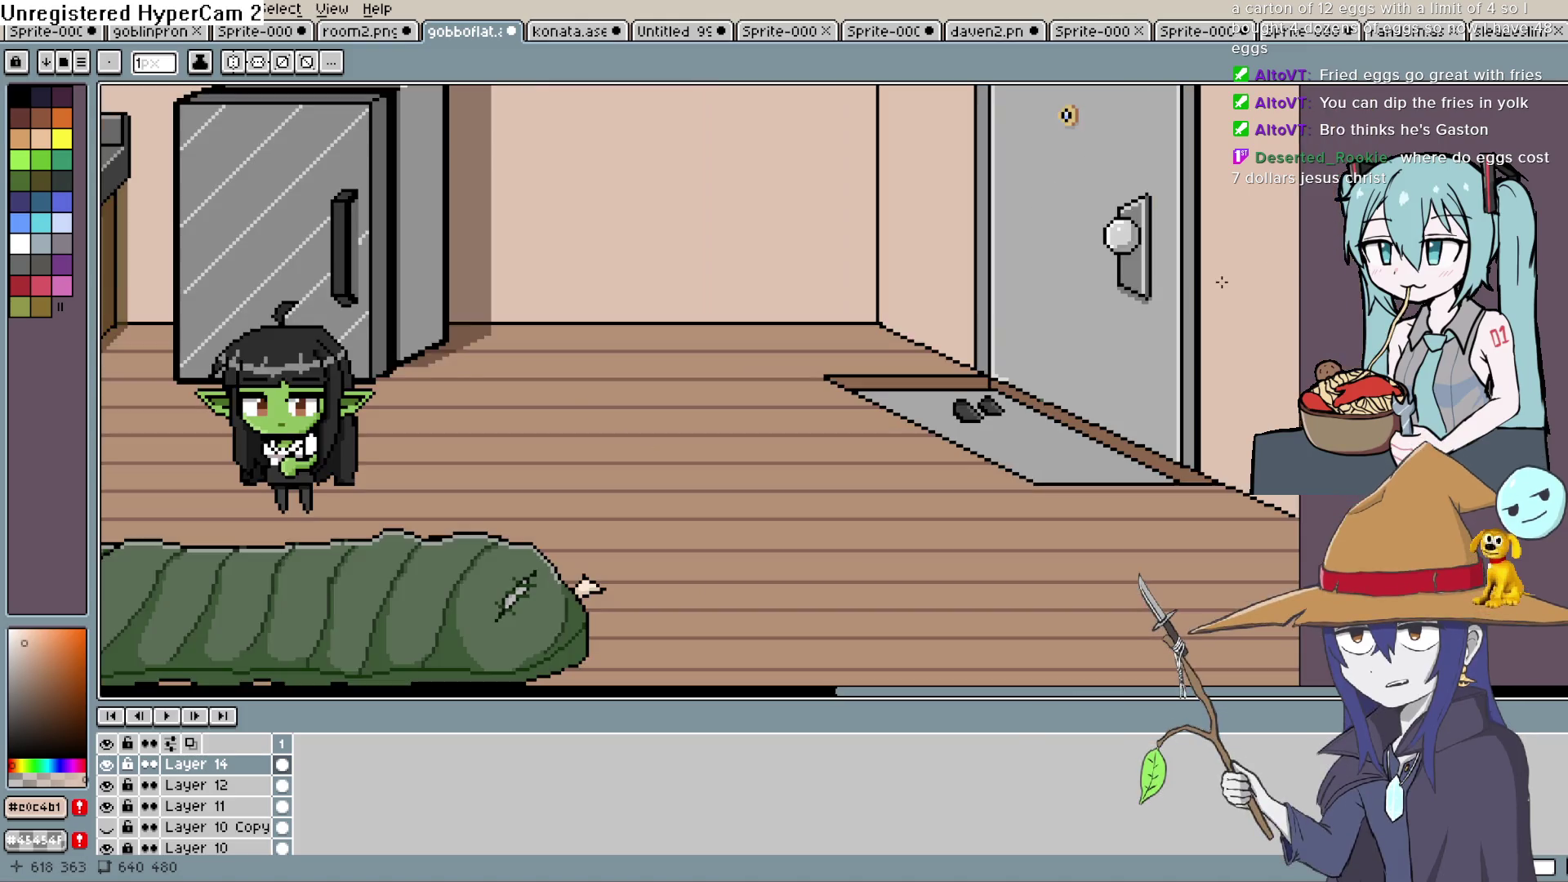
scroll(1056, 537, up, 2)
scroll(1056, 537, down, 2)
scroll(1026, 269, up, 2)
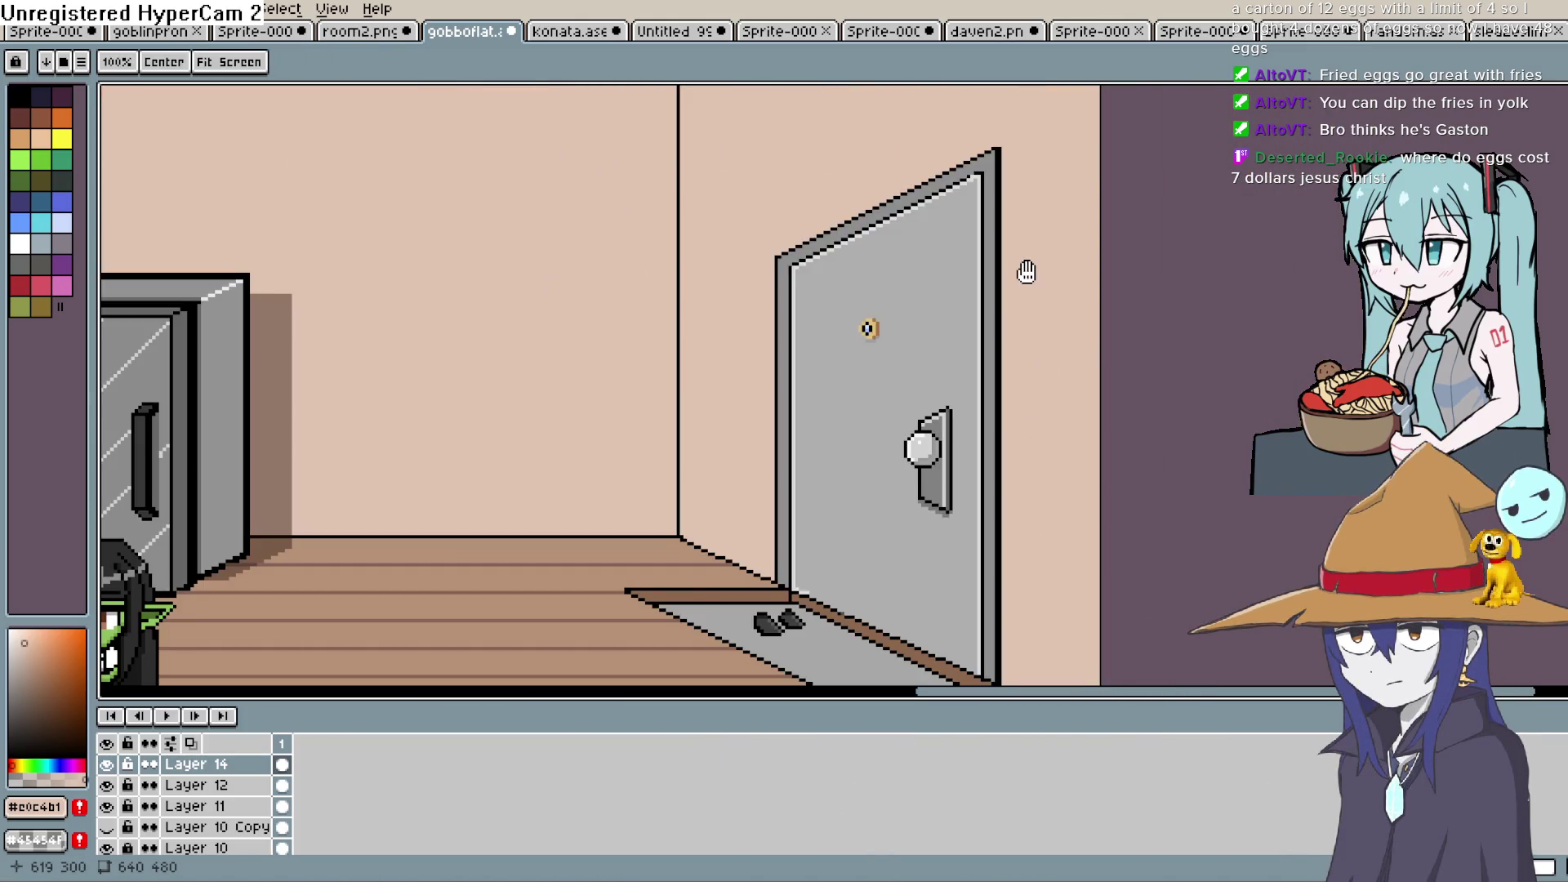
key(b)
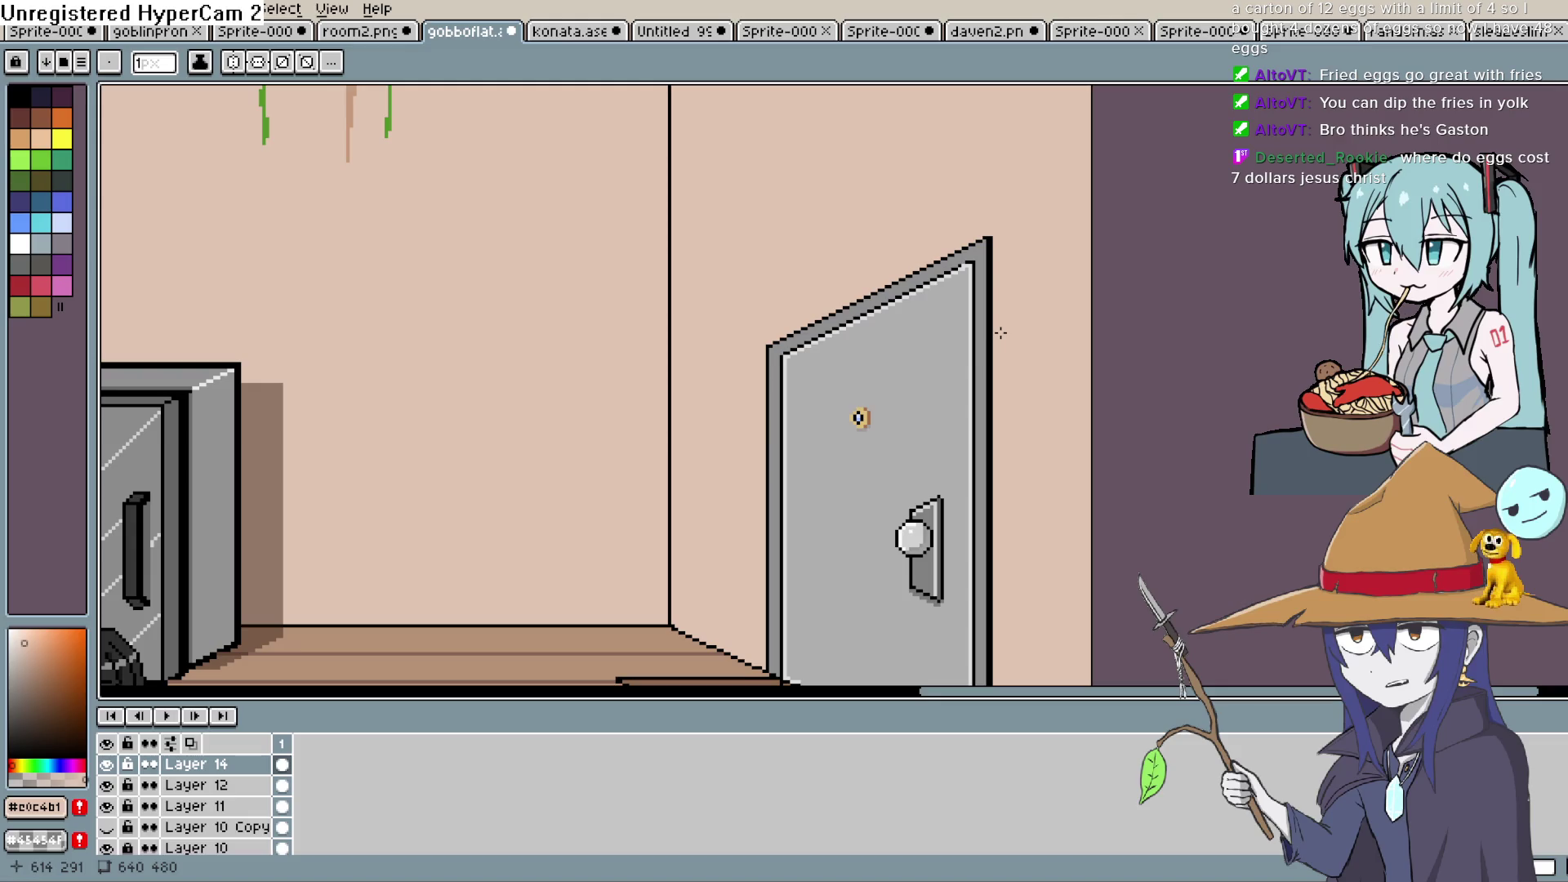
key(h)
mouse_move(997, 329)
mouse_down()
mouse_move(945, 392)
mouse_move(959, 446)
mouse_up()
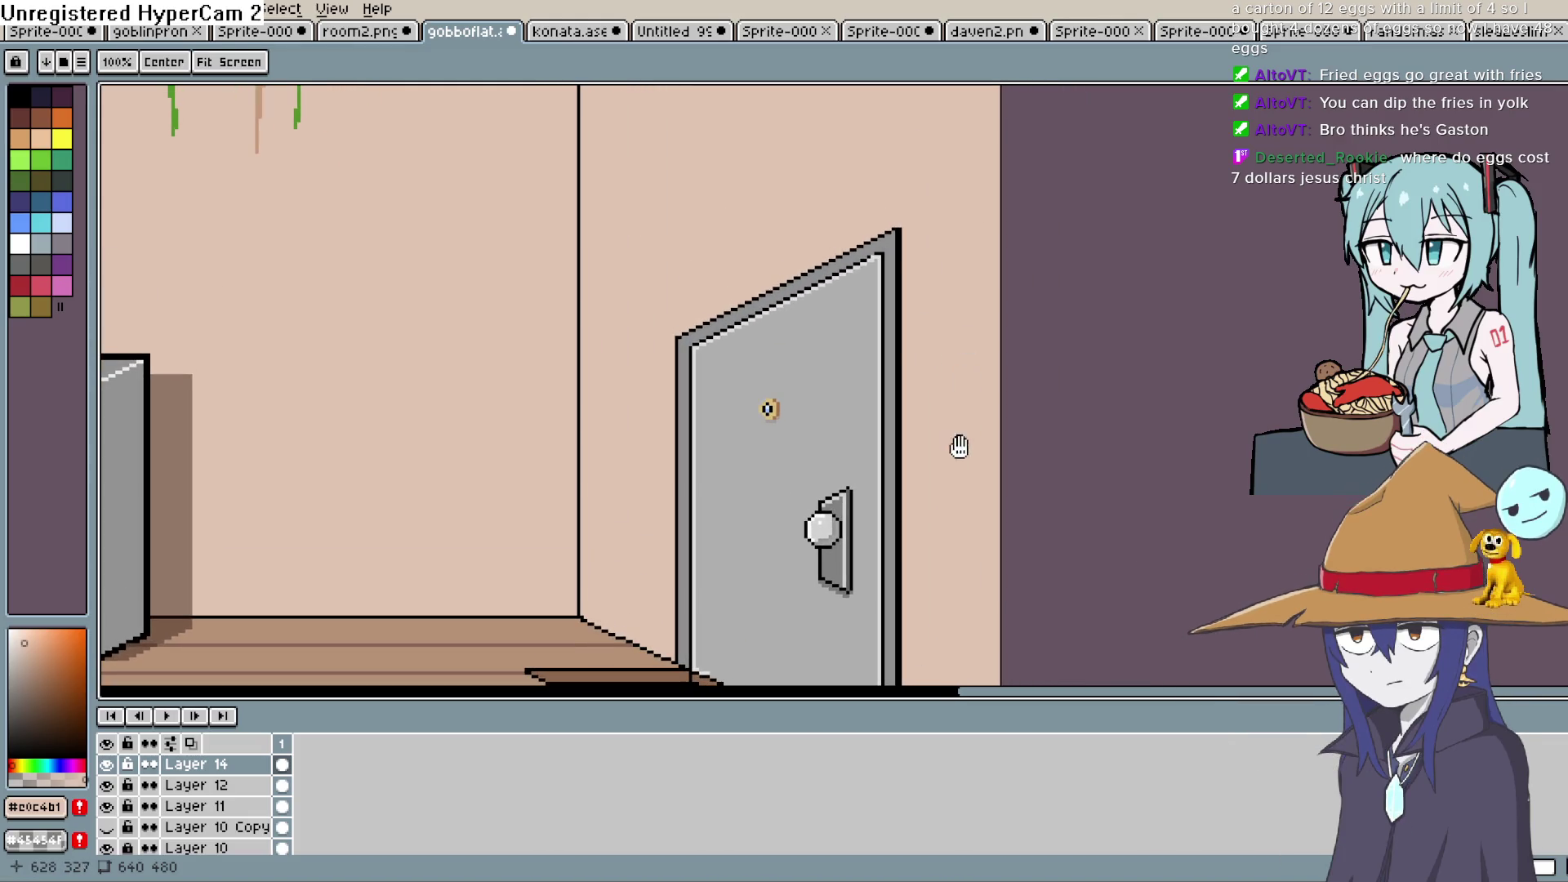
key(b)
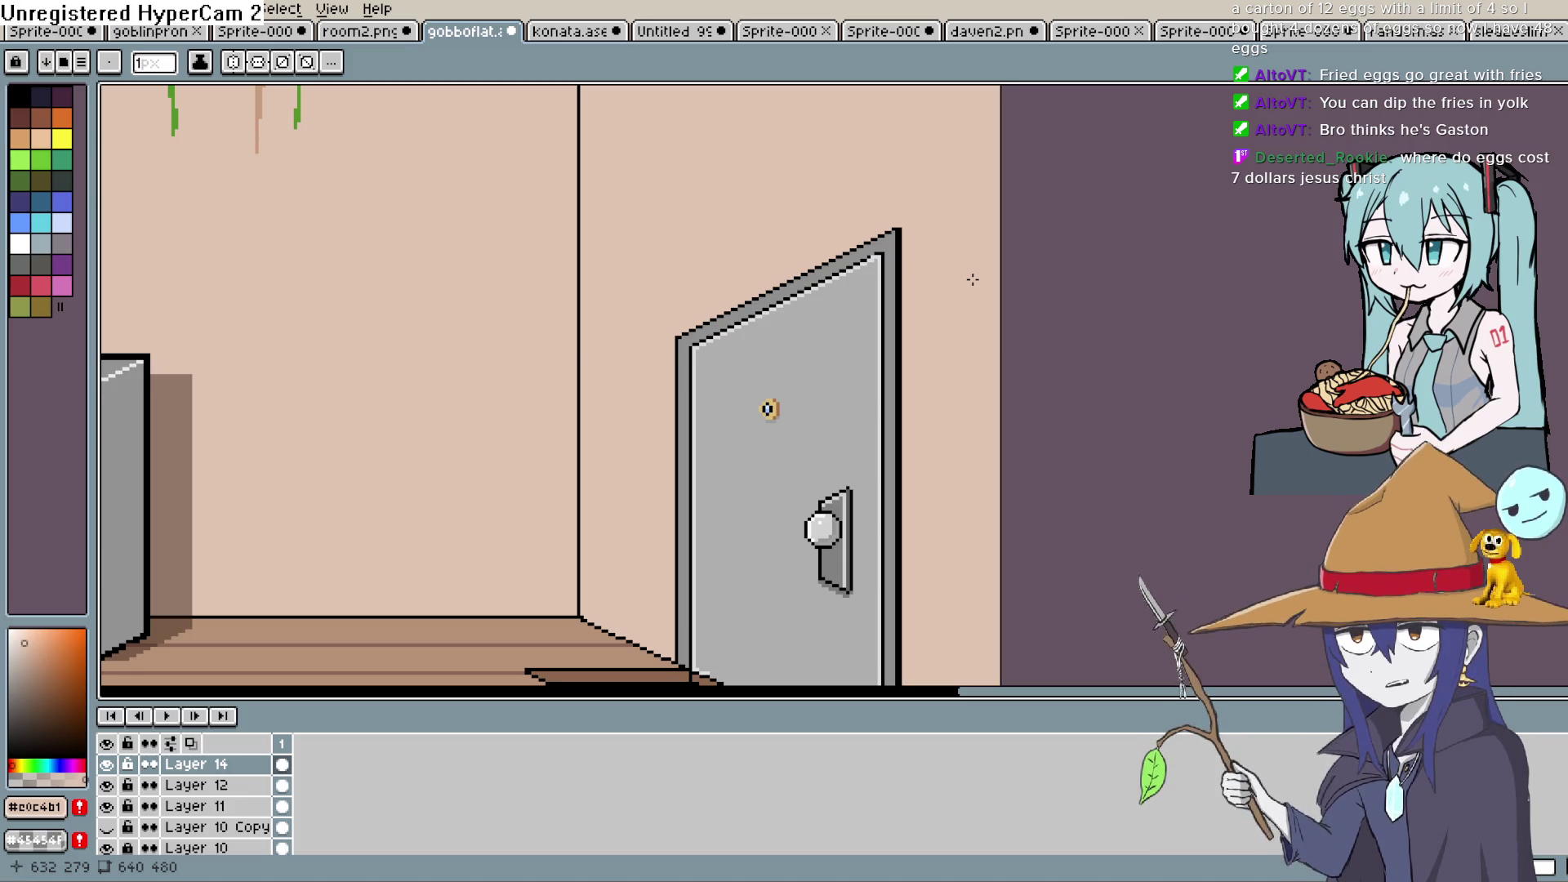
Draw a dark grey straight line down the door's right edge
key(space)
mouse_move(900, 401)
mouse_down()
mouse_move(930, 270)
mouse_move(898, 327)
mouse_up()
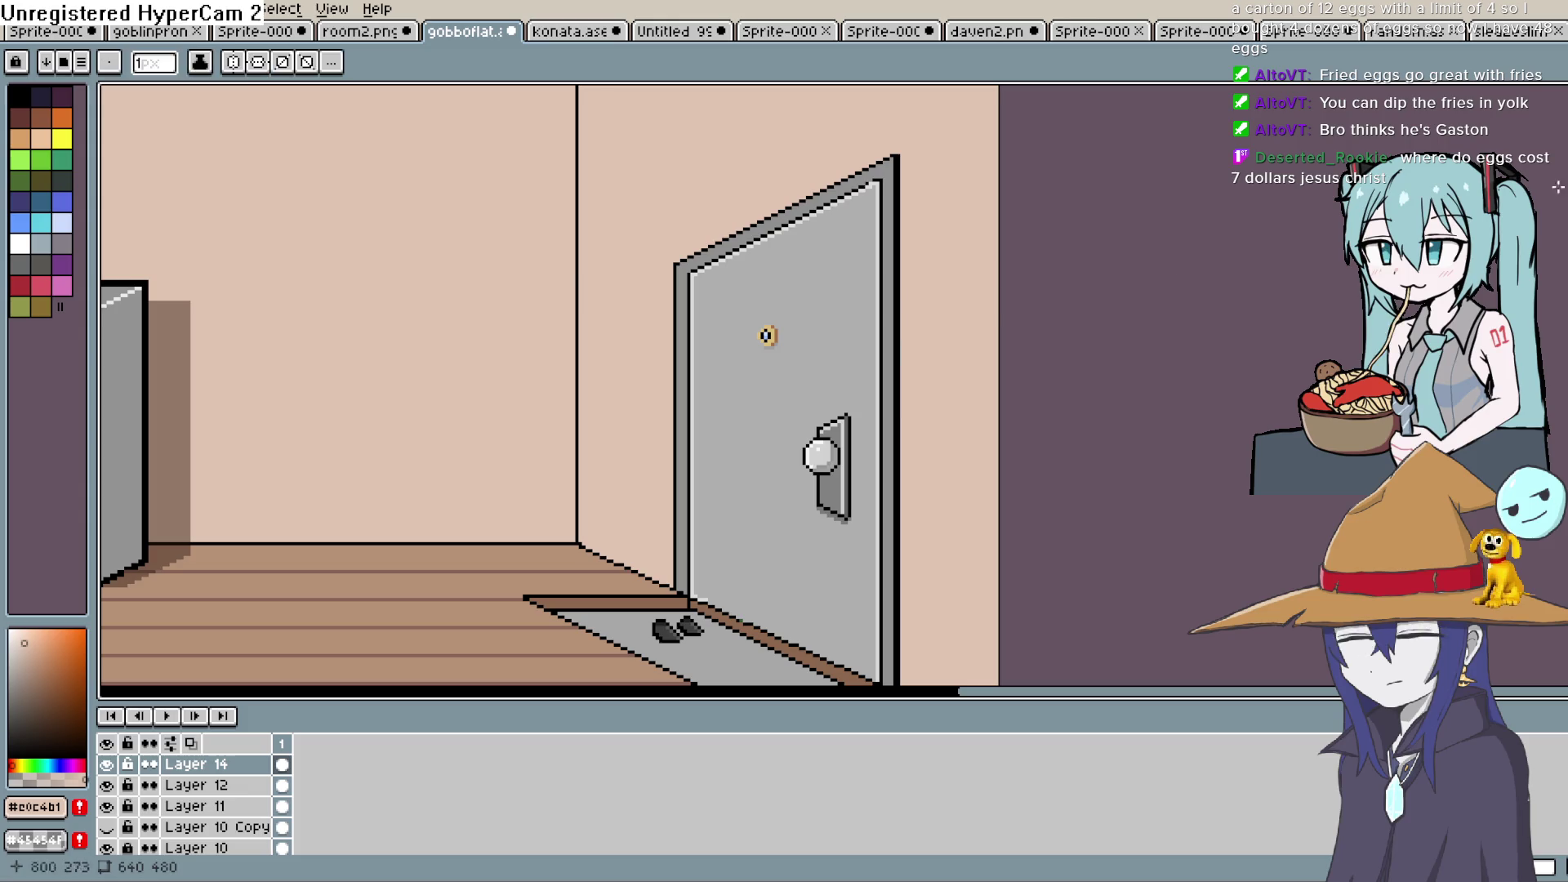
click(906, 269)
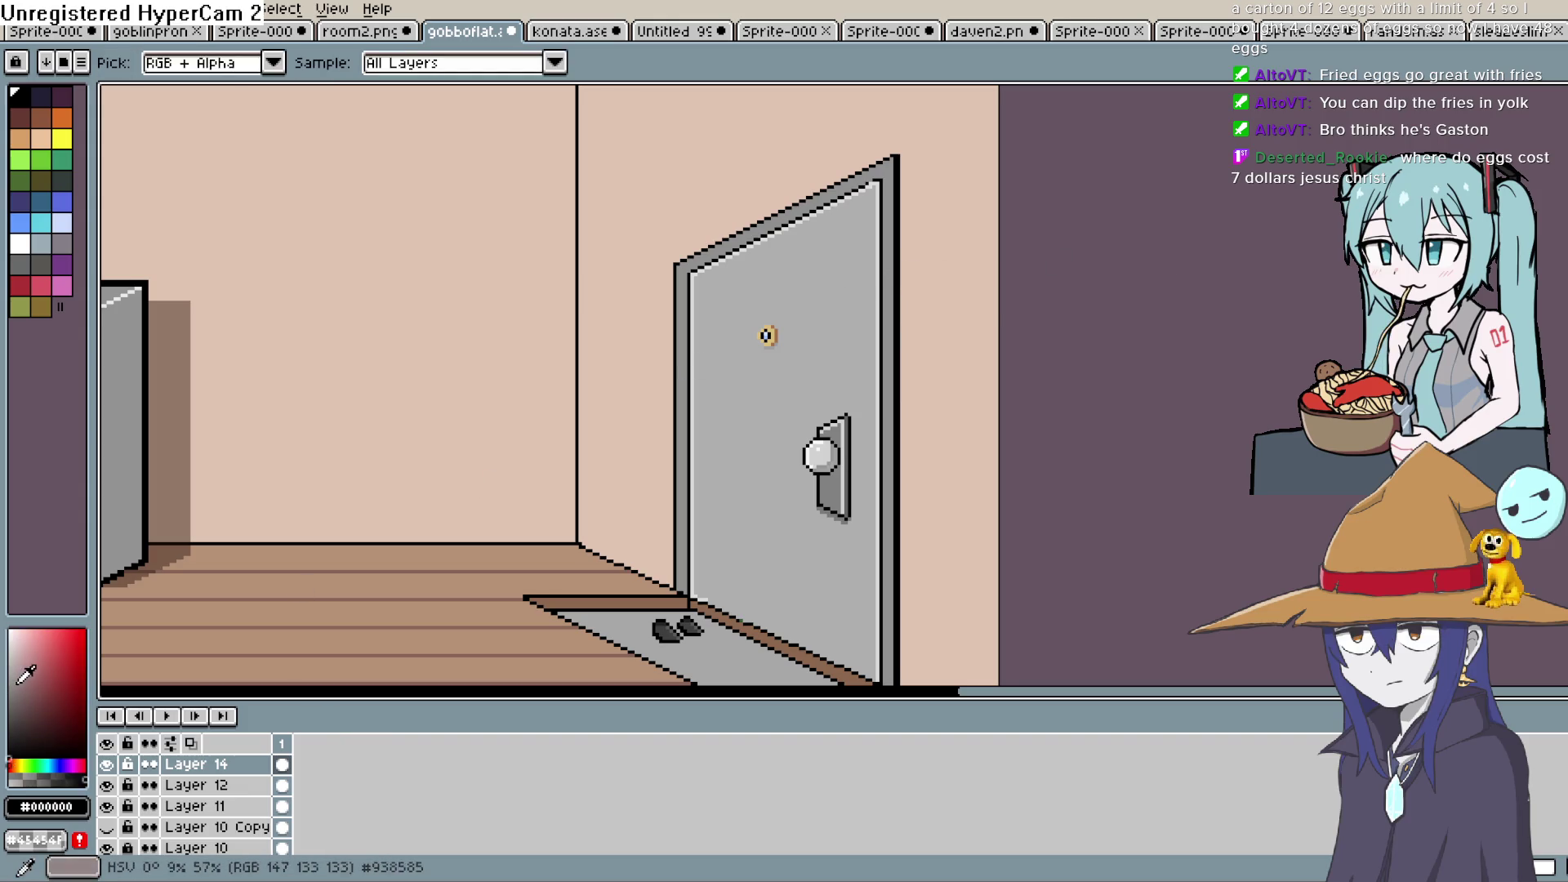
key(l)
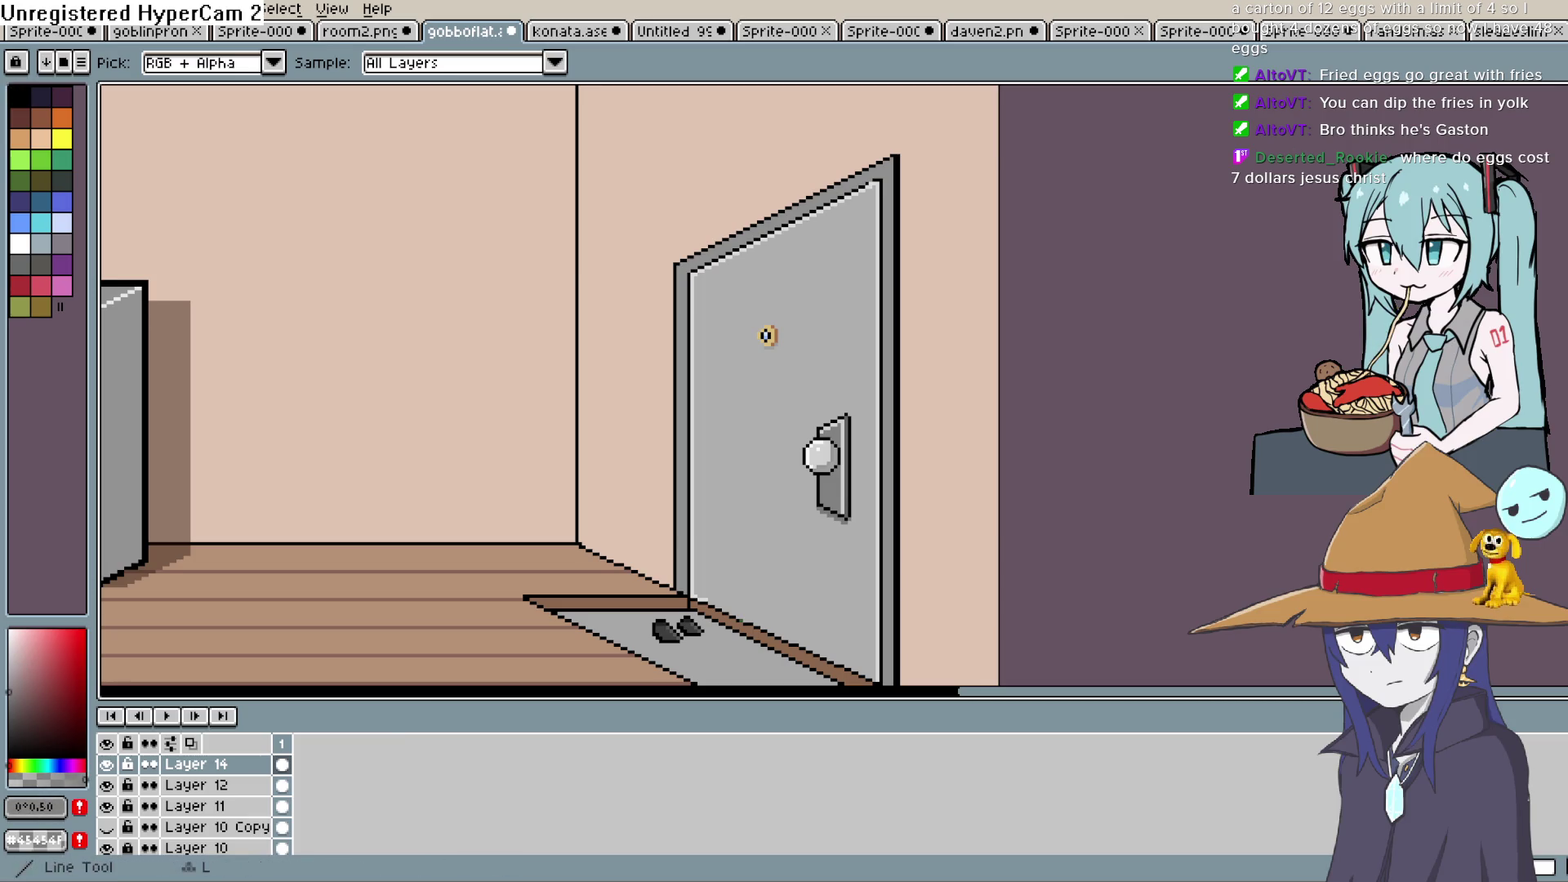
drag(936, 310, 871, 304)
scroll(844, 155, down, 3)
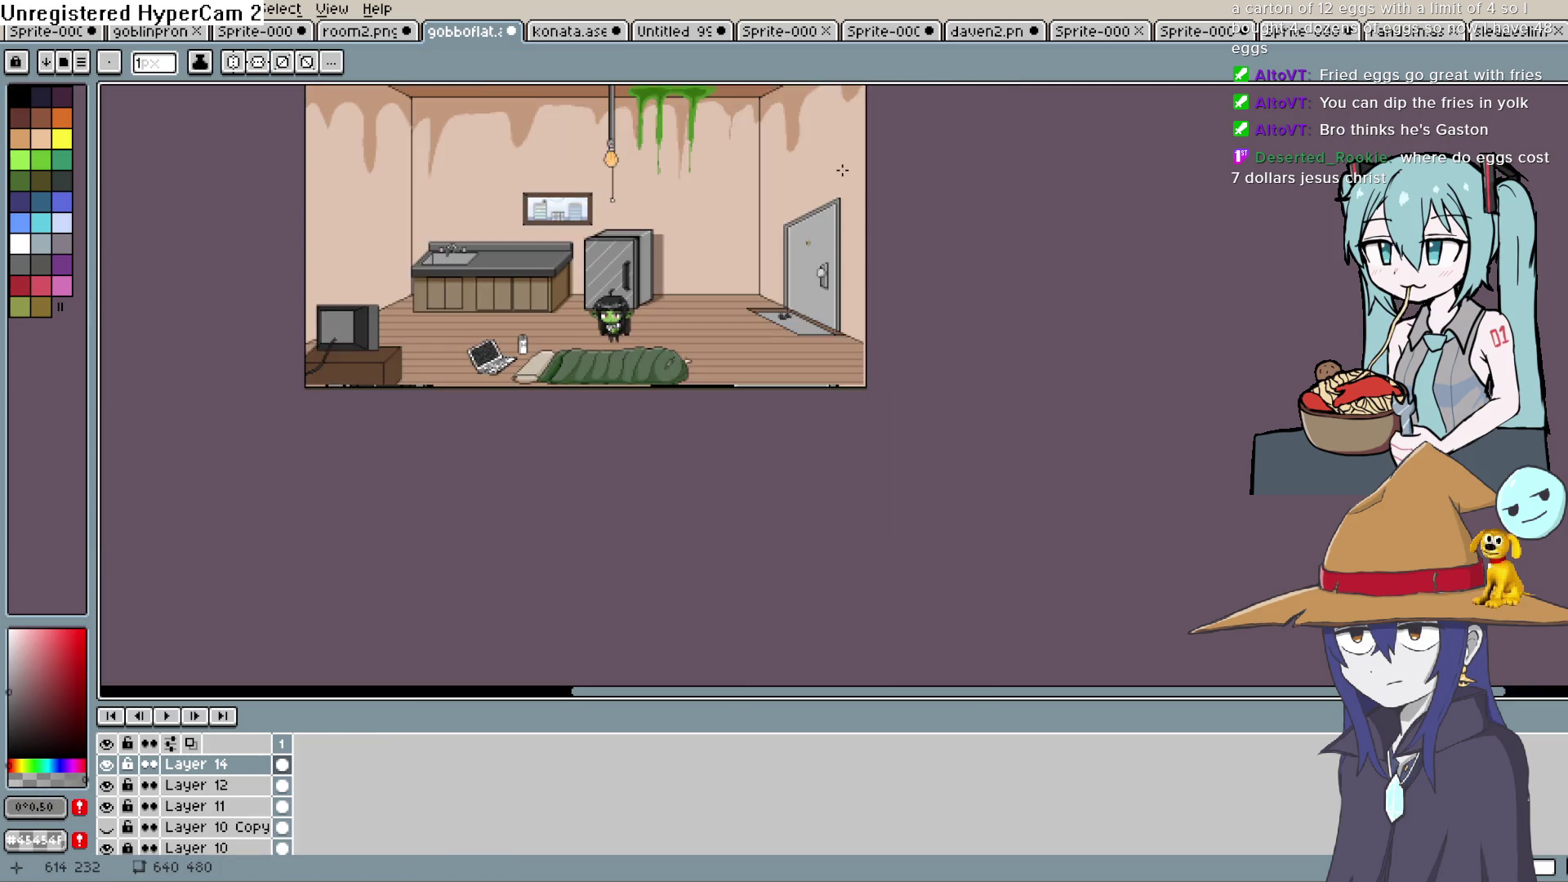
scroll(846, 234, up, 4)
scroll(846, 234, up, 1)
scroll(843, 243, down, 3)
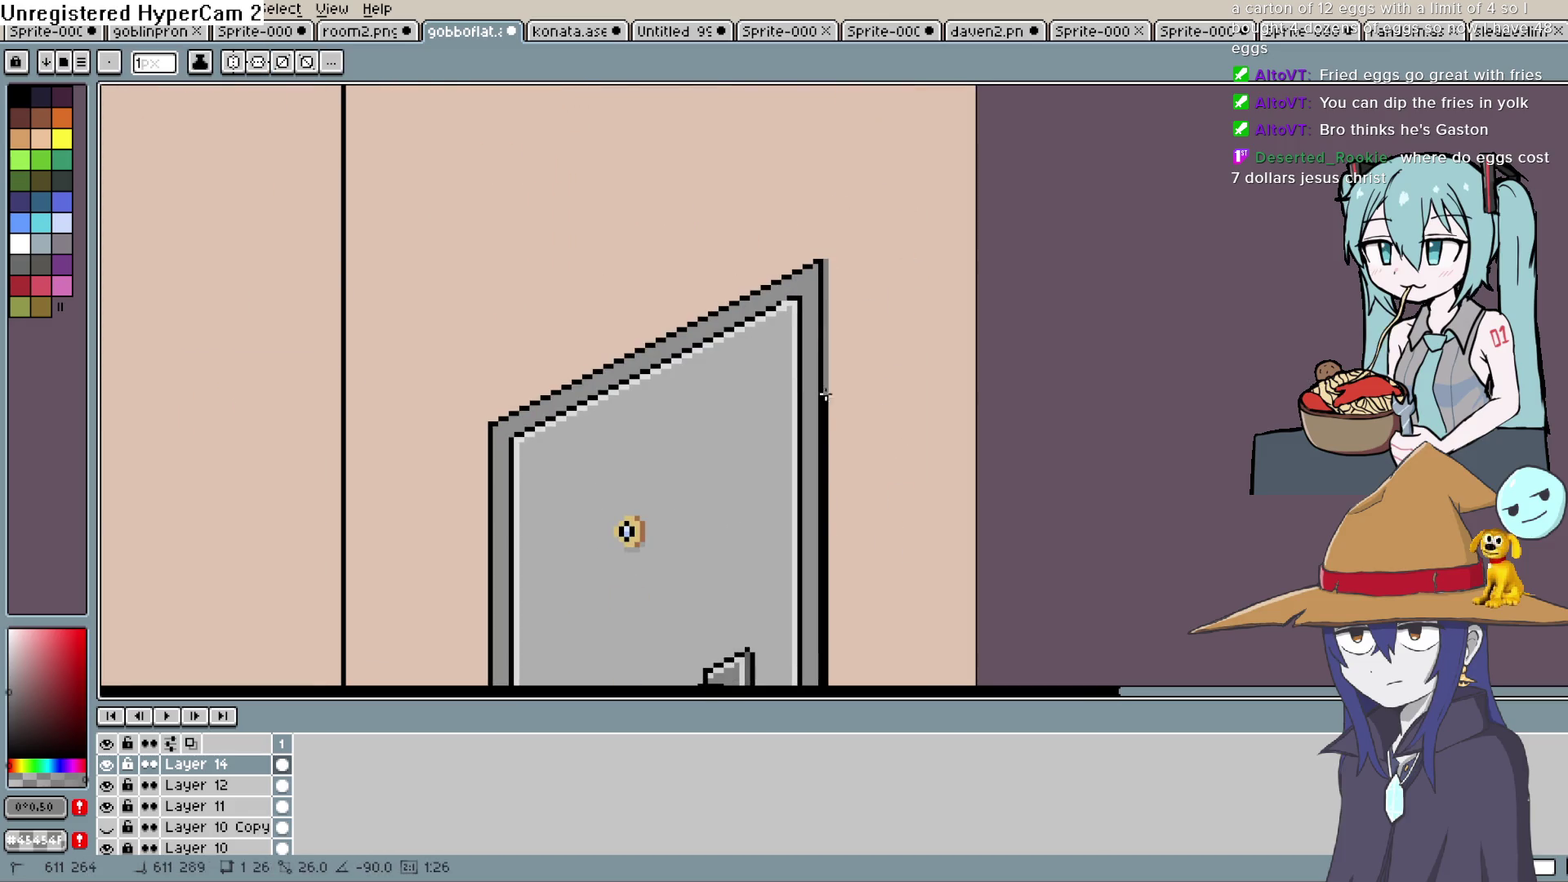
click(7, 721)
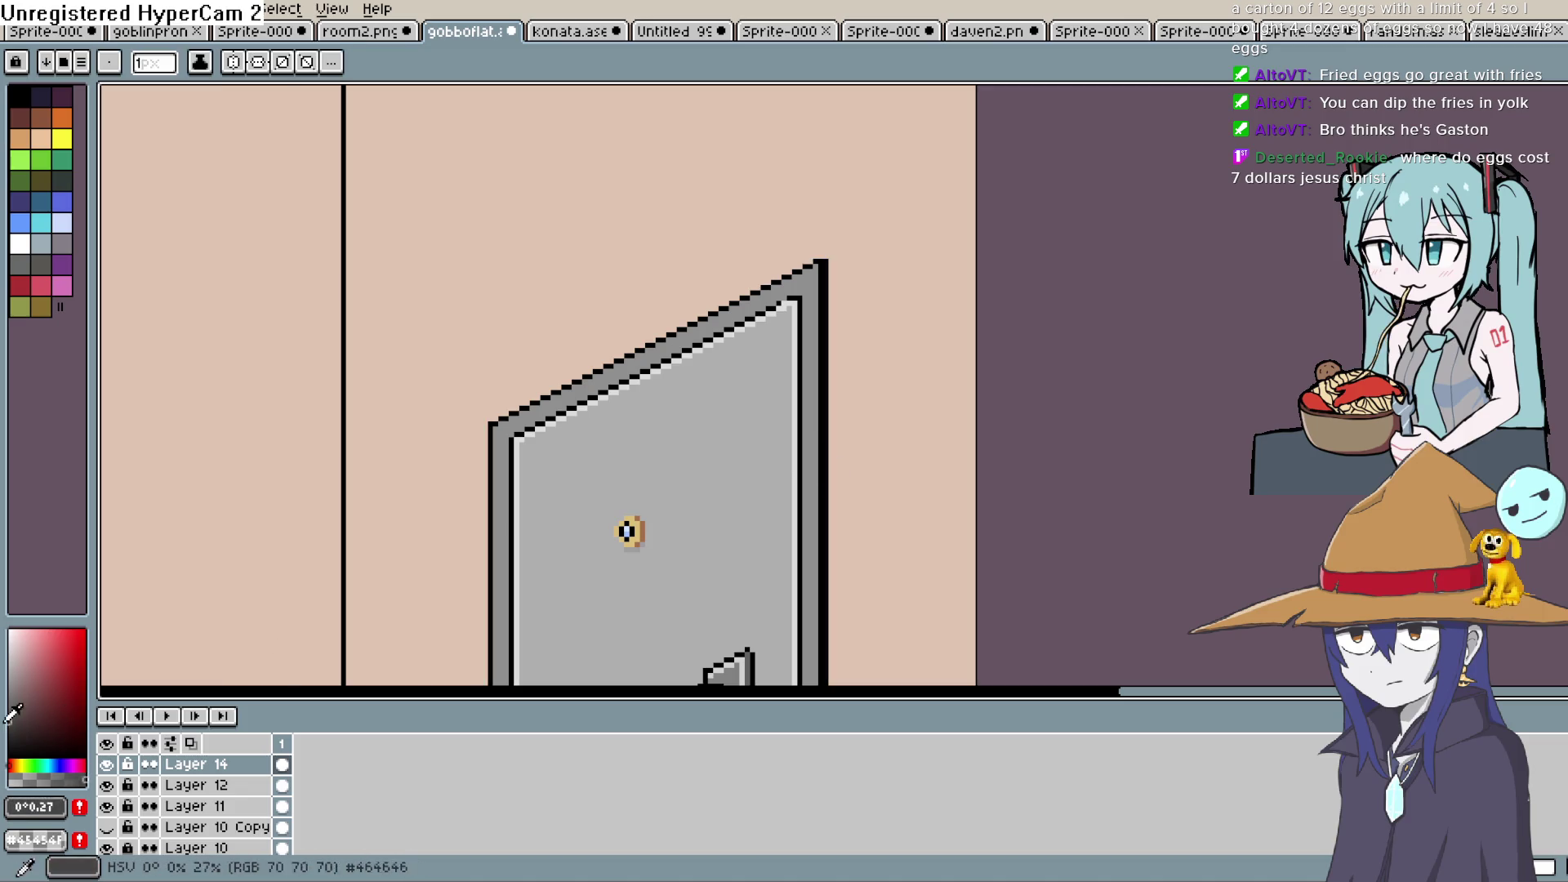
mouse_move(822, 265)
mouse_down()
mouse_move(826, 666)
mouse_move(837, 111)
mouse_move(798, 392)
mouse_move(793, 652)
mouse_up()
Sample black from the door outline for a Curve-tool line along the door's right edge
key(space)
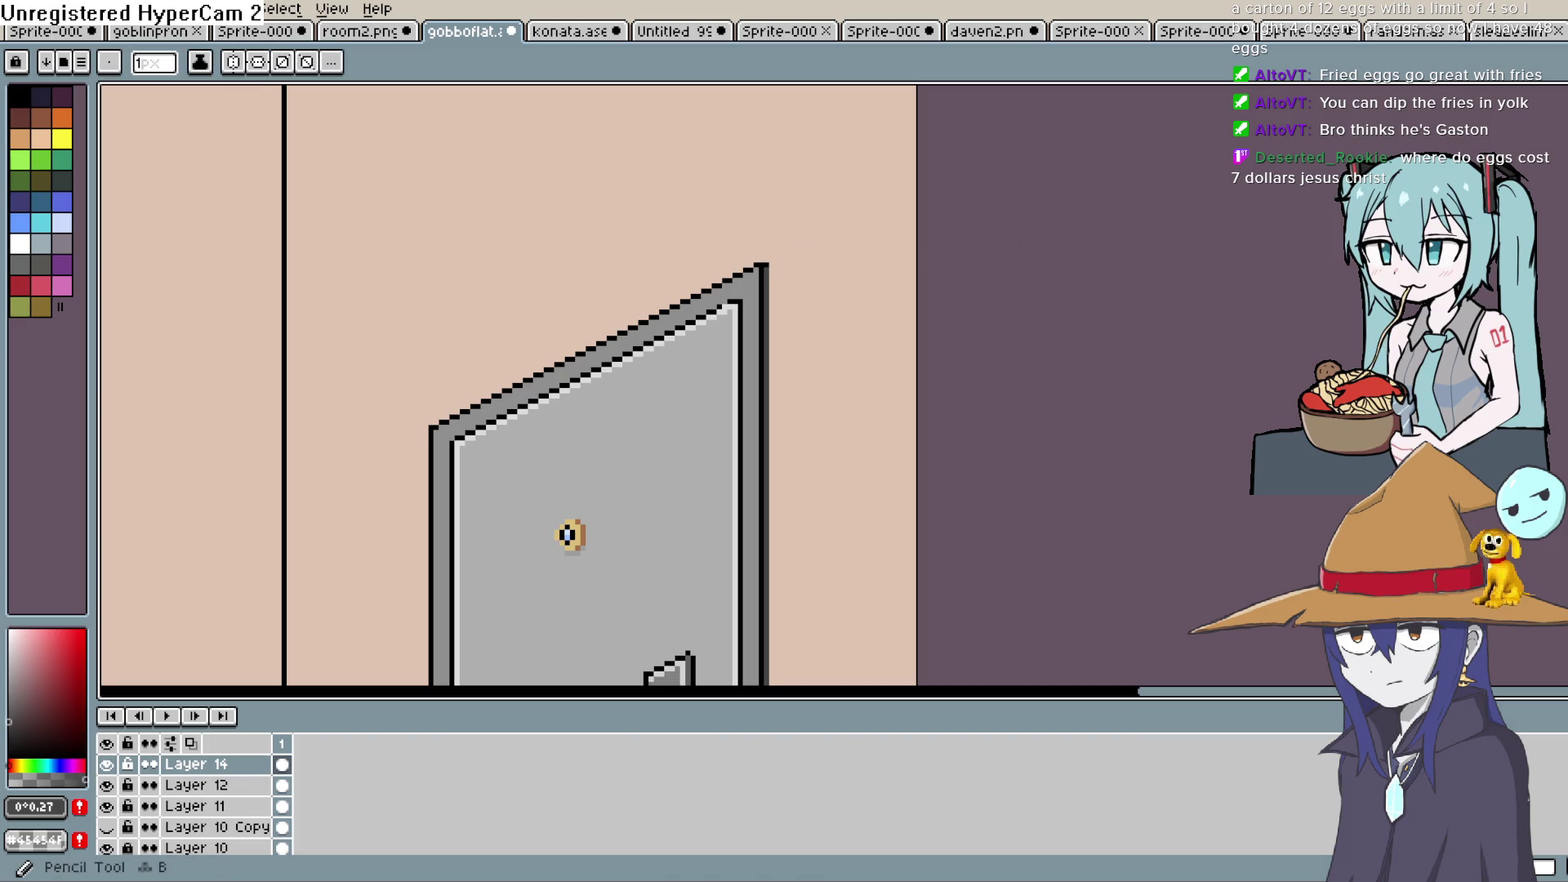
key(i)
click(765, 264)
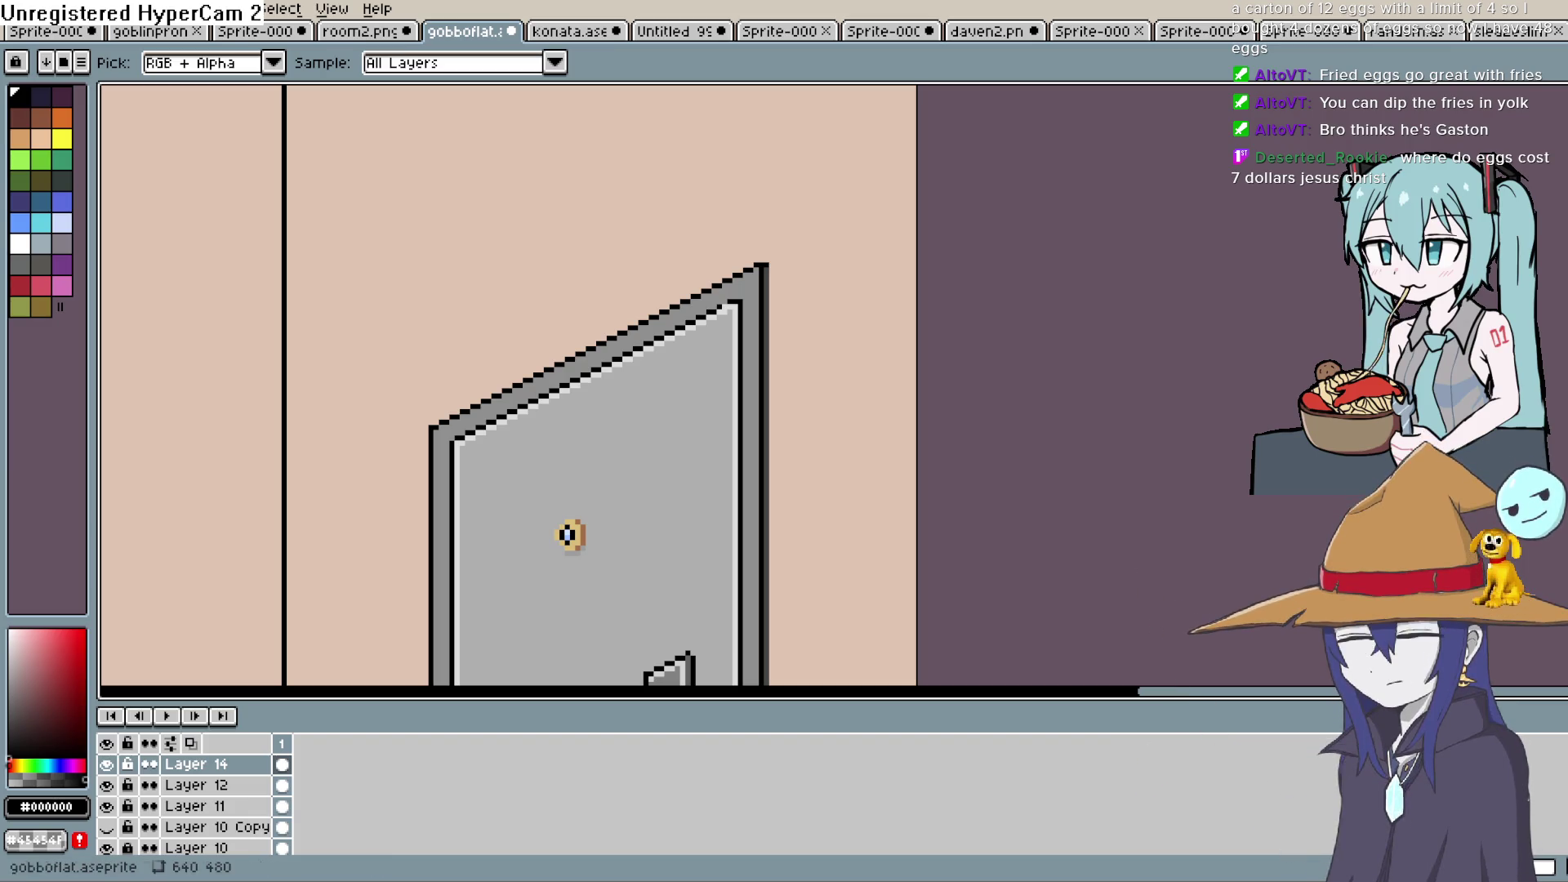
key(shift+l)
scroll(765, 249, down, 1)
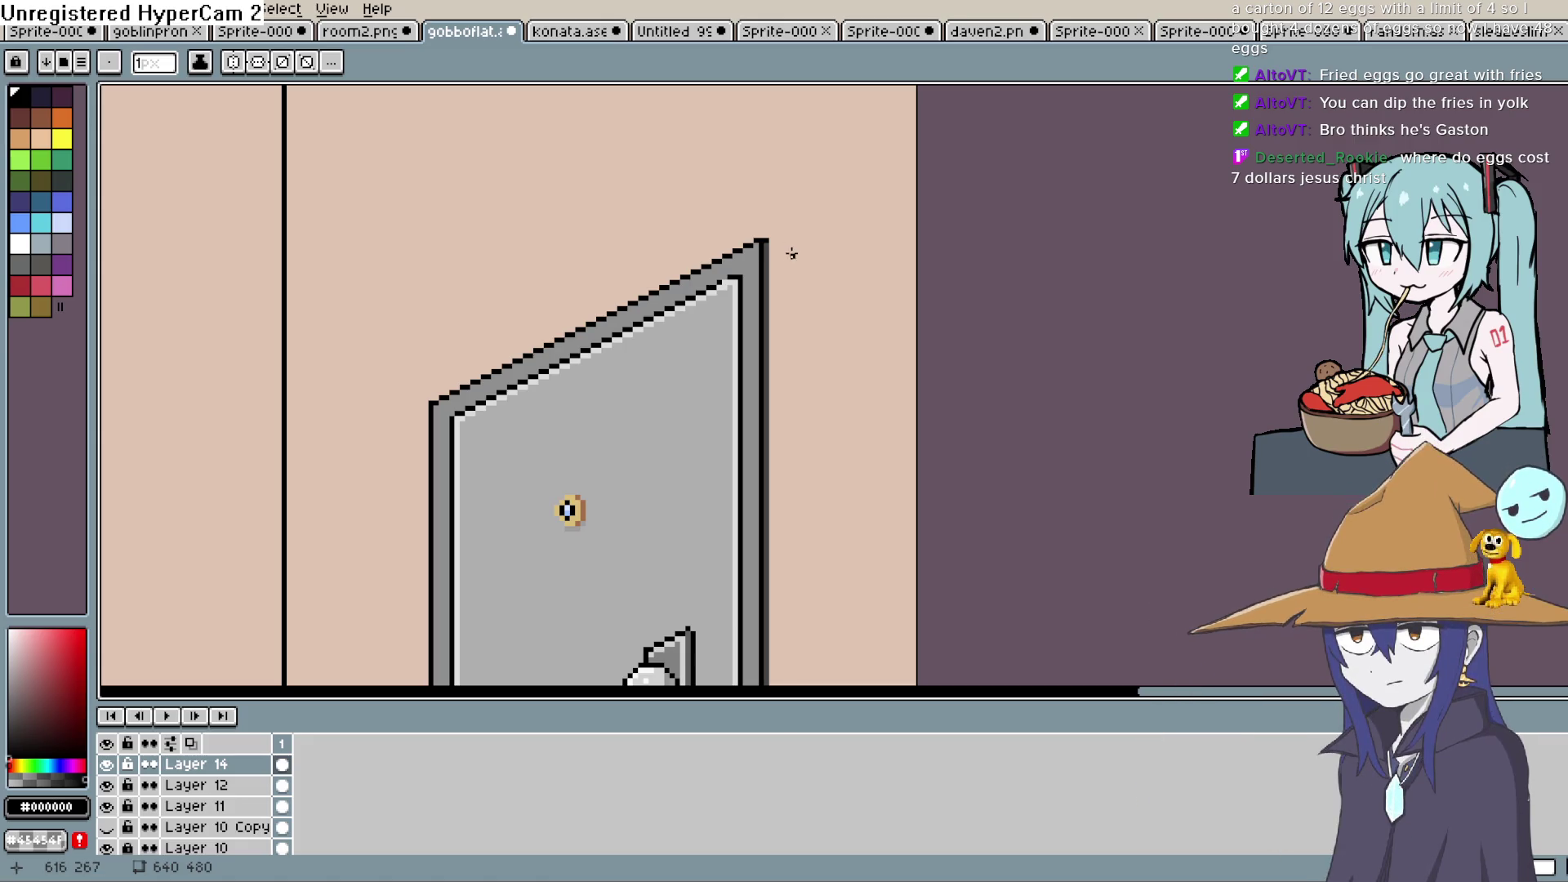
mouse_move(788, 255)
mouse_down()
mouse_move(753, 242)
mouse_move(722, 348)
mouse_move(724, 681)
mouse_move(735, 115)
mouse_move(757, 133)
mouse_move(752, 157)
mouse_up()
scroll(794, 212, up, 1)
scroll(735, 245, up, 1)
scroll(776, 364, down, 3)
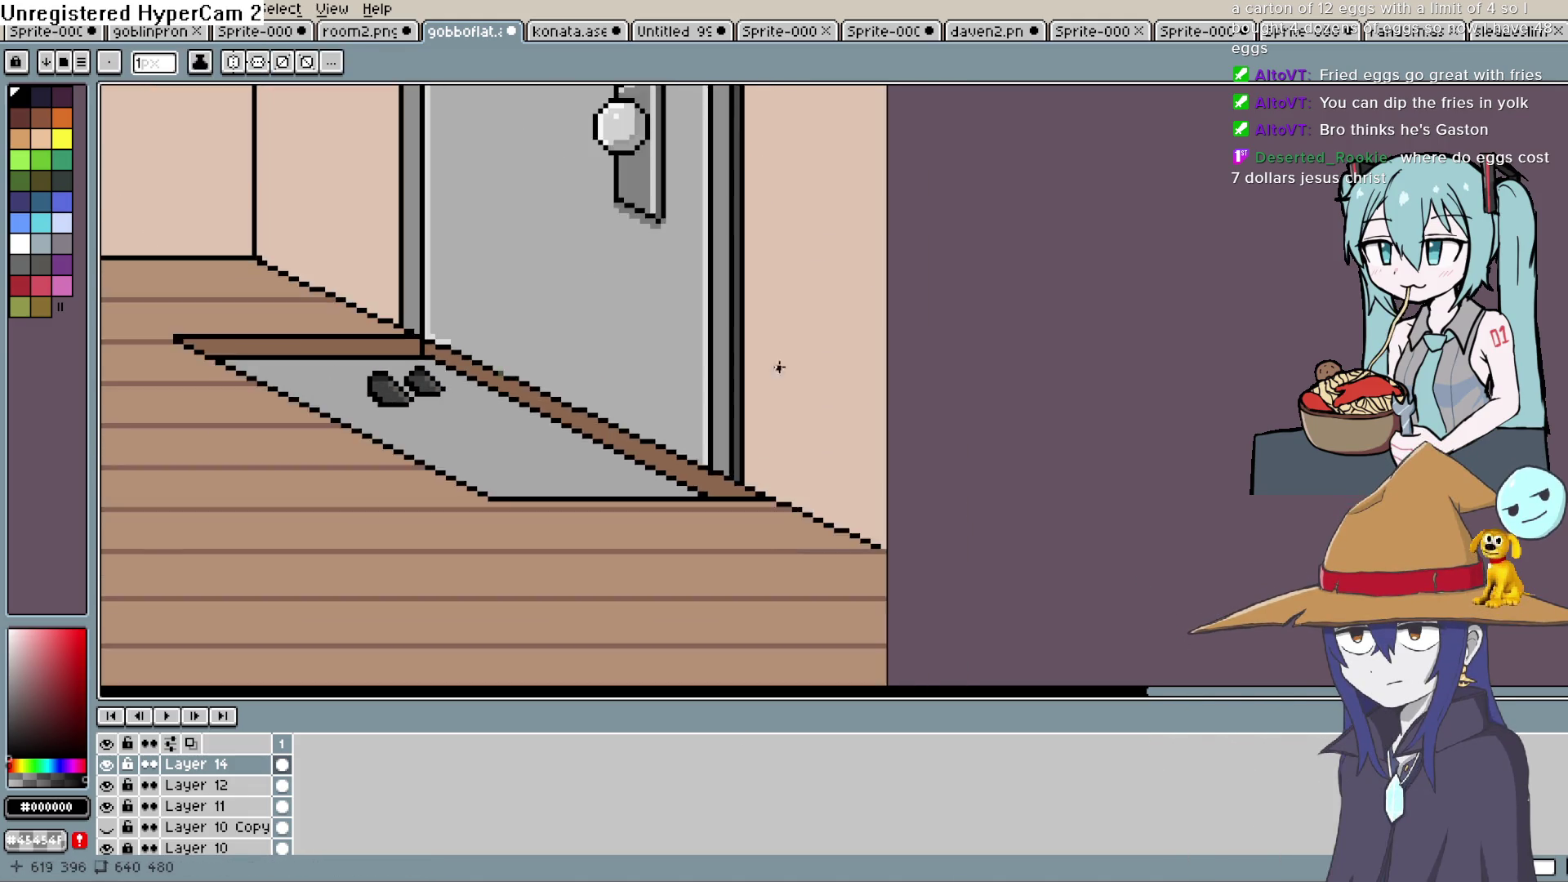
scroll(772, 438, up, 2)
mouse_move(826, 291)
mouse_down()
mouse_move(839, 211)
mouse_move(801, 210)
mouse_up()
Mix a muted red from the wall colour and draw a thin line down the door's right edge to the floor
key(i)
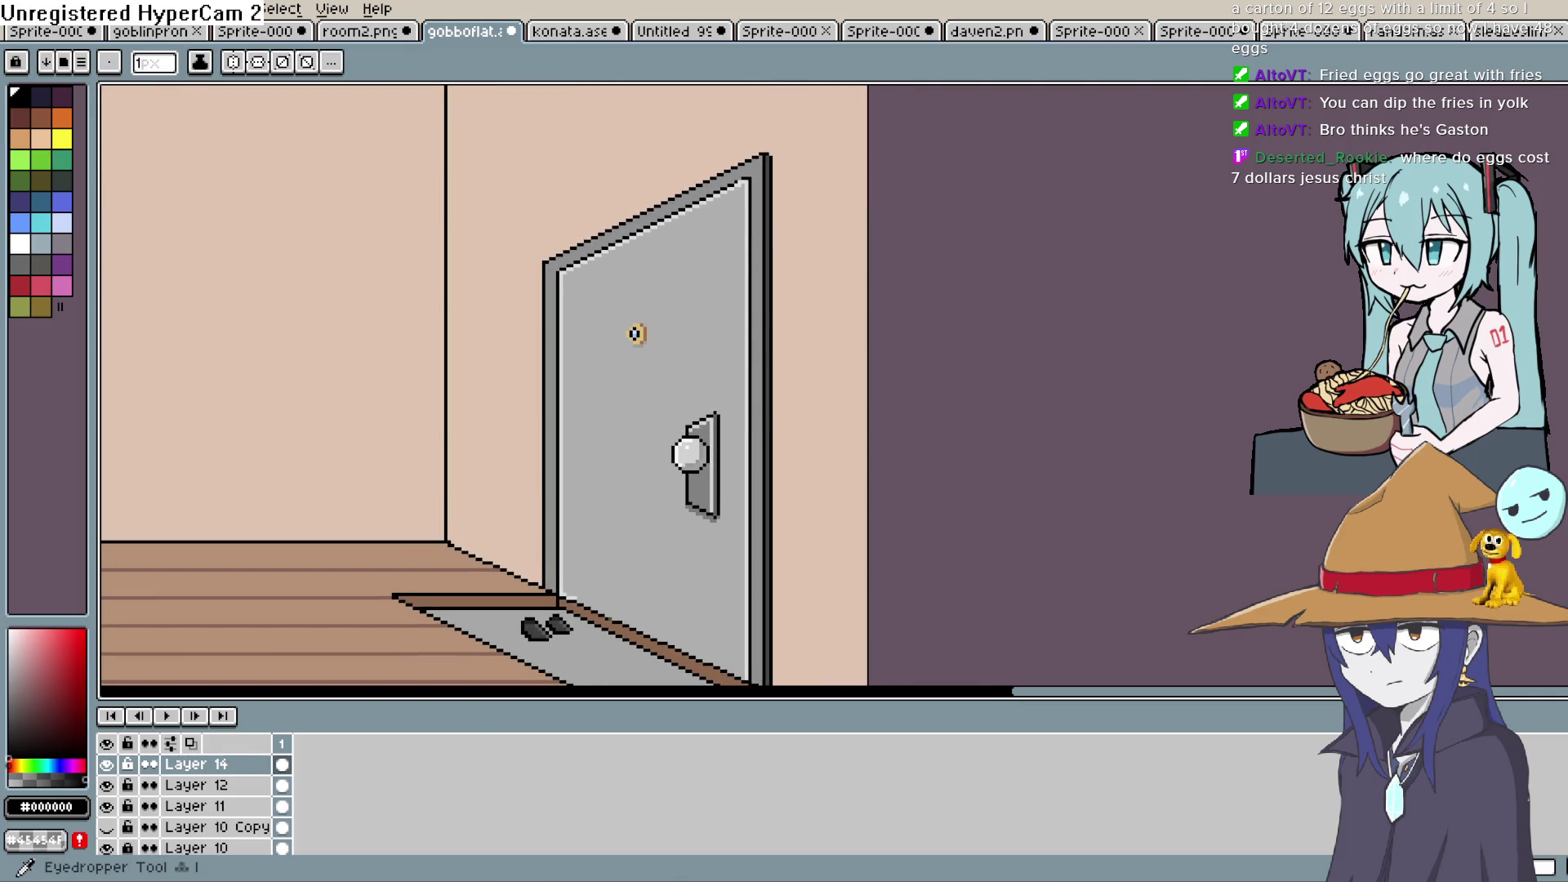
click(824, 282)
click(38, 666)
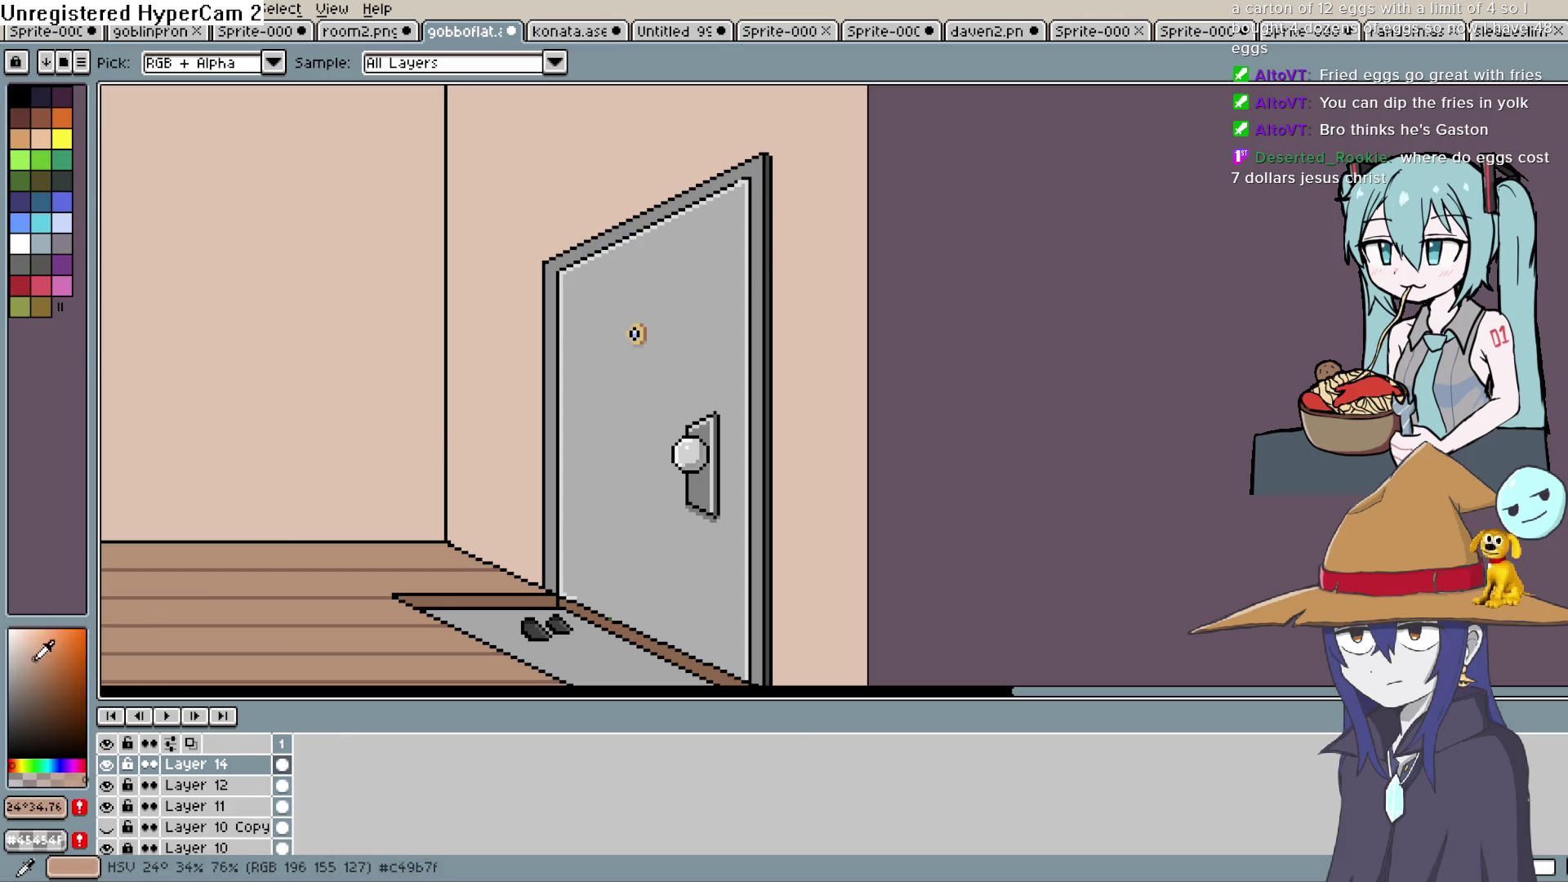
click(11, 765)
scroll(518, 430, up, 2)
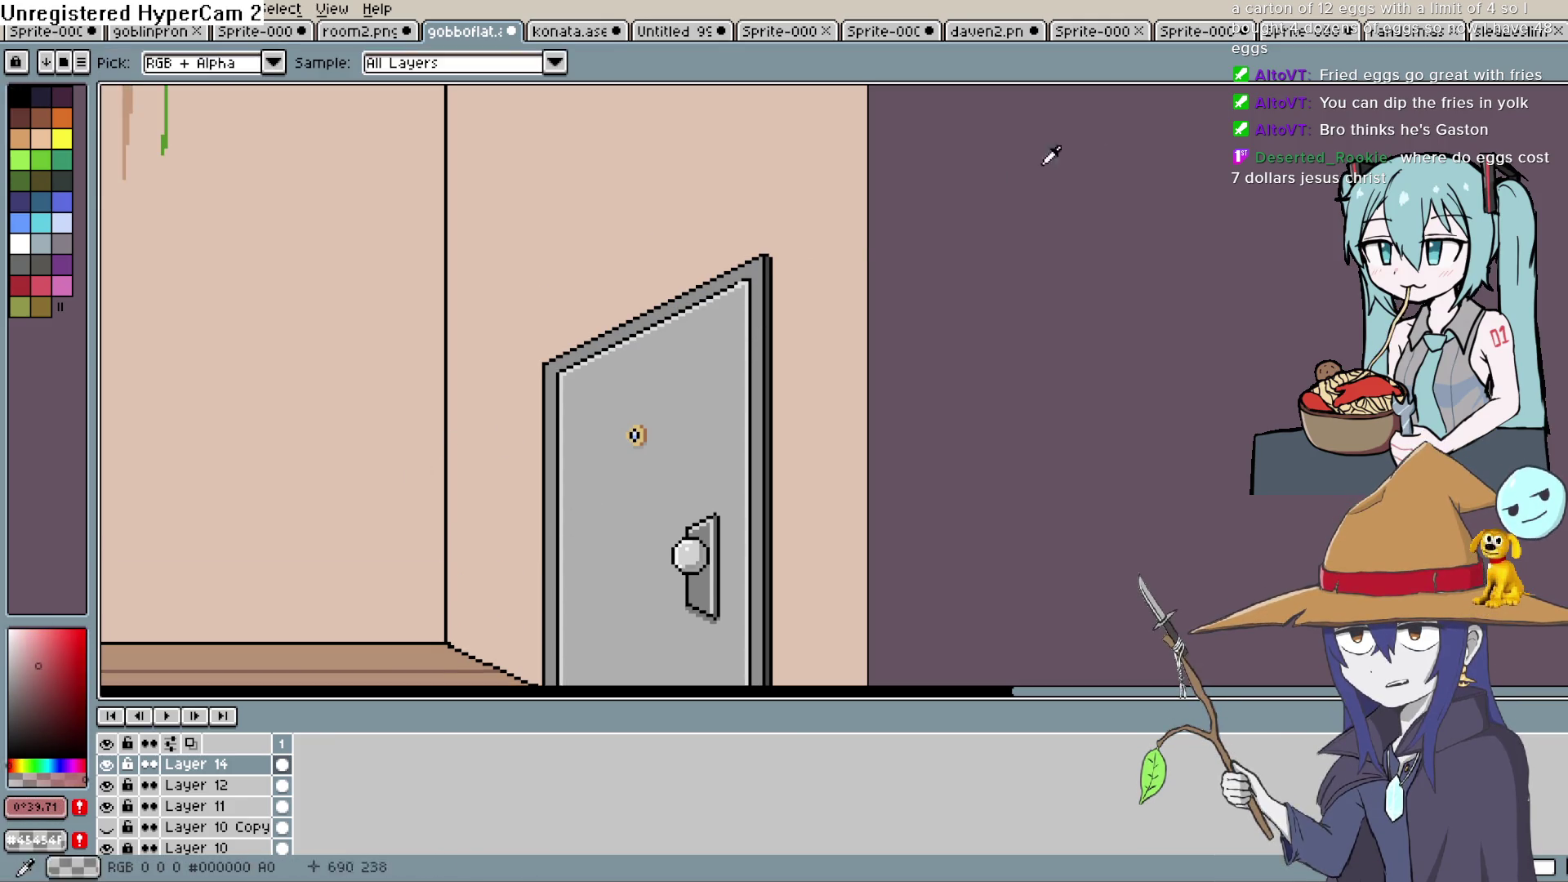
key(b)
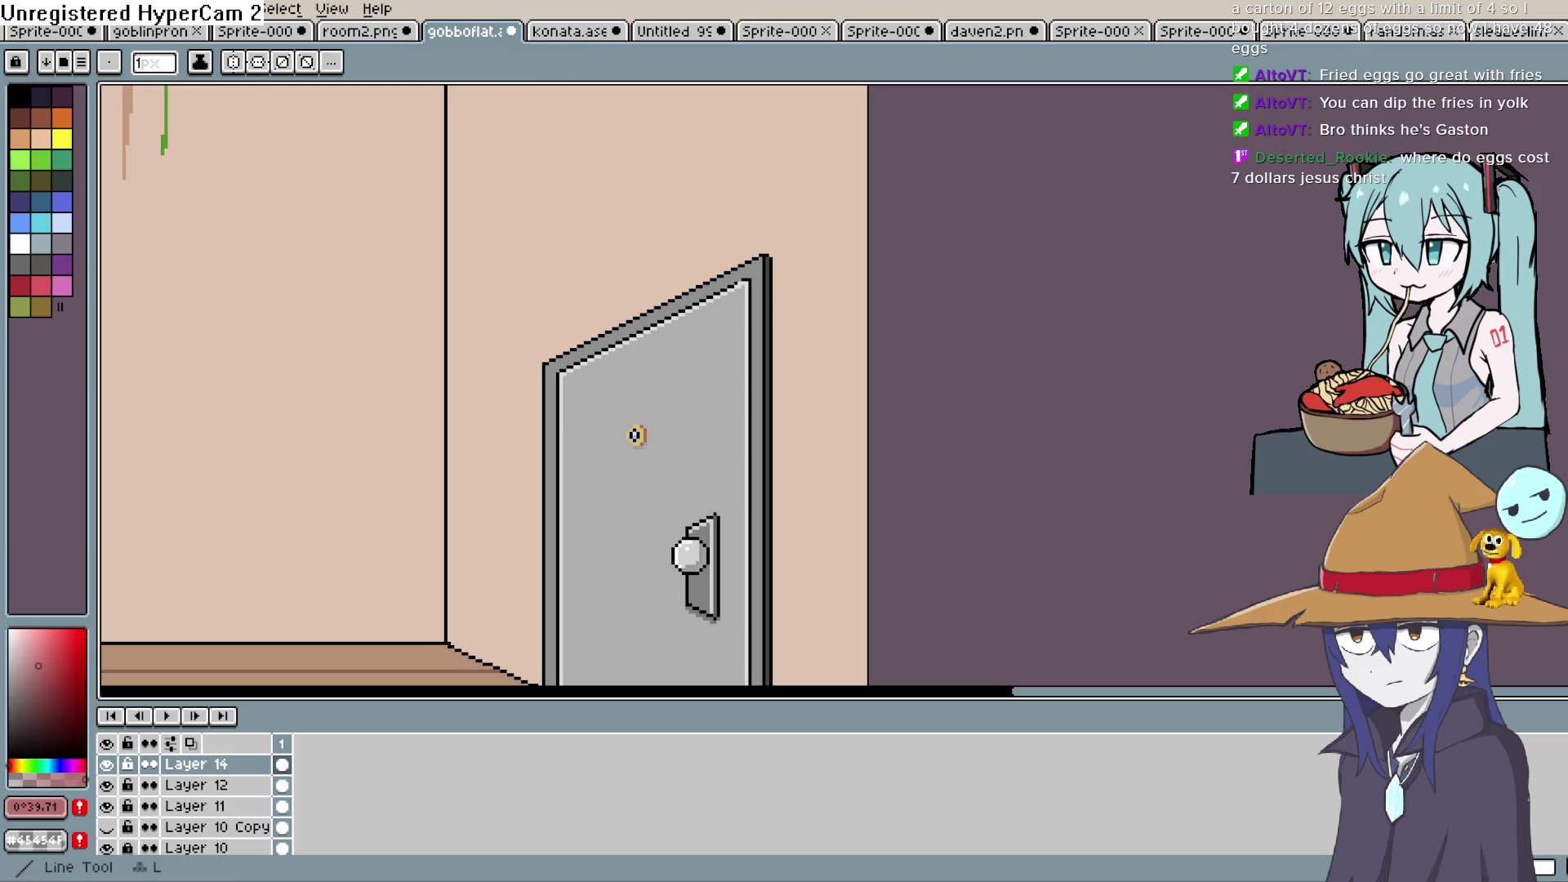
scroll(779, 235, up, 2)
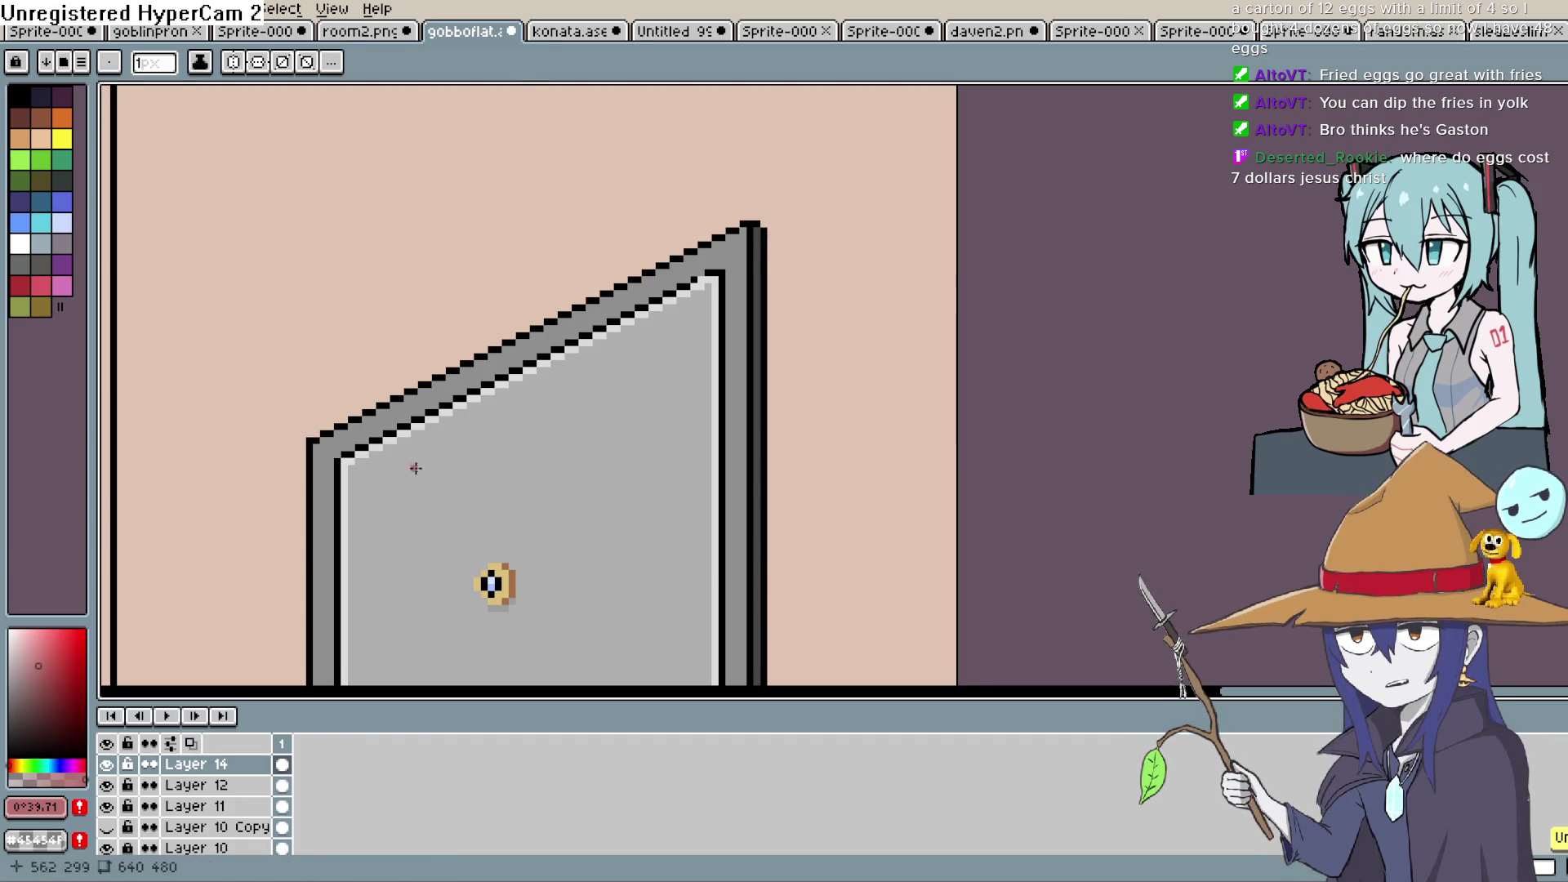
mouse_move(825, 269)
mouse_down()
mouse_move(724, 175)
mouse_move(727, 368)
mouse_up()
mouse_move(739, 588)
mouse_down()
mouse_move(728, 658)
mouse_move(728, 492)
mouse_move(729, 515)
mouse_up()
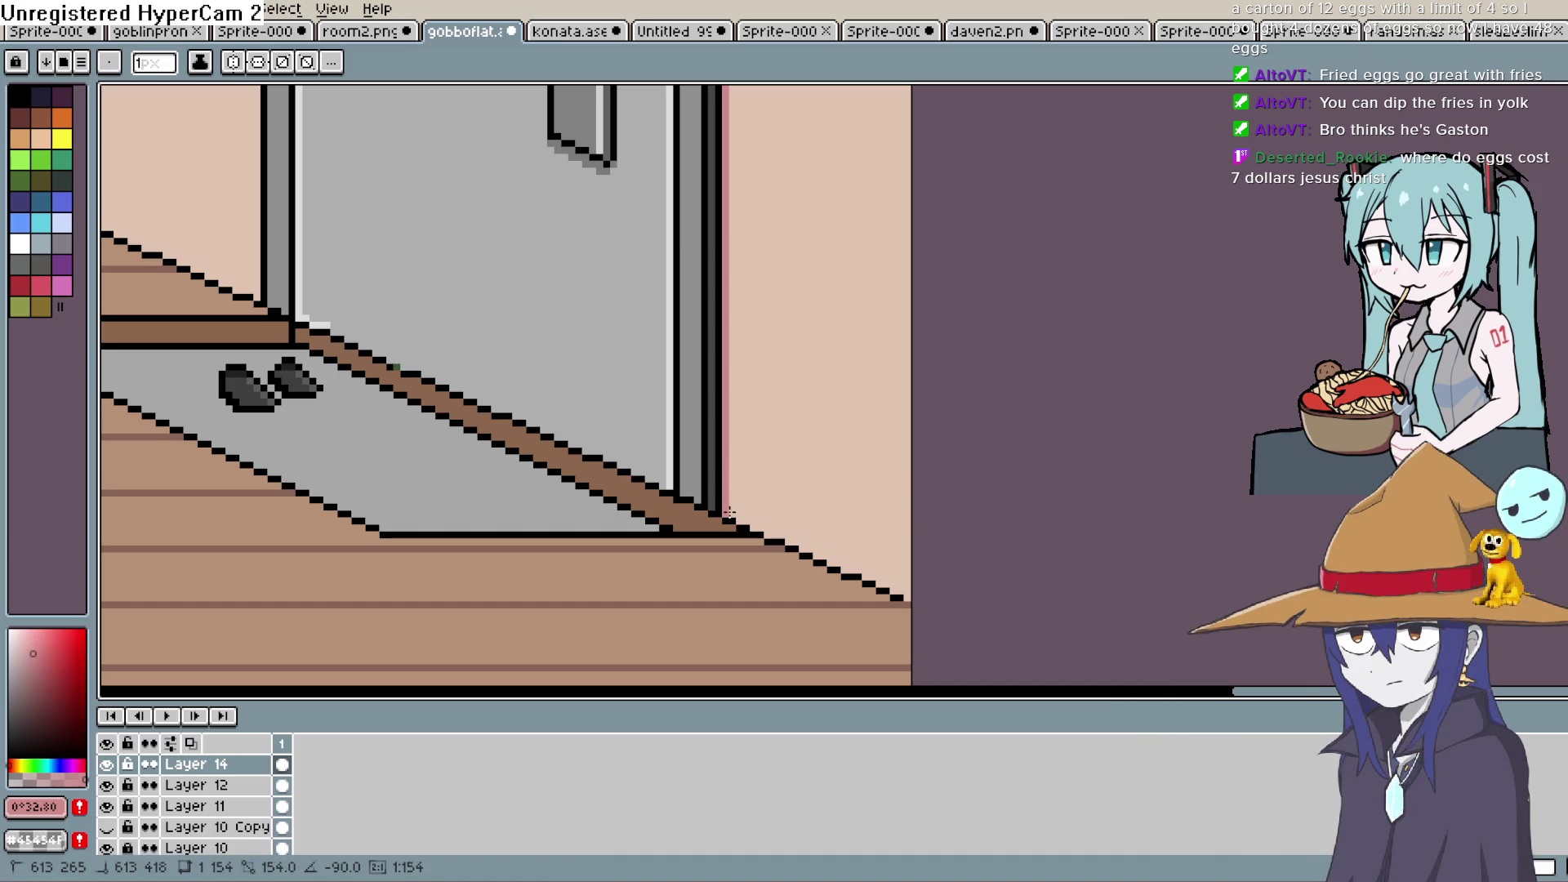
scroll(752, 532, up, 10)
scroll(766, 286, up, 5)
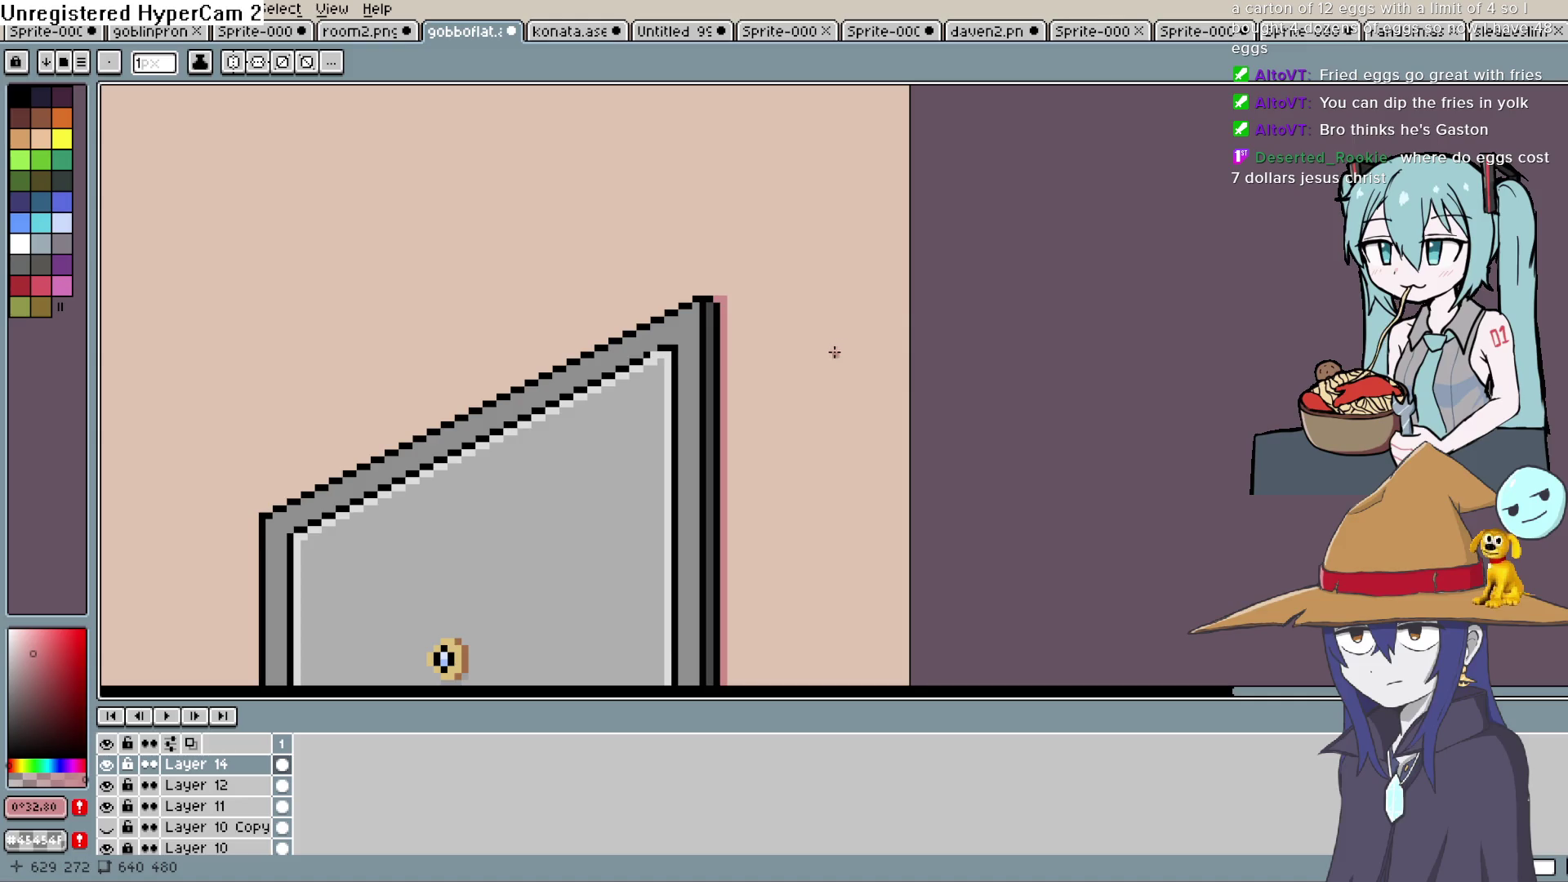
scroll(833, 353, down, 4)
scroll(840, 367, down, 5)
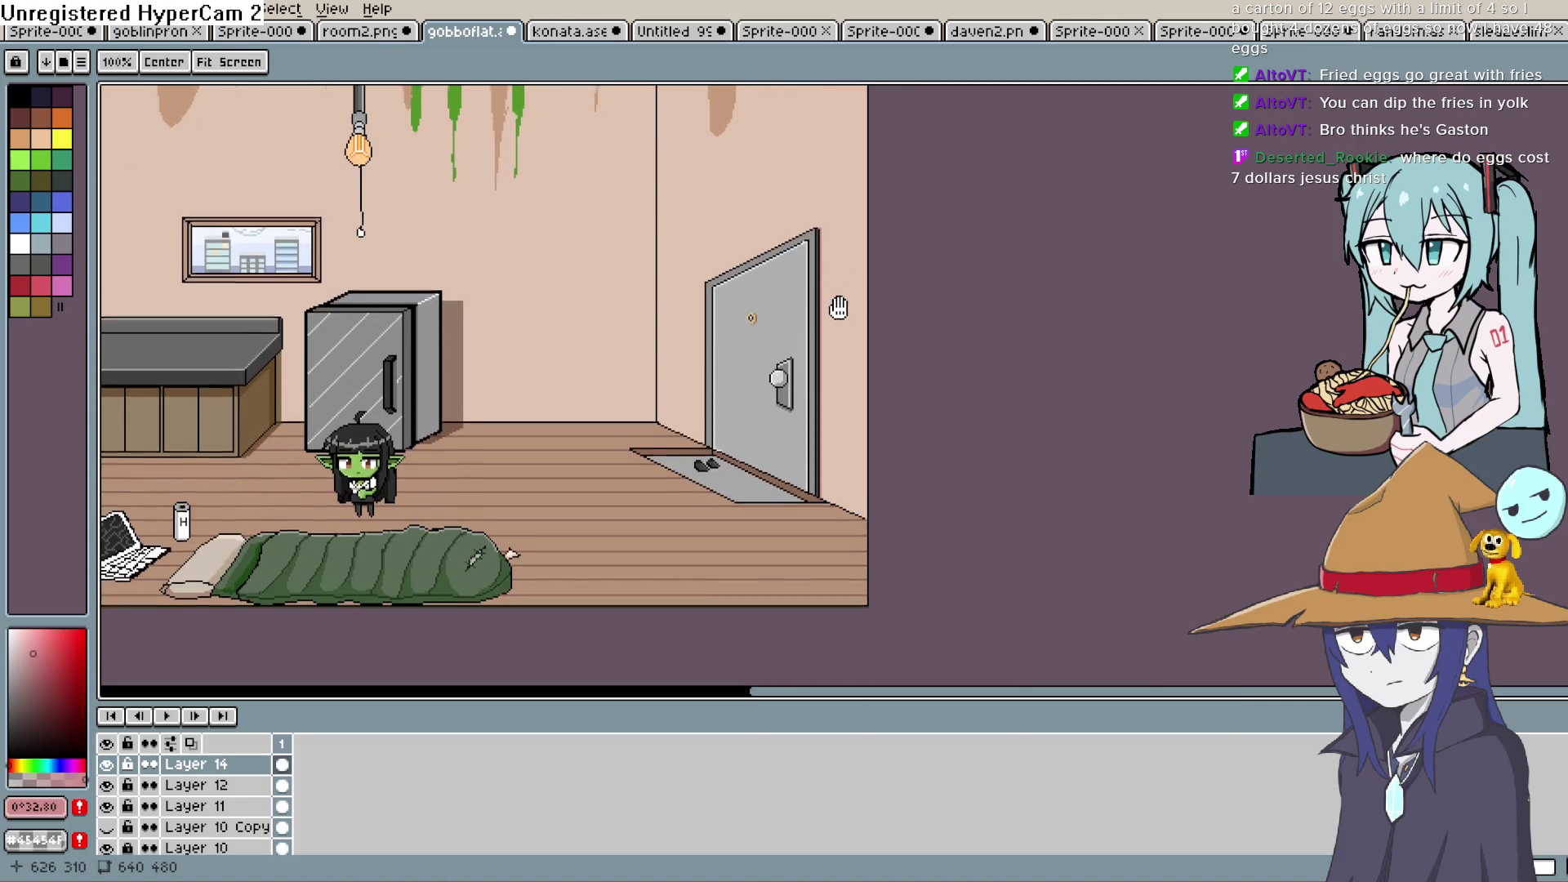
scroll(838, 327, up, 2)
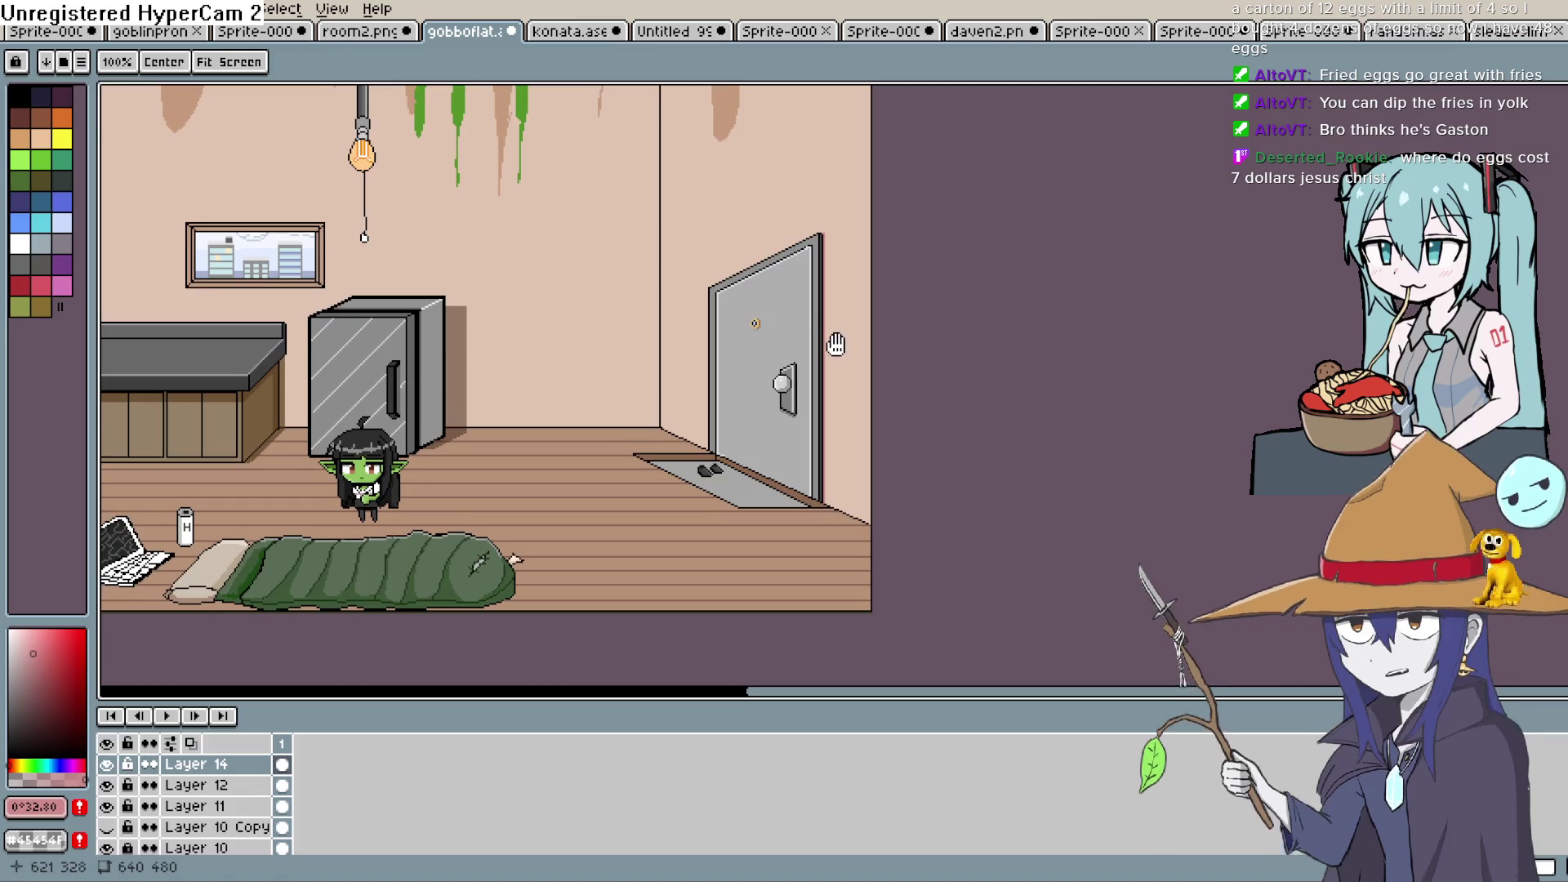
drag(835, 349, 837, 367)
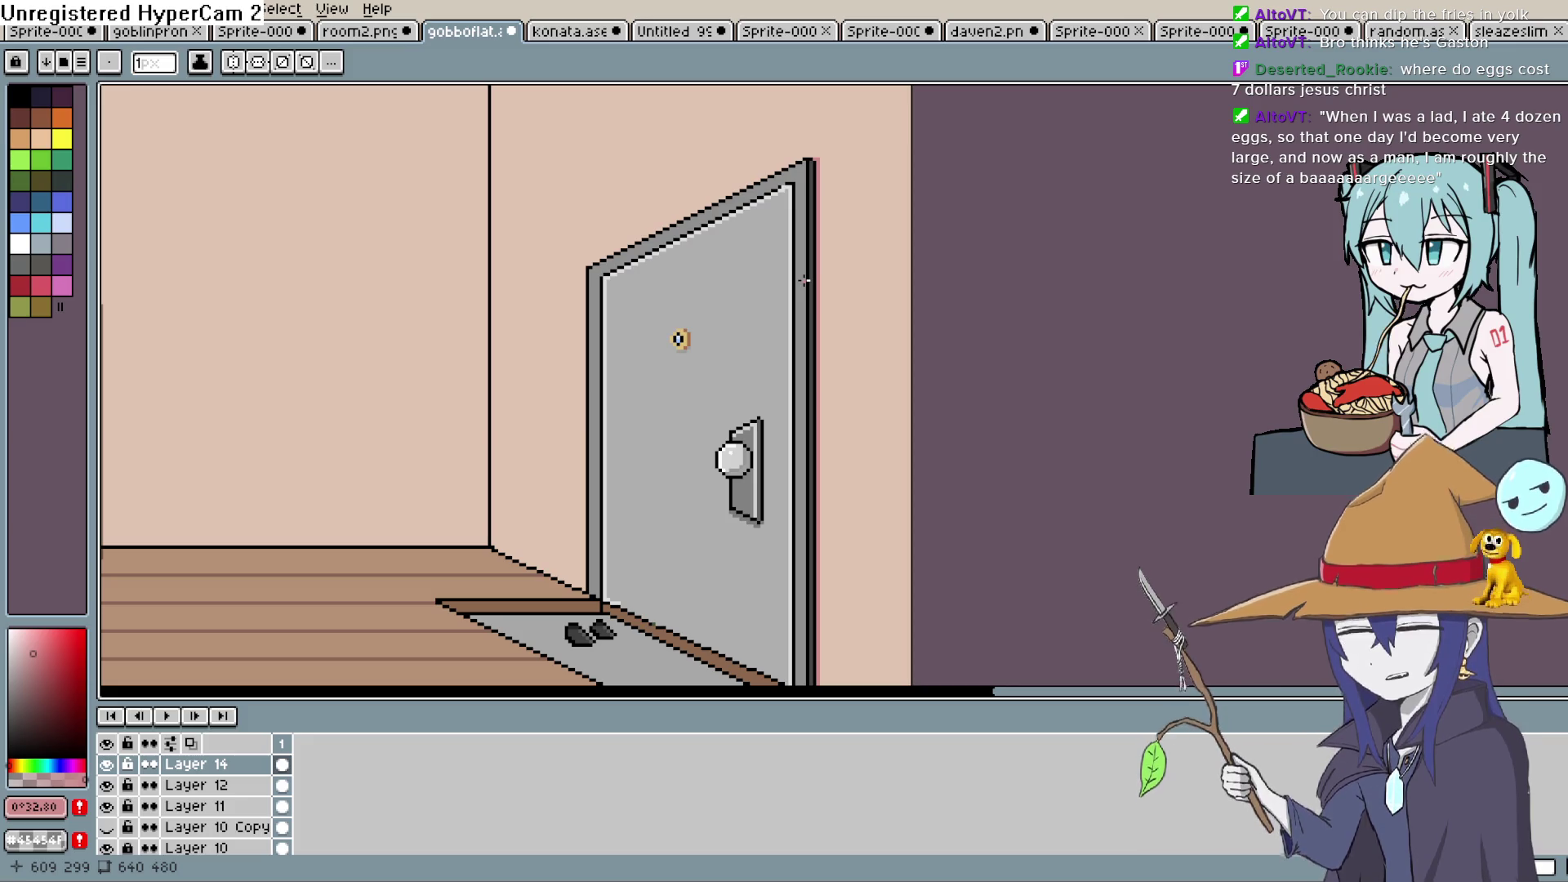
Pan the view over to the laptop and the H bottle to work on the laptop screen
scroll(898, 278, down, 3)
mouse_move(980, 408)
mouse_down()
mouse_move(1184, 294)
mouse_move(1282, 294)
mouse_up()
scroll(547, 490, up, 4)
mouse_move(736, 406)
mouse_down()
mouse_move(704, 457)
mouse_move(665, 437)
mouse_up()
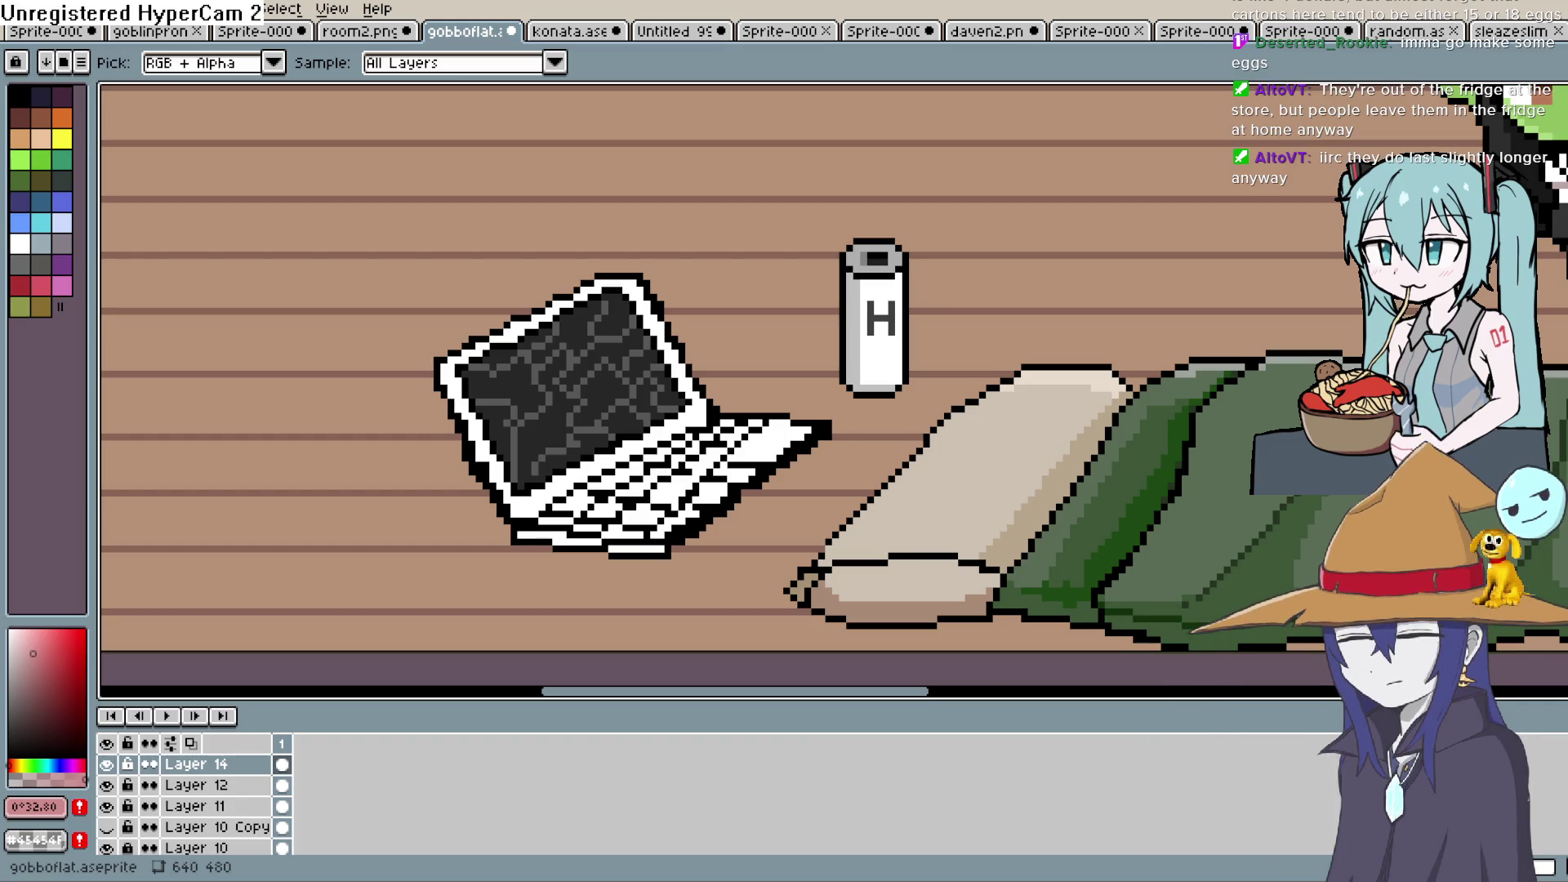
mouse_move(770, 347)
mouse_down()
mouse_move(815, 244)
mouse_move(840, 308)
mouse_move(885, 235)
mouse_move(771, 349)
mouse_up()
Pick grey and flood-fill the laptop keyboard's white keys, undoing one extra fill
scroll(928, 237, down, 1)
key(i)
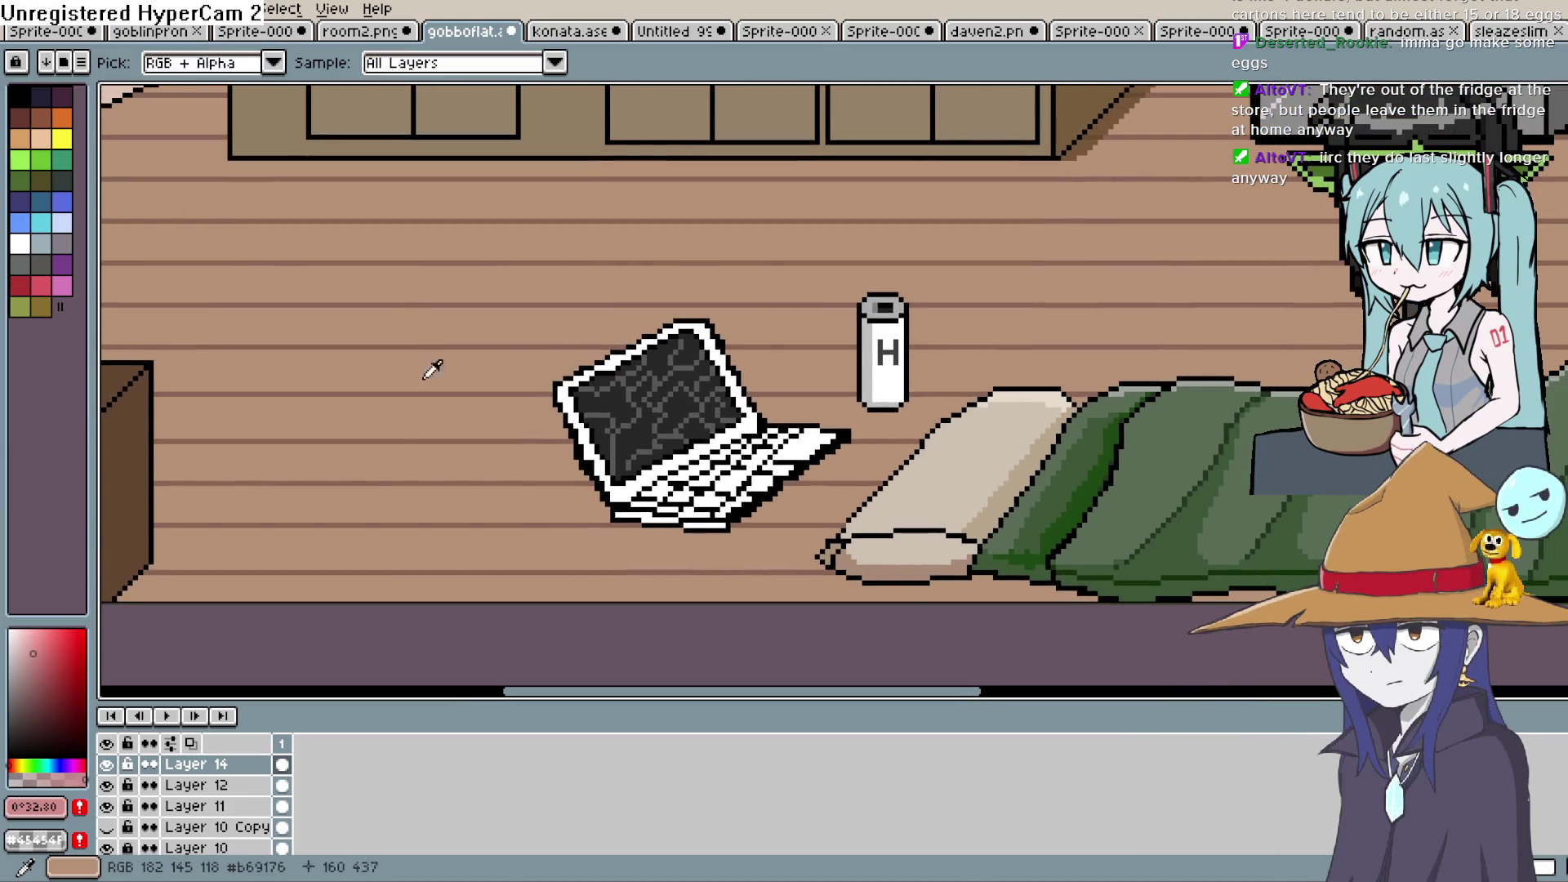
click(12, 707)
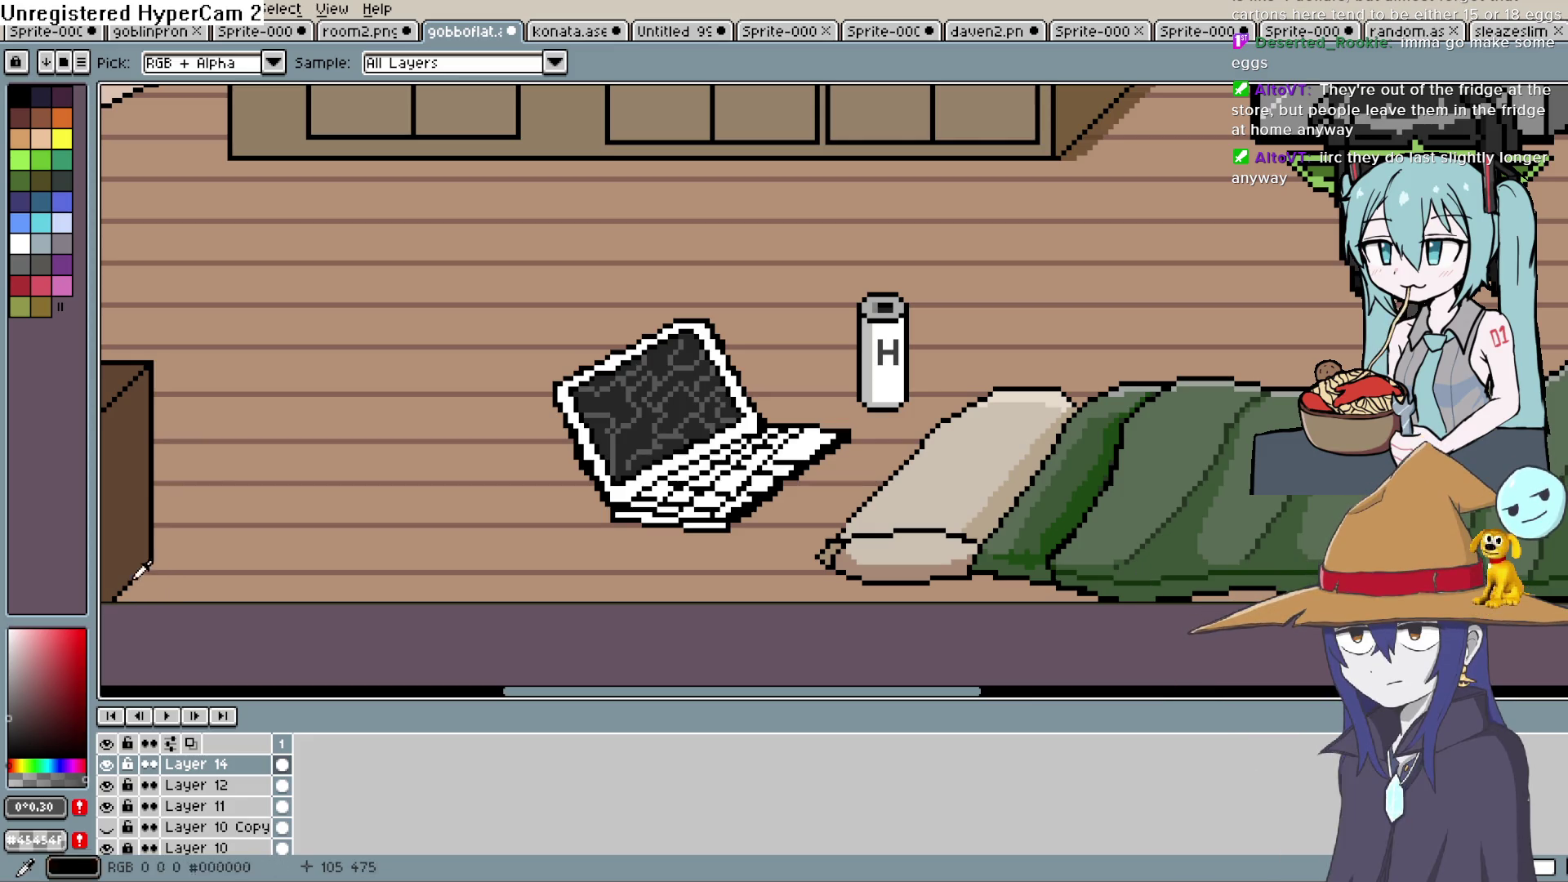
key(g)
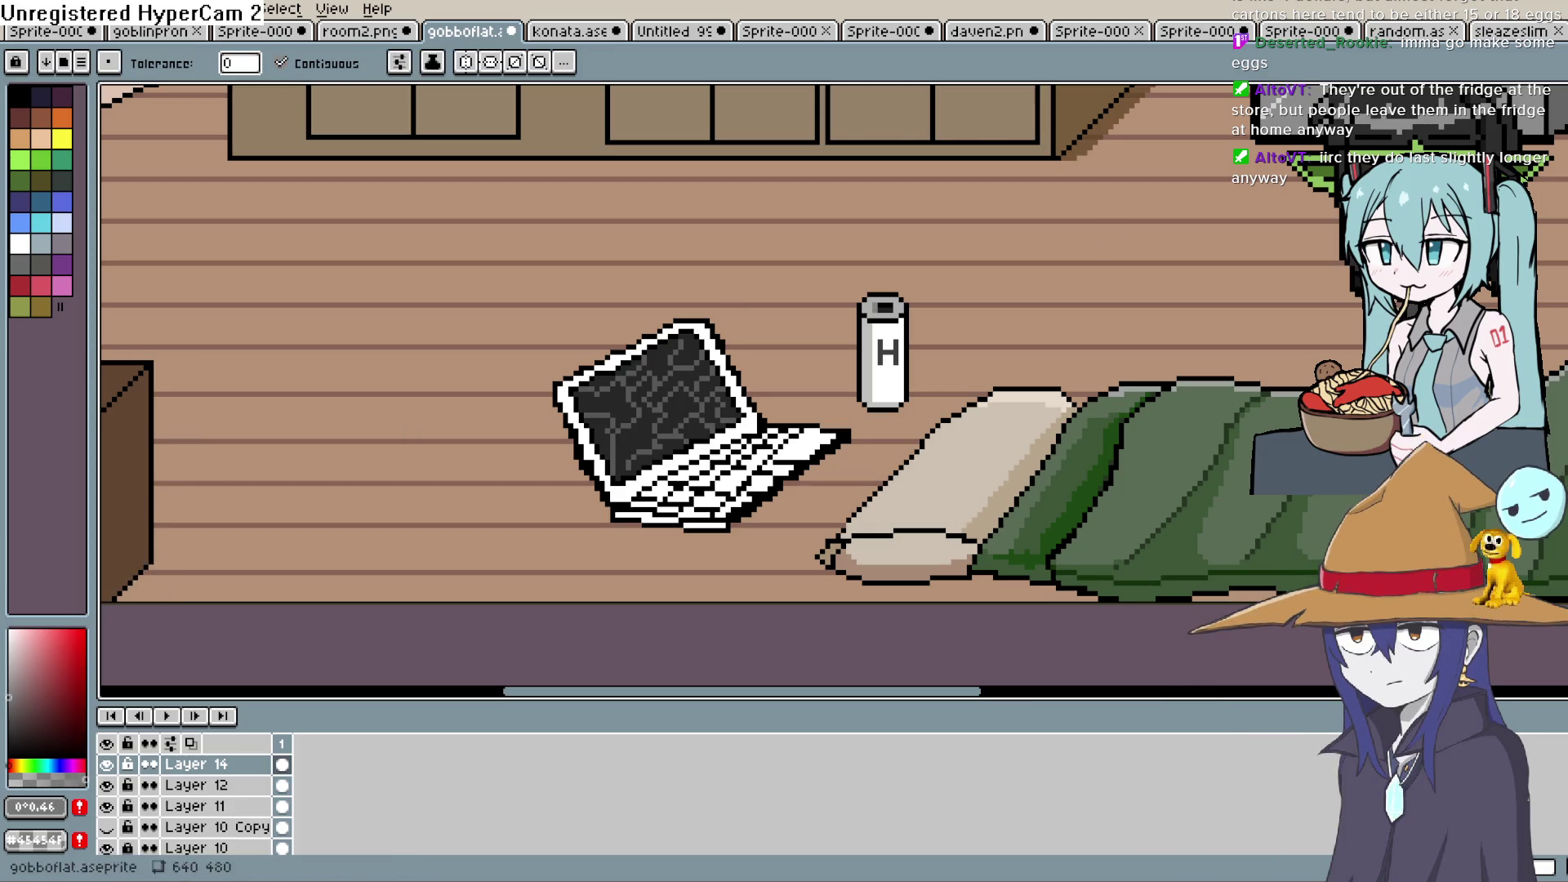
click(794, 440)
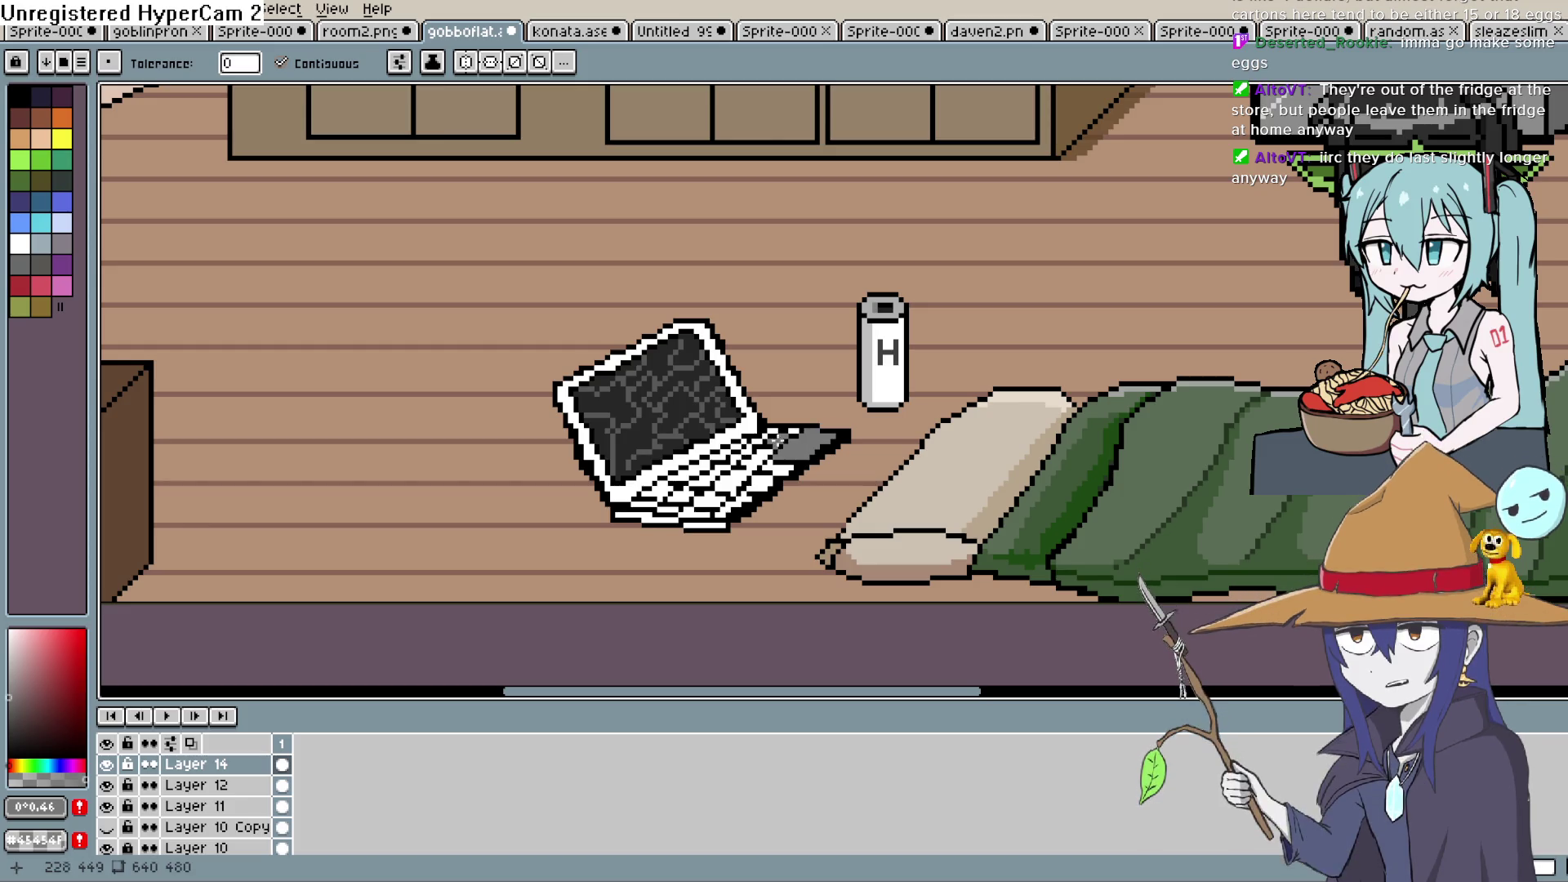
click(752, 448)
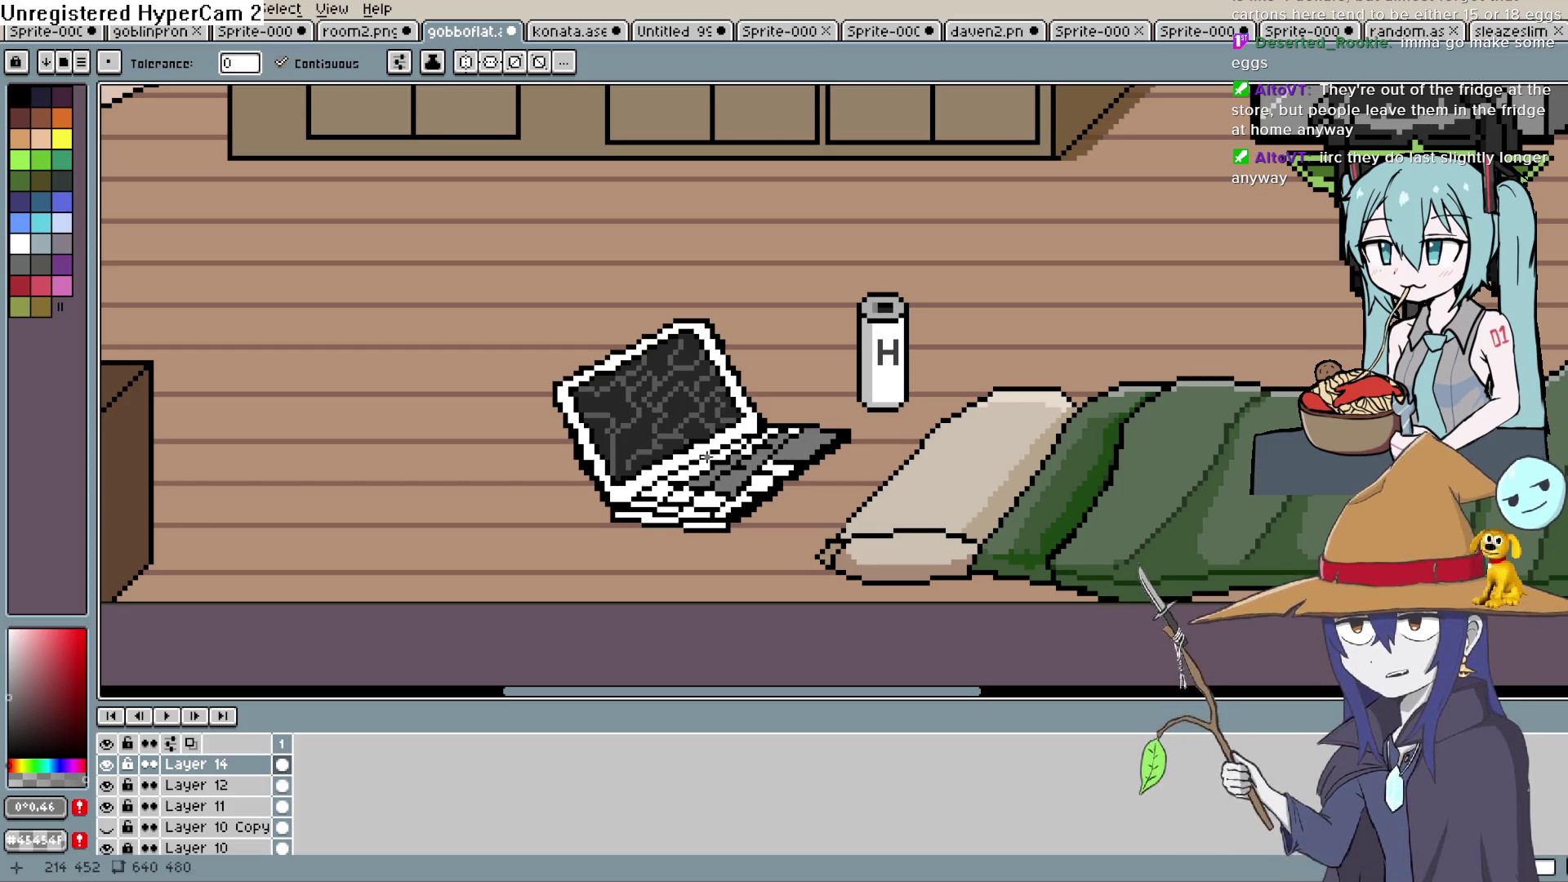
key(ctrl+z)
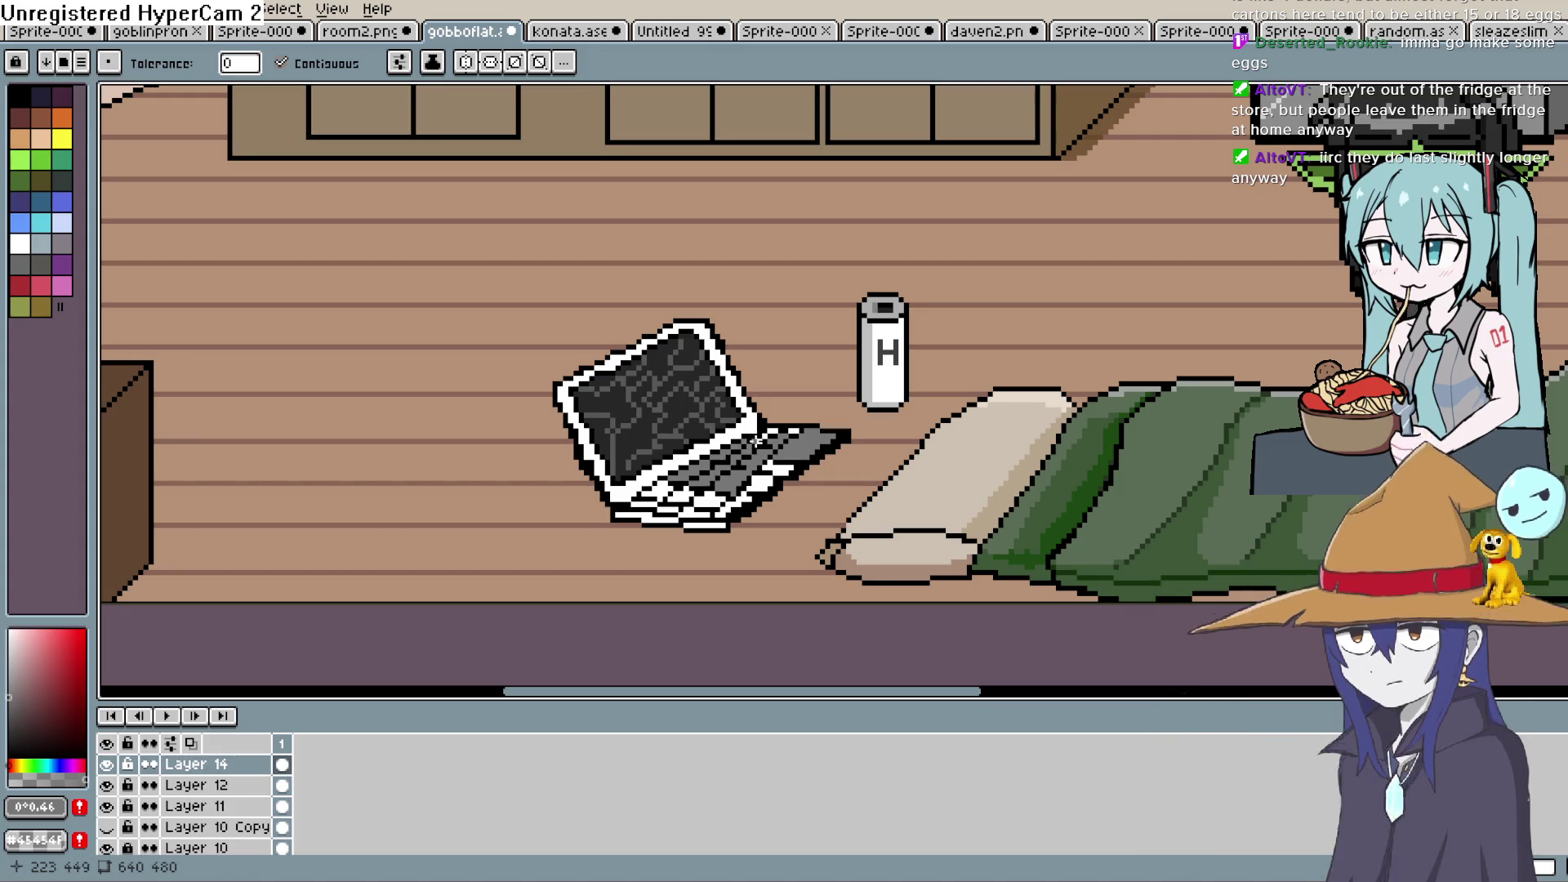
Repaint the remaining white keyboard keys grey
scroll(772, 436, down, 1)
scroll(776, 425, up, 4)
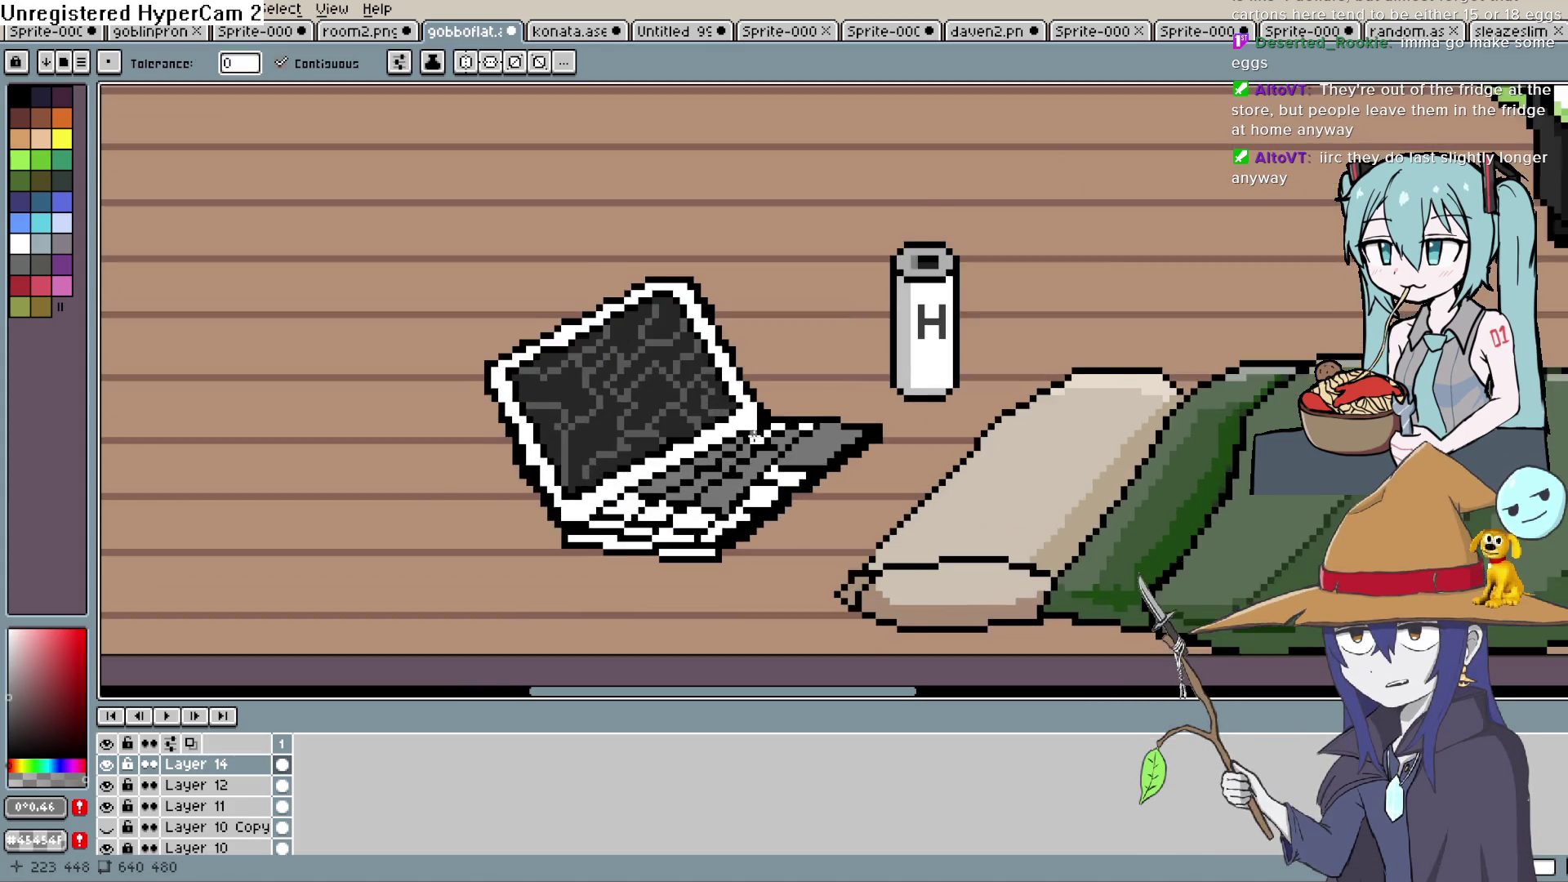
scroll(792, 406, down, 1)
scroll(813, 401, up, 1)
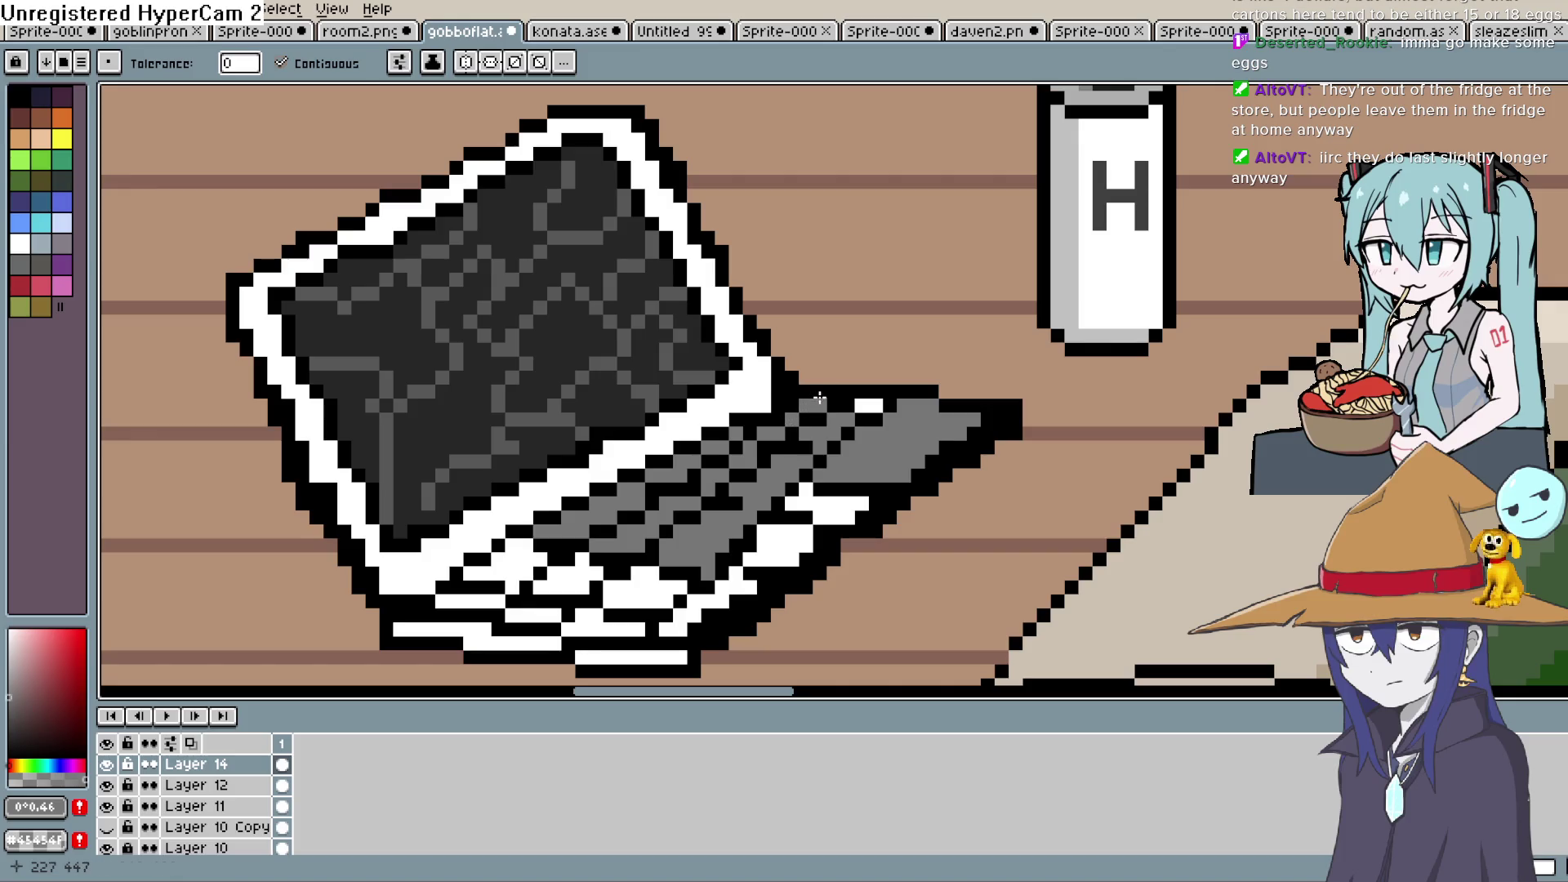
mouse_move(834, 491)
mouse_down()
mouse_move(718, 588)
mouse_move(576, 614)
mouse_move(532, 560)
mouse_move(494, 587)
mouse_move(531, 616)
mouse_up()
key(ctrl+z)
key(ctrl+y)
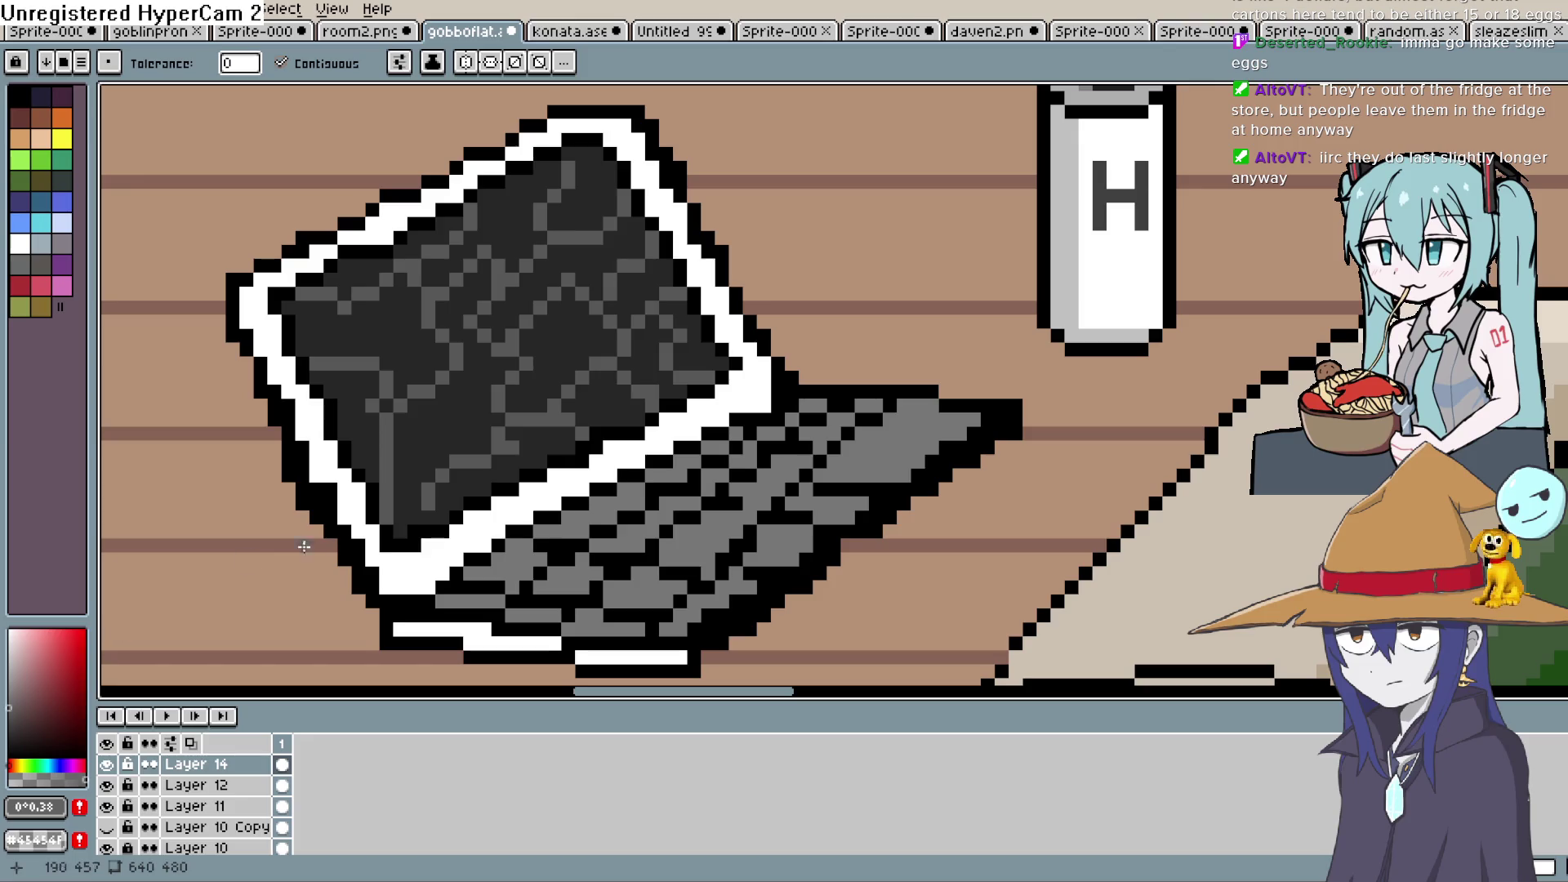
Fill the white screen border, screen-edge strip and two strips under the keyboard with grey
click(429, 553)
click(401, 216)
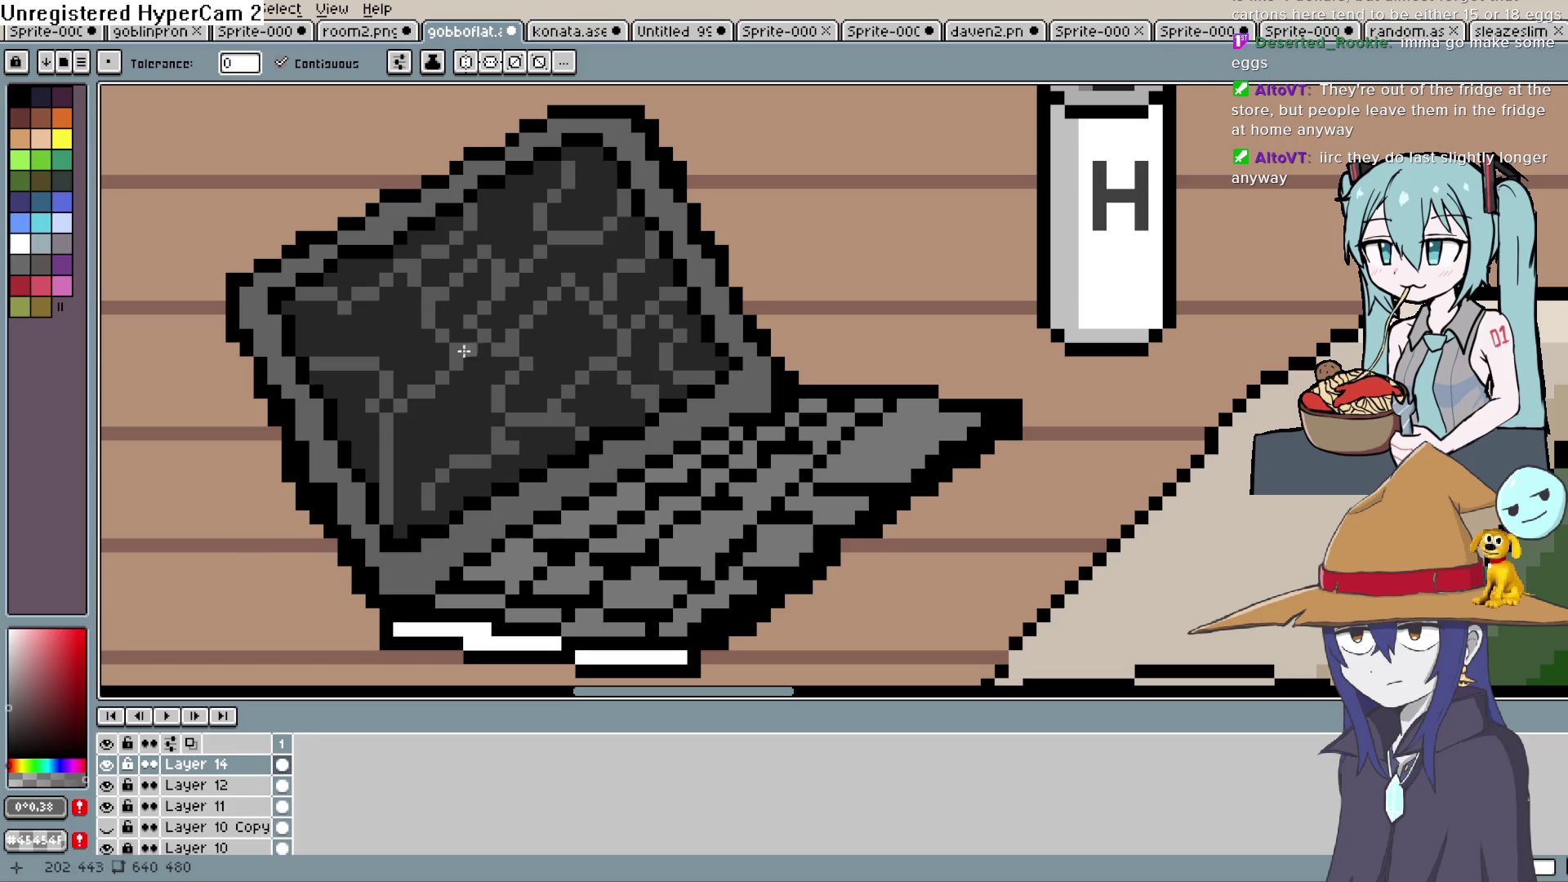
click(499, 643)
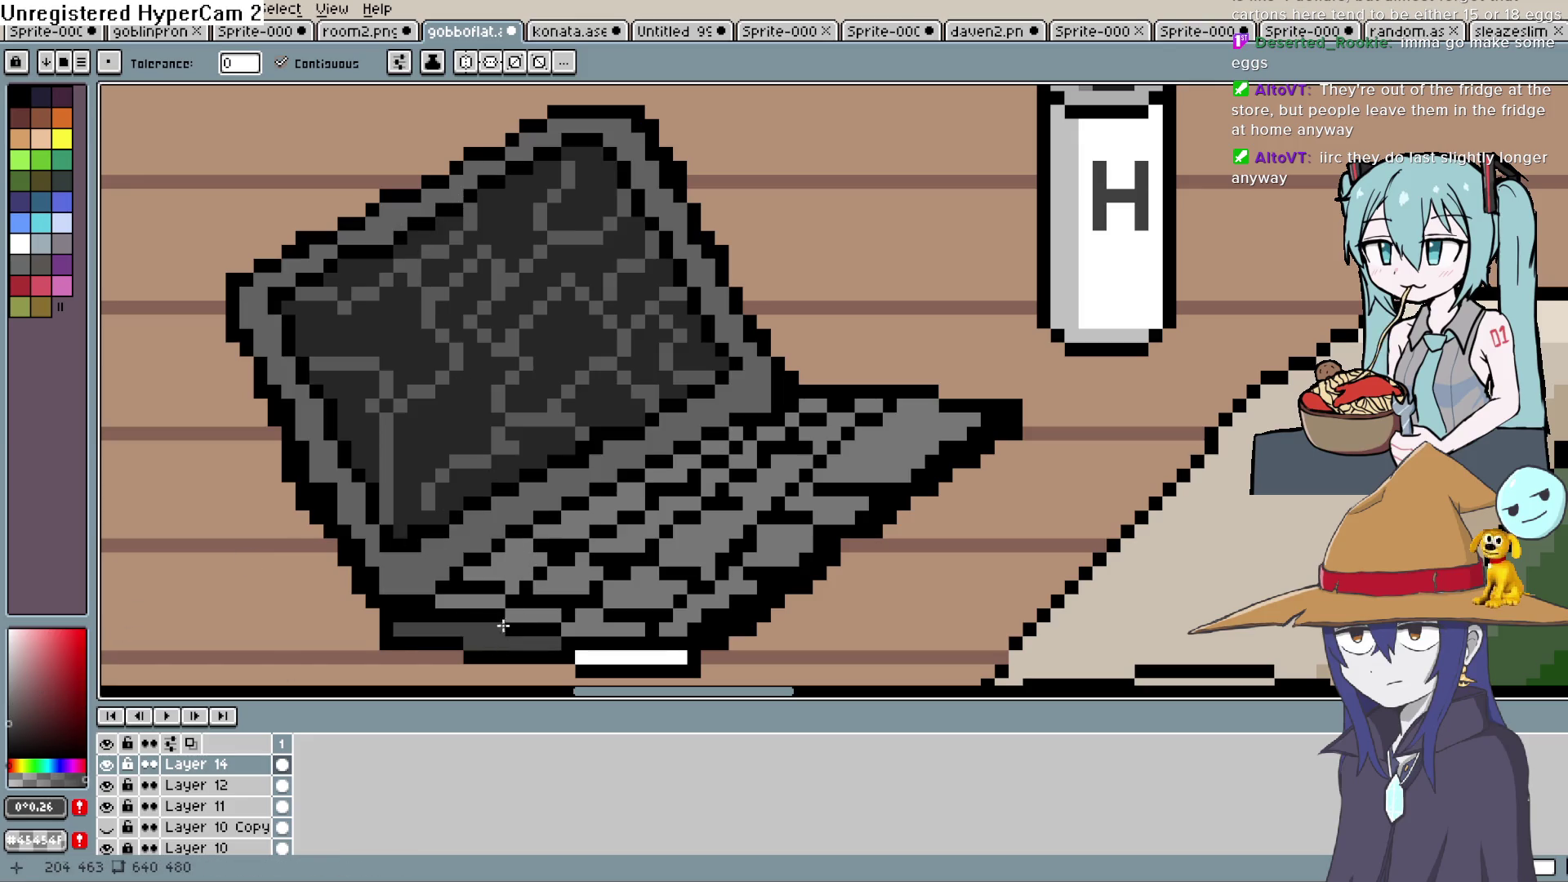
click(651, 657)
drag(859, 525, 949, 484)
scroll(949, 484, down, 4)
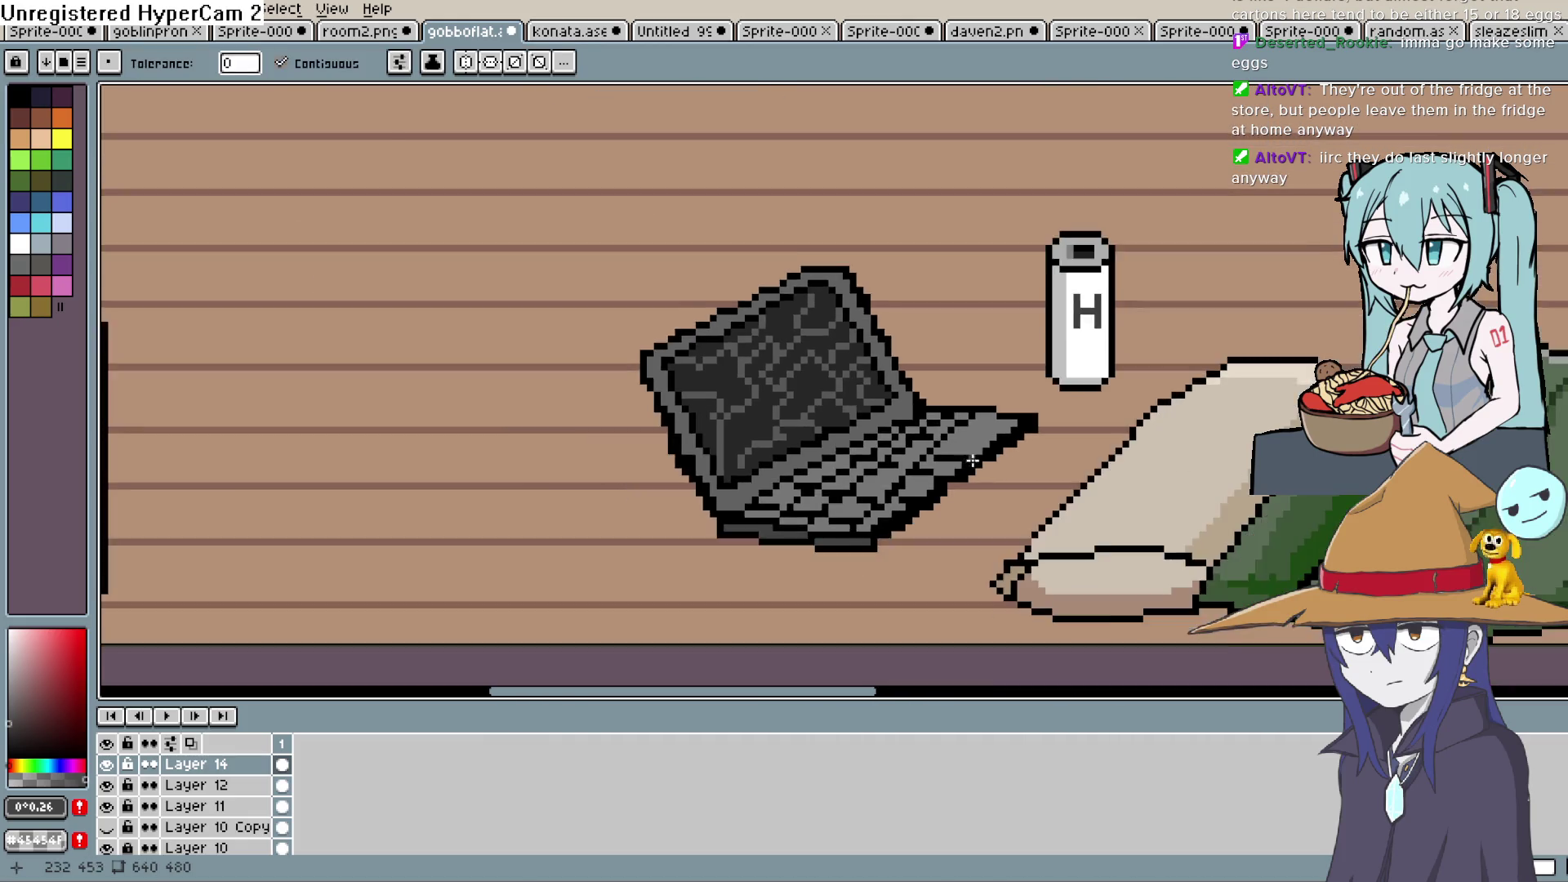
scroll(1125, 383, up, 1)
scroll(1125, 384, up, 1)
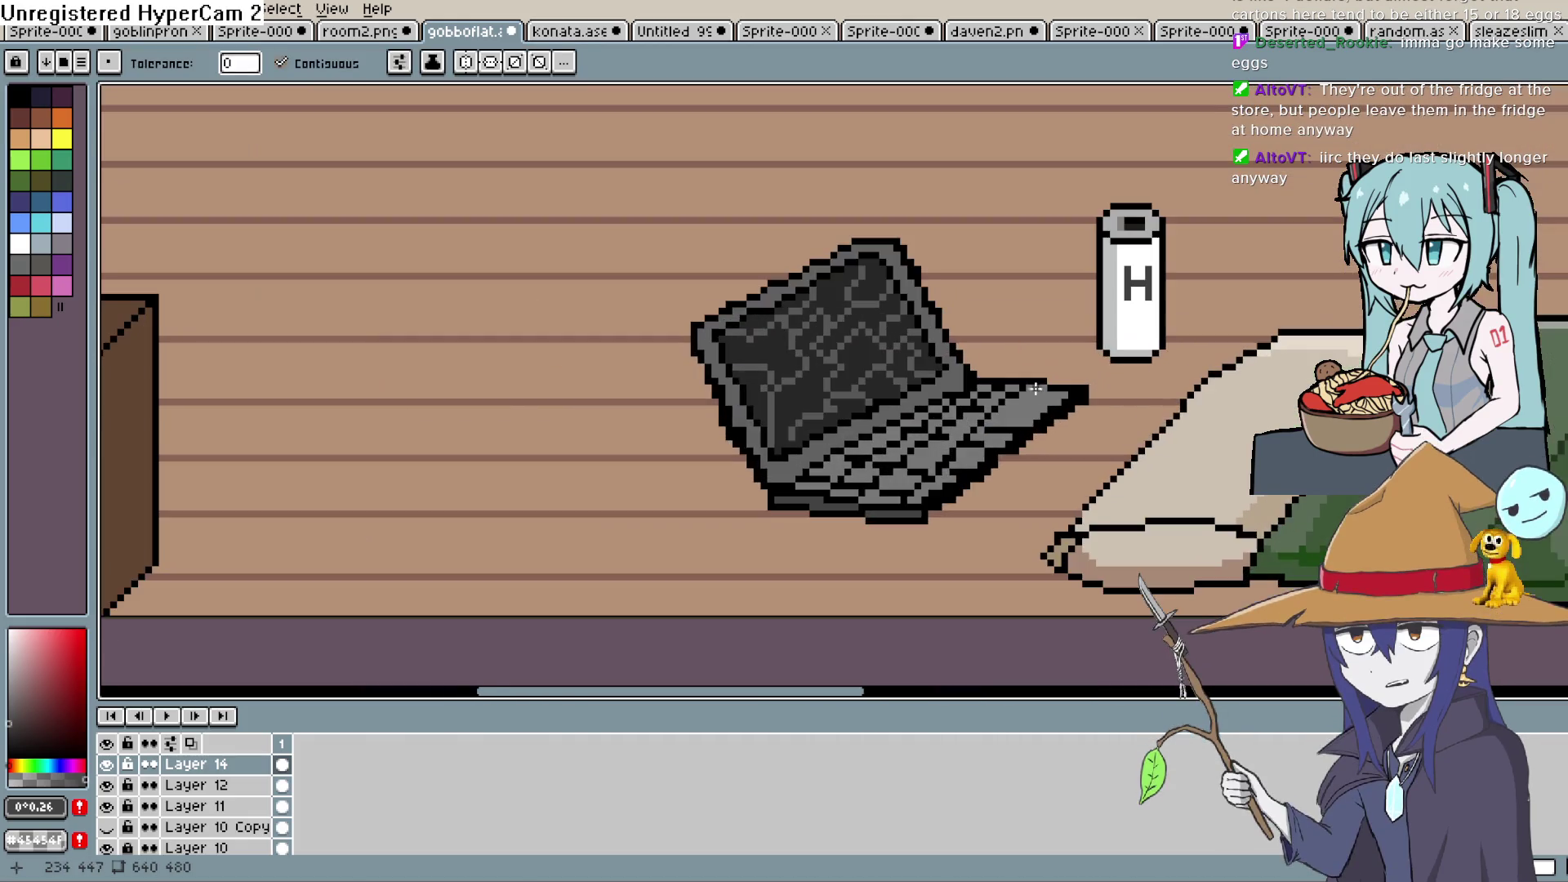
scroll(1002, 427, up, 2)
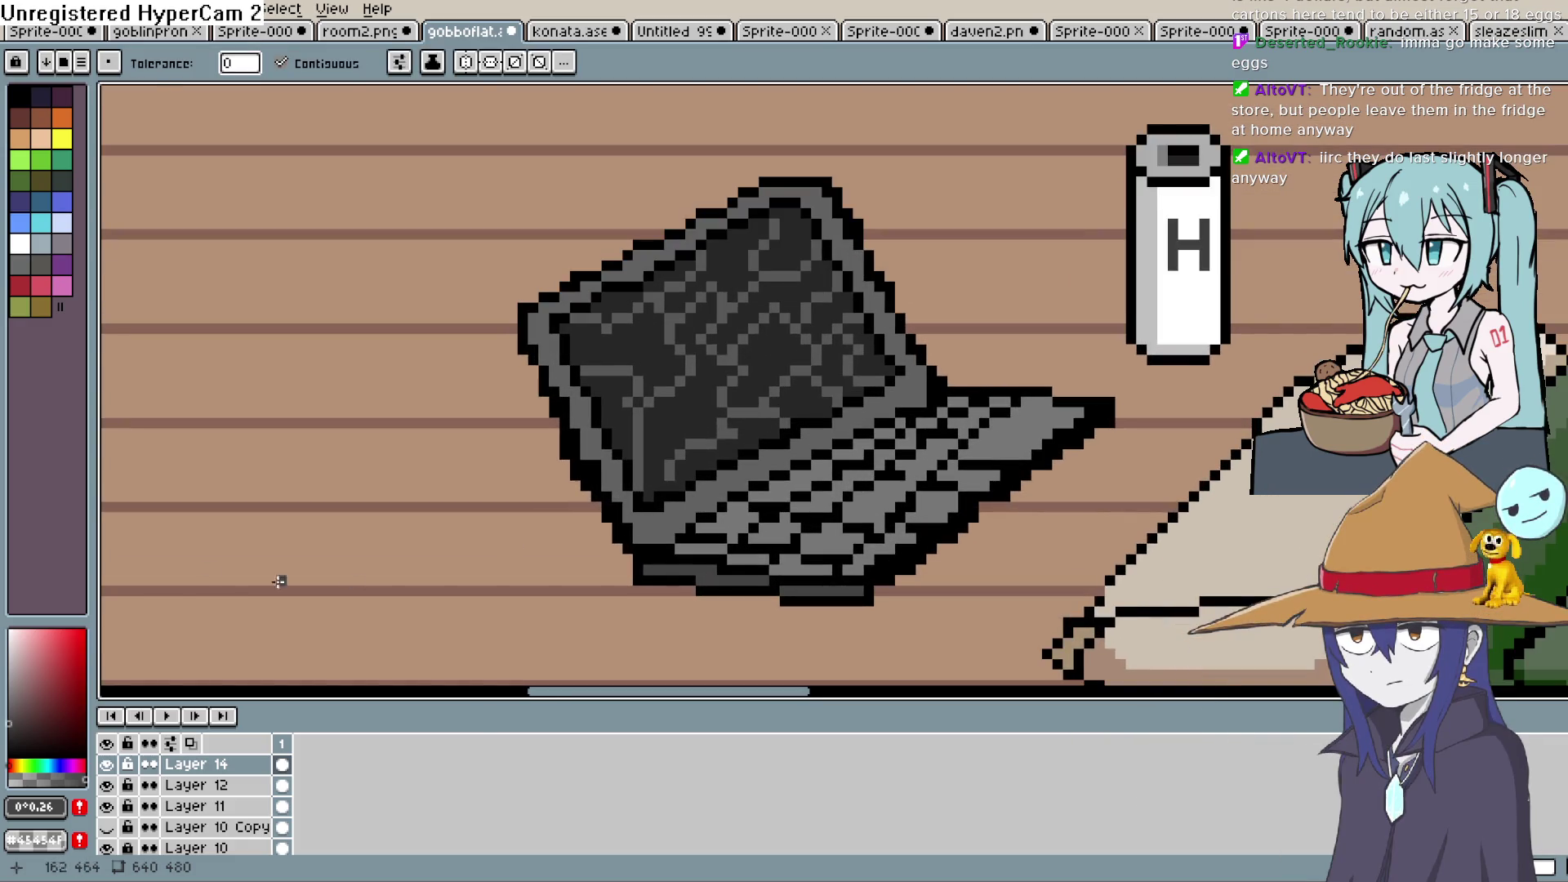
key(i)
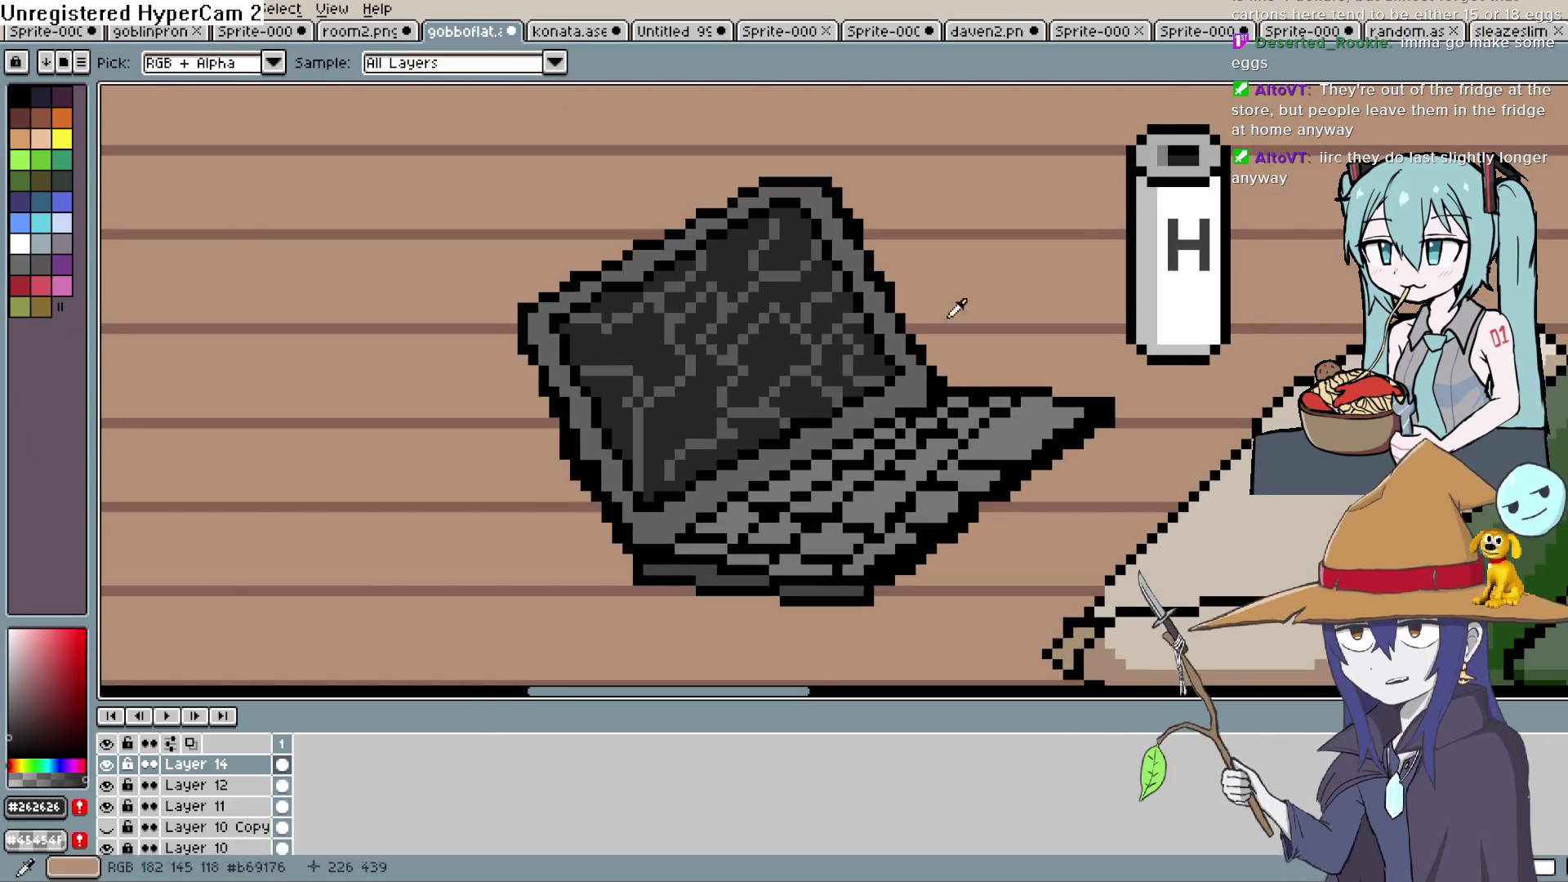
key(b)
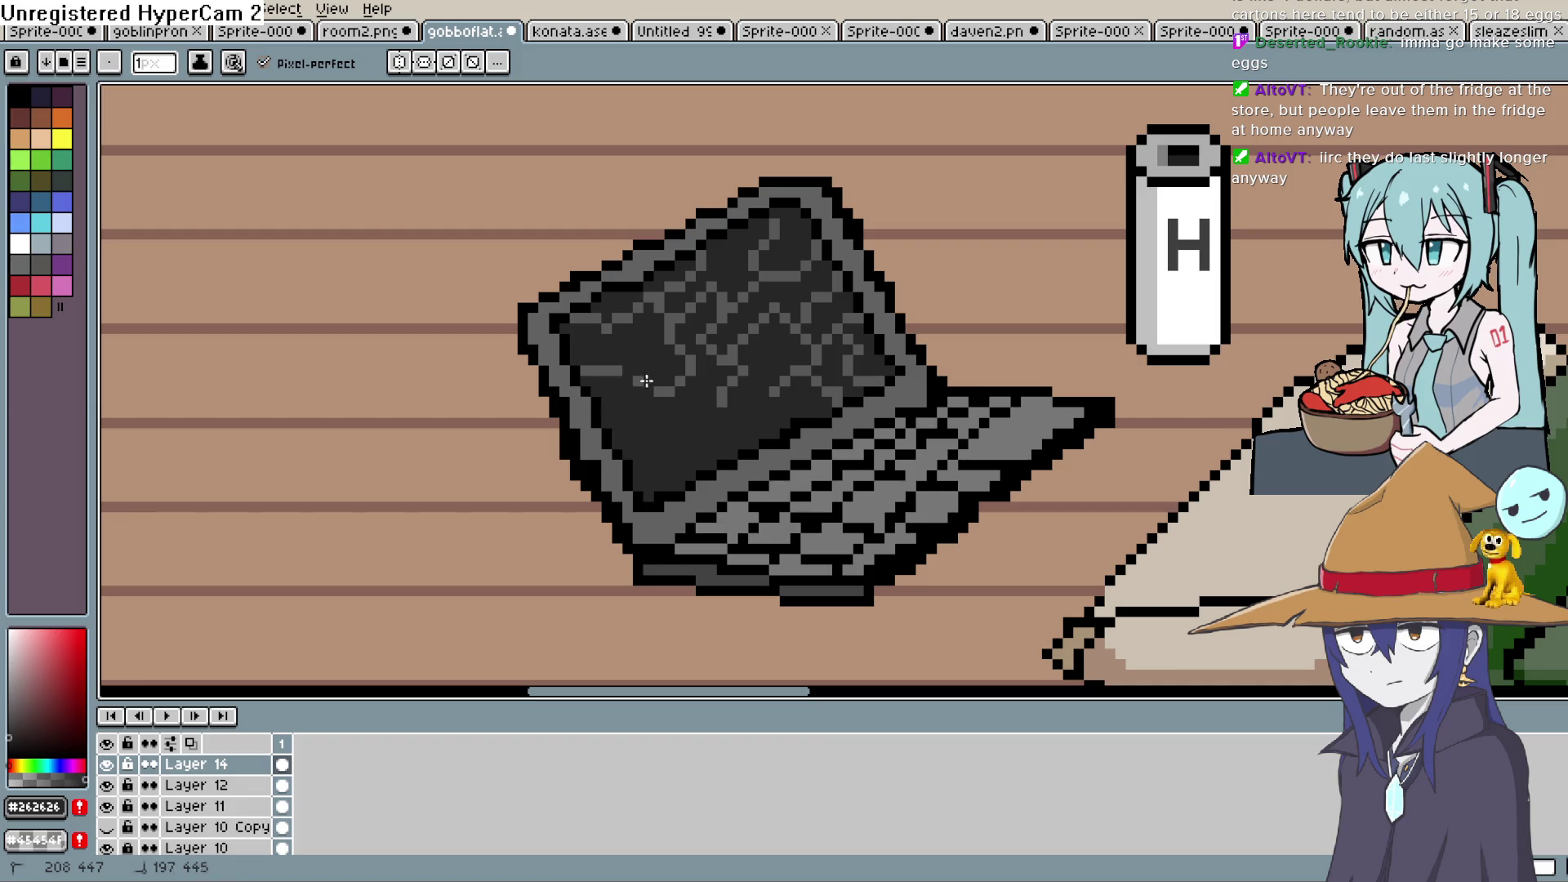
Paint over the laptop screen's grey pattern pixels with dark #262626 until it is solid
click(595, 370)
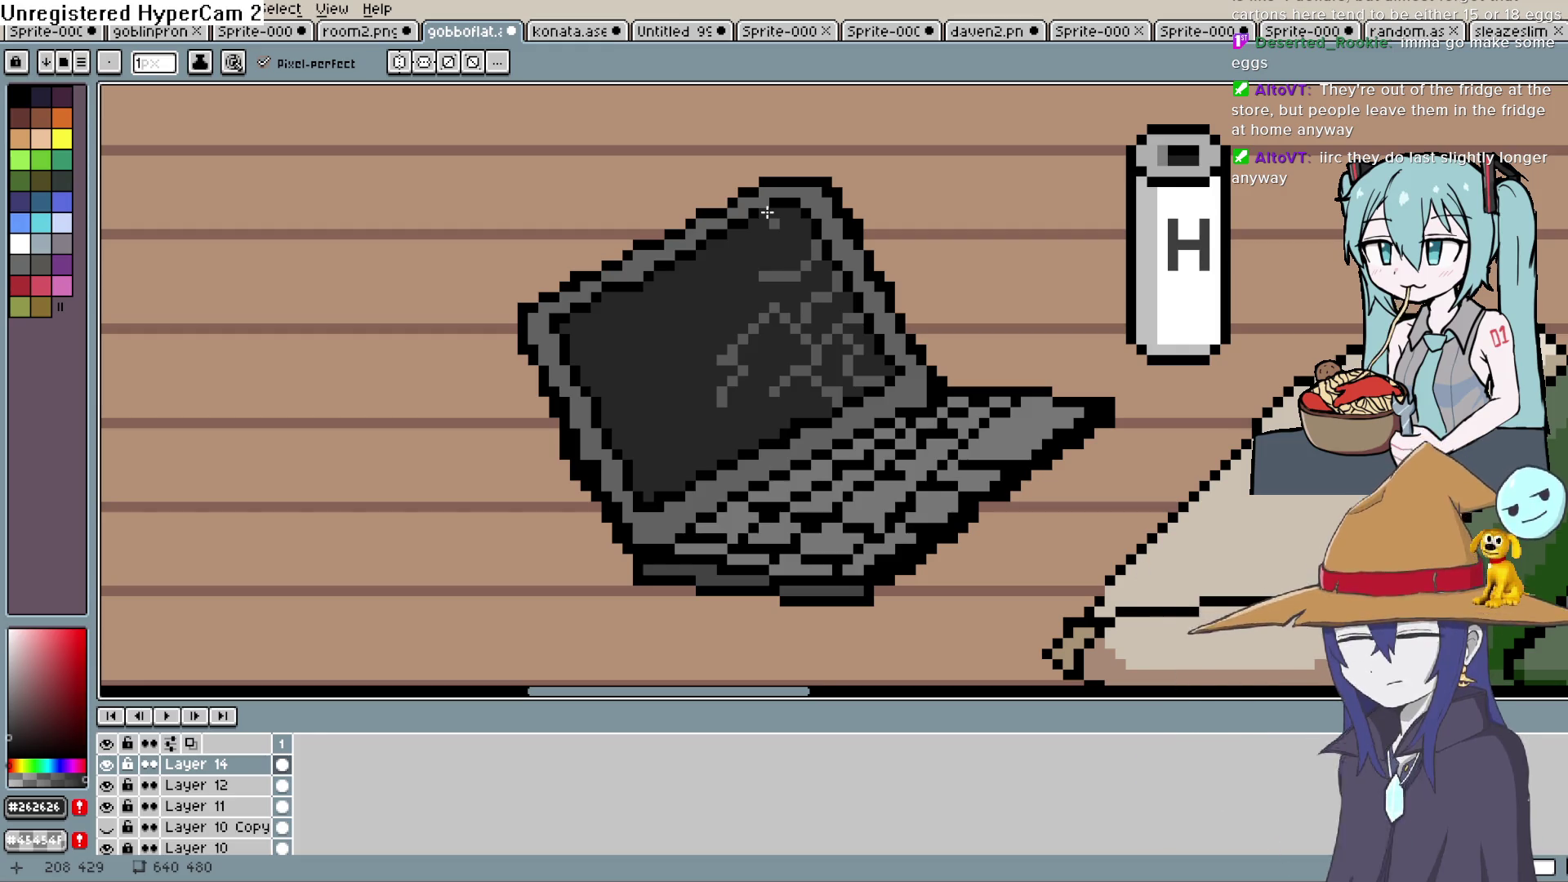
drag(850, 340, 846, 282)
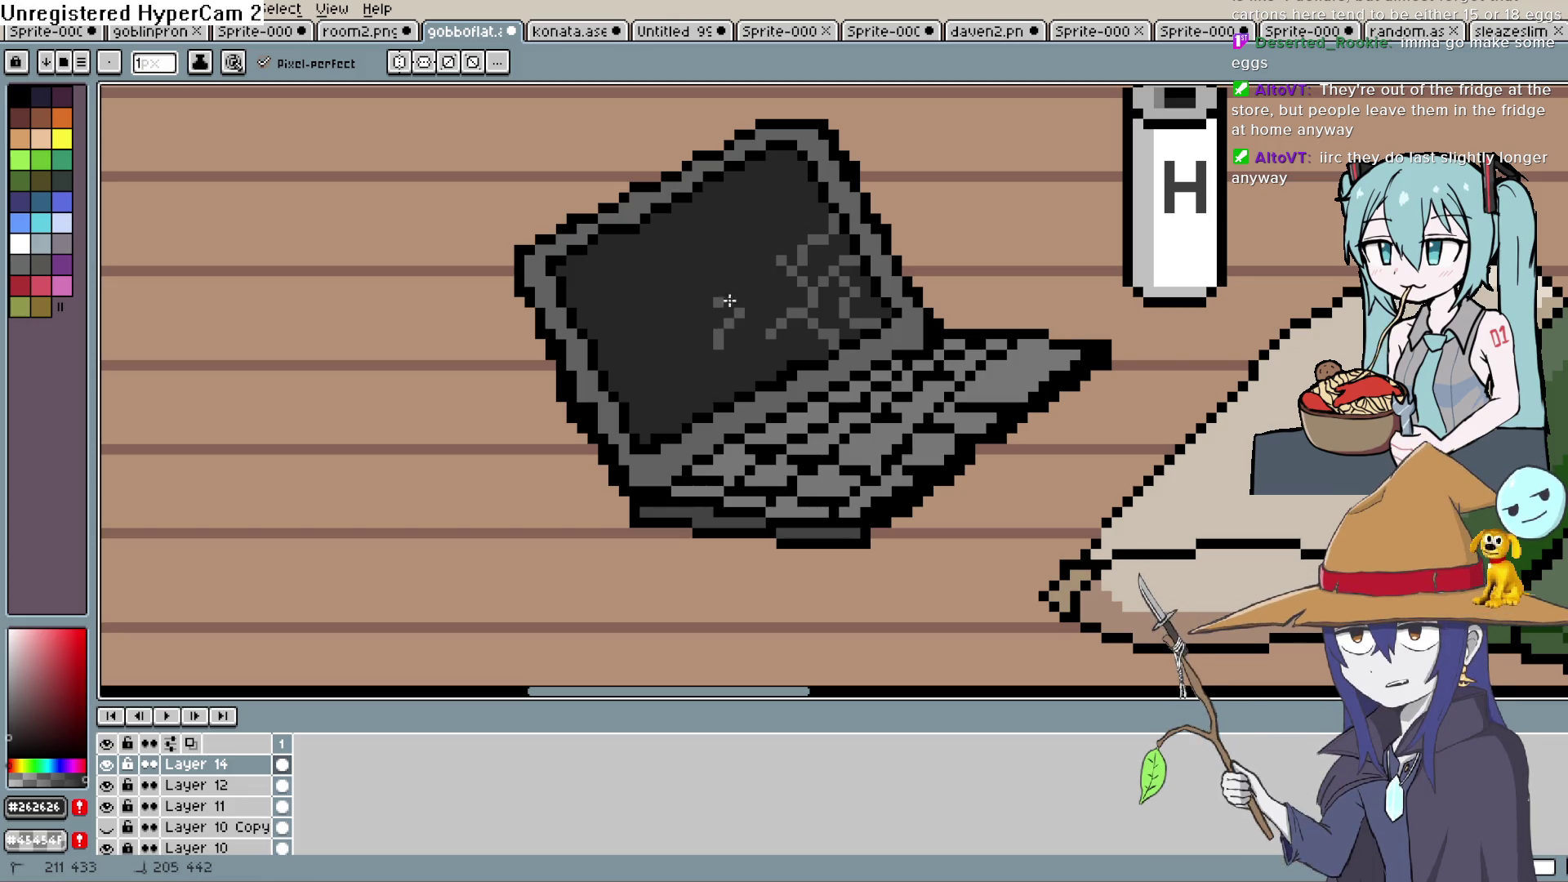
drag(729, 300, 711, 348)
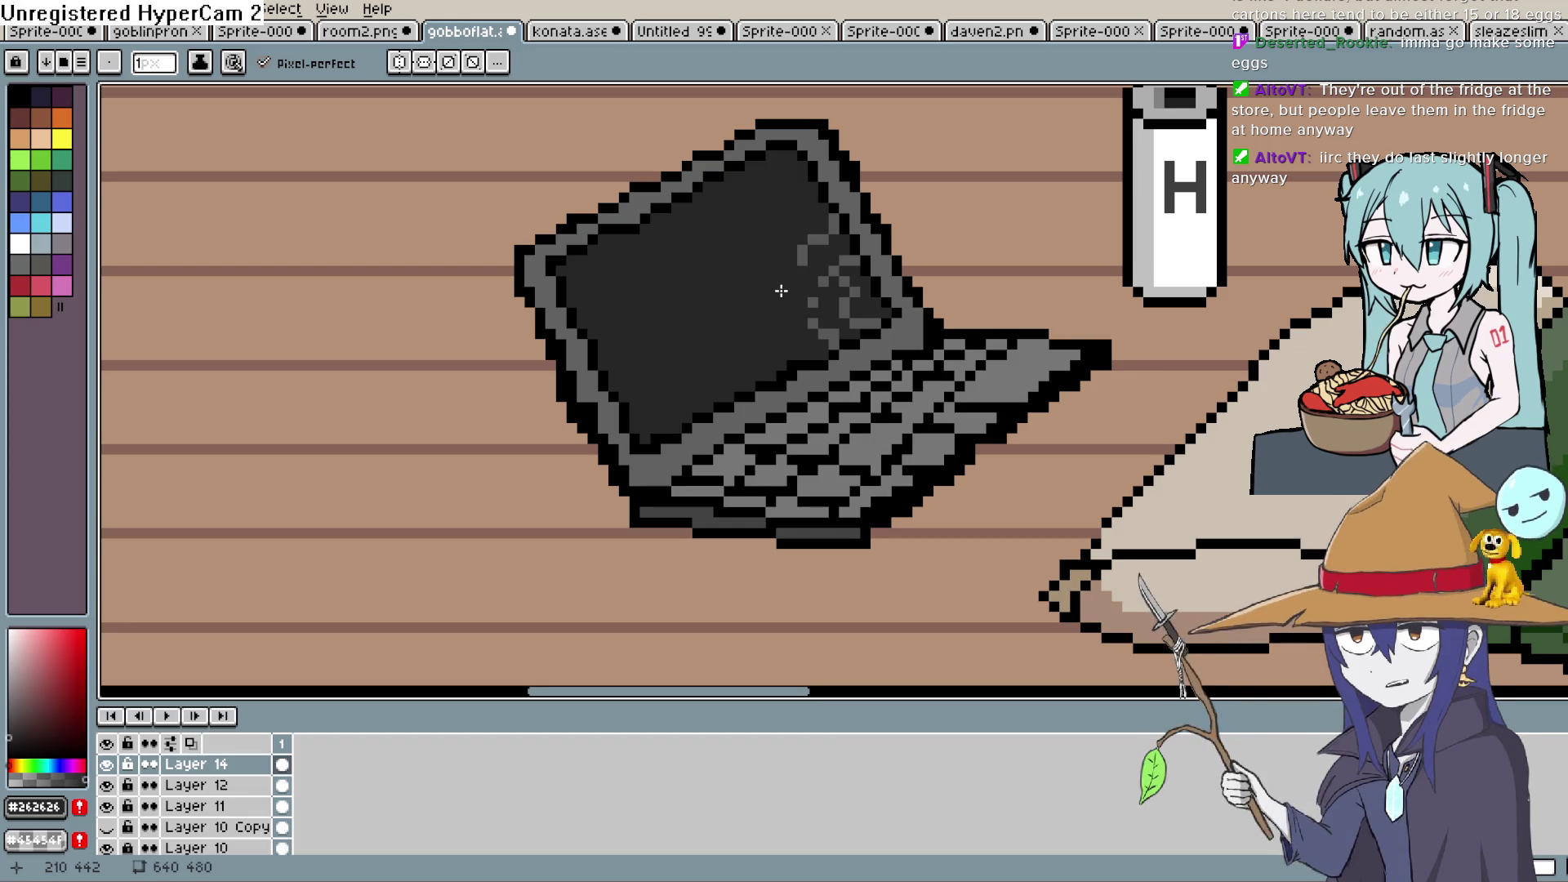
scroll(871, 283, up, 2)
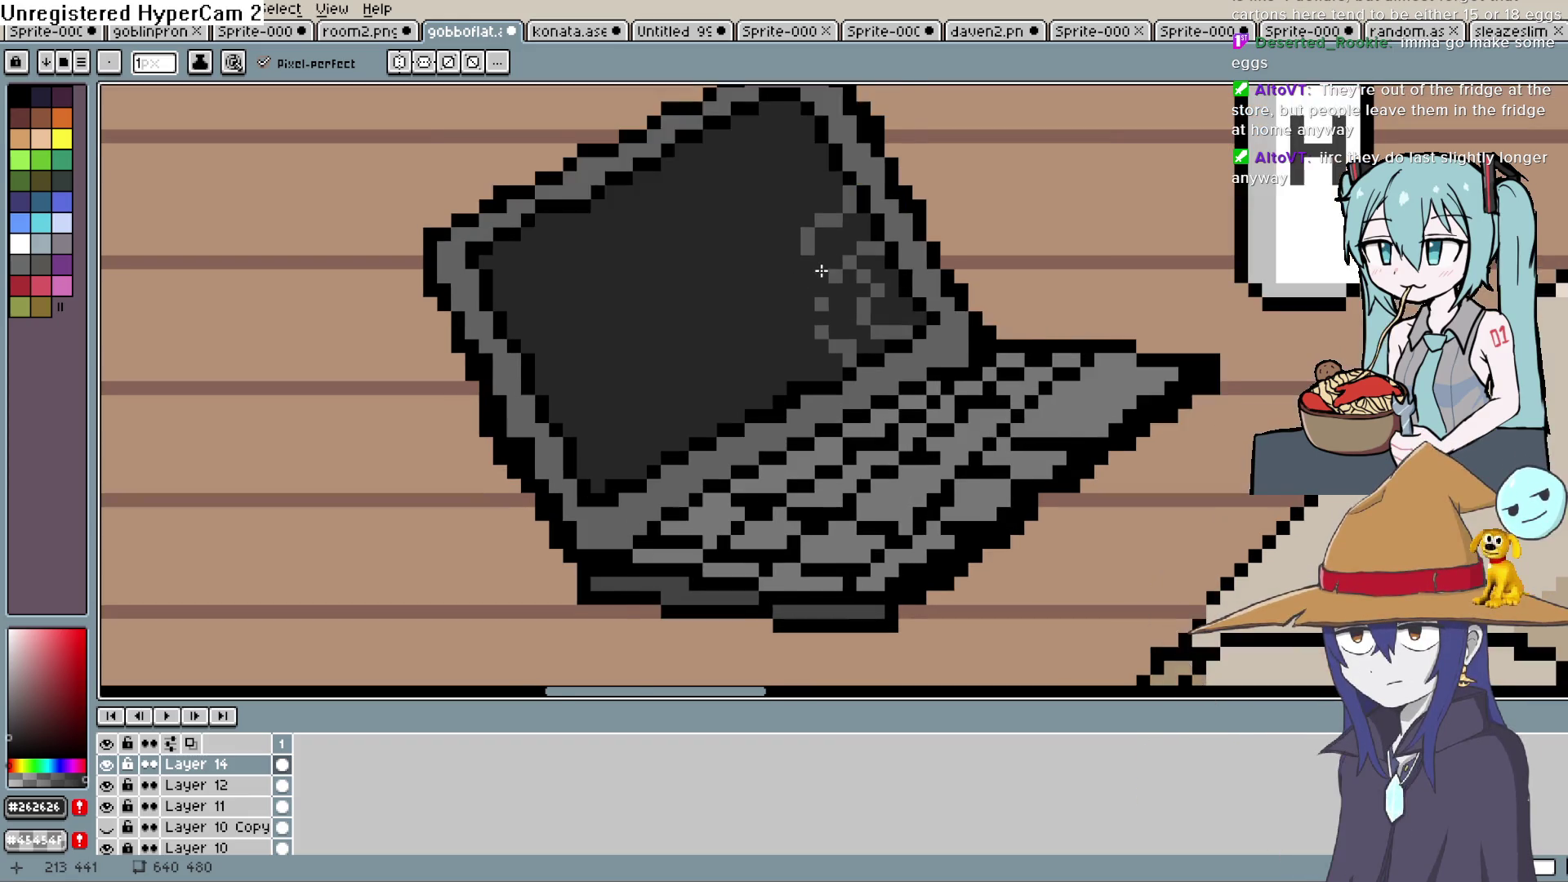
mouse_move(905, 299)
mouse_down()
mouse_move(886, 342)
mouse_move(947, 361)
mouse_move(868, 388)
mouse_up()
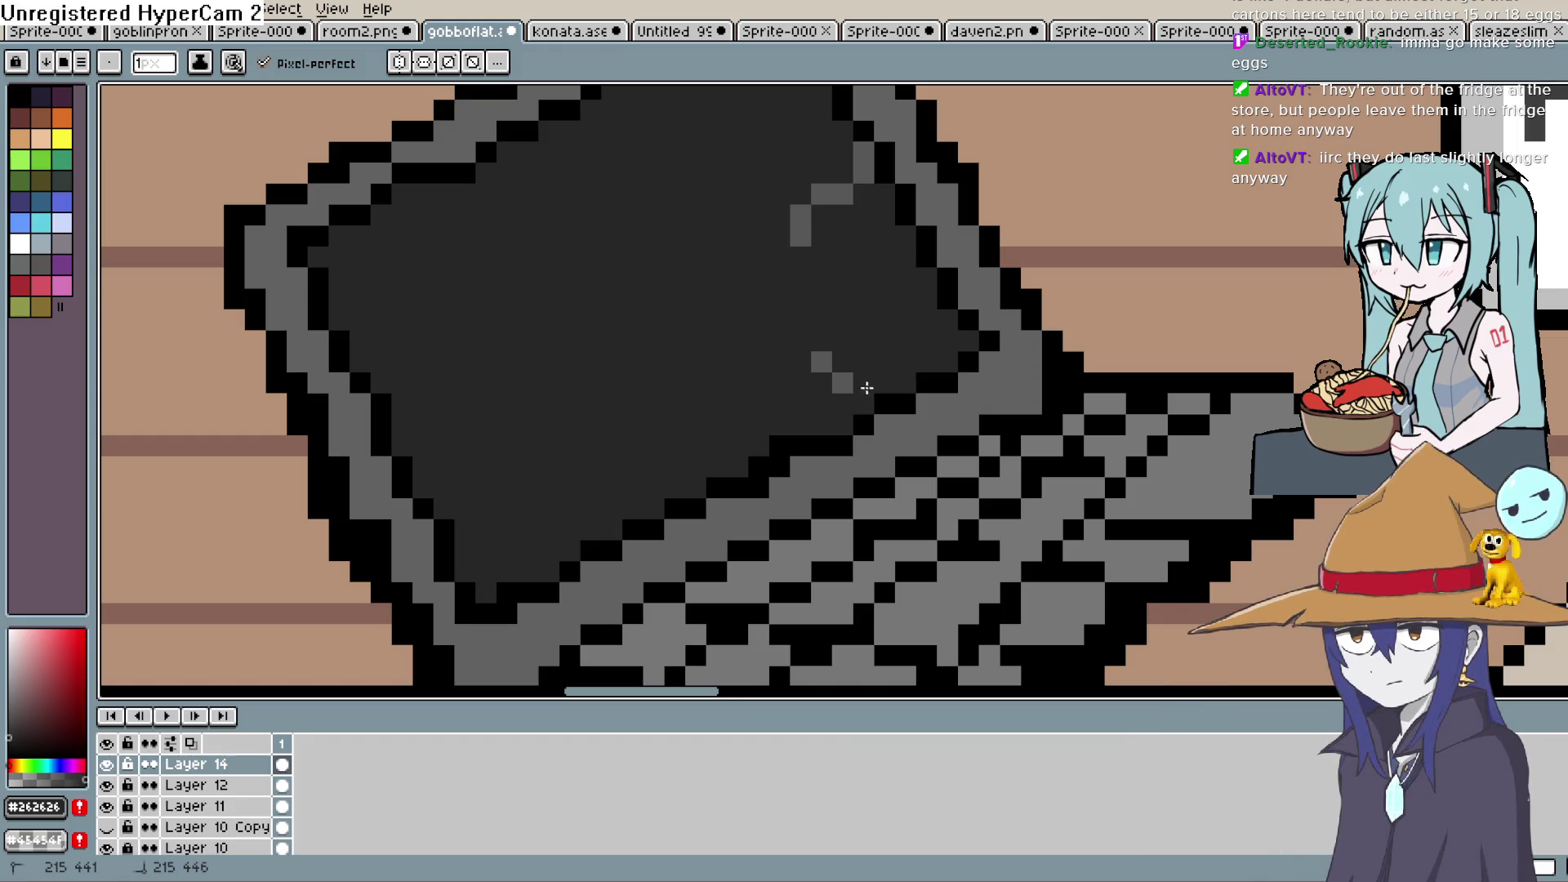
scroll(841, 333, up, 2)
mouse_move(849, 295)
mouse_down()
mouse_move(820, 296)
mouse_move(870, 256)
mouse_up()
scroll(870, 256, down, 4)
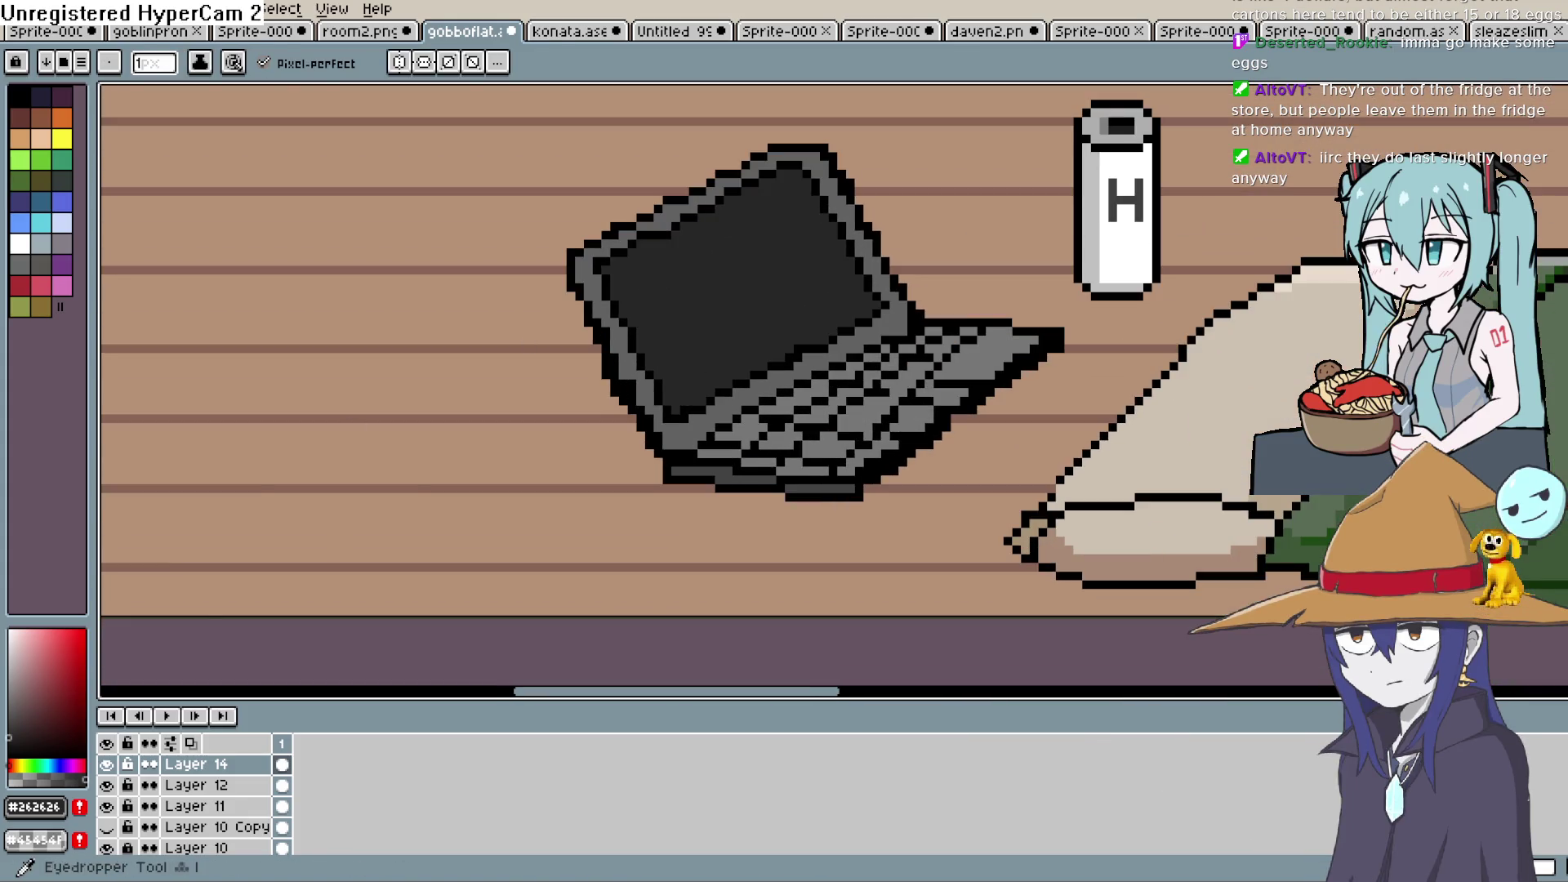
Draw three diagonal #4d4d4d grey reflection lines across the dark laptop screen
key(i)
click(15, 710)
key(b)
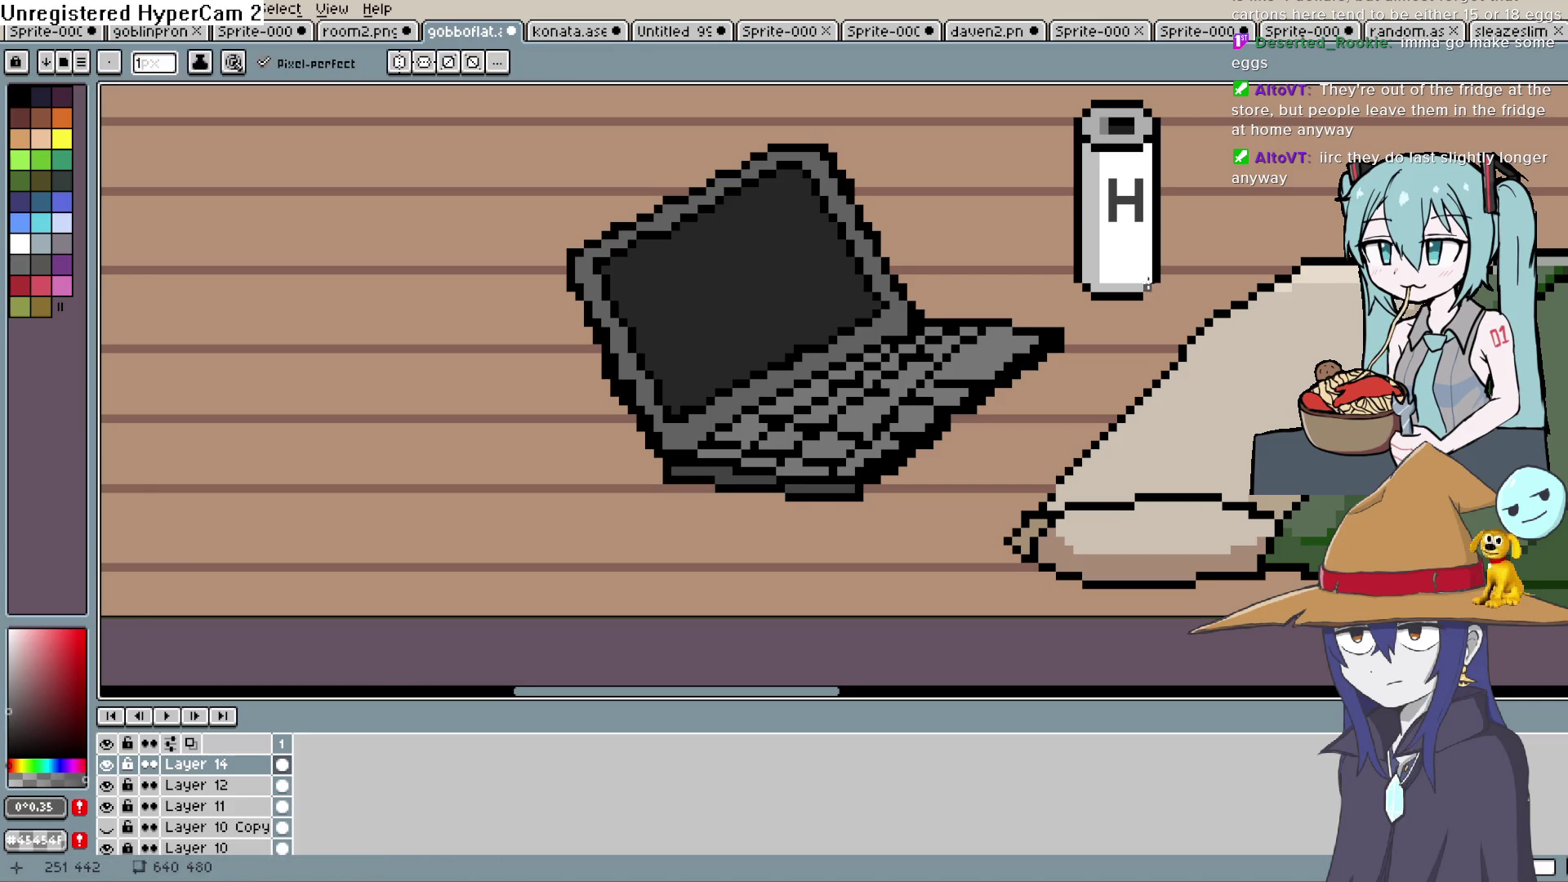
scroll(815, 460, up, 1)
drag(570, 510, 619, 410)
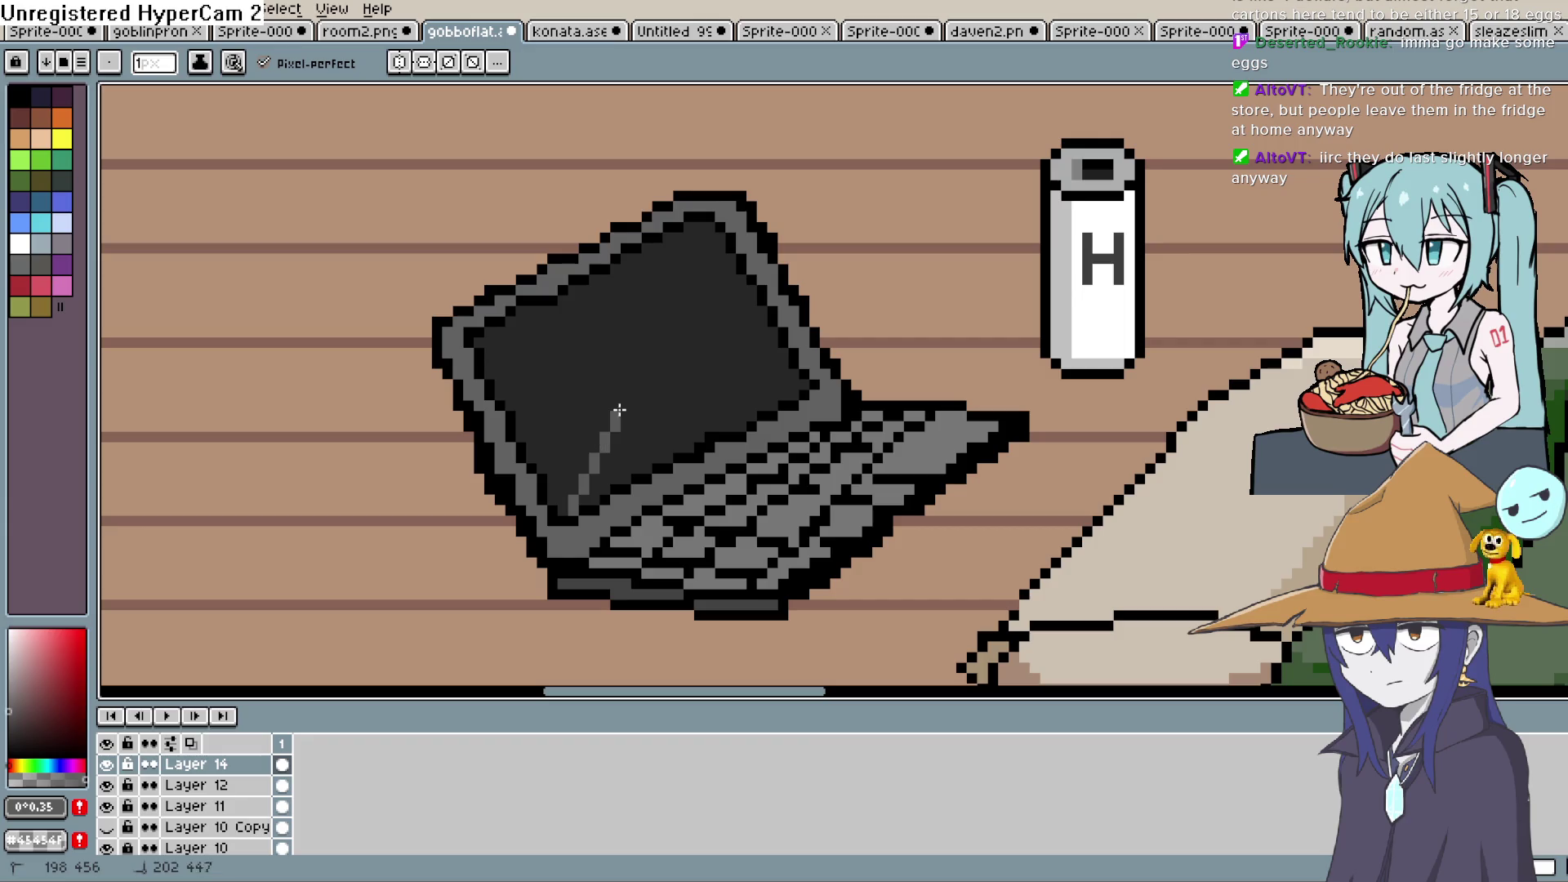
drag(690, 448, 730, 356)
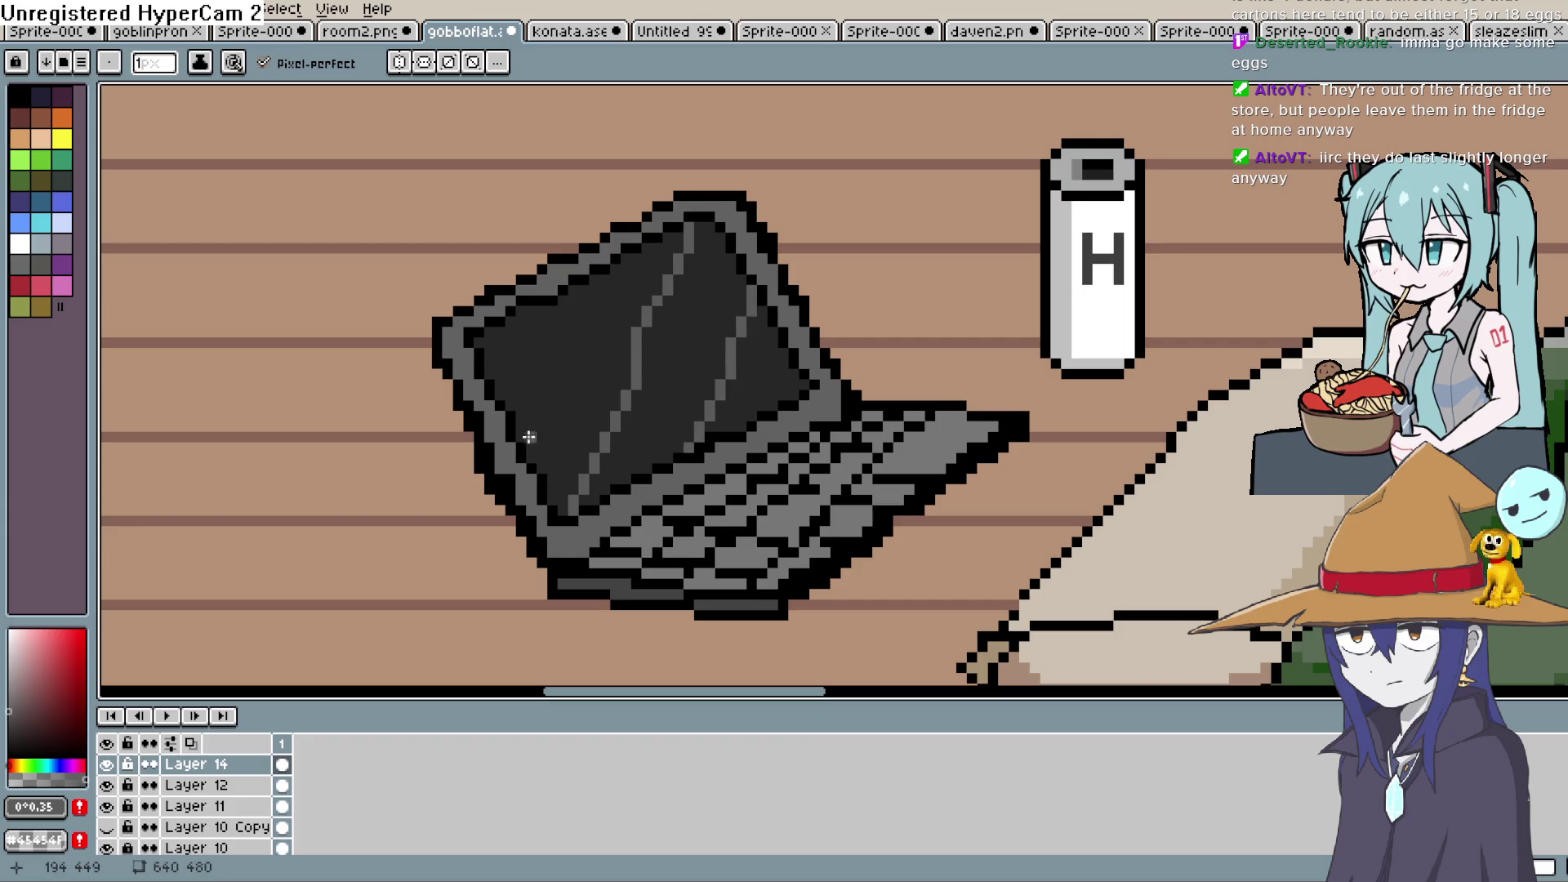
drag(521, 418, 575, 300)
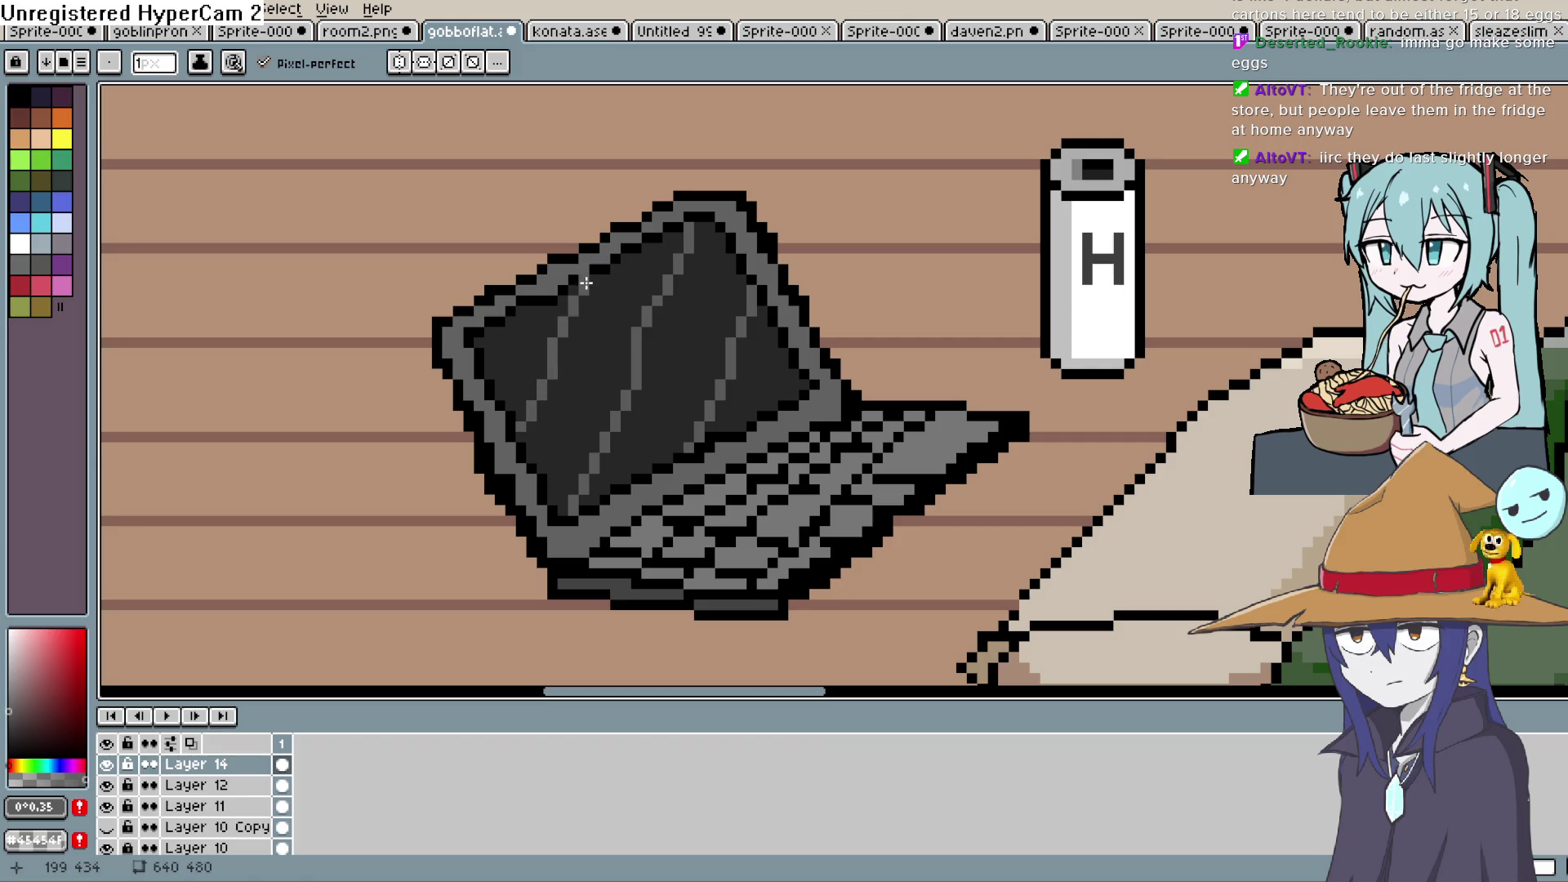
mouse_move(841, 334)
mouse_down()
mouse_move(1004, 343)
mouse_move(956, 409)
mouse_up()
scroll(935, 441, down, 6)
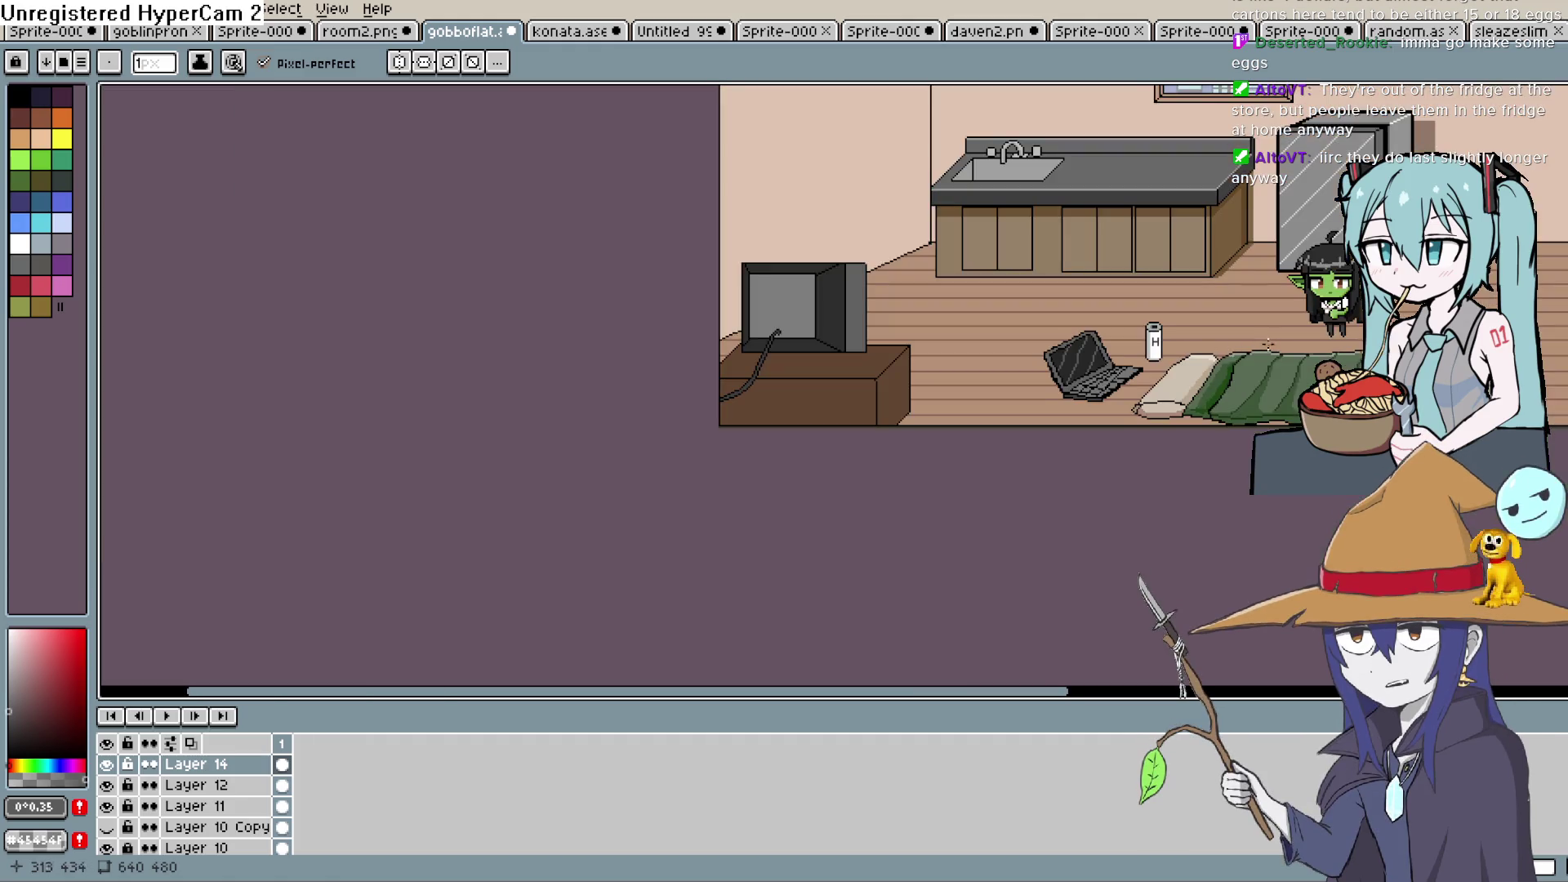
mouse_move(1484, 231)
mouse_down()
mouse_move(1235, 353)
mouse_move(1042, 476)
mouse_move(976, 587)
mouse_move(950, 440)
mouse_move(971, 450)
mouse_up()
scroll(236, 800, down, 5)
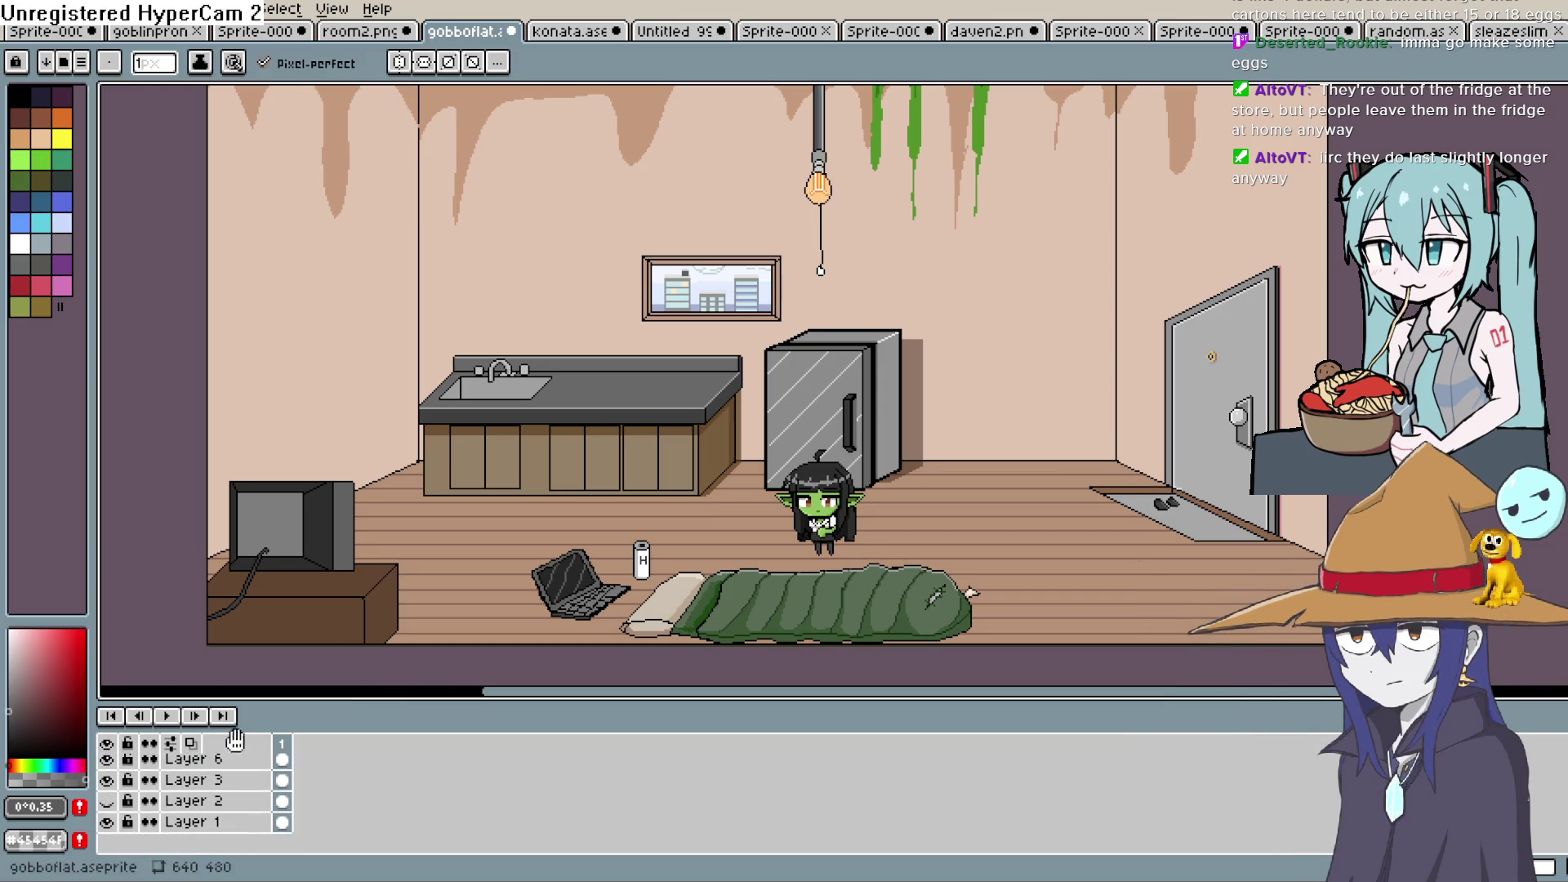
Toggle Layer 3 and Layer 8 off and on to identify their contents
click(108, 781)
click(109, 781)
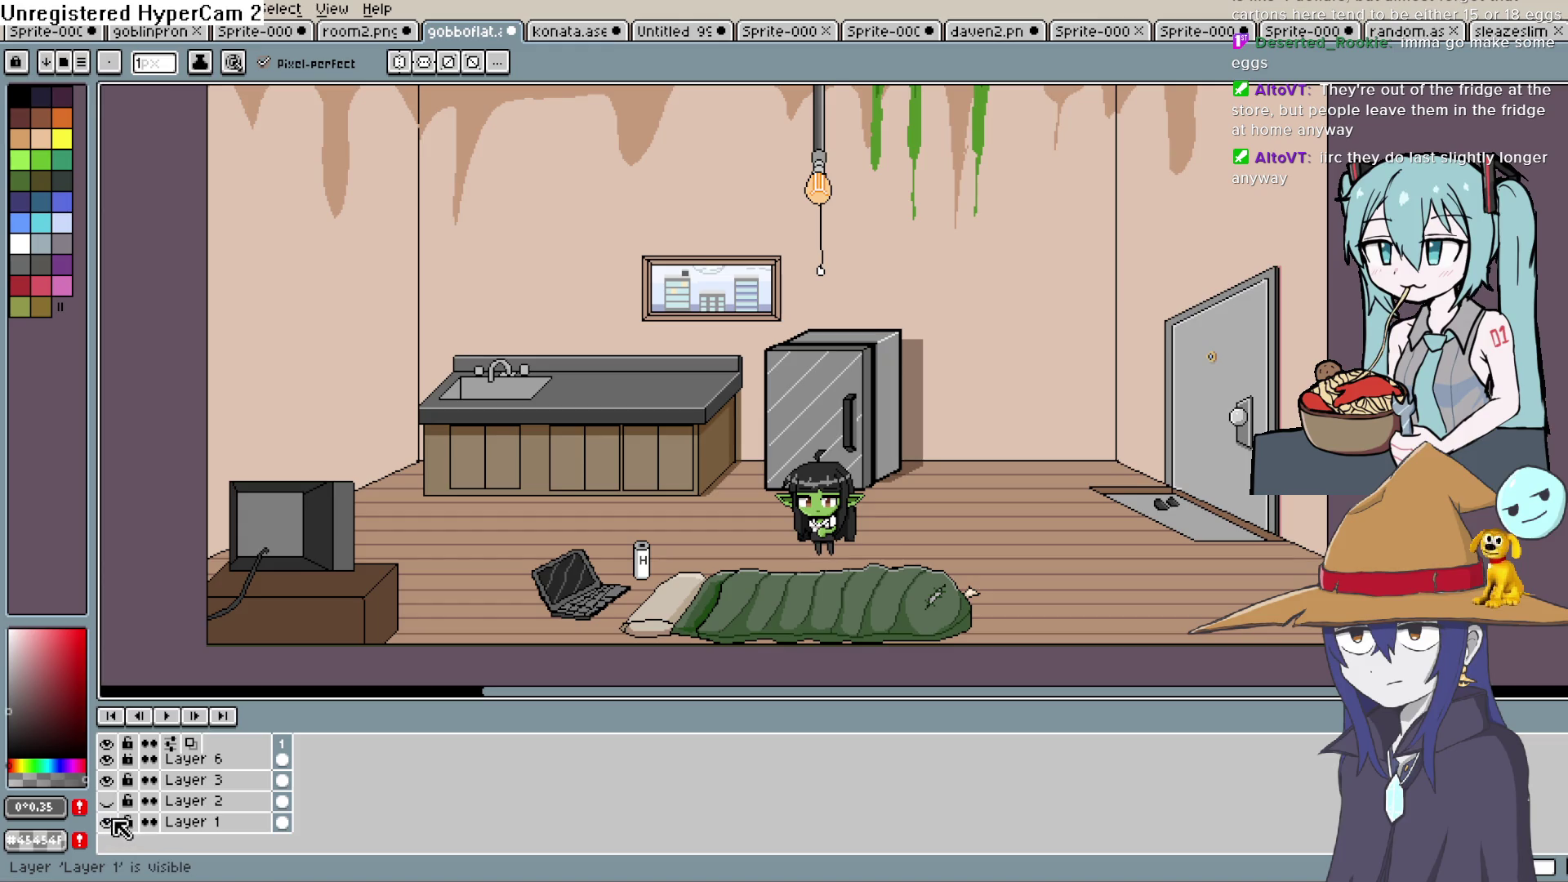
scroll(114, 804, up, 3)
double_click(113, 788)
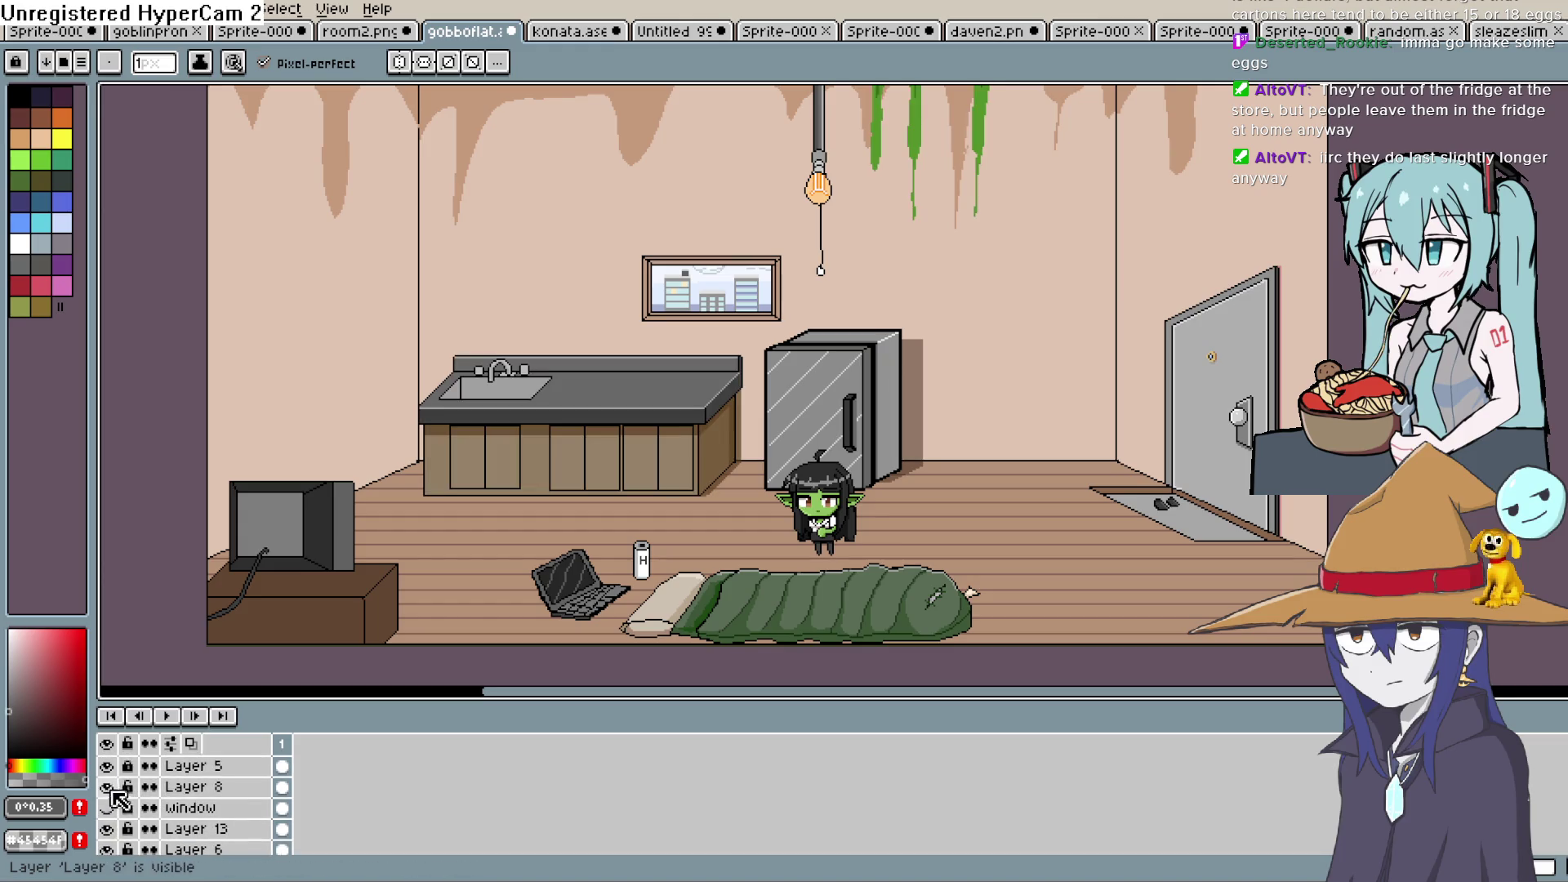
scroll(147, 792, up, 2)
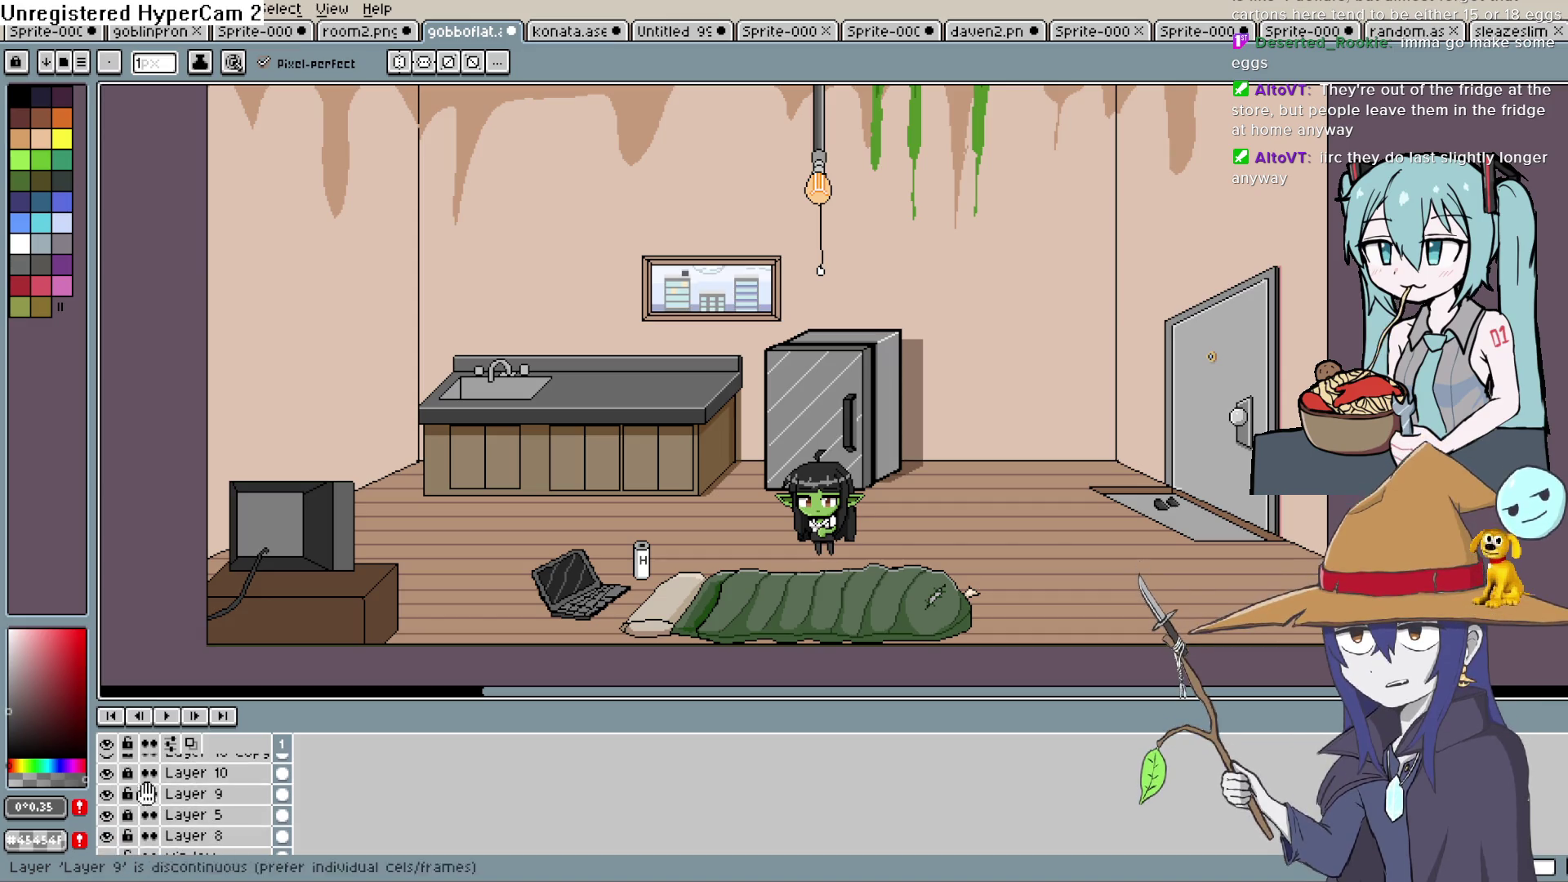
Duplicate Layer 10 and compare the copy against the original sink layer
click(107, 773)
key(ctrl+j)
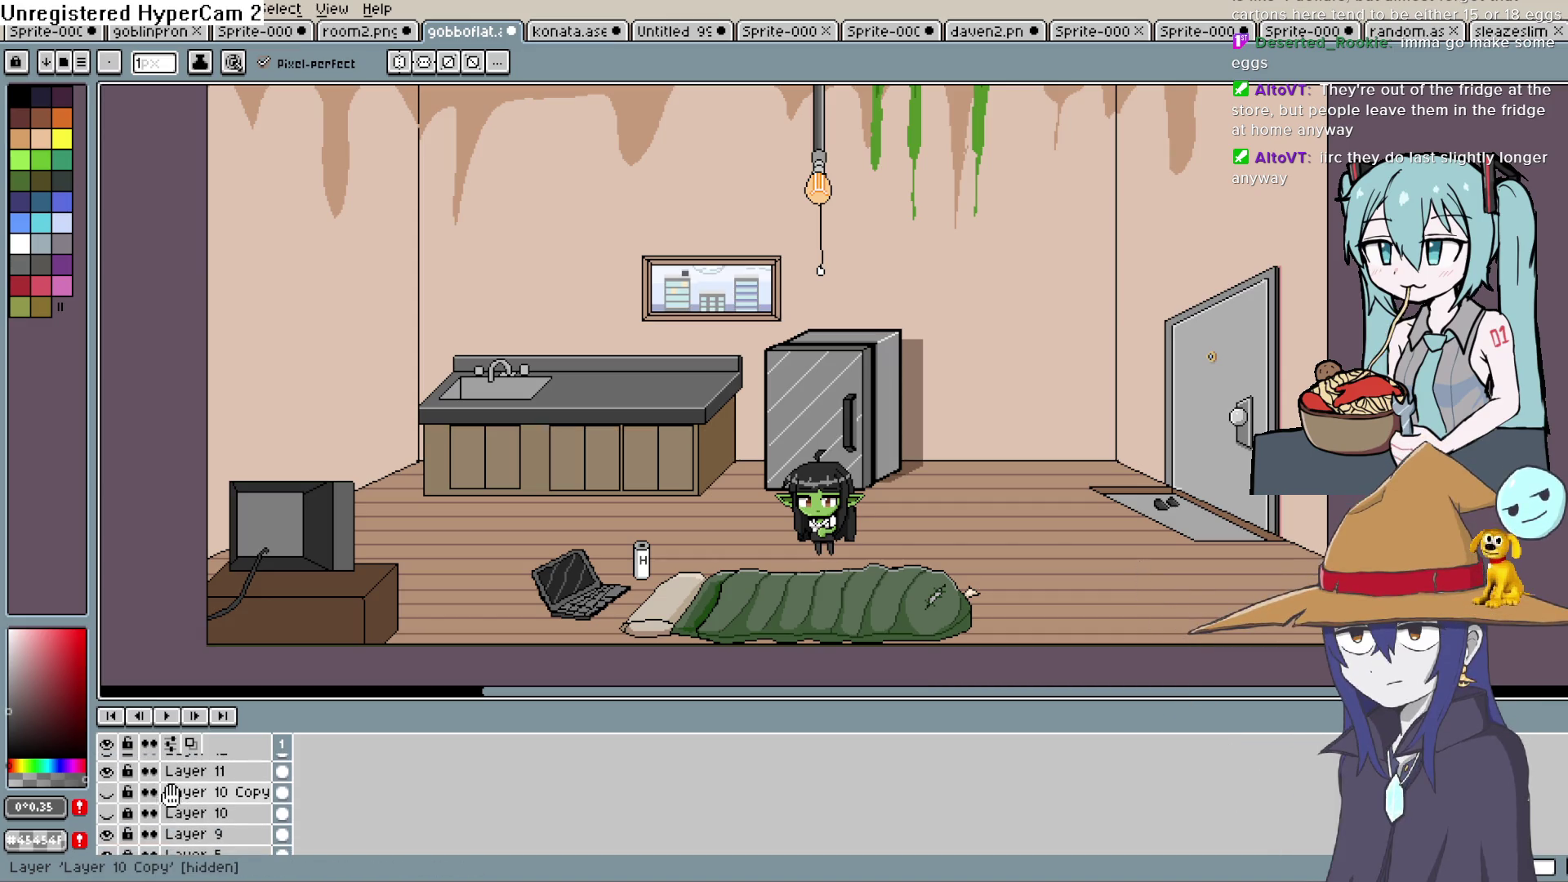
click(107, 813)
click(107, 814)
click(107, 813)
click(108, 792)
Toggle Layer 12, Layer 11 and Layer 10 Copy to check what each holds
scroll(111, 793, up, 2)
click(109, 785)
click(107, 785)
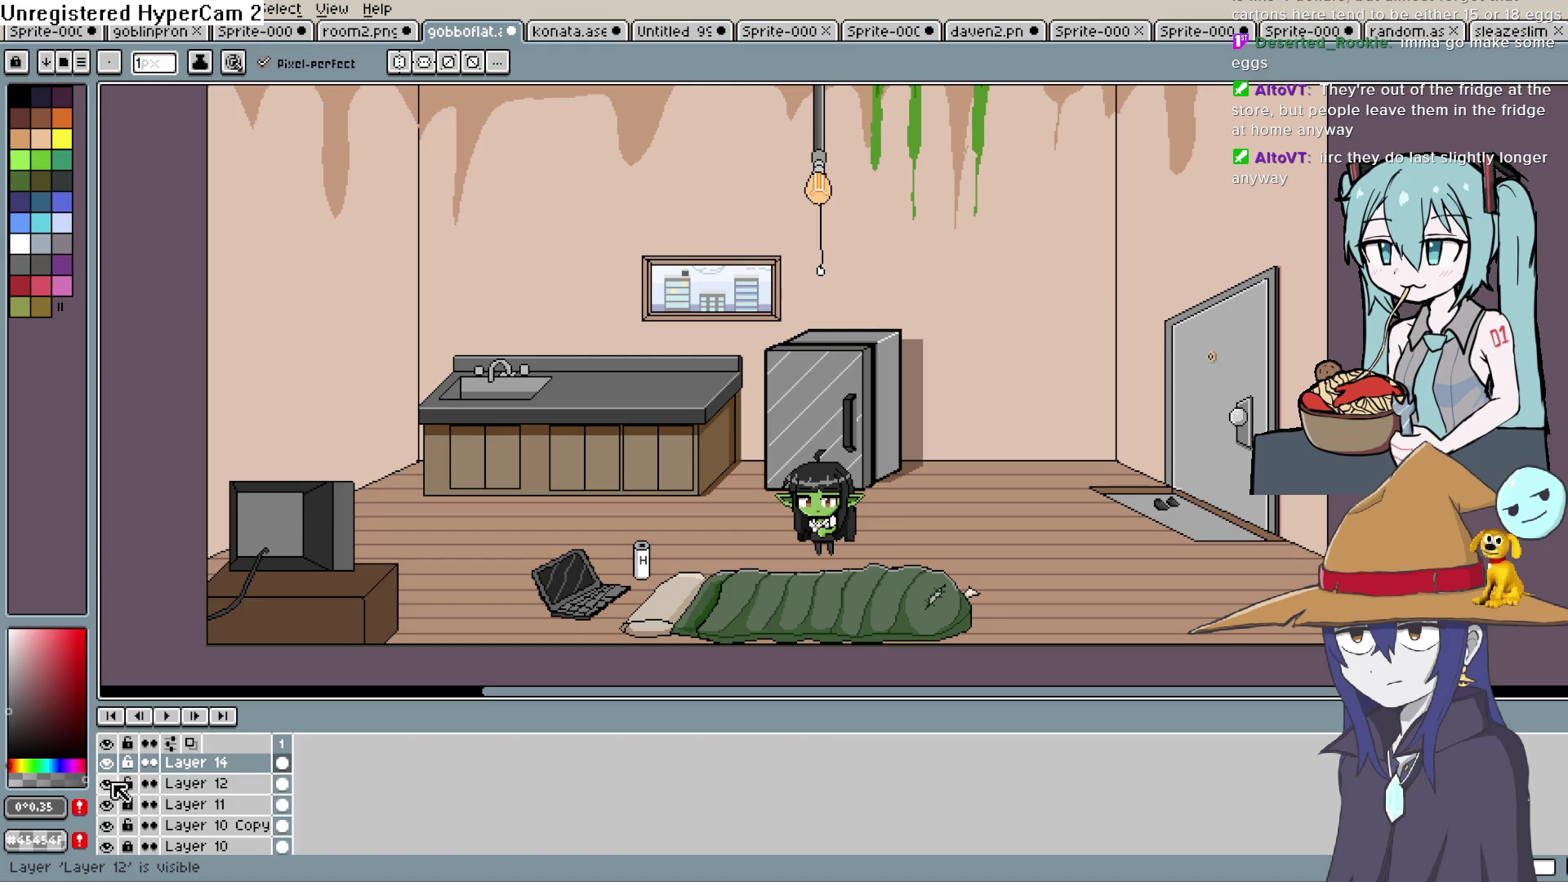
click(107, 804)
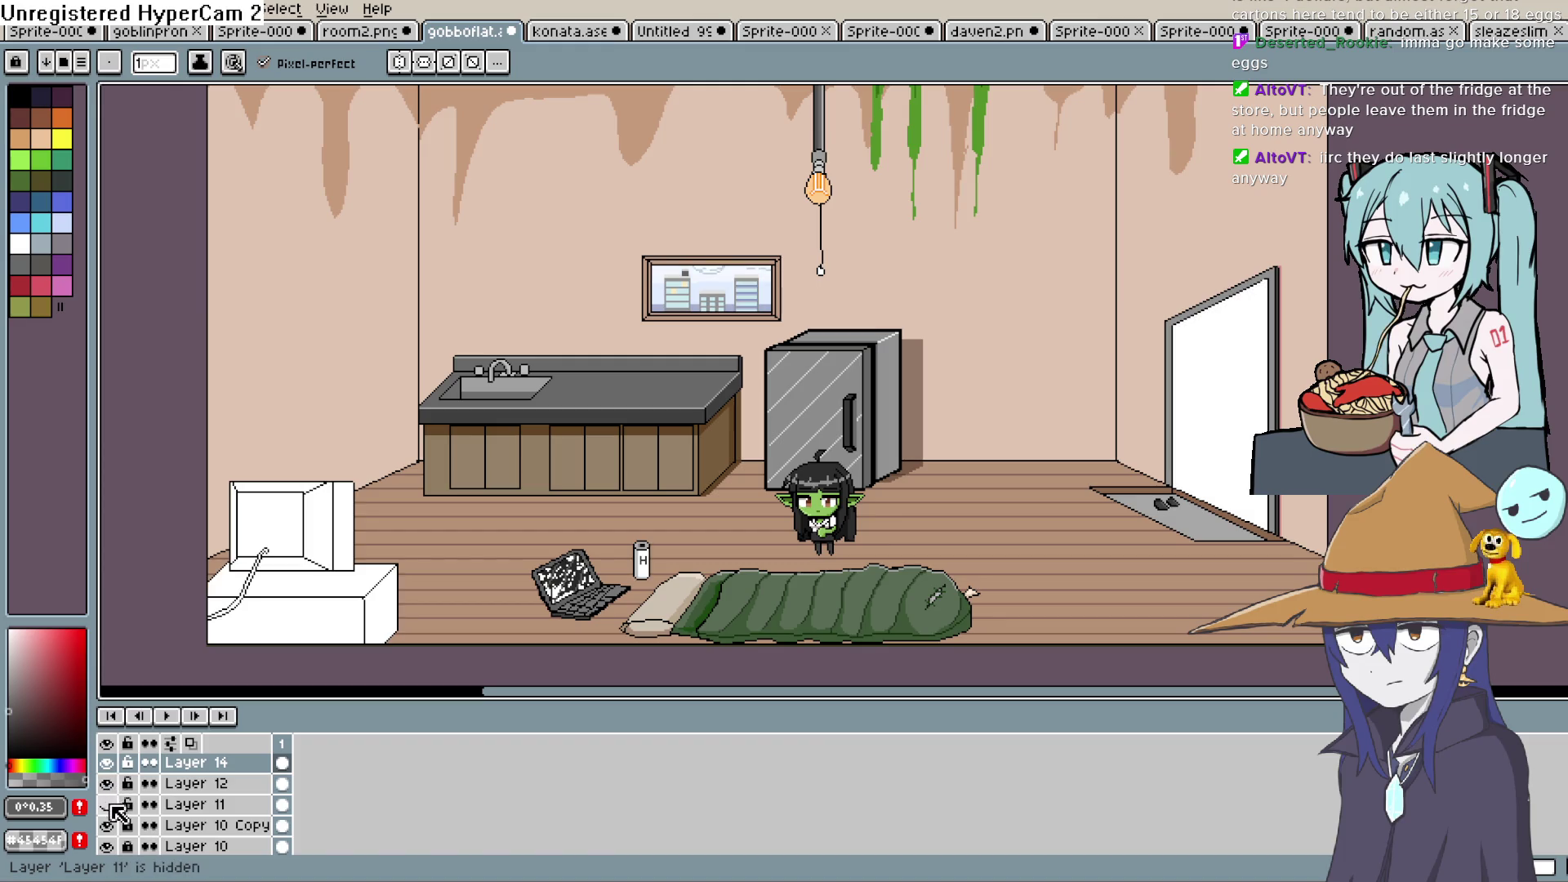
click(107, 804)
click(107, 825)
click(107, 826)
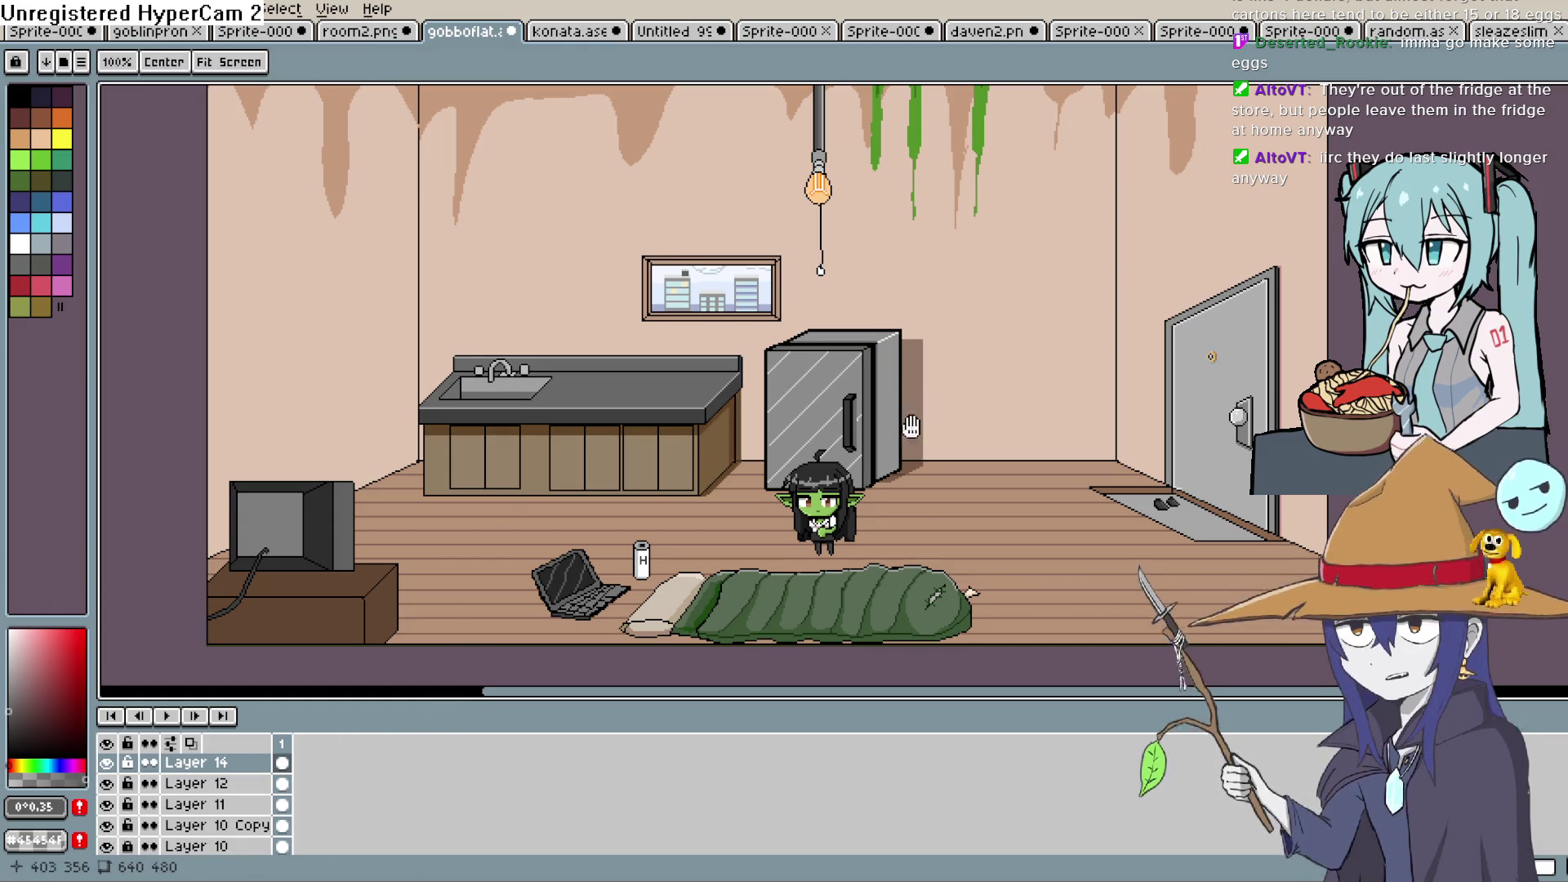
Toggle Layer 9 and the goblin's layer to locate the fridge shadow and the goblin
scroll(936, 334, down, 2)
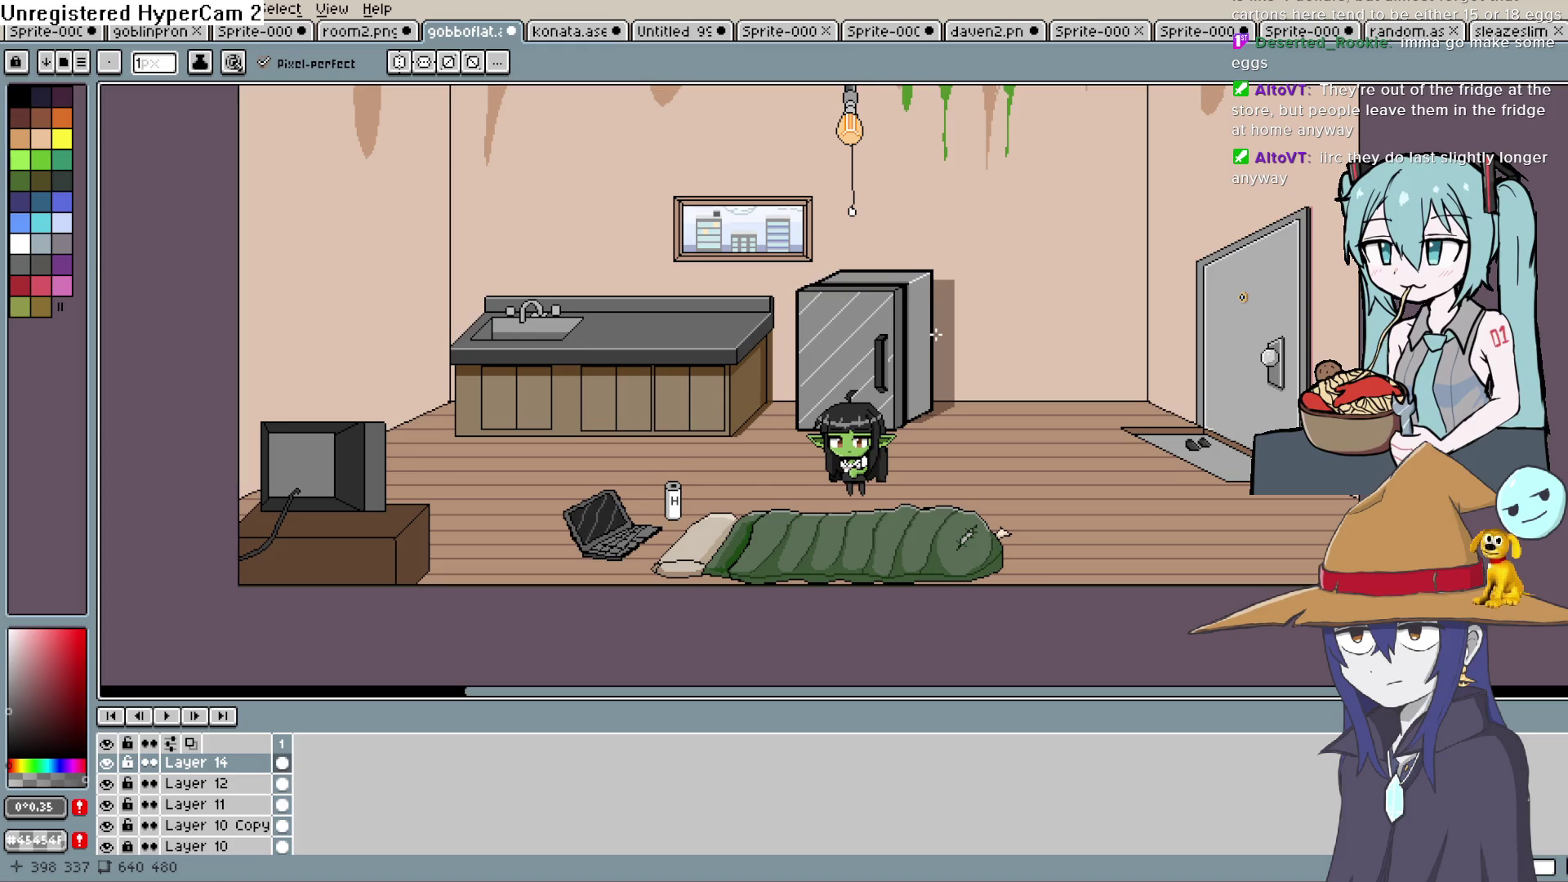
mouse_move(830, 423)
mouse_down()
mouse_move(914, 284)
mouse_move(901, 329)
mouse_up()
scroll(163, 804, down, 2)
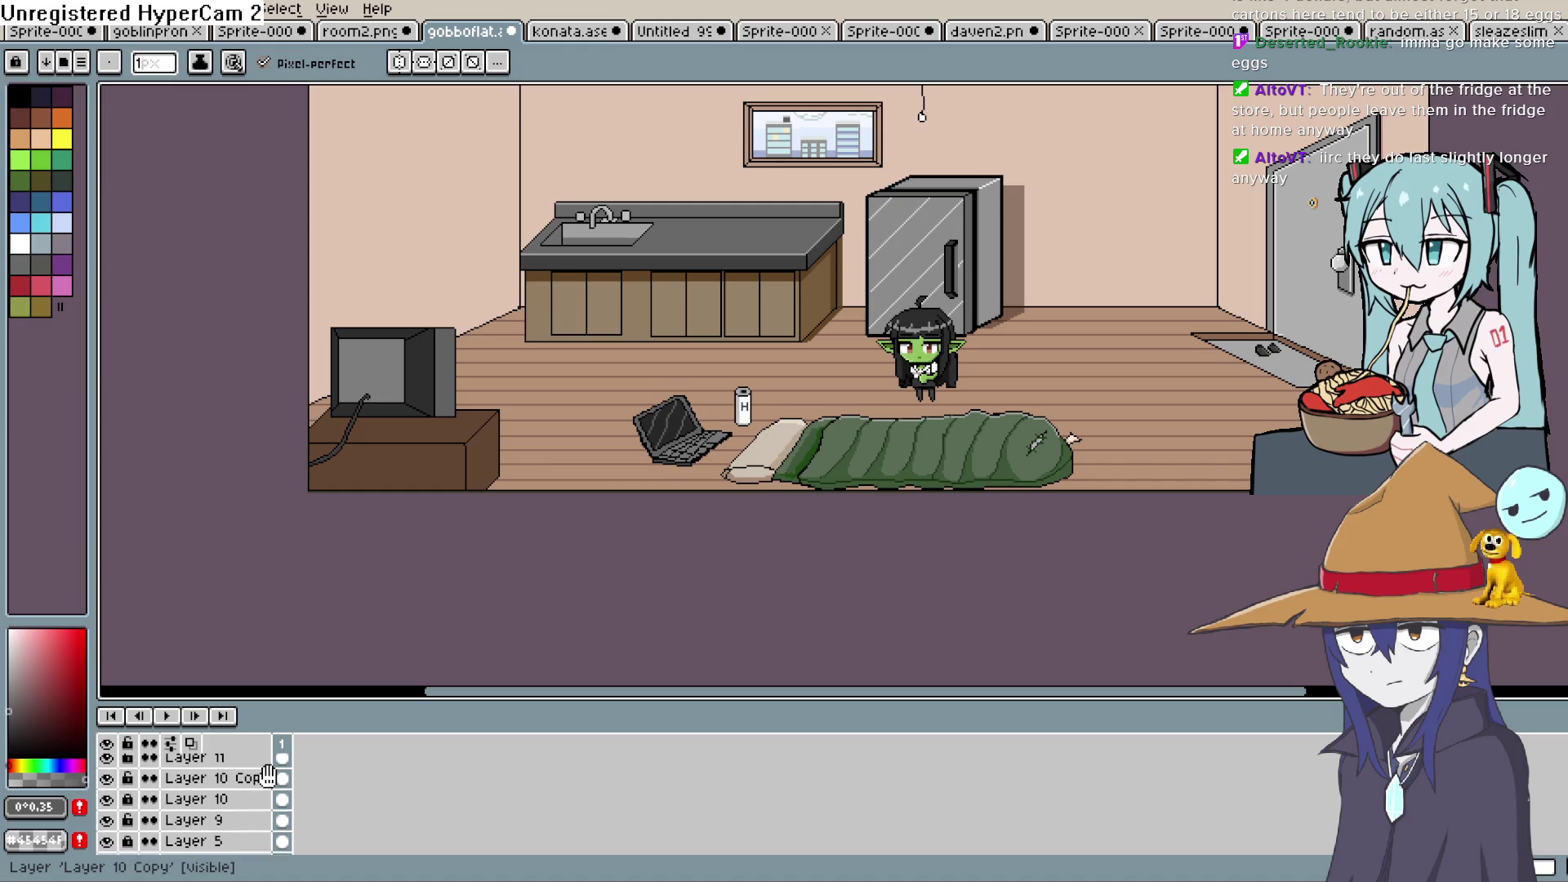
click(111, 822)
click(111, 822)
click(109, 843)
click(108, 844)
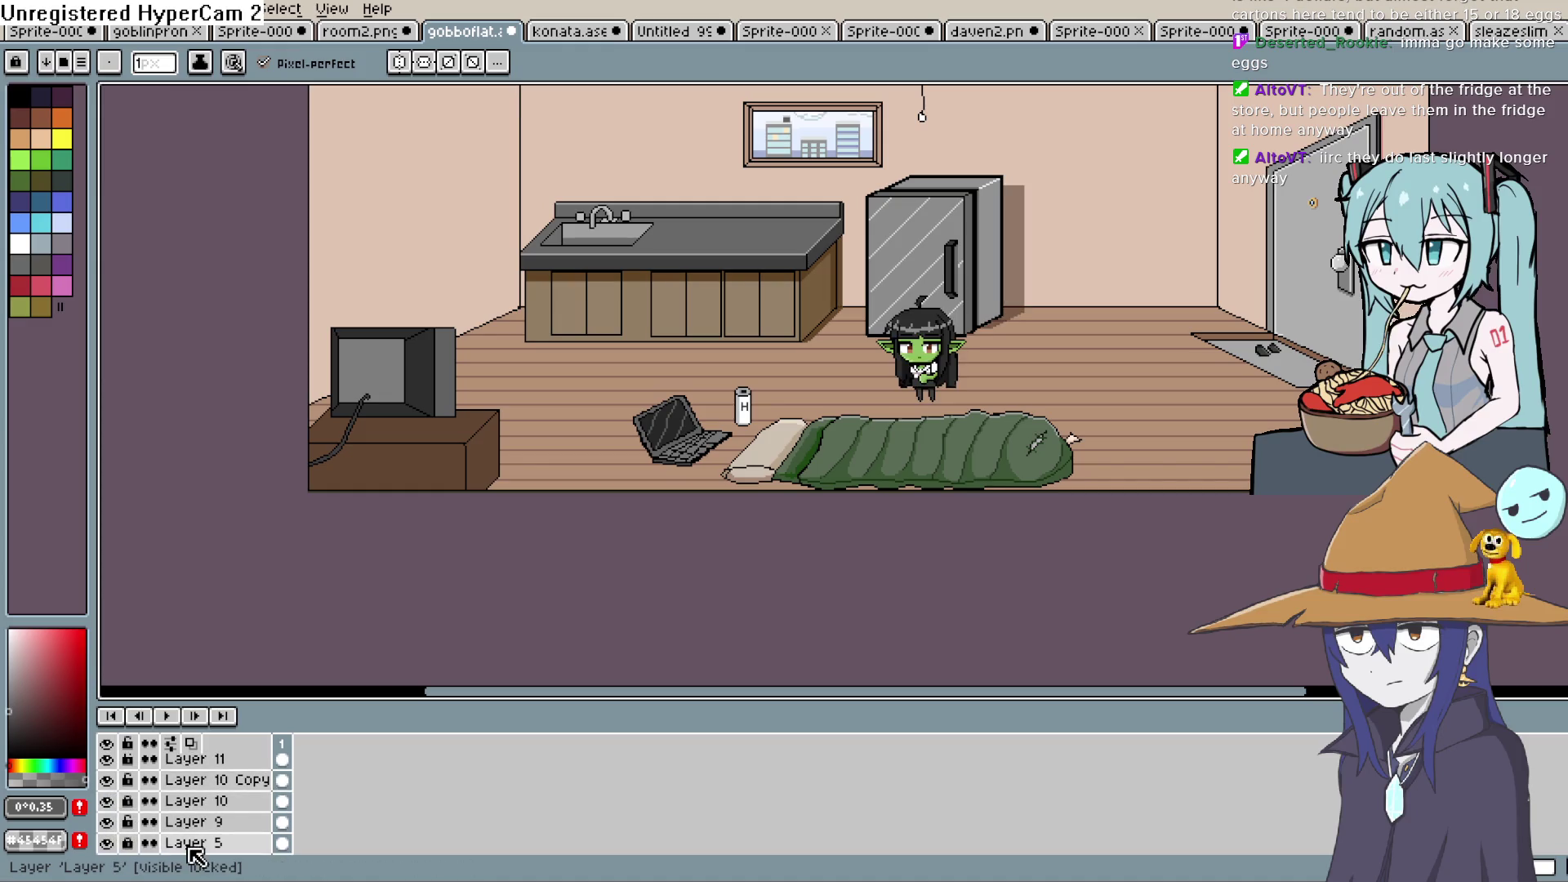
Rename the goblin's layer to GOBLIN, then hide it
double_click(194, 843)
text(GOBLIN)
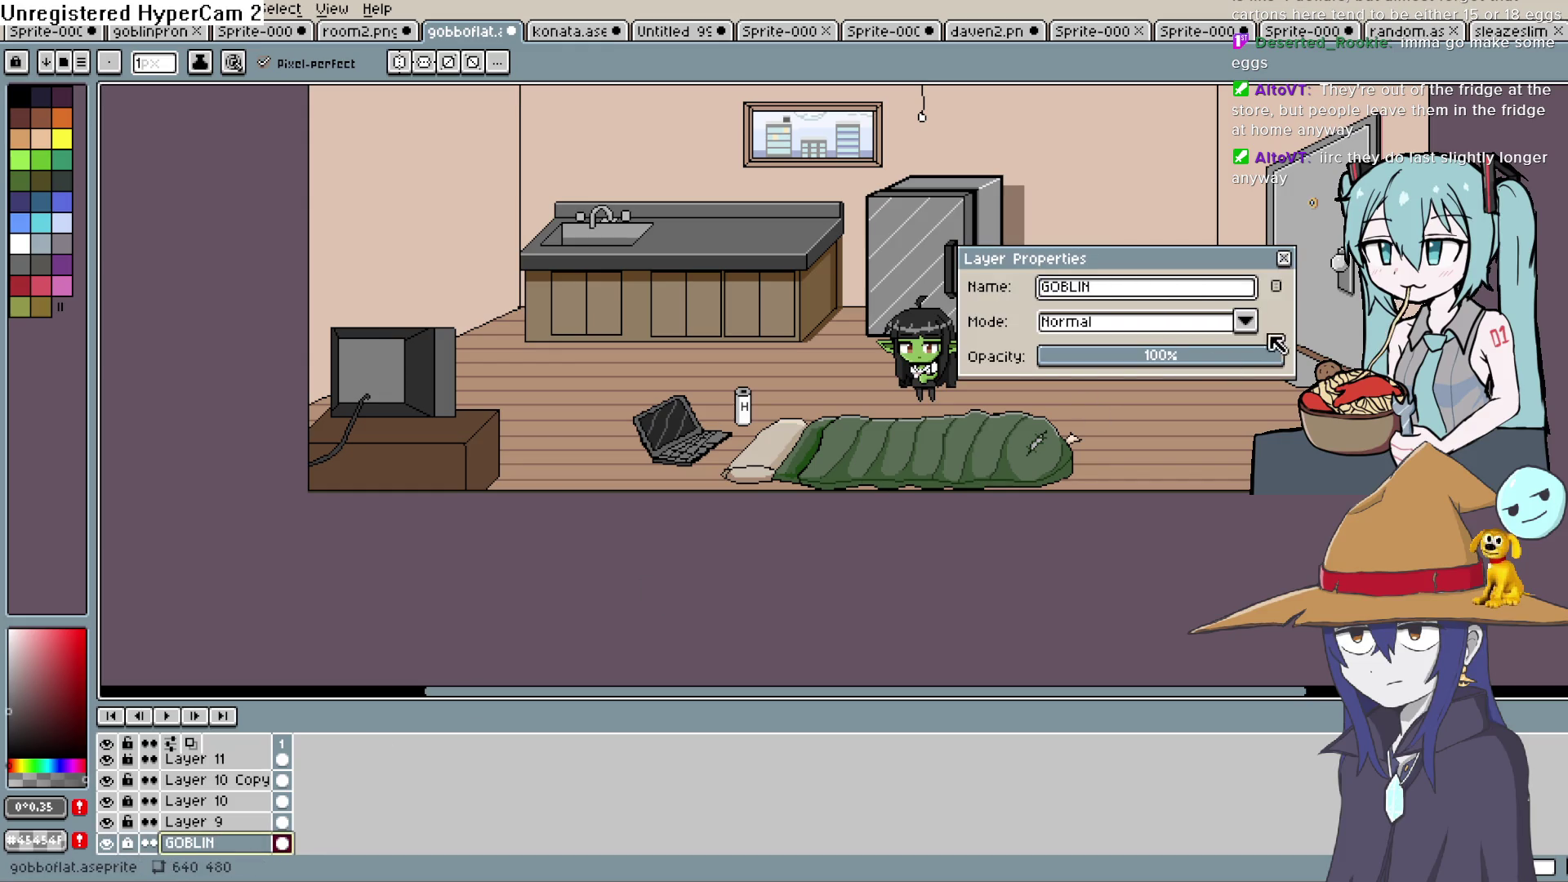
key(Return)
click(1286, 261)
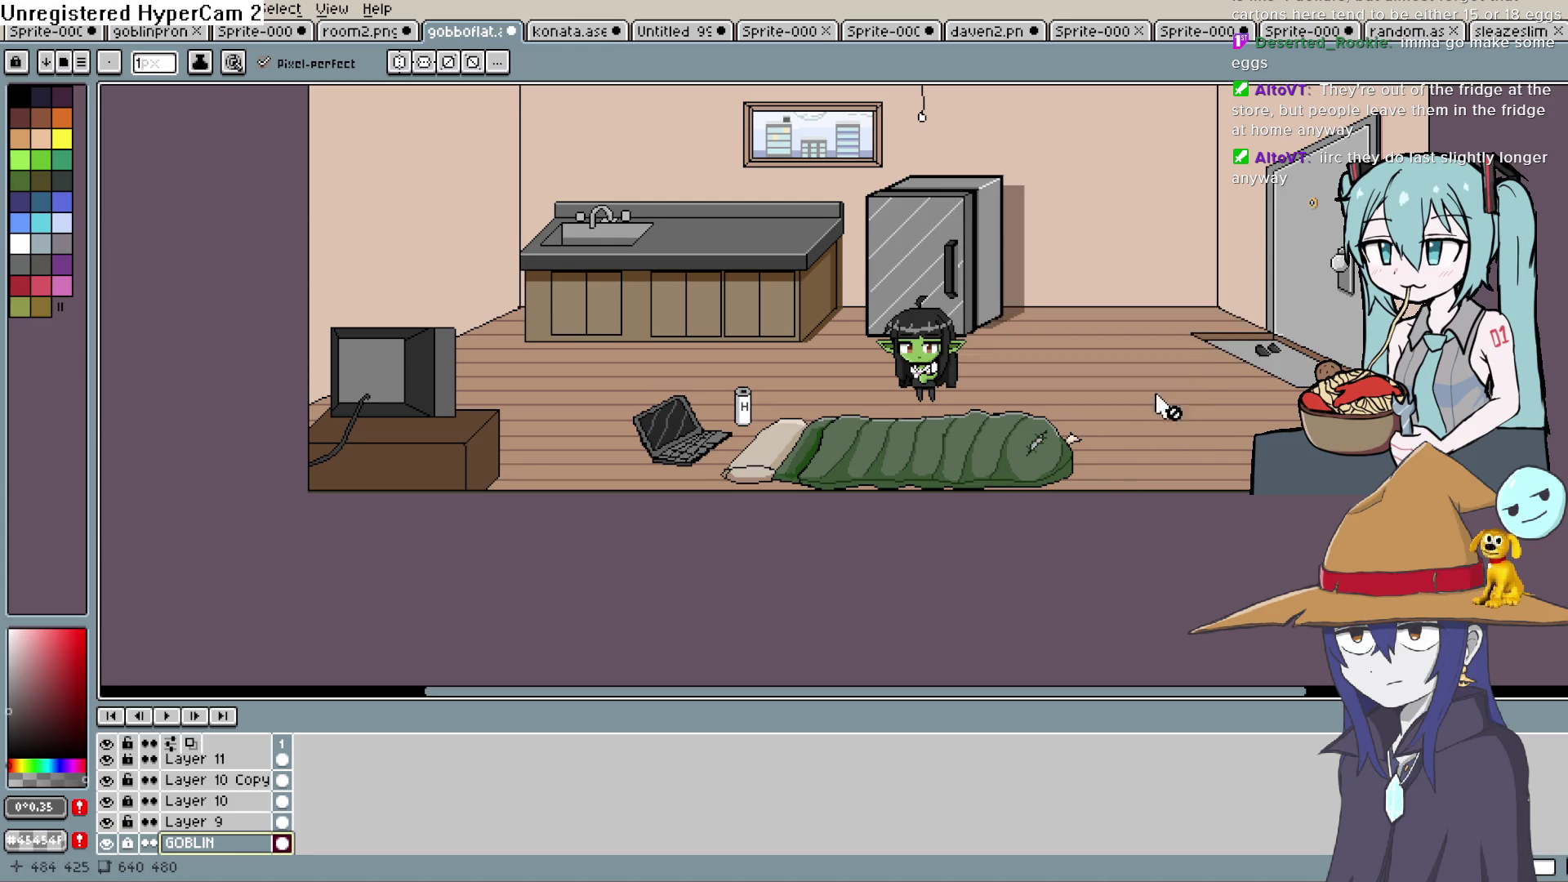
drag(1159, 404, 1086, 494)
click(106, 843)
mouse_move(679, 463)
mouse_down()
mouse_move(638, 622)
mouse_move(648, 608)
mouse_up()
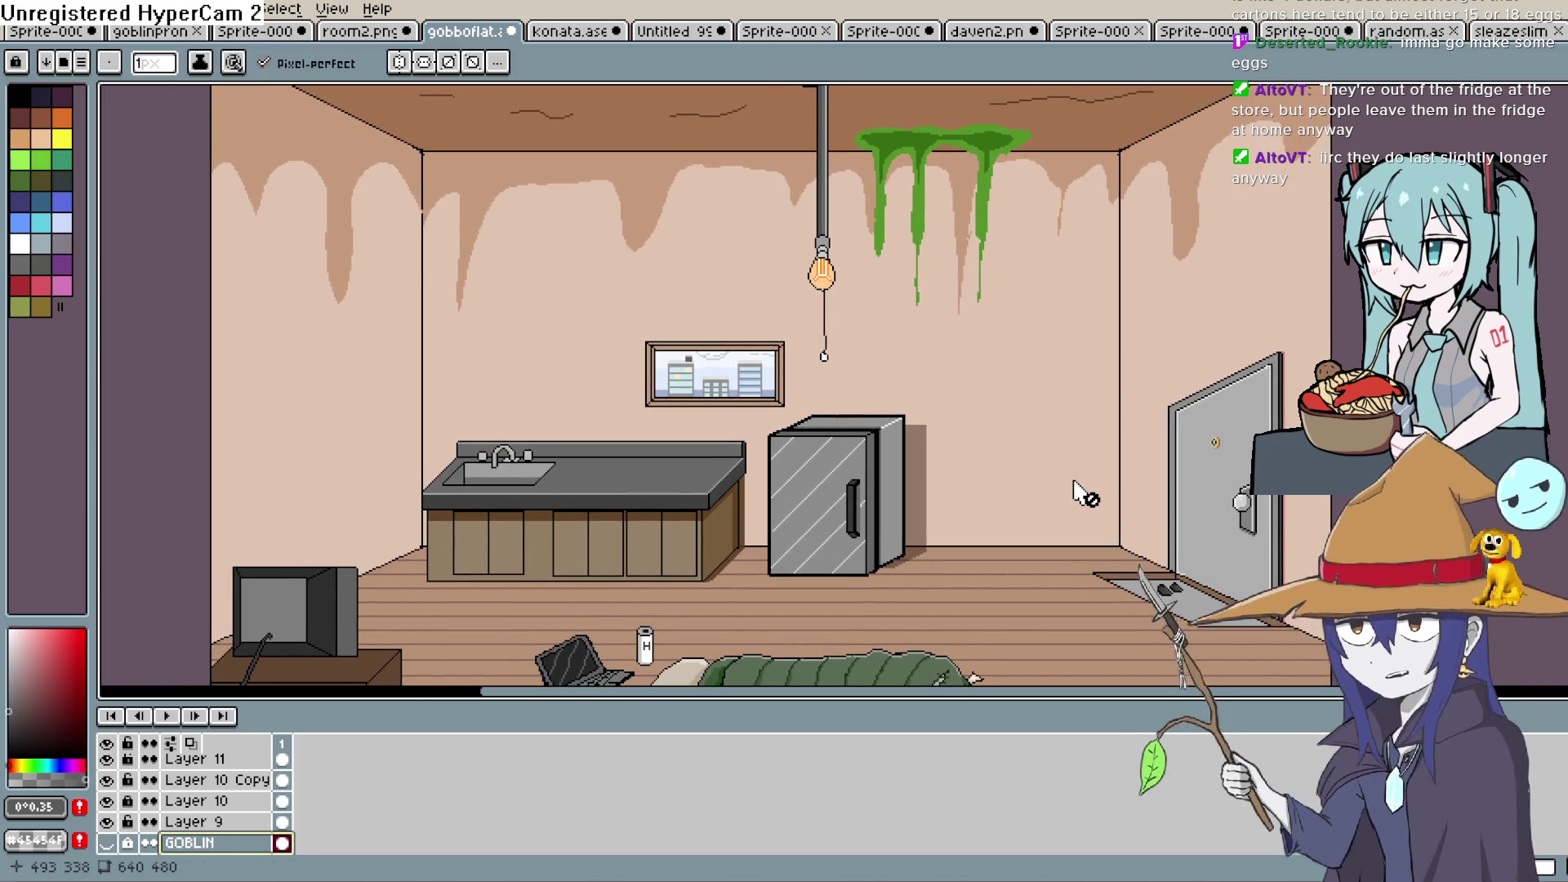
Get the crystal from the random.aseprite sprite sheet and return to the gobboflat room scene
click(1404, 33)
click(1508, 37)
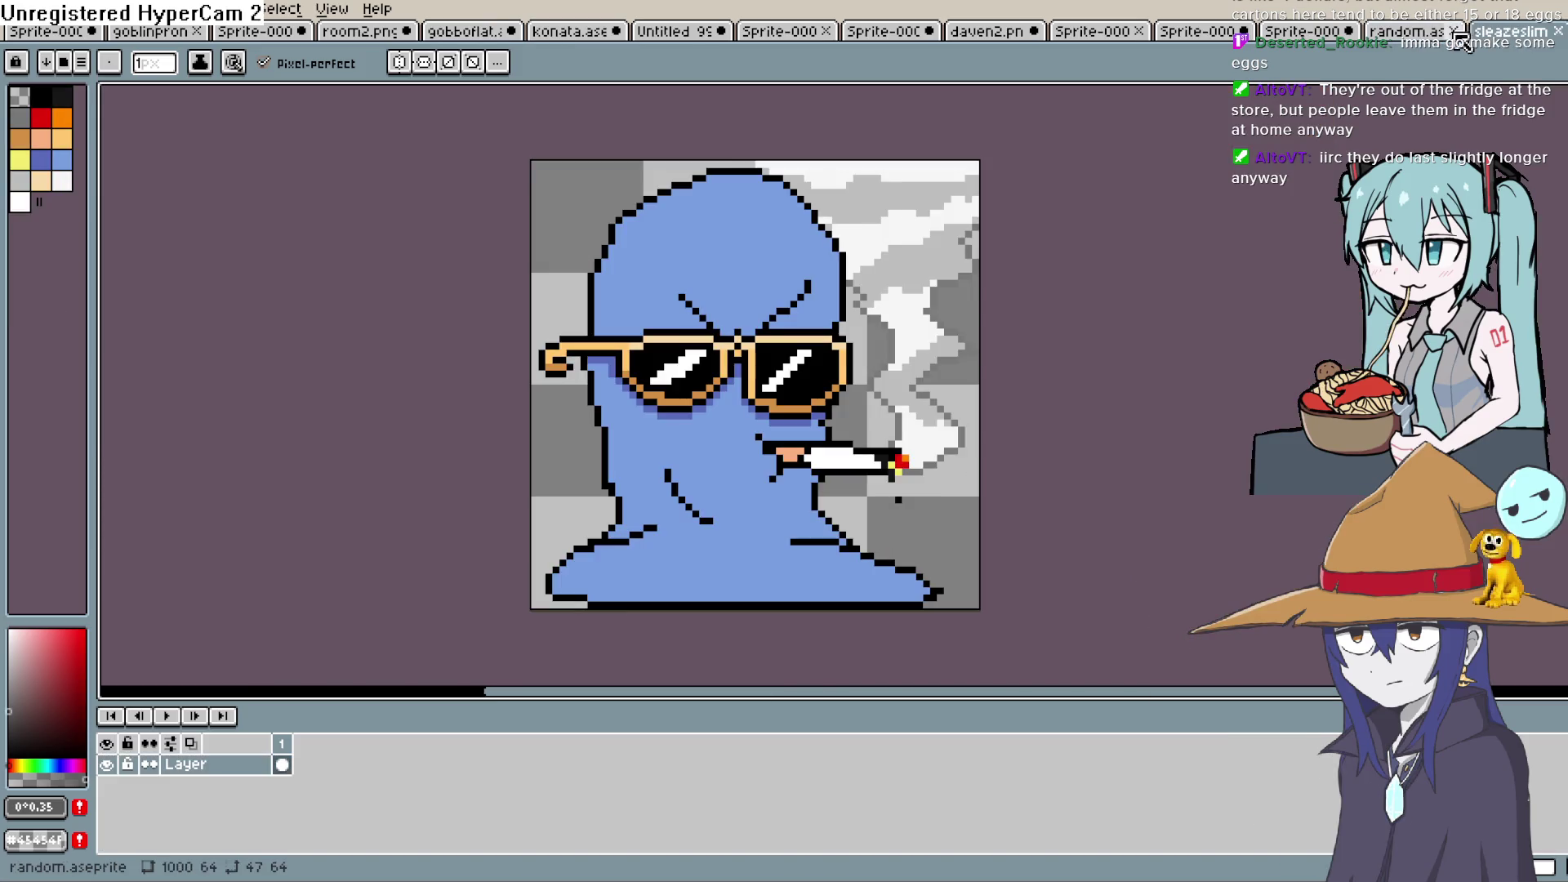
click(1401, 32)
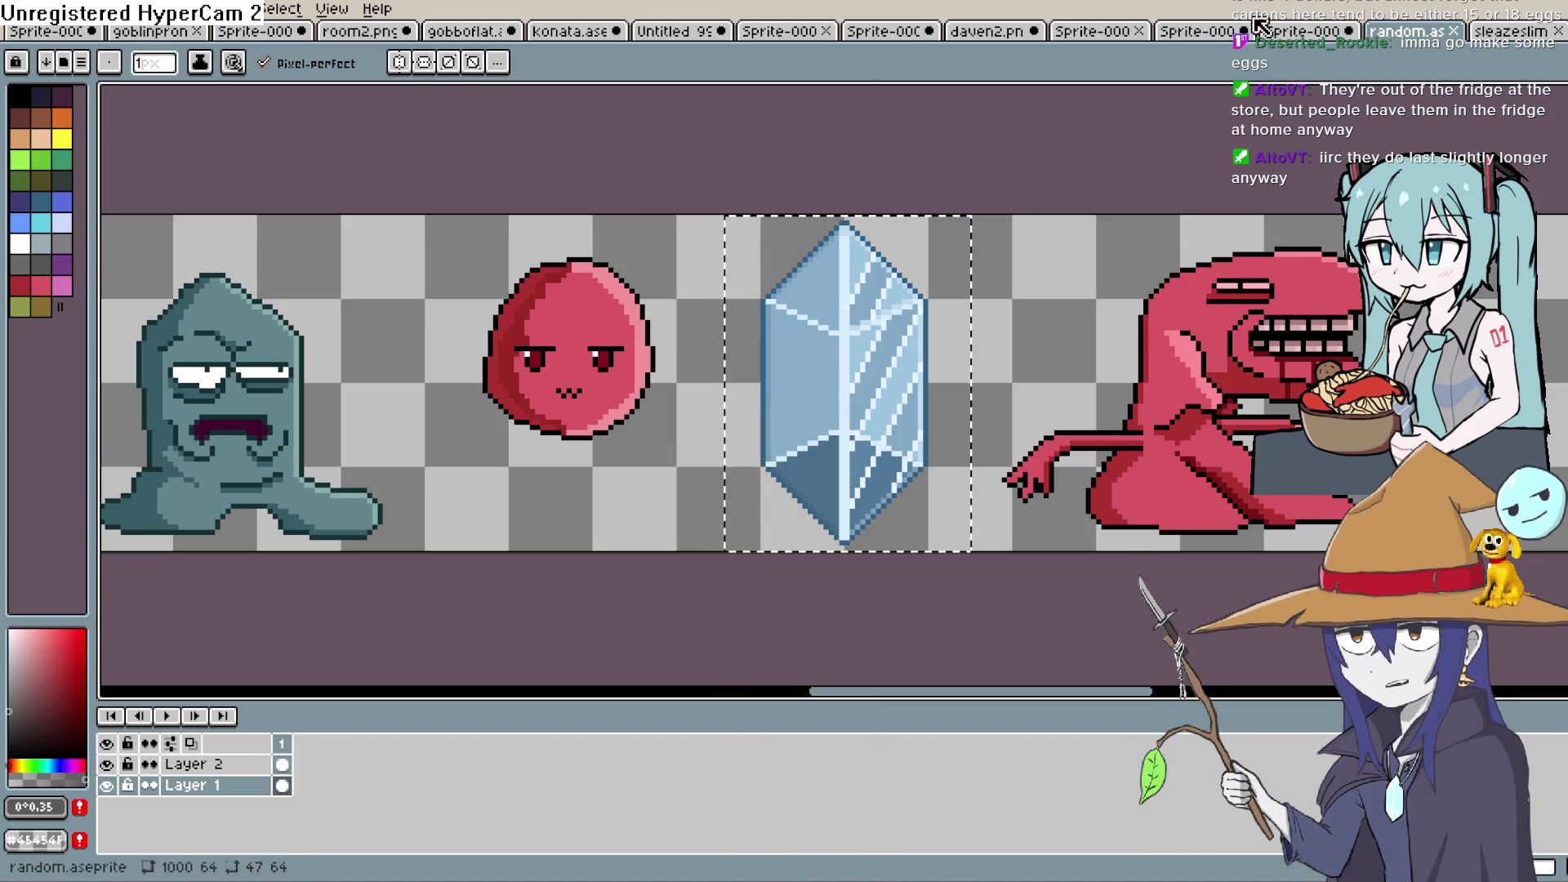
click(1009, 32)
click(882, 33)
click(784, 32)
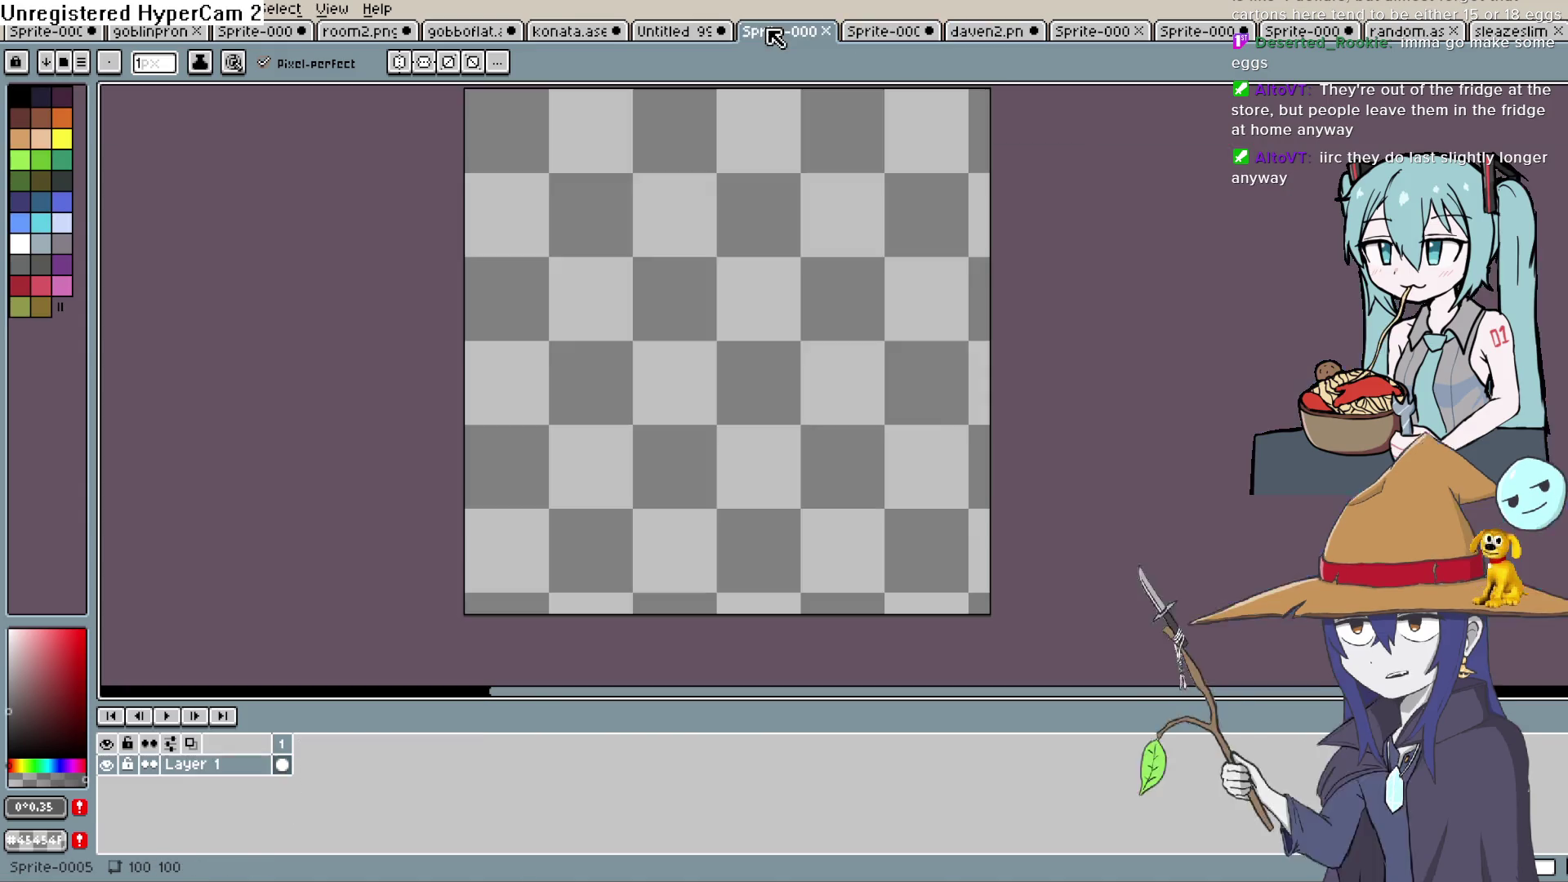
click(686, 33)
click(577, 33)
click(482, 32)
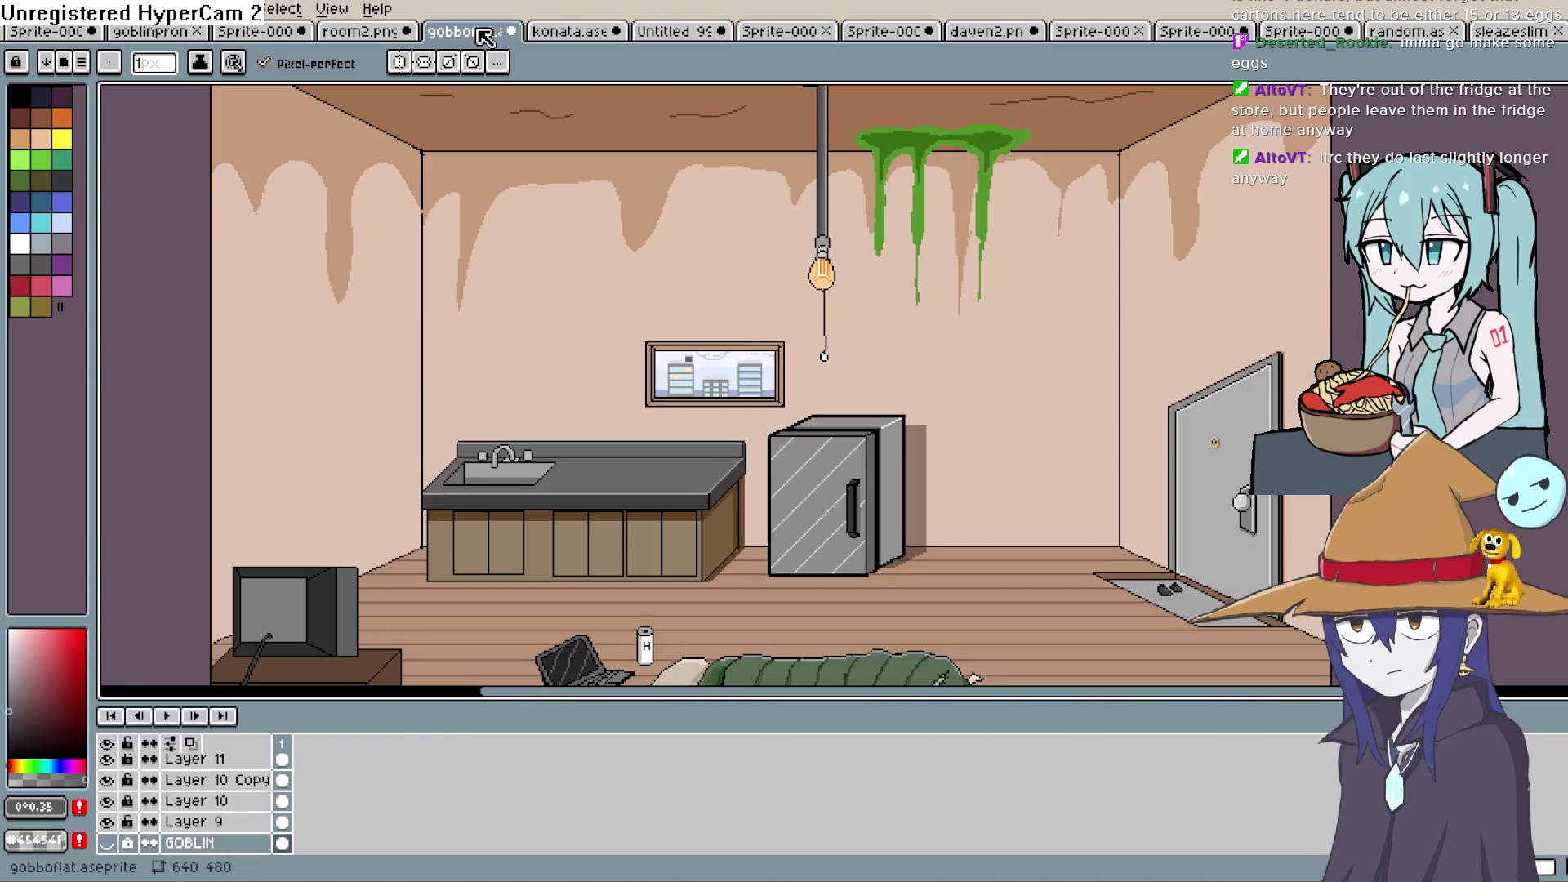
Add a new Layer 15 above Layer 14
drag(956, 466, 1004, 347)
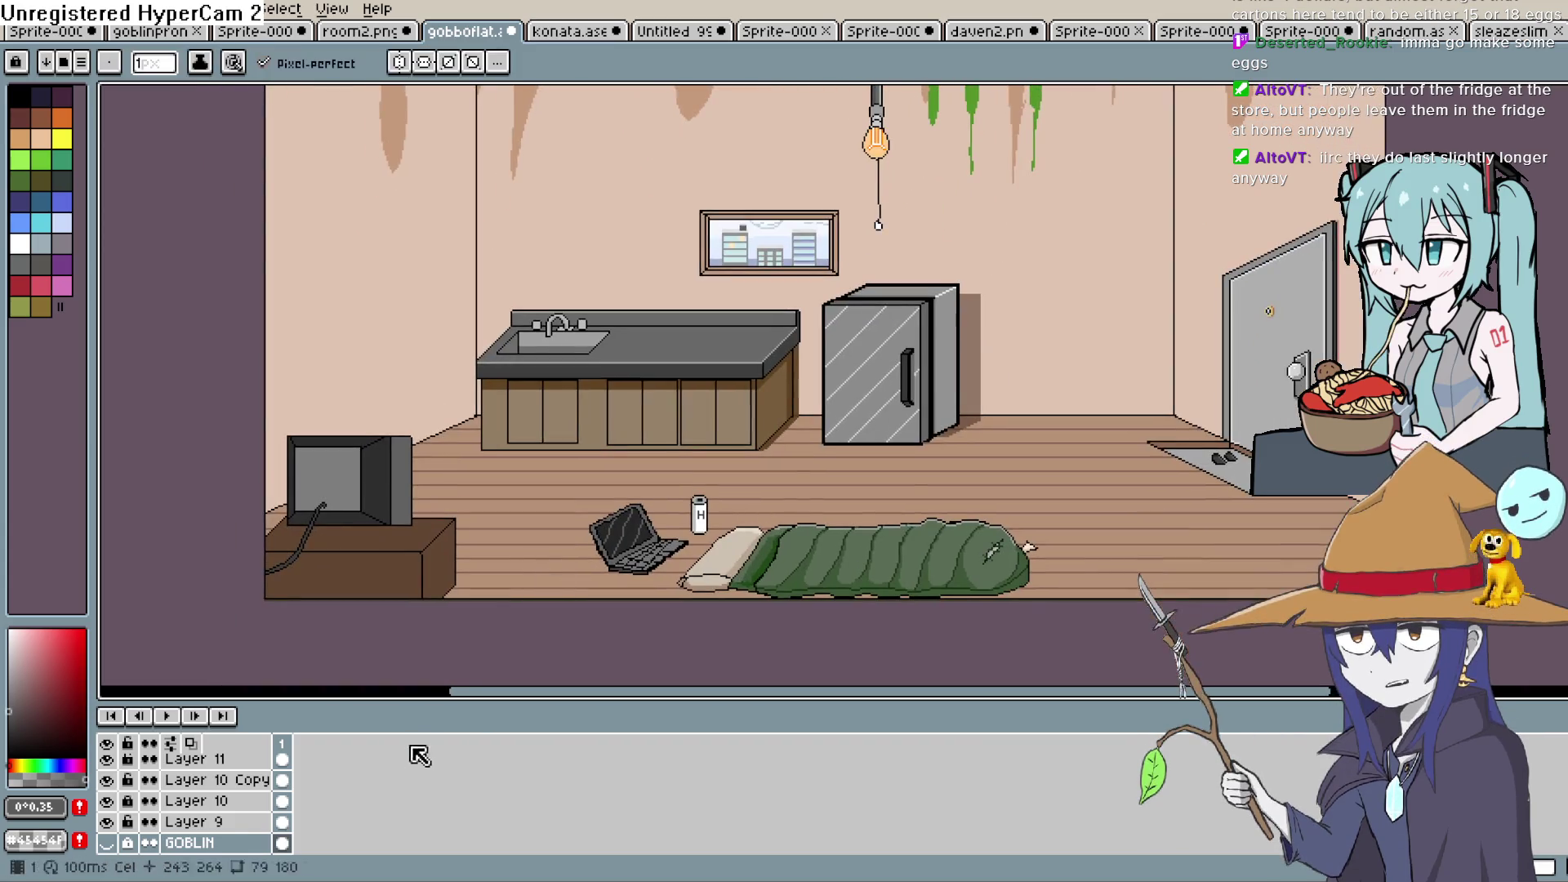
scroll(245, 796, up, 2)
click(245, 765)
key(shift+n)
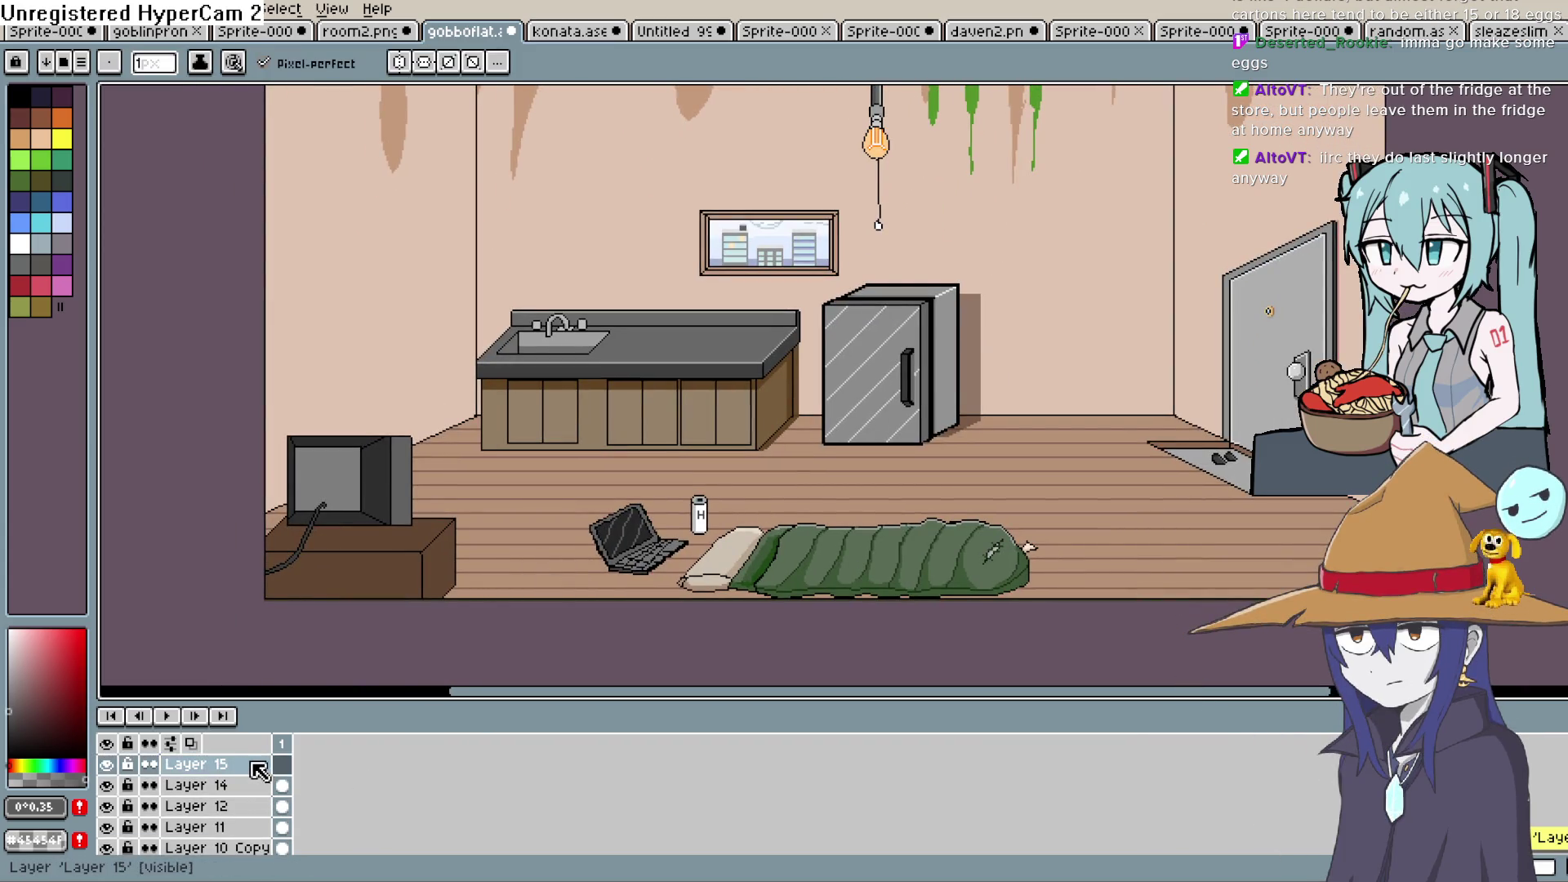
Paste three crystals: two beside the fridge and one above the kitchen counter
key(ctrl+v)
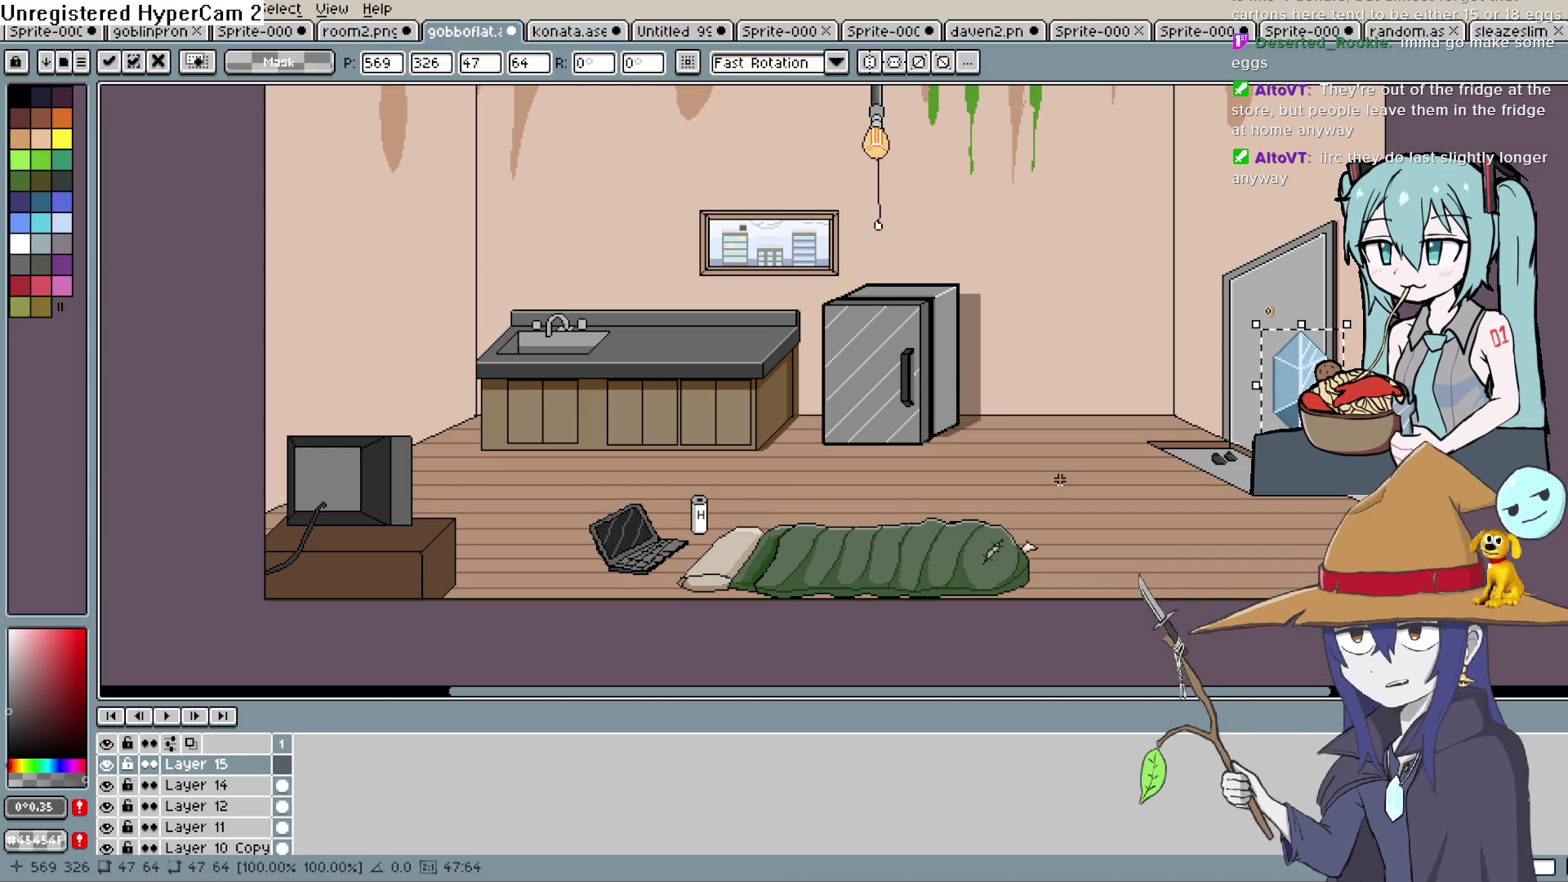
mouse_move(1268, 372)
mouse_down()
mouse_move(1045, 462)
mouse_move(1006, 416)
mouse_up()
key(ctrl+v)
mouse_move(1279, 380)
mouse_down()
mouse_move(1182, 420)
mouse_move(1092, 413)
mouse_move(1078, 396)
mouse_up()
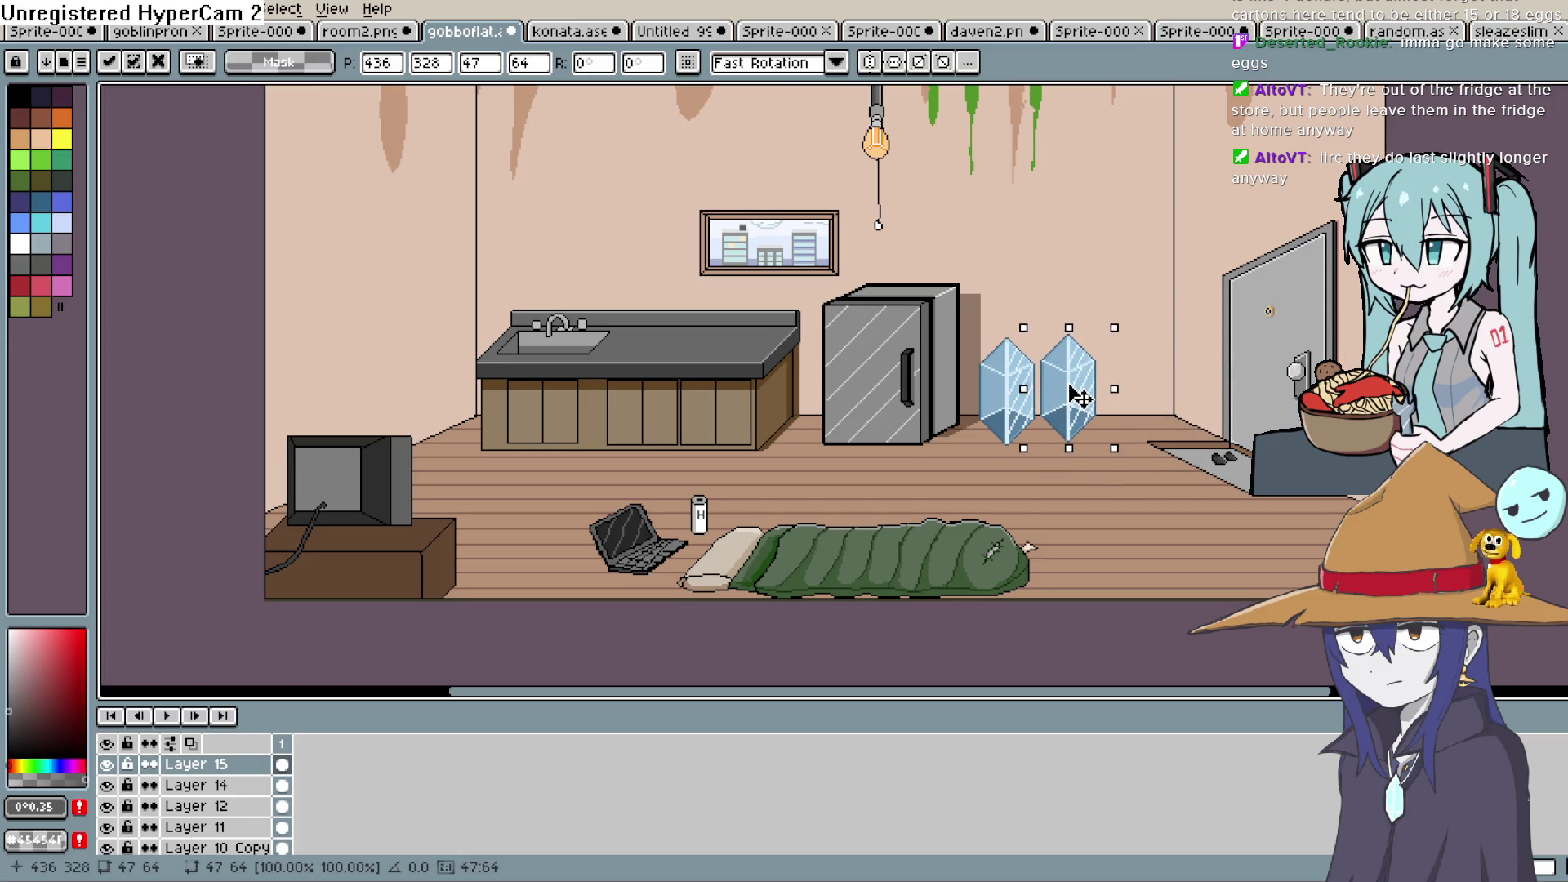
key(ctrl+v)
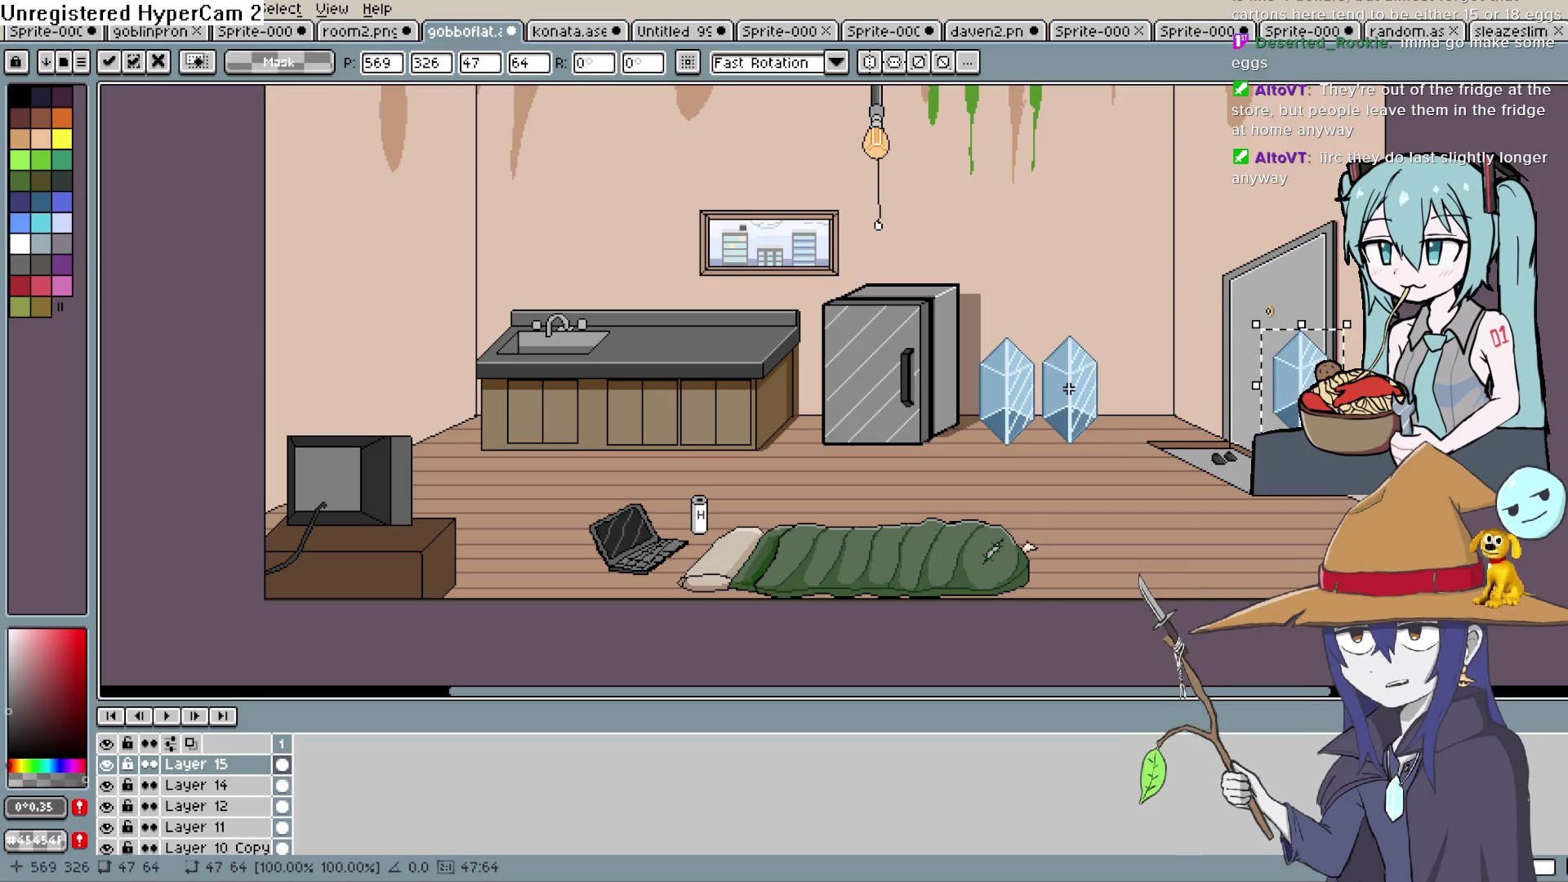
mouse_move(1302, 394)
mouse_down()
mouse_move(1154, 420)
mouse_move(1157, 398)
mouse_move(911, 253)
mouse_move(755, 282)
mouse_move(743, 319)
mouse_up()
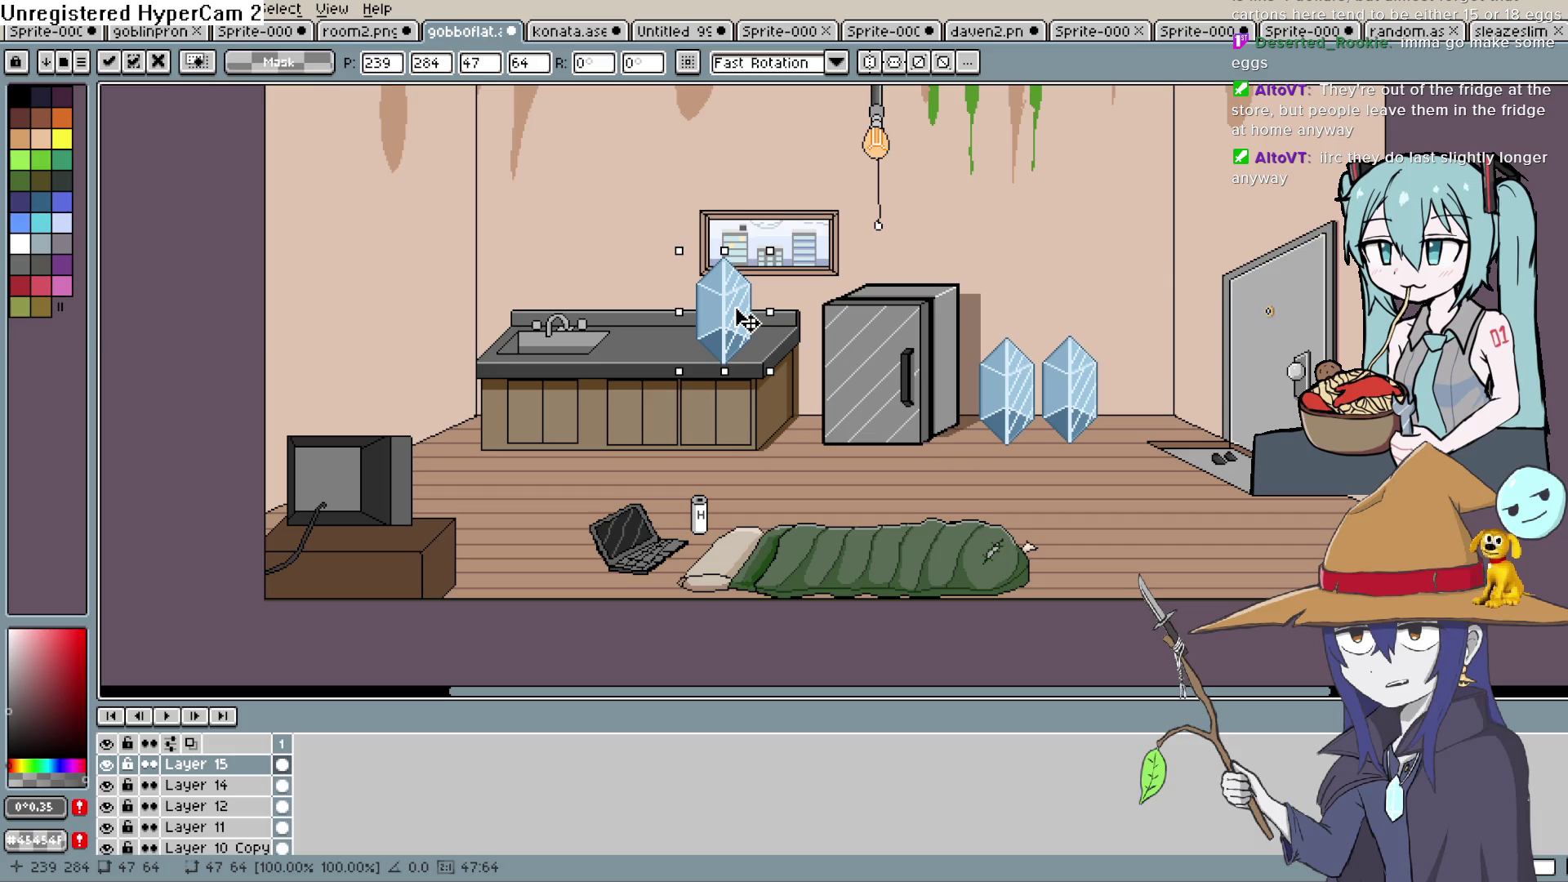
Undo the pasted crystals, leaving Layer 15 empty
scroll(973, 366, down, 3)
scroll(974, 366, up, 4)
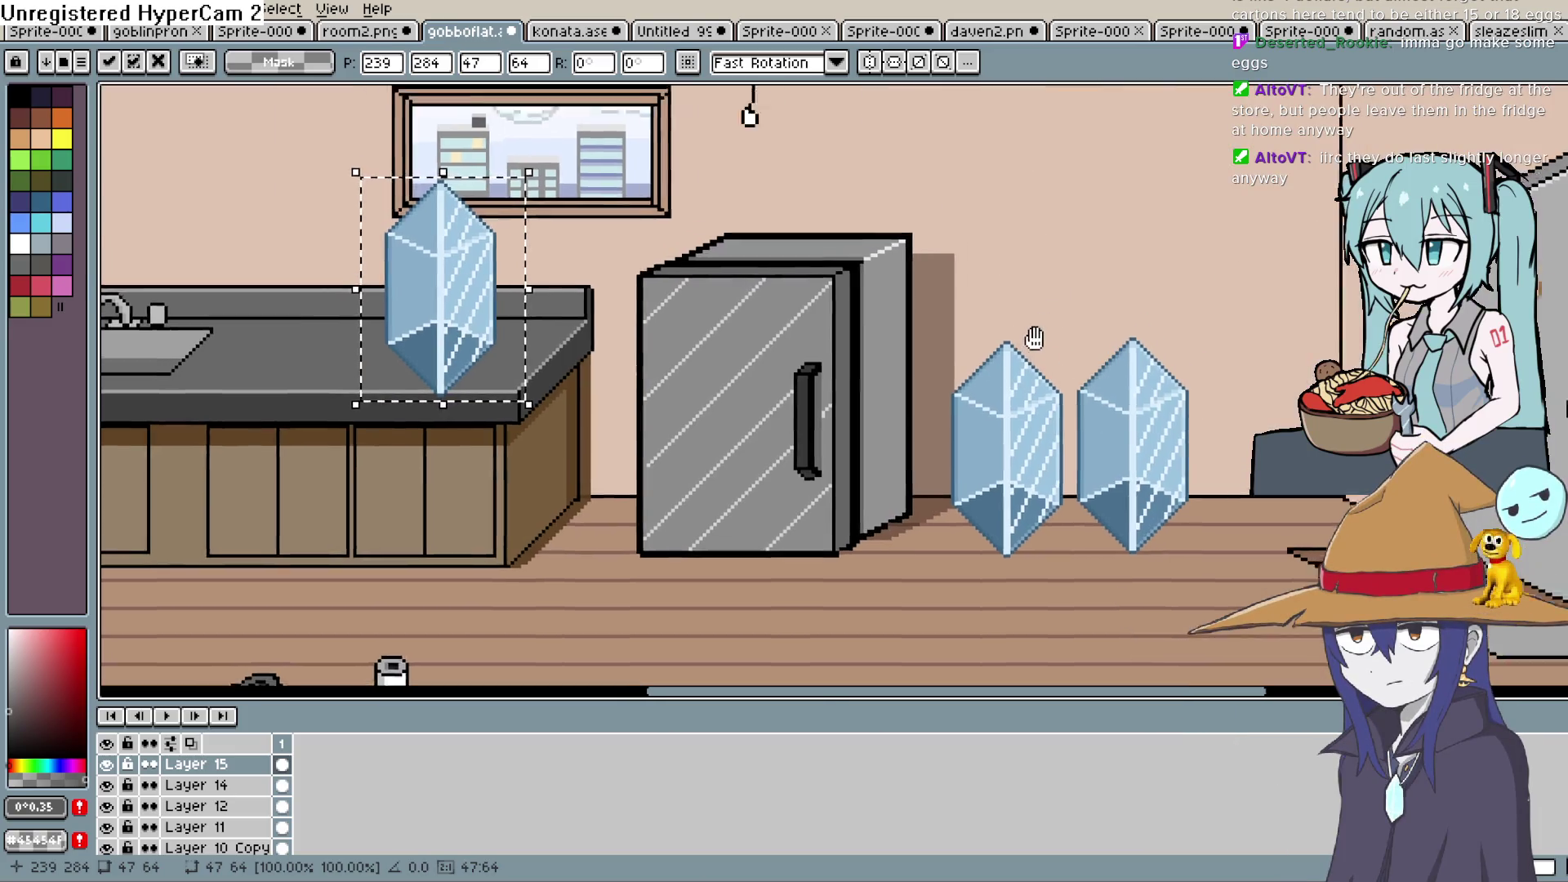
scroll(956, 400, down, 4)
scroll(950, 413, up, 2)
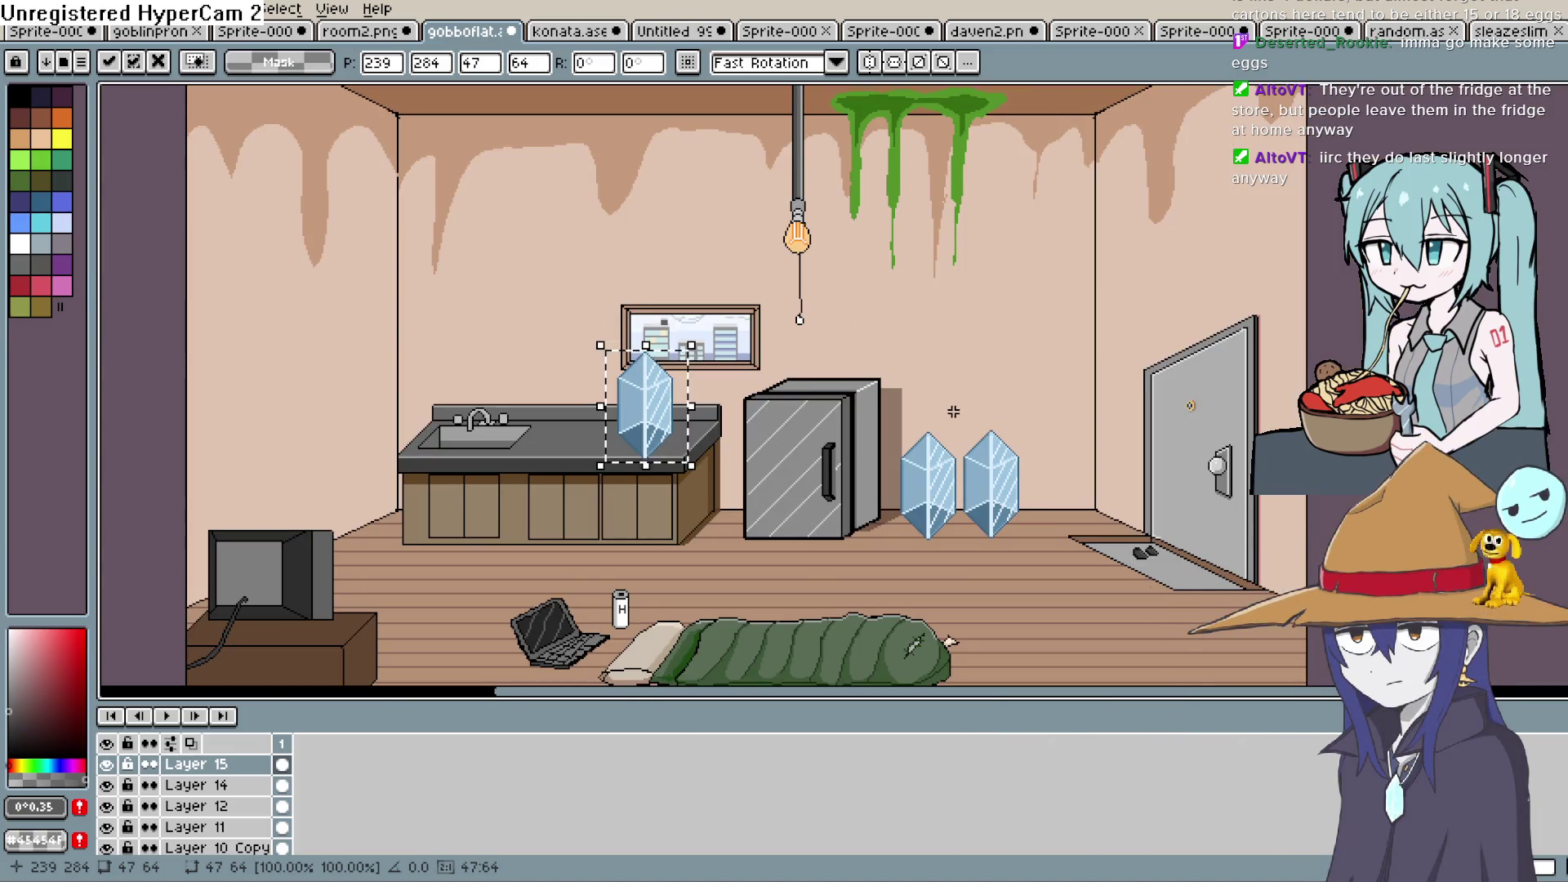
key(ctrl+z)
key(ctrl+z)
key(ctrl+z)
drag(953, 410, 911, 497)
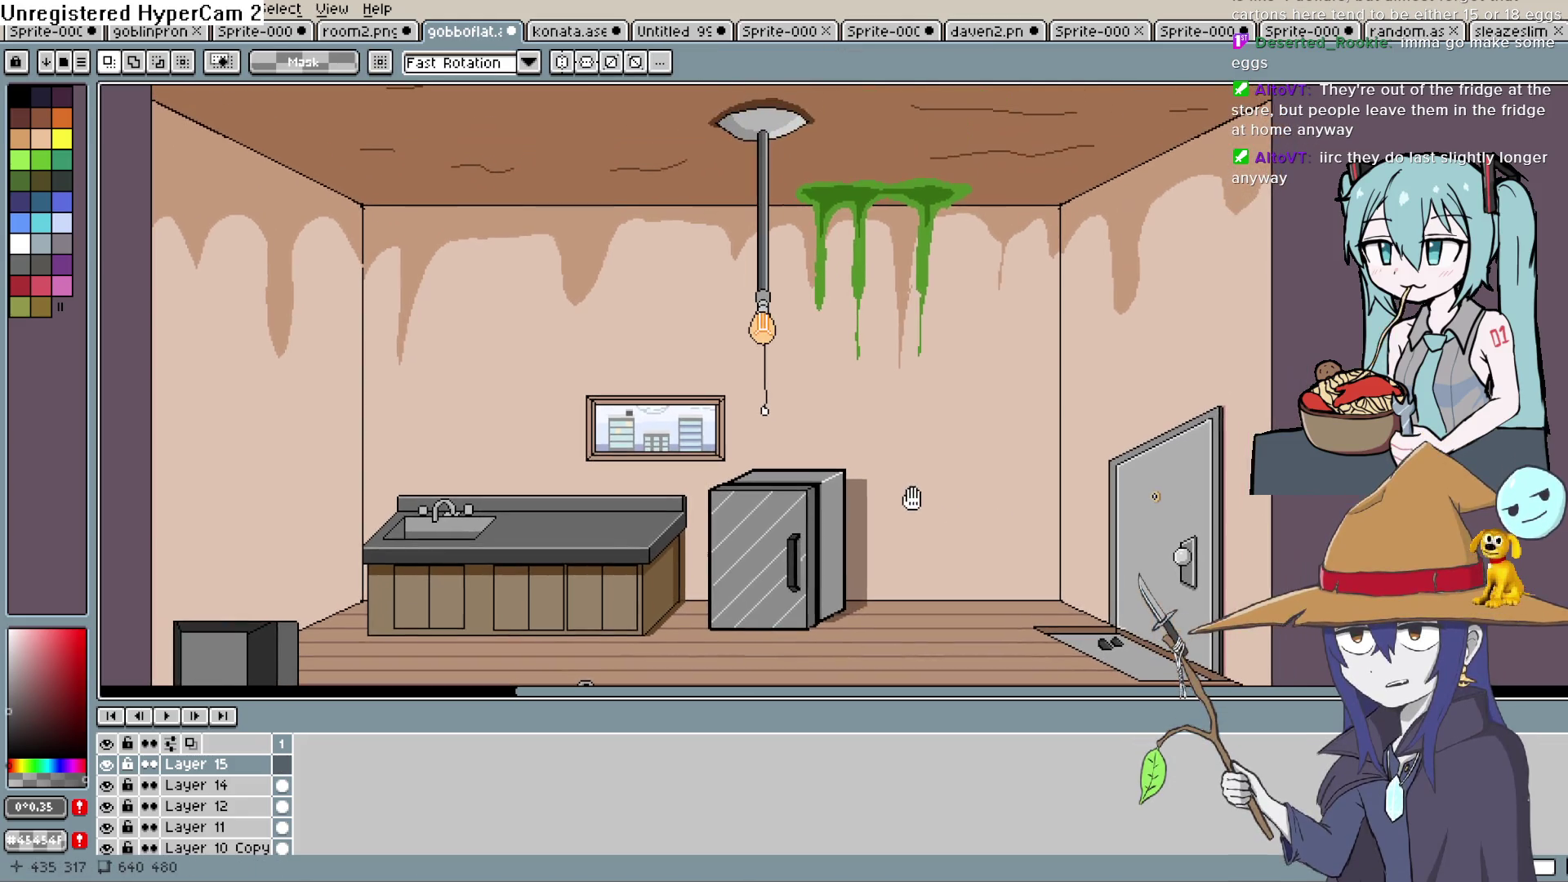
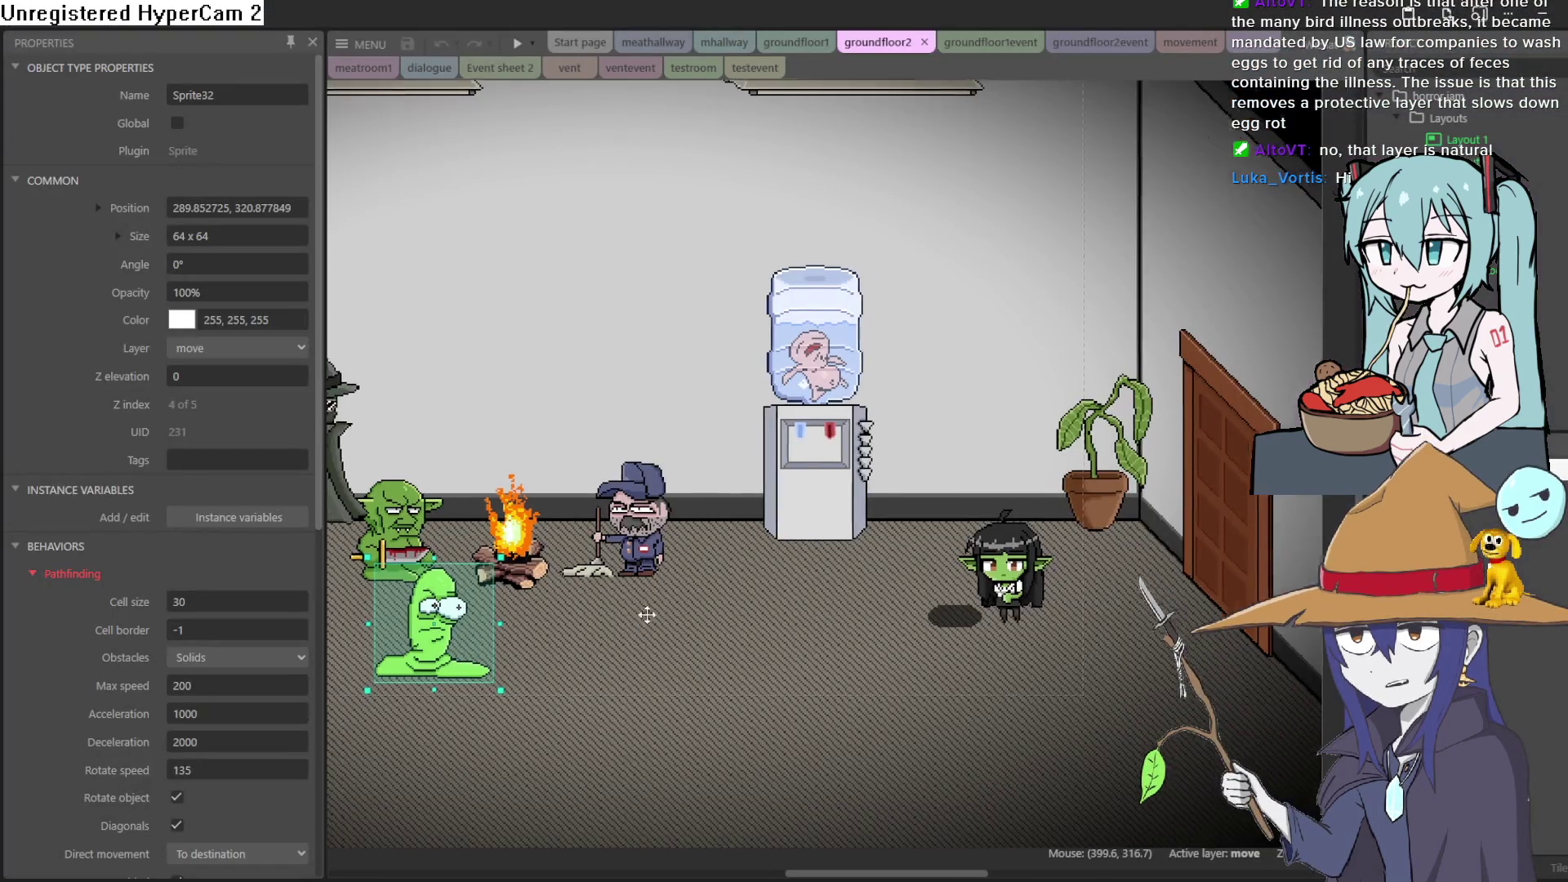
Return from the Aseprite office room drawing to the Construct 3 groundfloor2 layout
scroll(647, 614, left, 3)
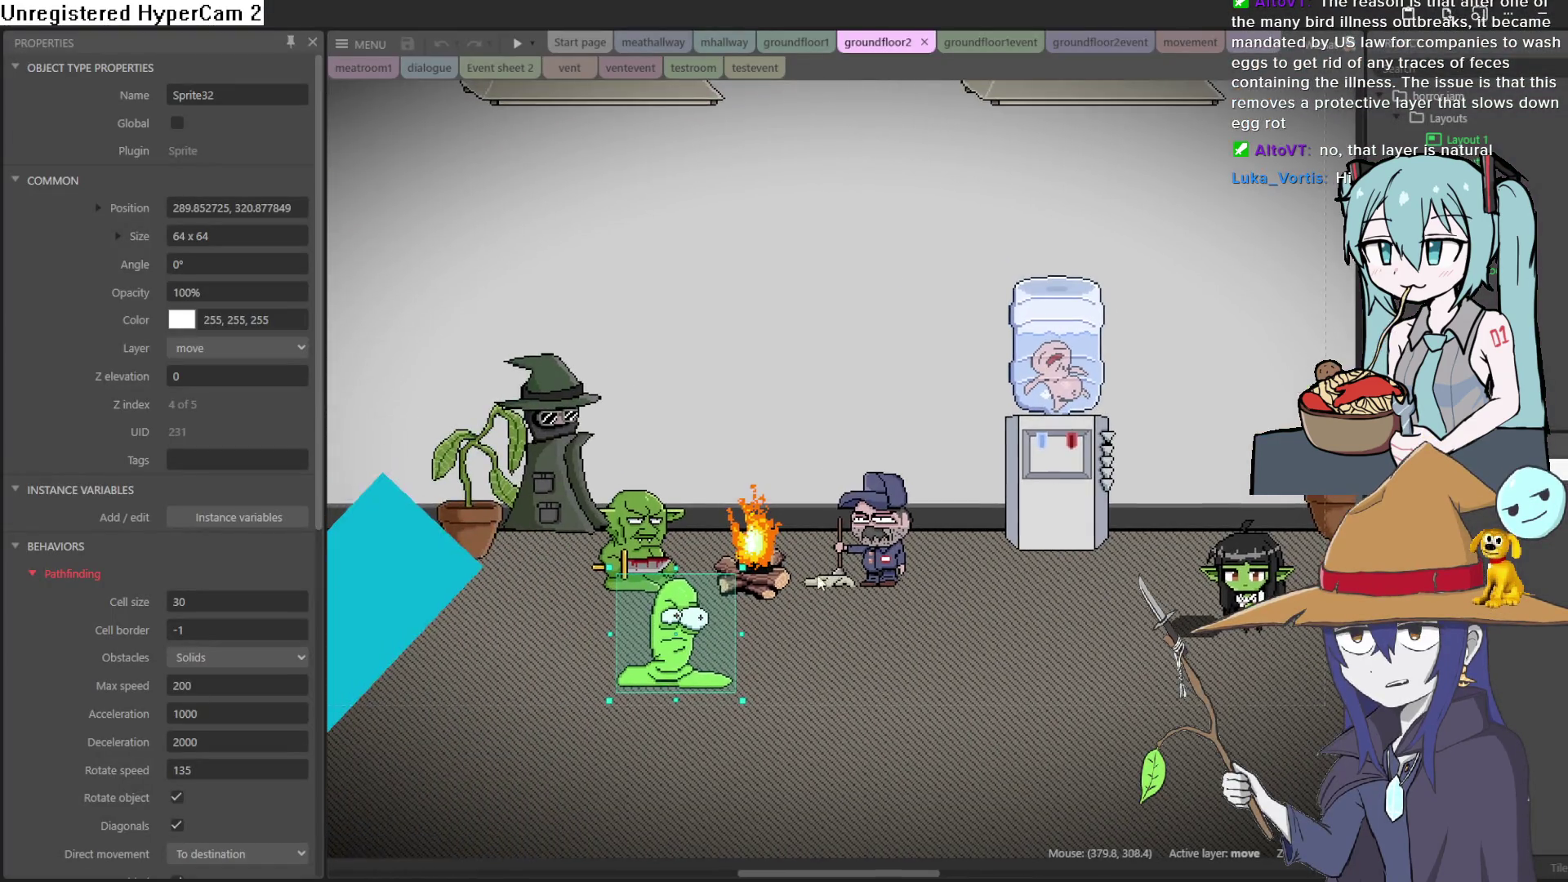
Review the groundfloor1event, groundfloor2event, movement and meathallway-return event sheets, then show groundfloor1
scroll(878, 735, down, 3)
click(992, 42)
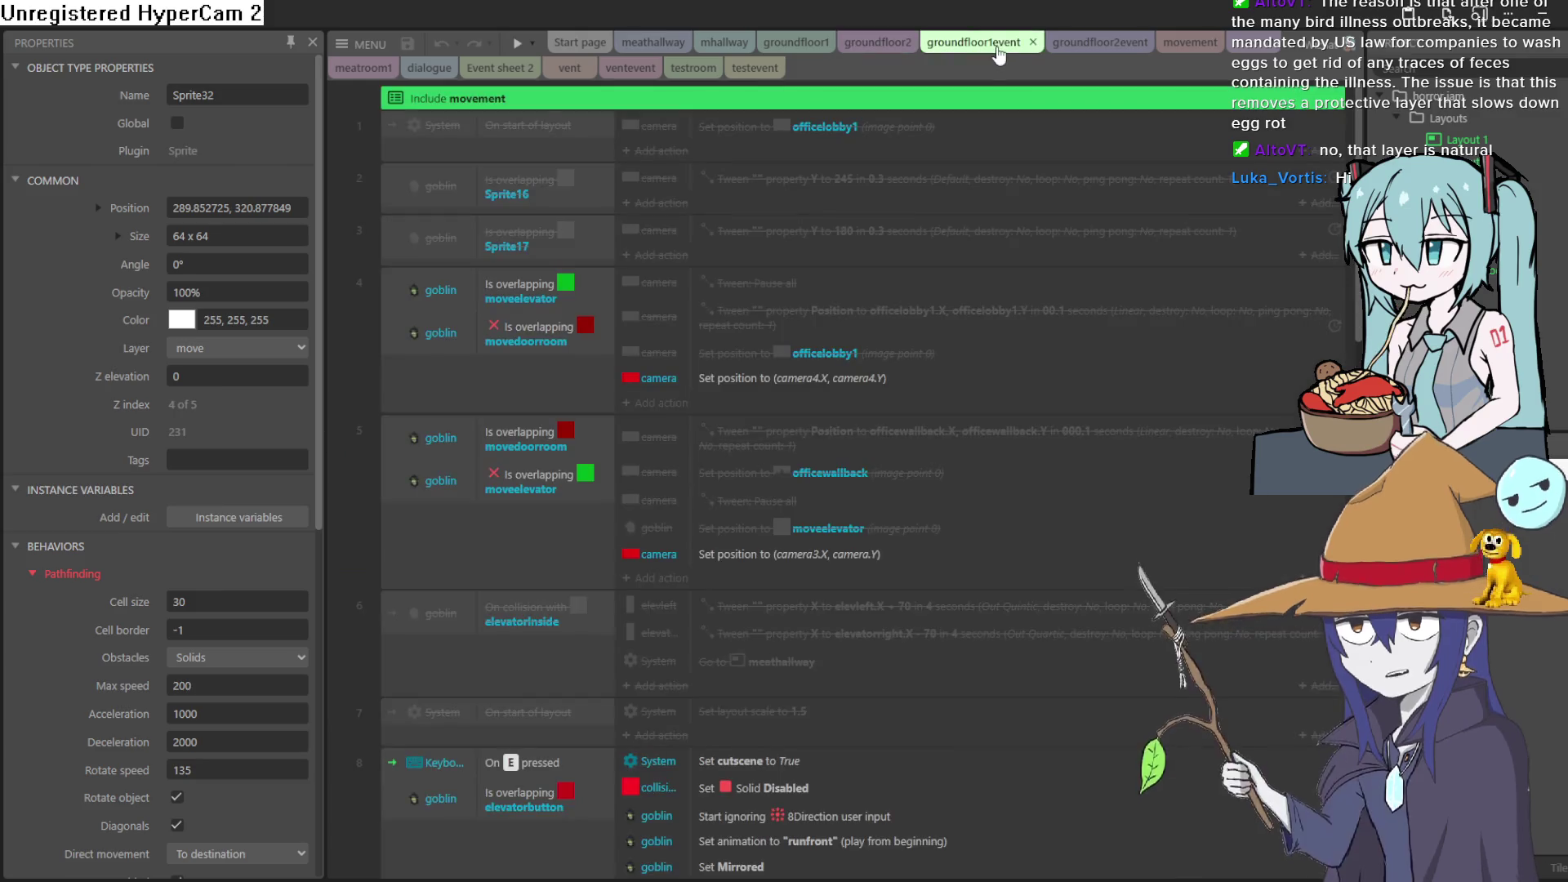
click(1094, 43)
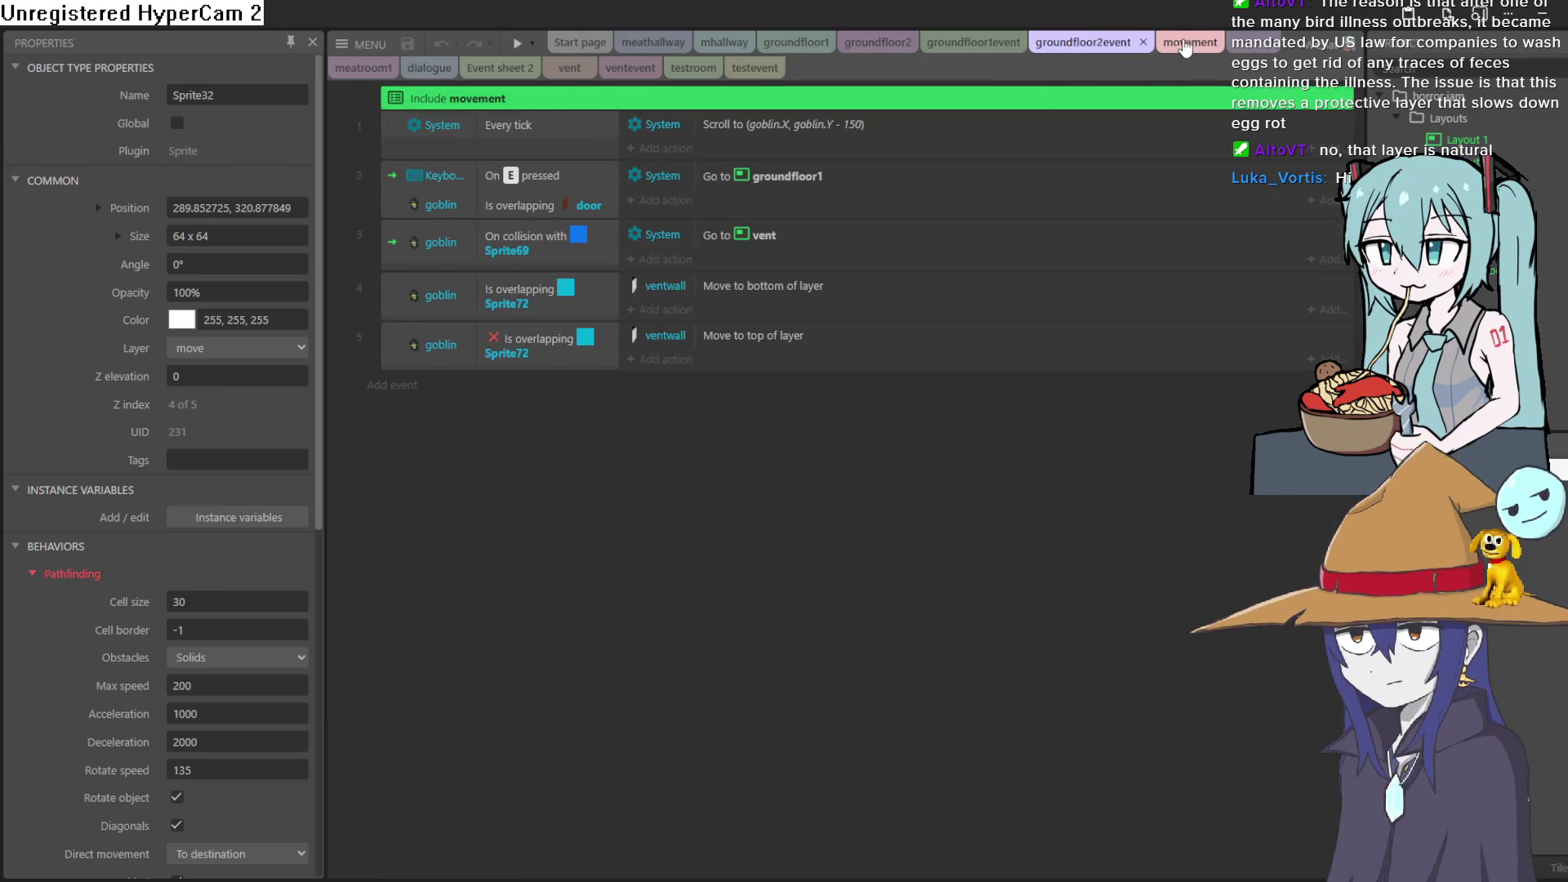
click(1185, 44)
click(1252, 44)
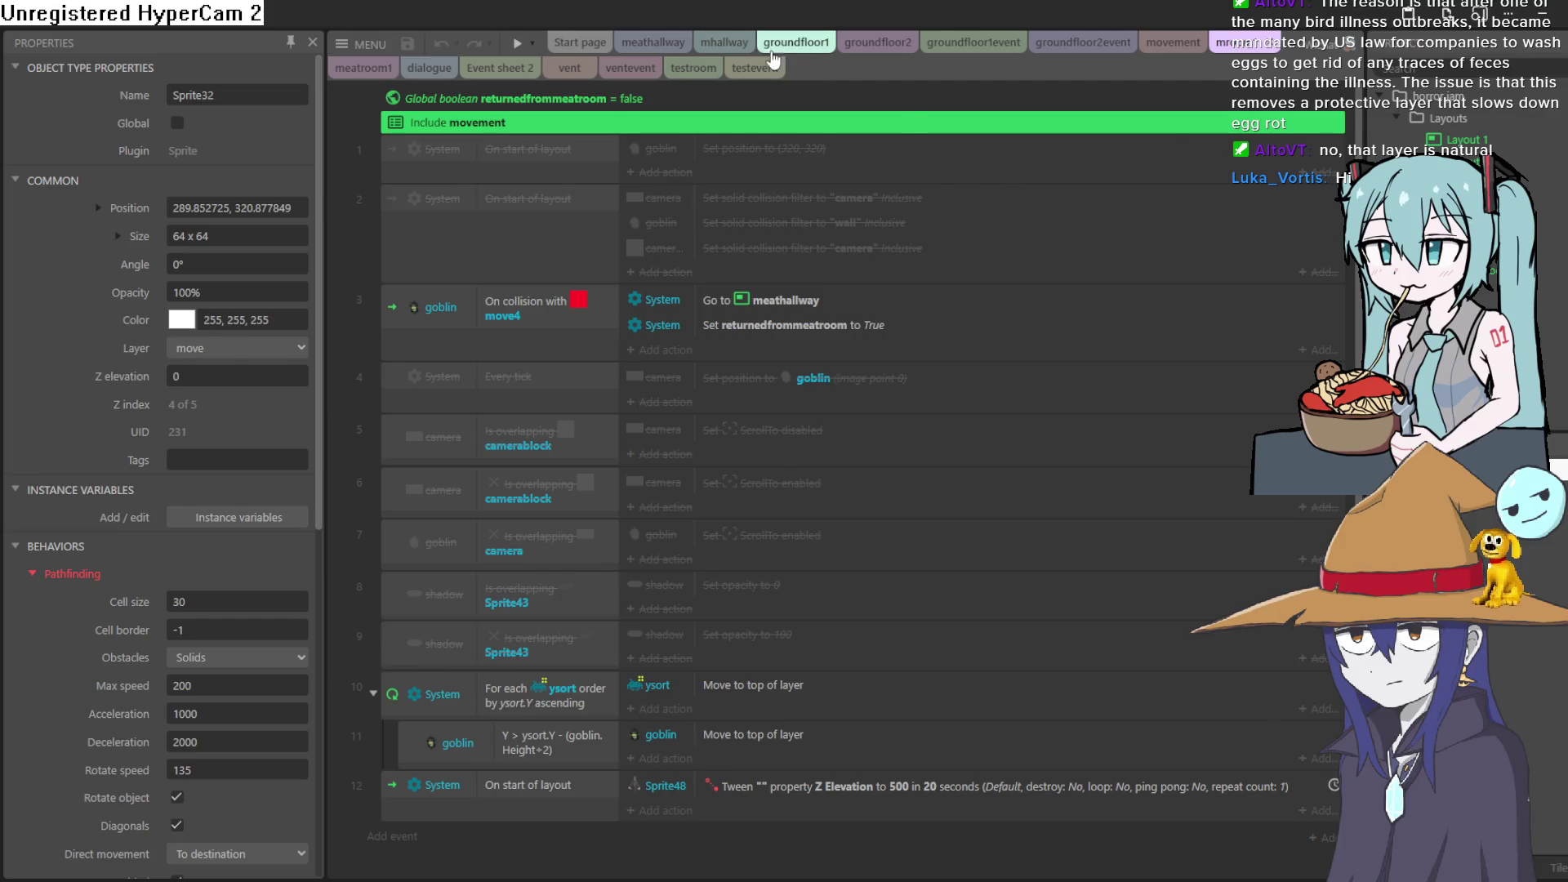
click(800, 46)
Pan around the groundfloor1 office scene to inspect the goblin, guns, crates, wall picture and colored blocks
mouse_move(1024, 298)
mouse_down()
mouse_move(850, 310)
mouse_move(853, 291)
mouse_move(383, 261)
mouse_up()
mouse_move(890, 369)
mouse_down()
mouse_move(761, 325)
mouse_move(828, 389)
mouse_up()
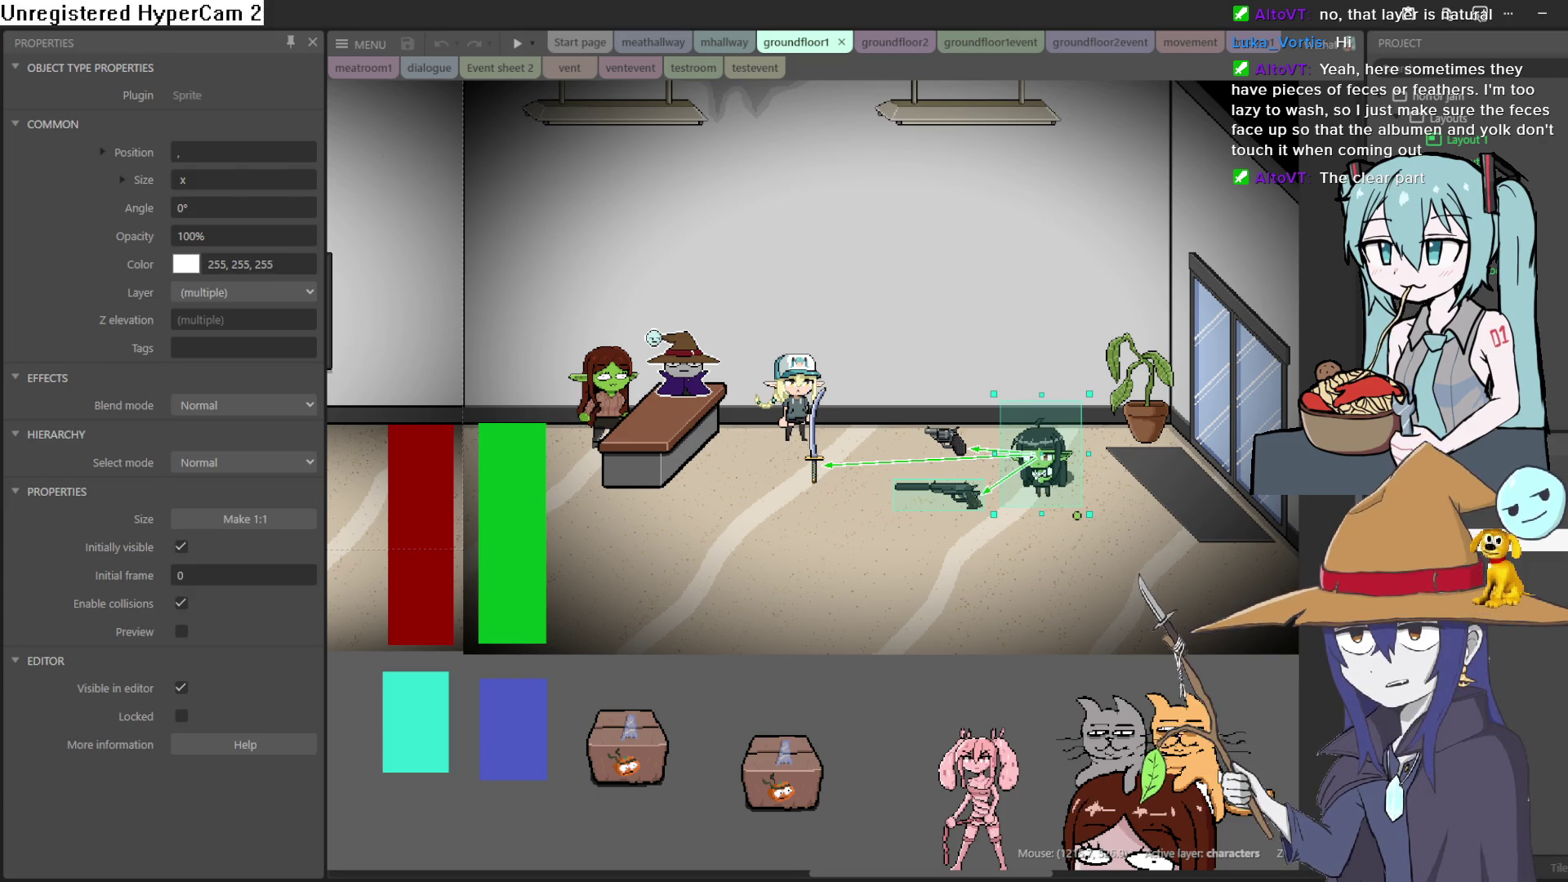
mouse_move(1333, 692)
mouse_down()
mouse_move(1277, 724)
mouse_move(1274, 752)
mouse_up()
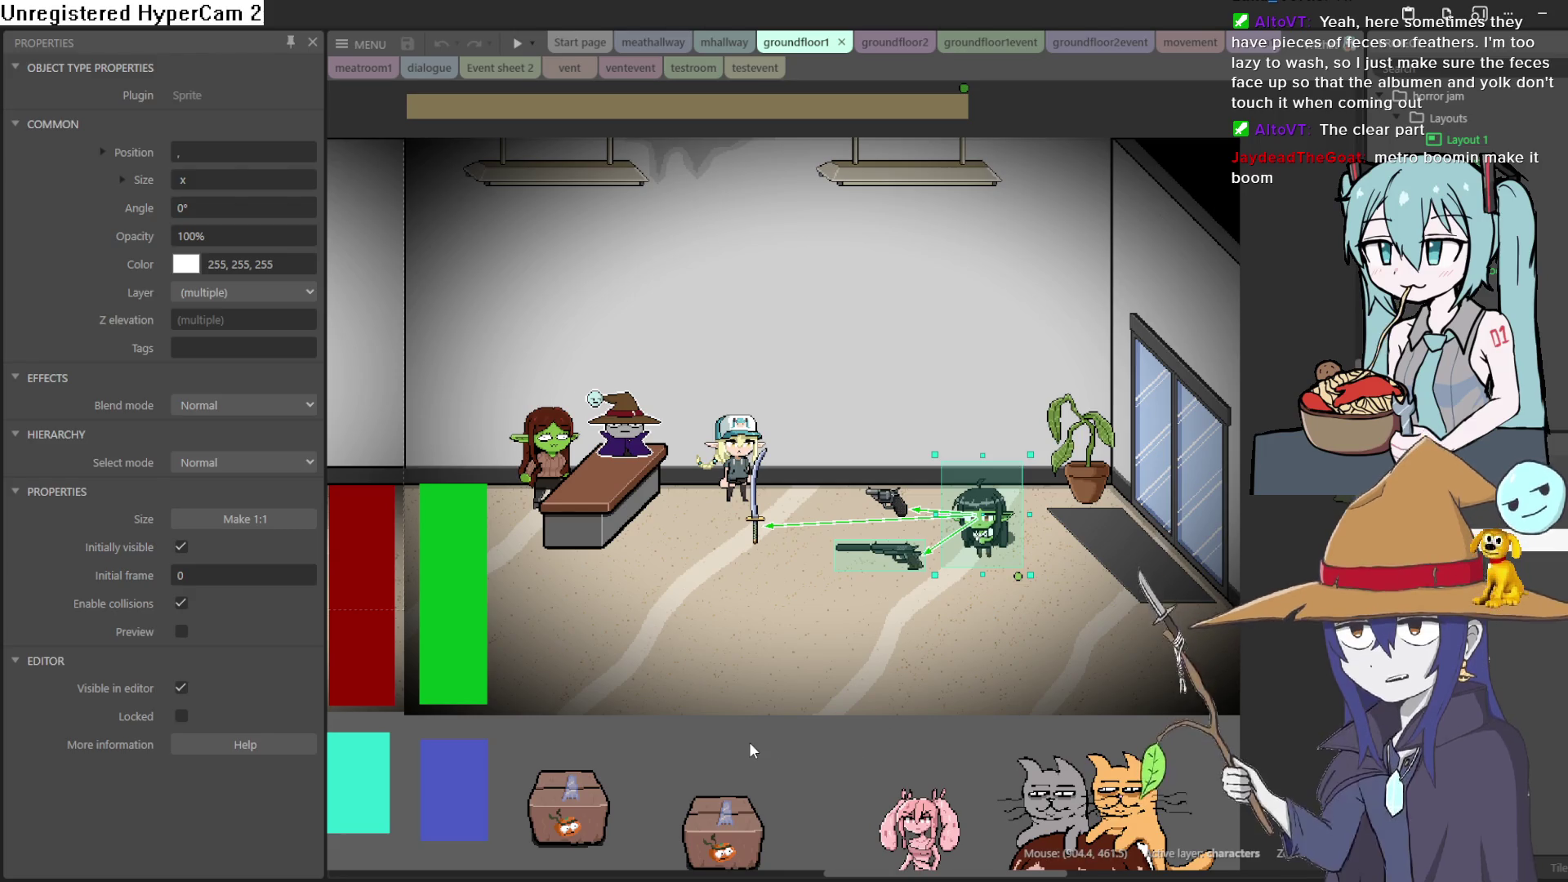
mouse_move(754, 741)
mouse_down()
mouse_move(735, 742)
mouse_move(1057, 689)
mouse_move(1039, 710)
mouse_up()
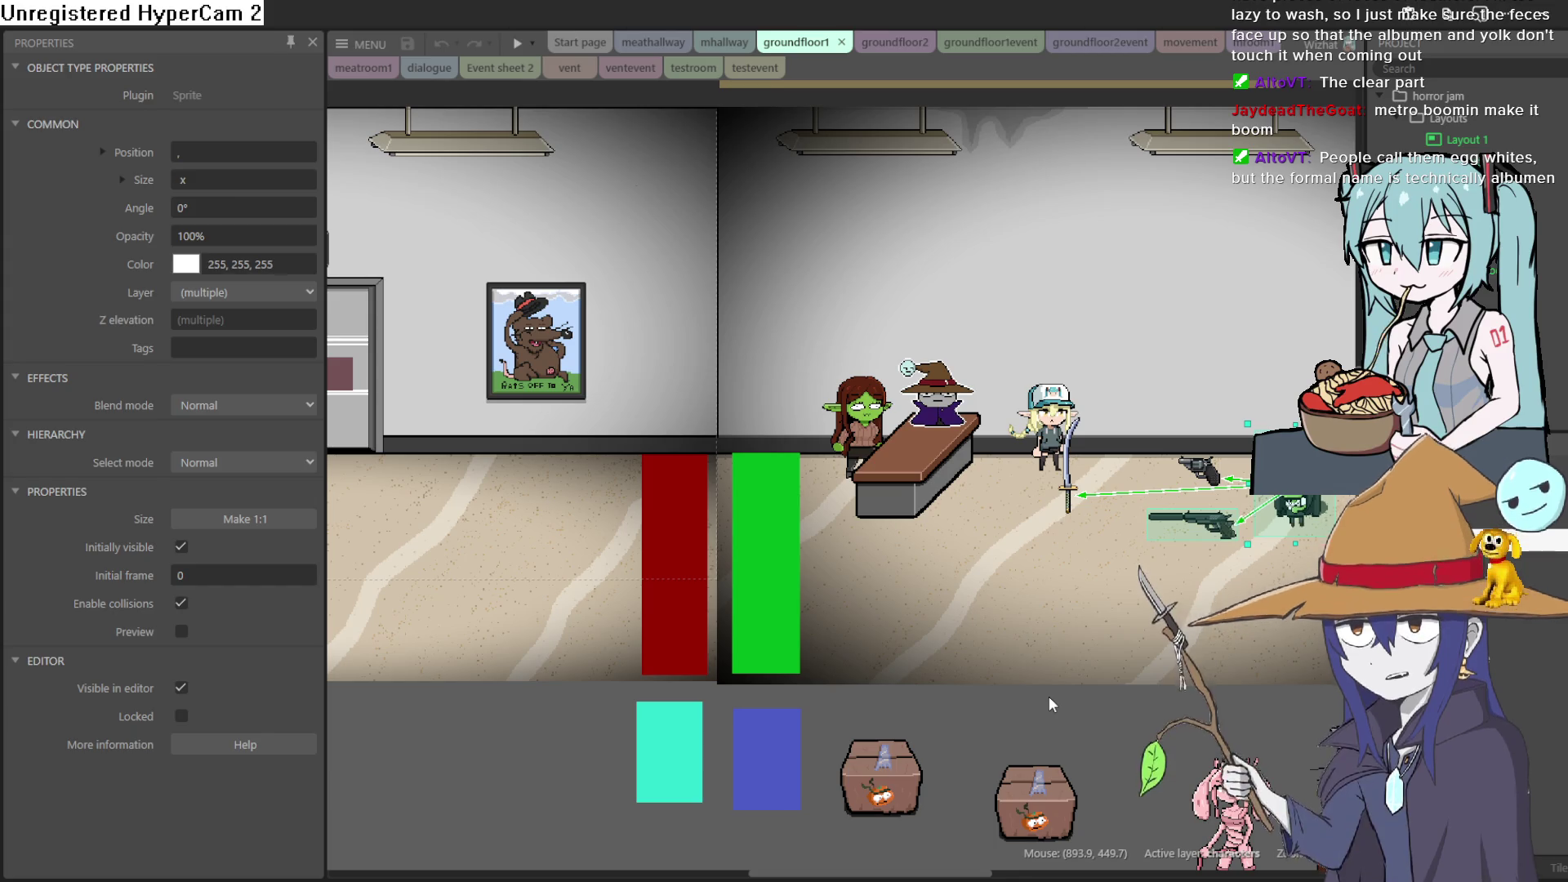
drag(1157, 588, 928, 688)
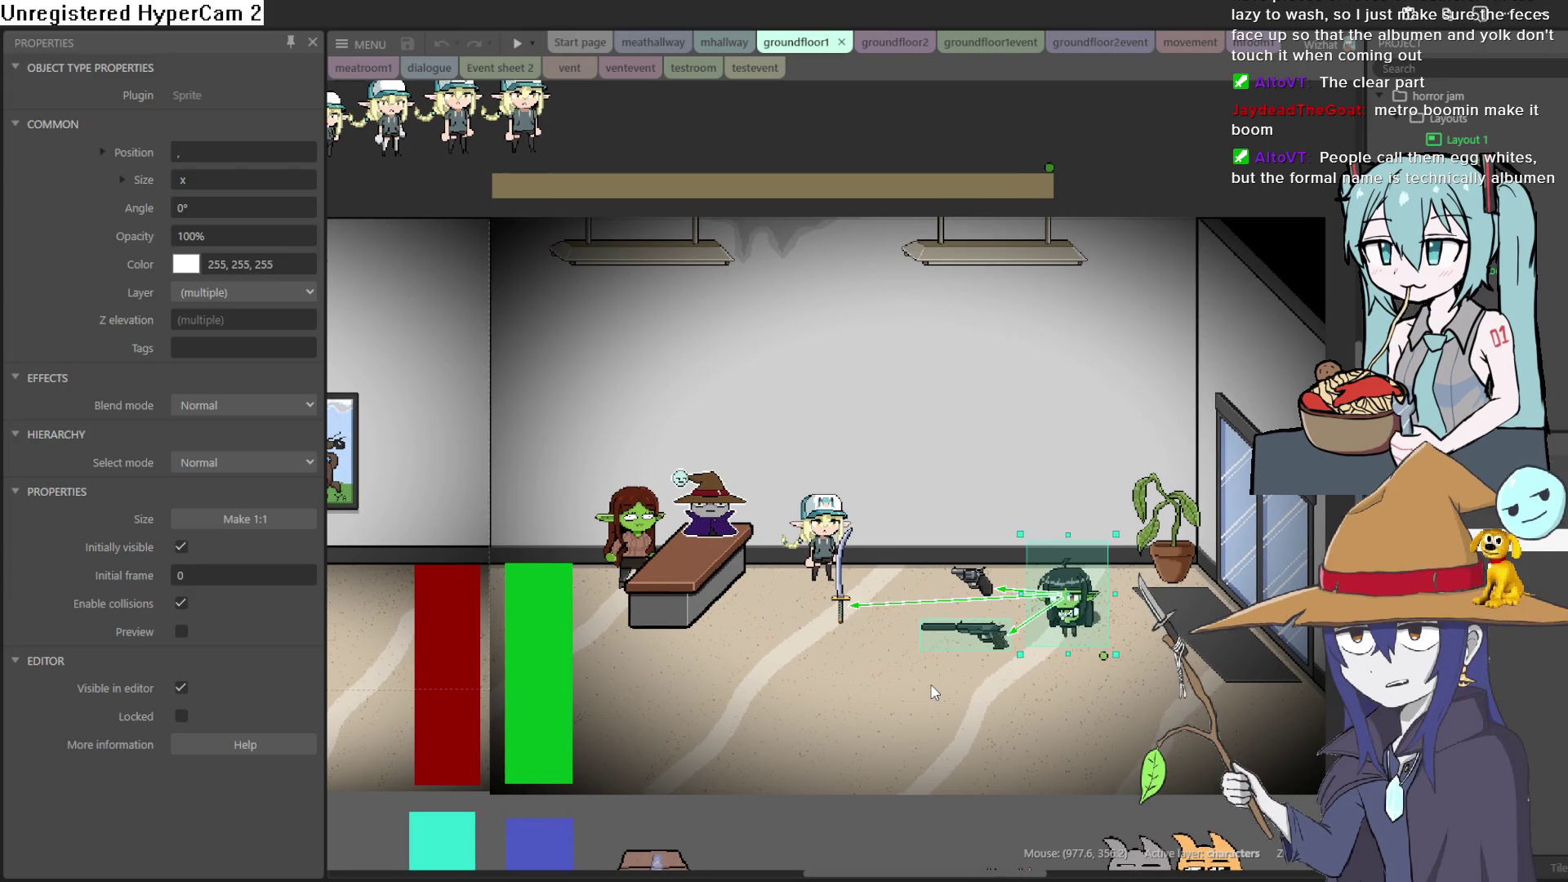